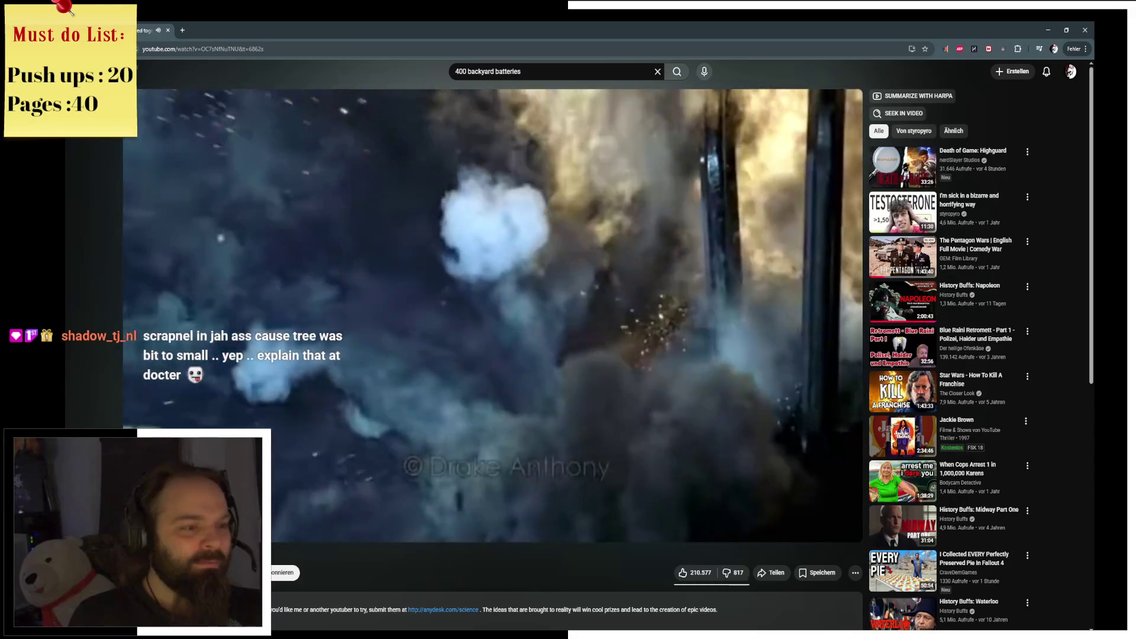
Skip ahead in the backyard batteries video.
mouse_move(613, 300)
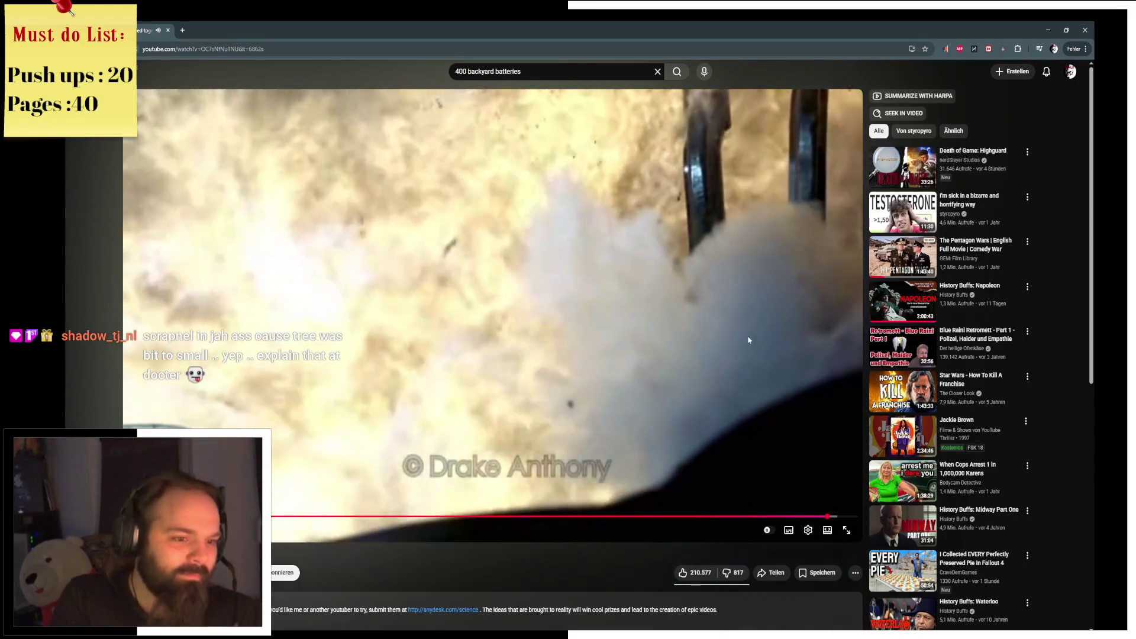
left_click(837, 516)
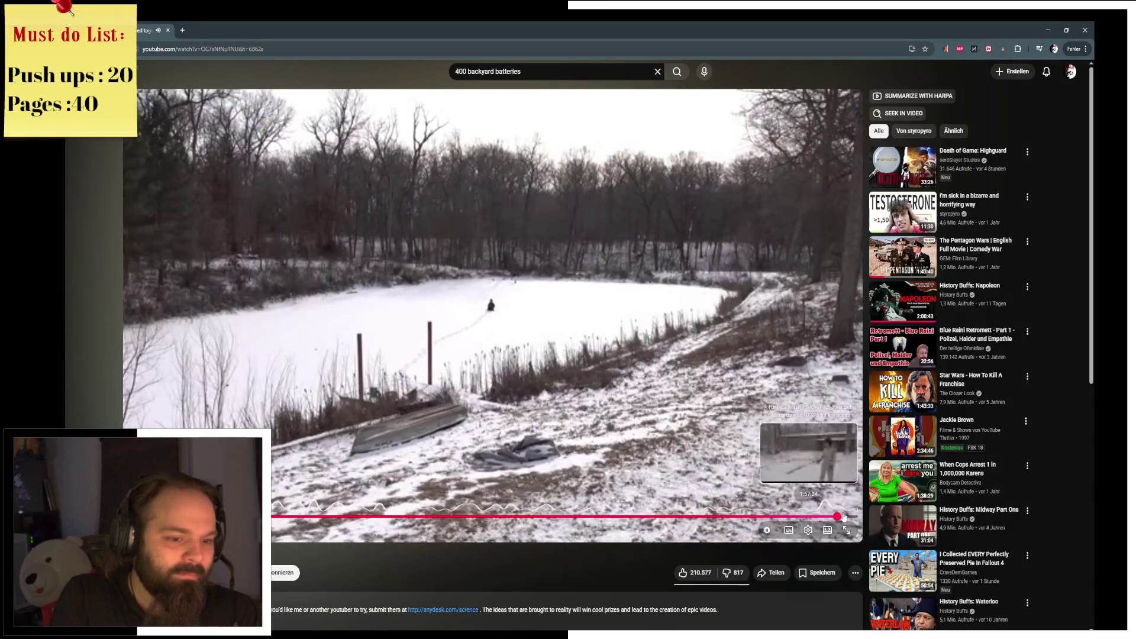
left_click(844, 516)
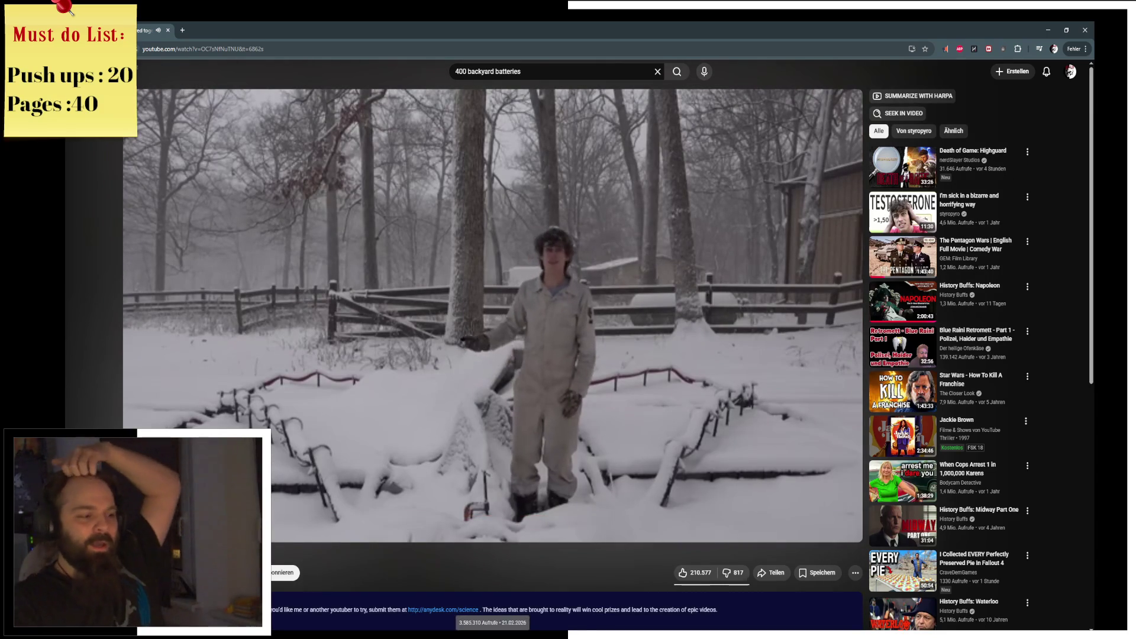
Go to the styropyro channel and page through its recommended videos carousel.
left_click(177, 572)
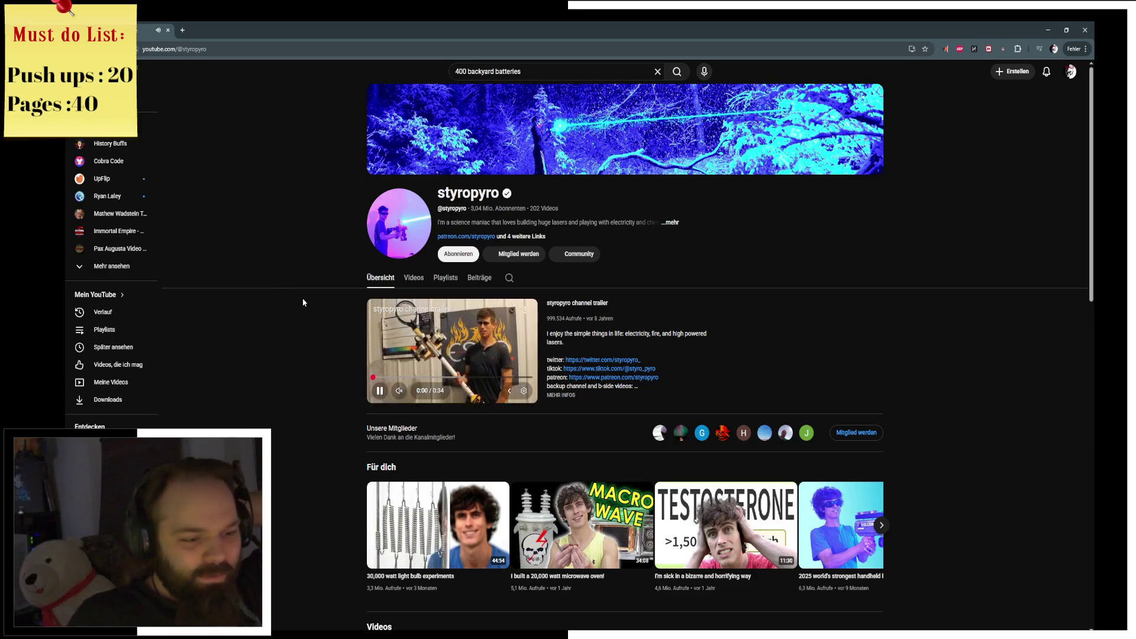
scroll(299, 303, "down", 3)
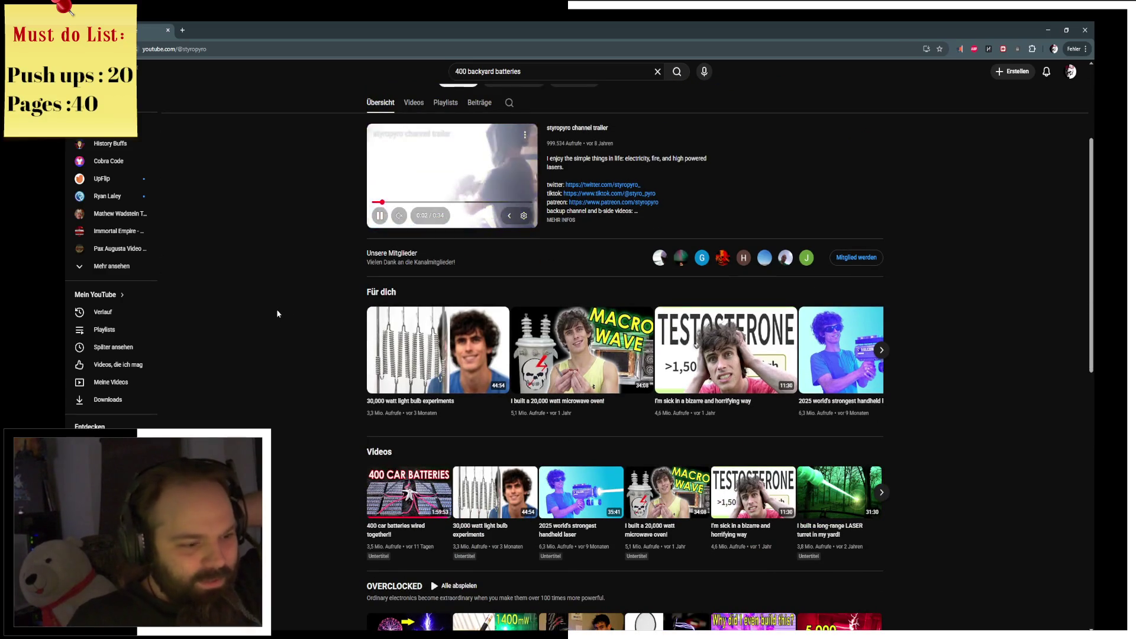
left_click(882, 351)
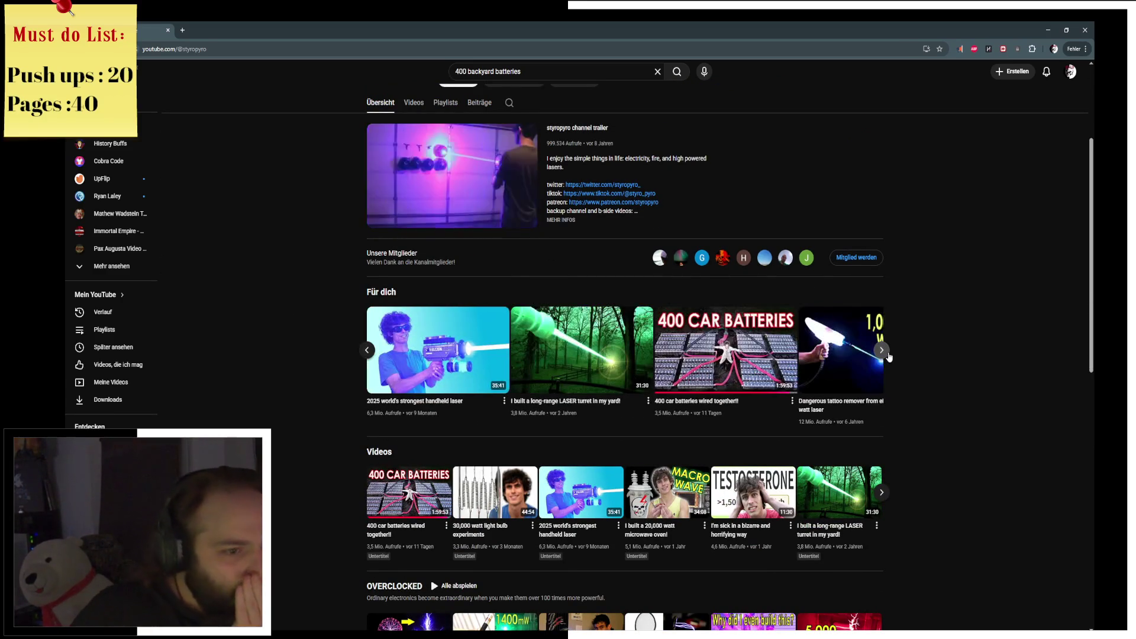
left_click(882, 352)
left_click(881, 352)
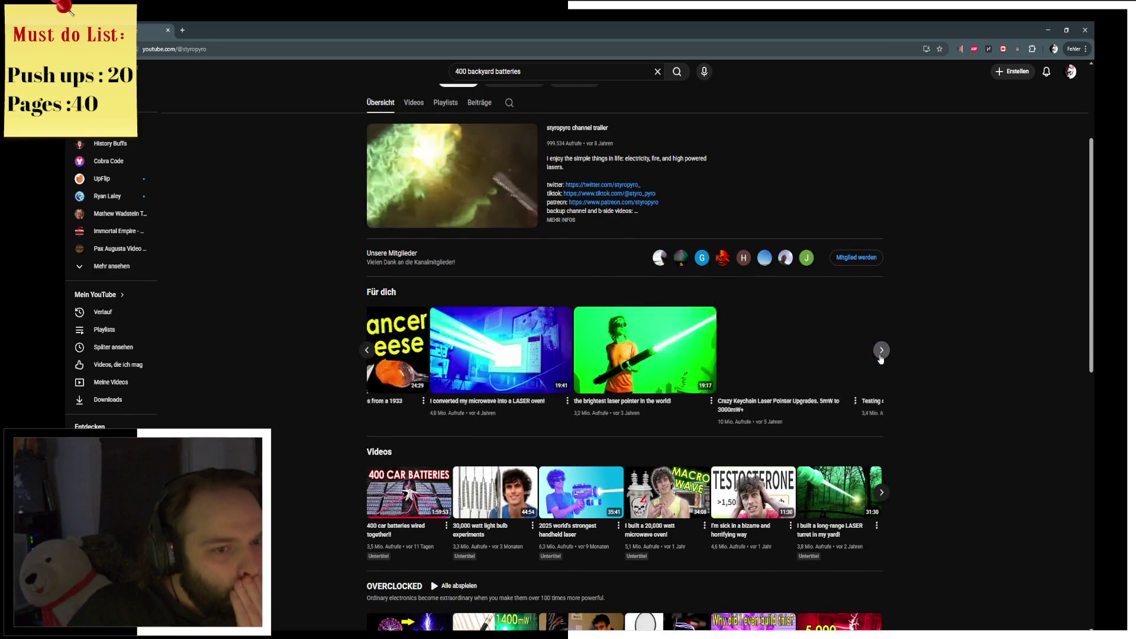
left_click(881, 352)
left_click(882, 352)
Page through the channel's uploaded videos and scroll back up the channel page.
left_click(883, 494)
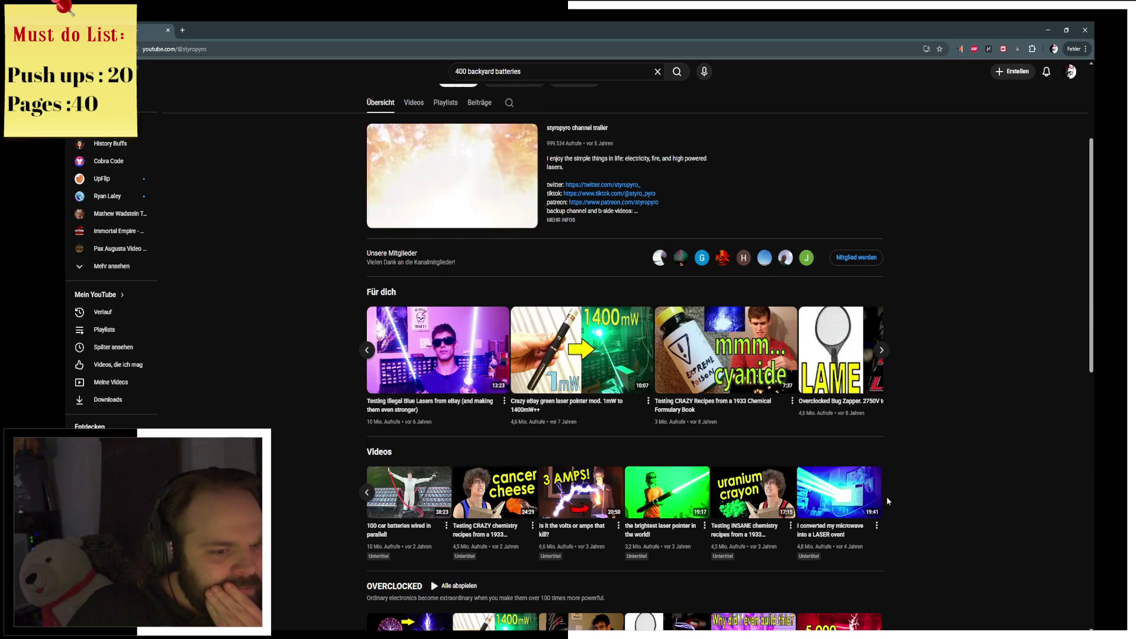
scroll(904, 476, "down", 3)
scroll(883, 257, "up", 4)
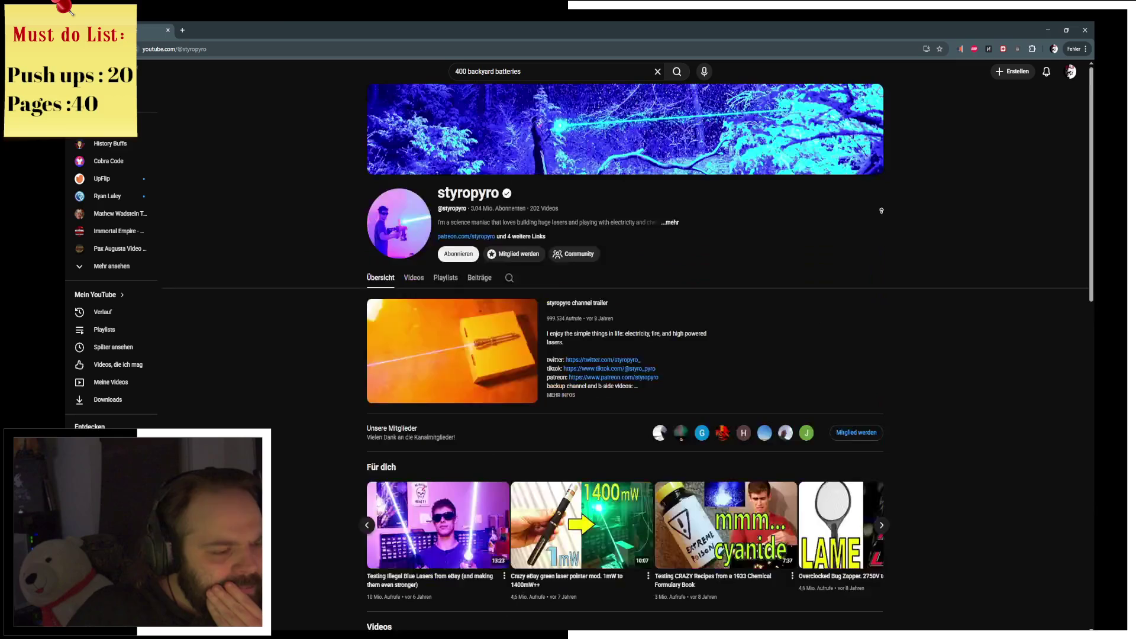
scroll(884, 258, "up", 5)
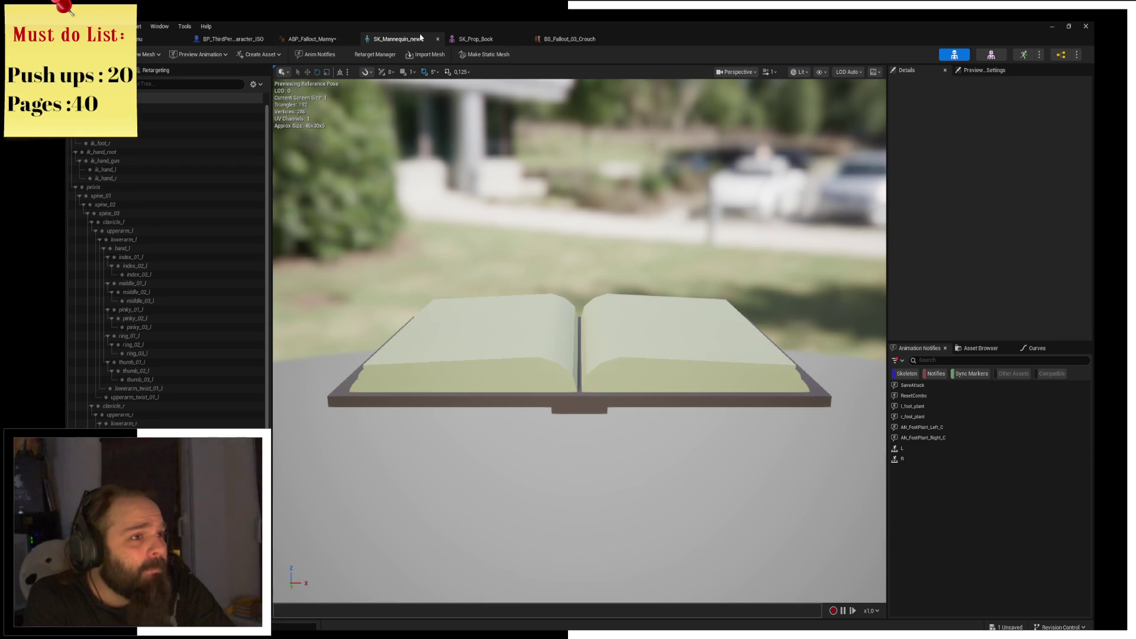
Cycle past SK_Prop_Book and BS_Fallout_03_Crouch to the ABP_Fallout_Manny Walk / Run graph.
left_click(456, 39)
left_click(485, 39)
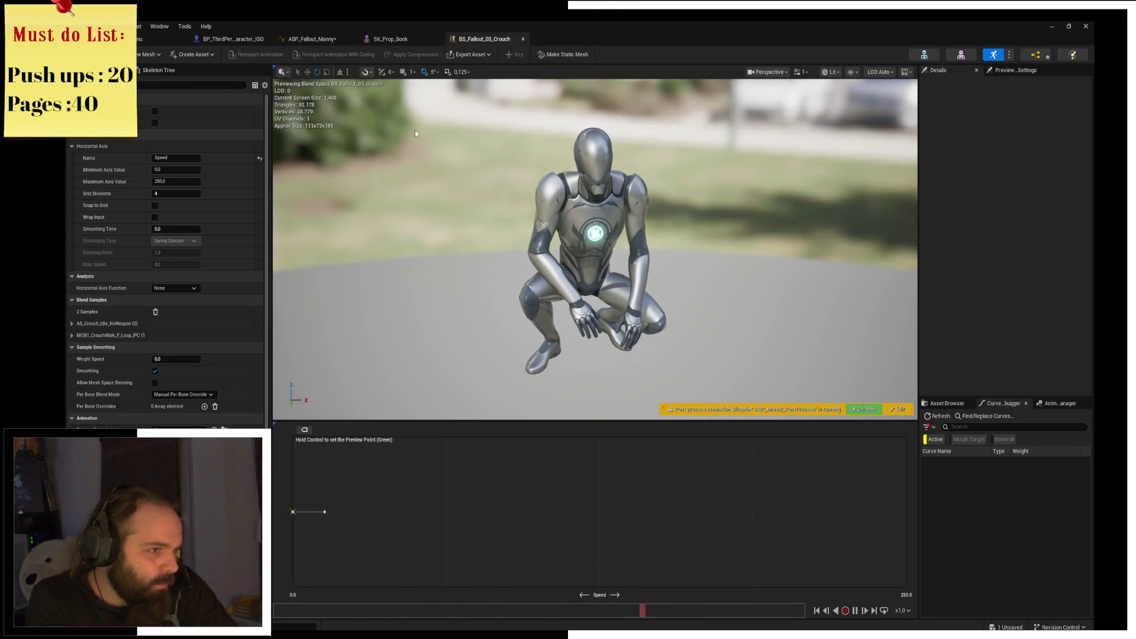
left_click(406, 40)
left_click(308, 39)
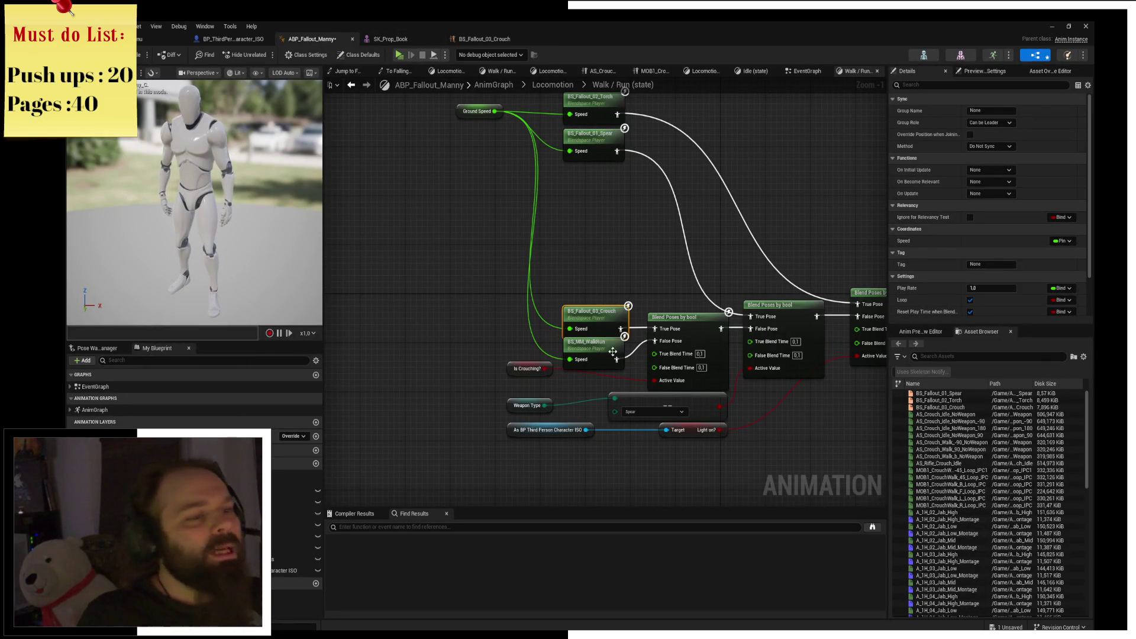
Move the BS_Fallout_03_Crouch node up slightly, then open BS_MM_WalkRun in the blend space editor.
left_click_drag(592, 312, 597, 269)
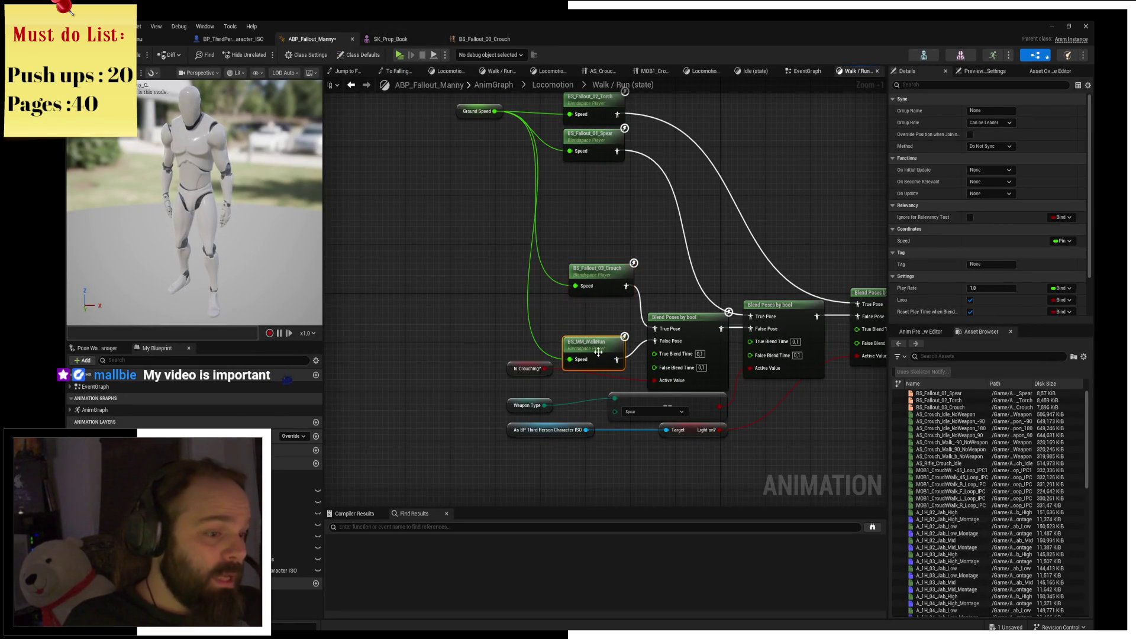
double_click(611, 349)
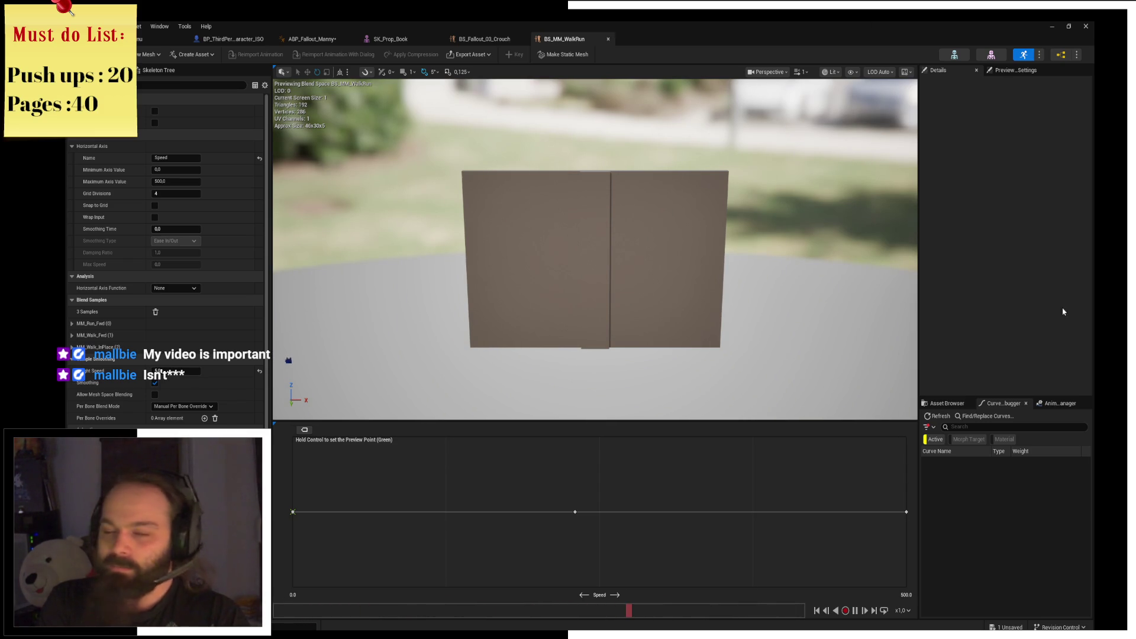
Switch to the browser showing the Reddit walking excavator post and watch its video.
key("alt+Tab")
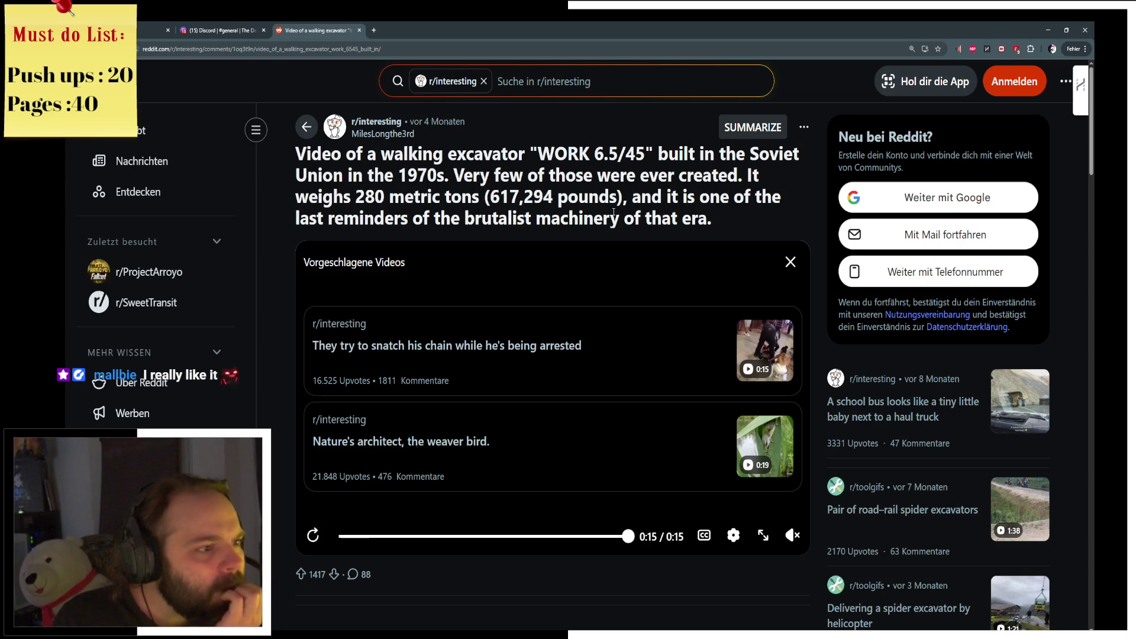
Scroll through the walking excavator post's comments, back to the top, and close the post.
scroll(614, 212, "down", 4)
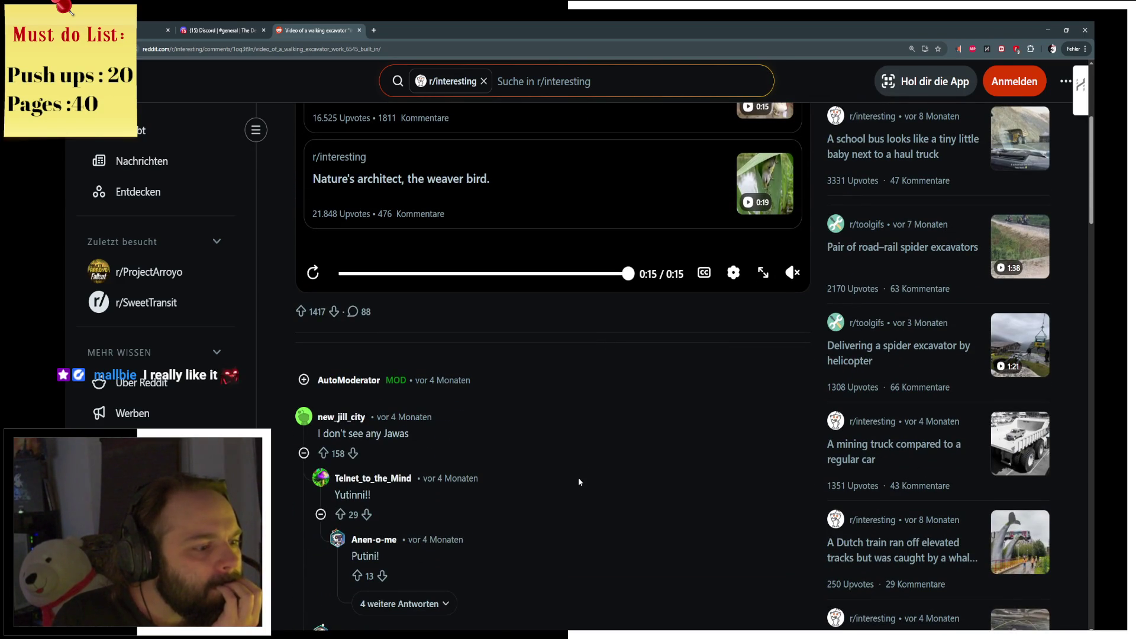
scroll(585, 457, "down", 3)
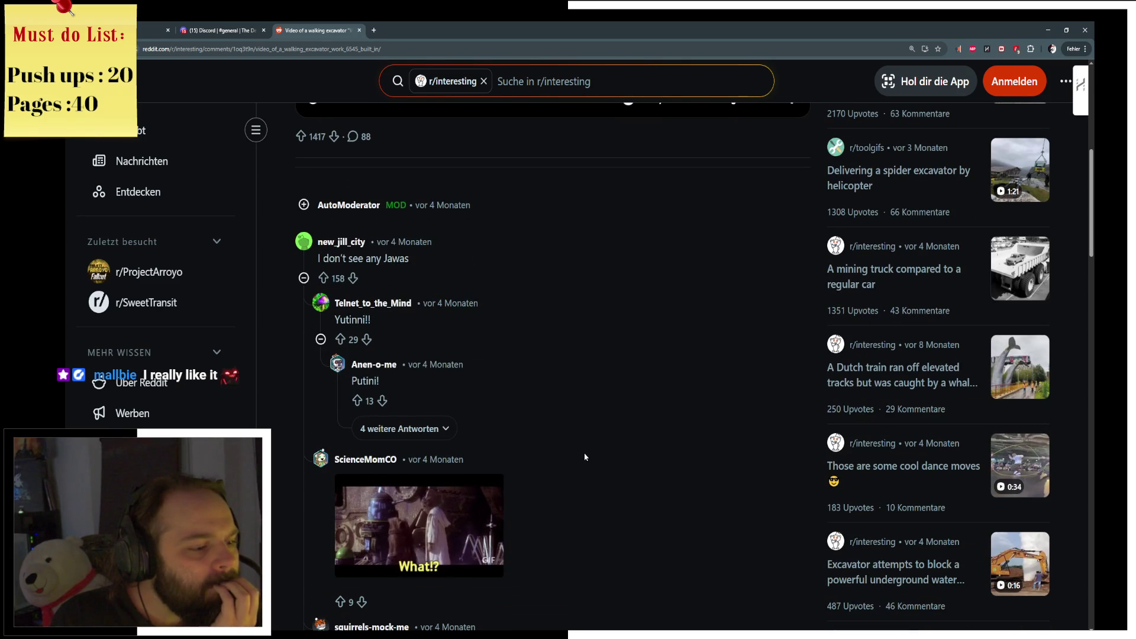
scroll(585, 450, "down", 3)
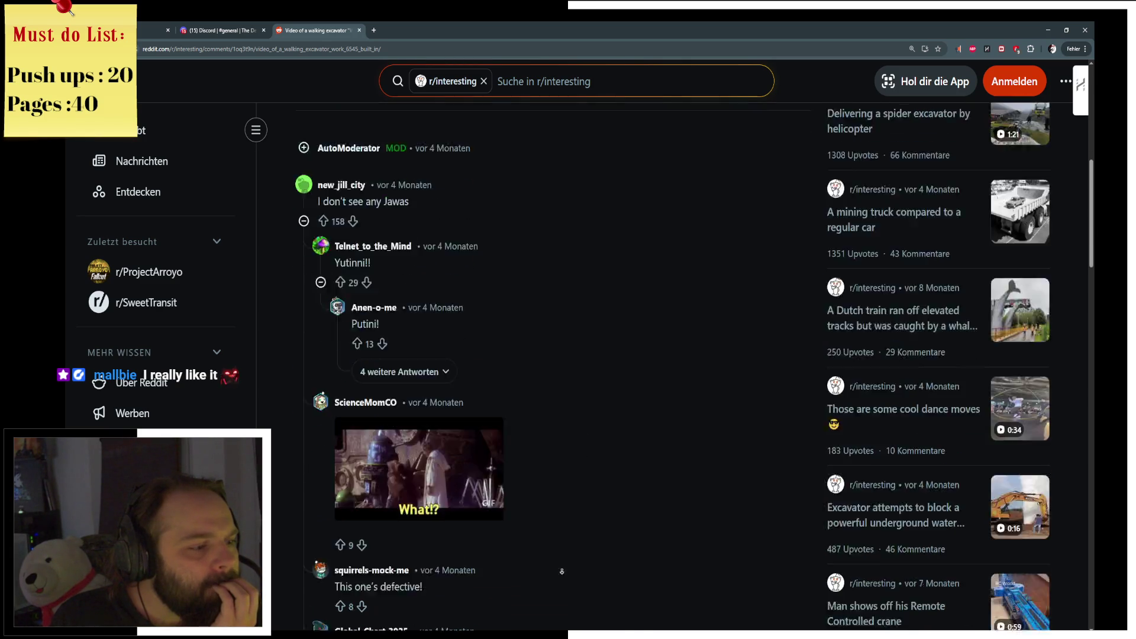
scroll(588, 446, "up", 10)
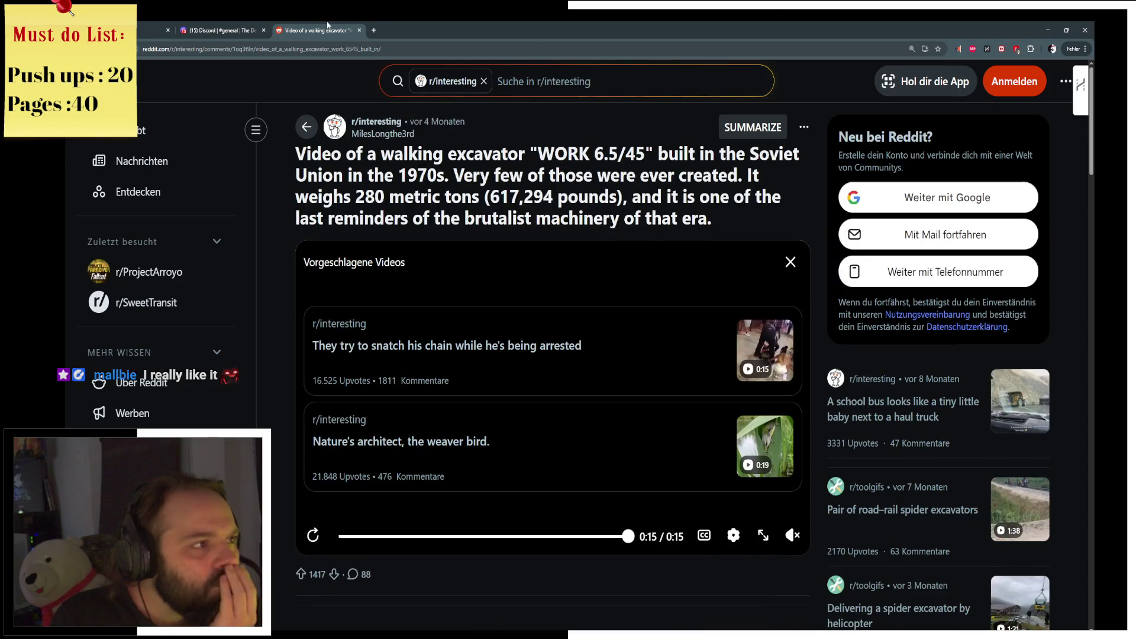
left_click(359, 30)
Close the Discord tab and the Chrome window.
left_click(263, 30)
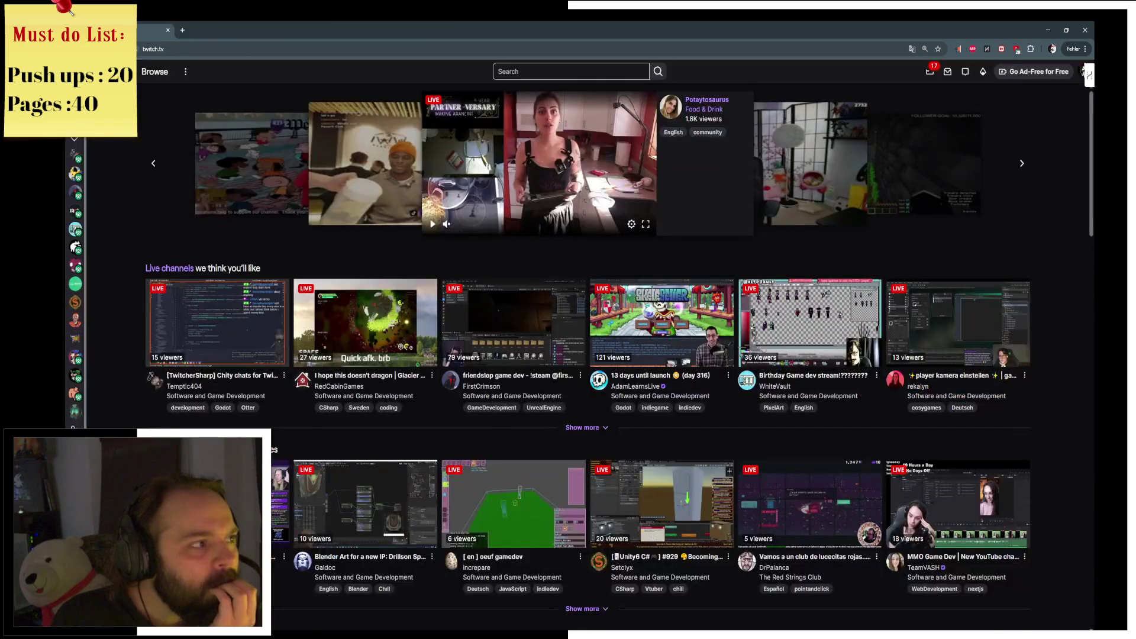
left_click(168, 30)
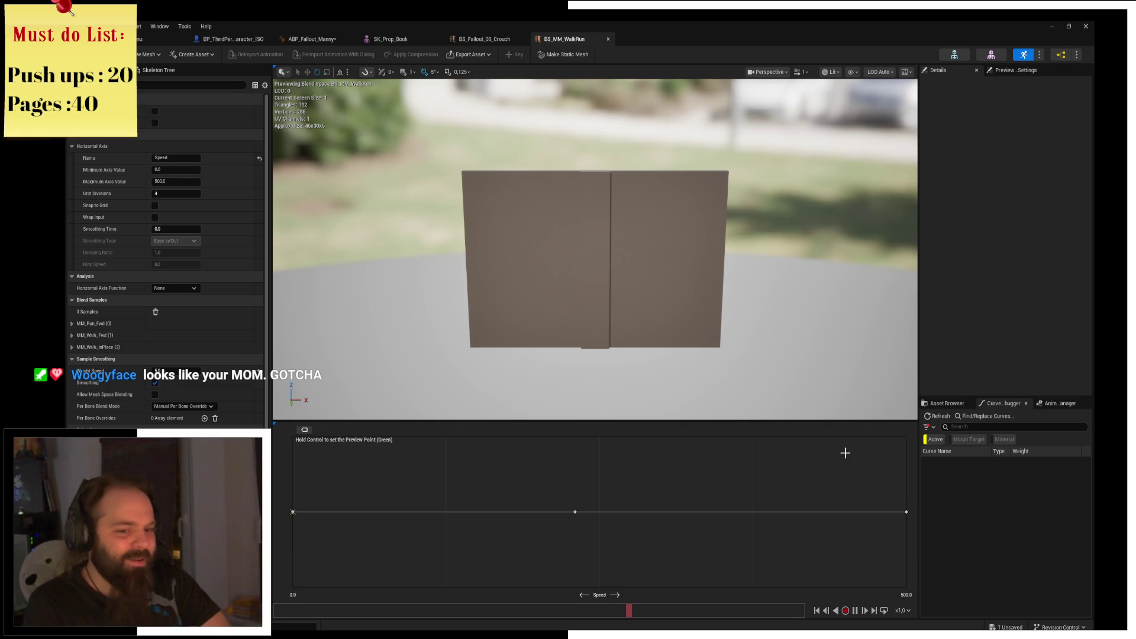
Toggle the Curve Debugger's Active filter off and back on, then show the Asset Browser.
left_click(933, 441)
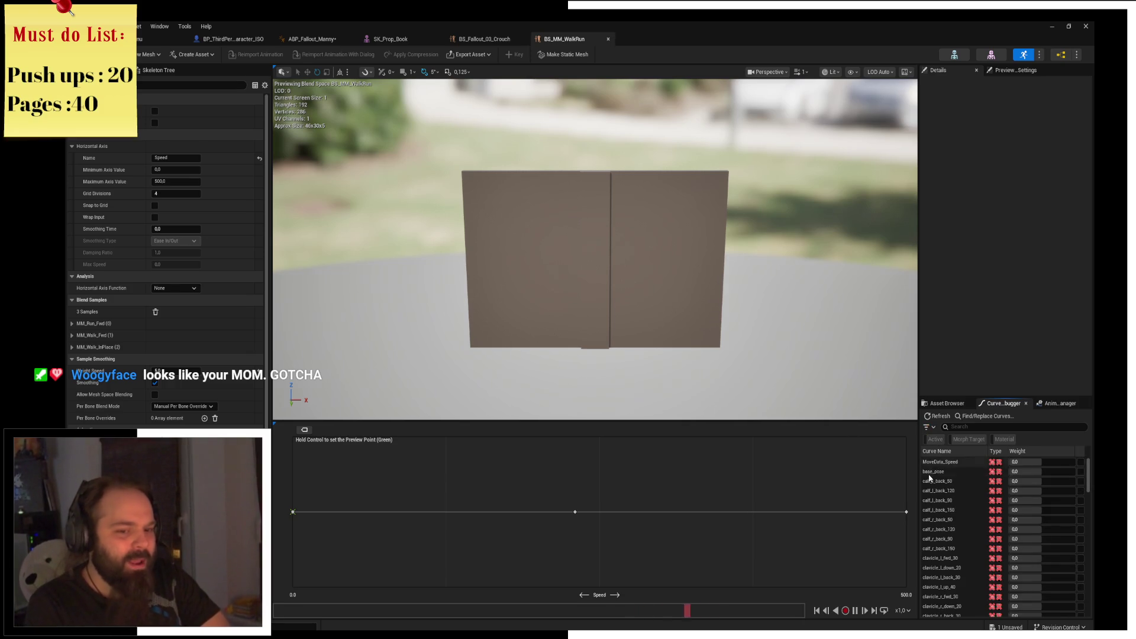
left_click(937, 443)
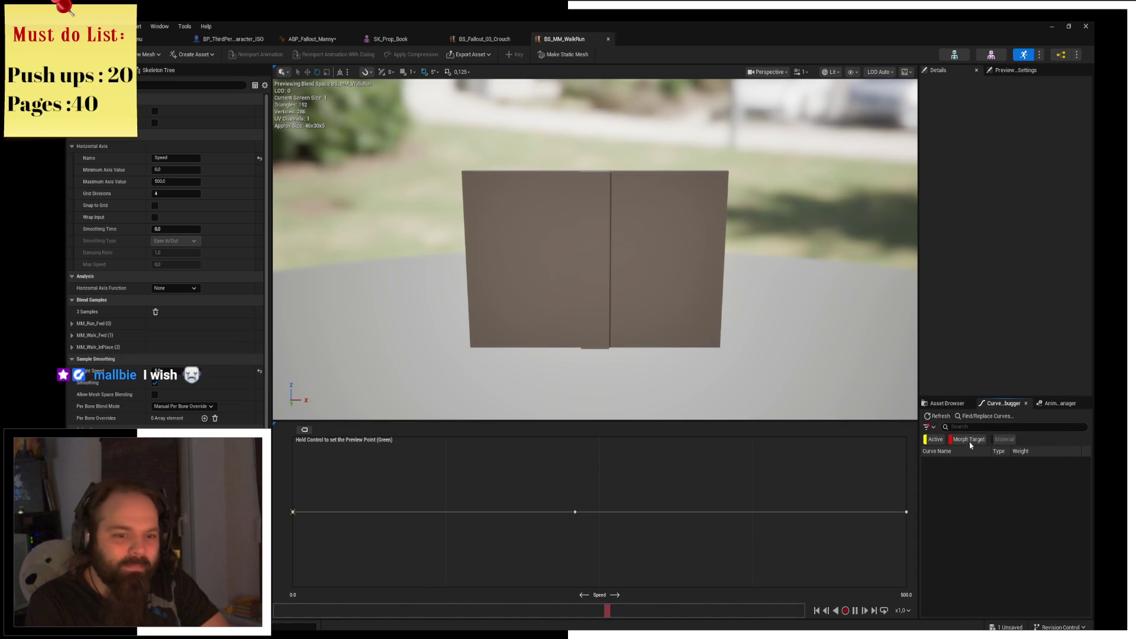
left_click(925, 404)
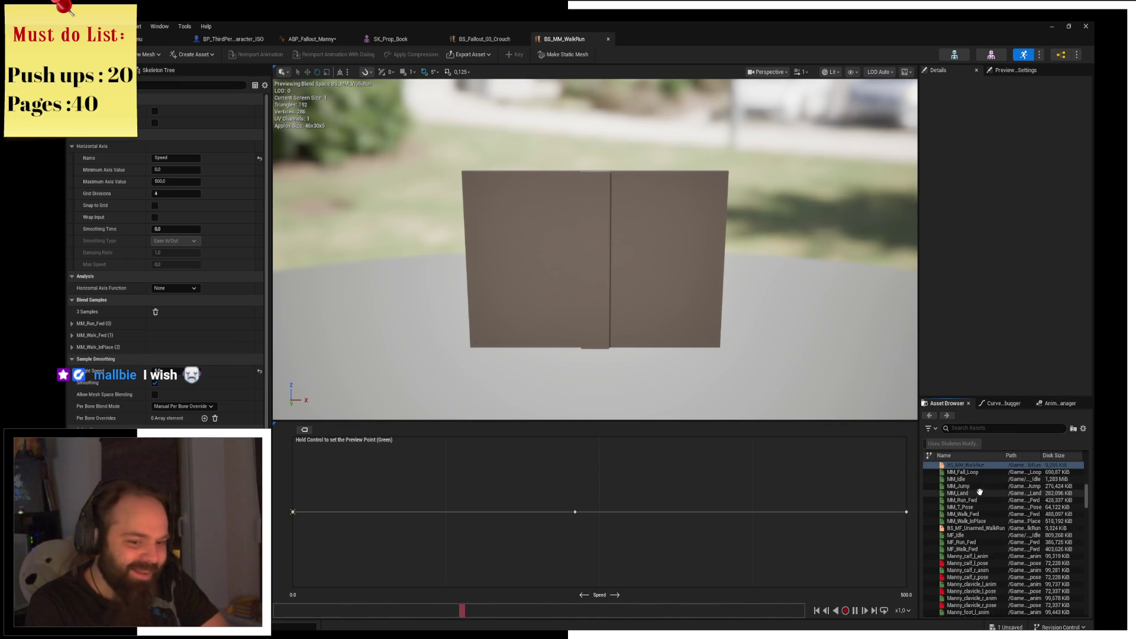
Select MM_Walk_InPlace in the animation list, then open MF_Run_Fwd in its editor.
mouse_move(983, 489)
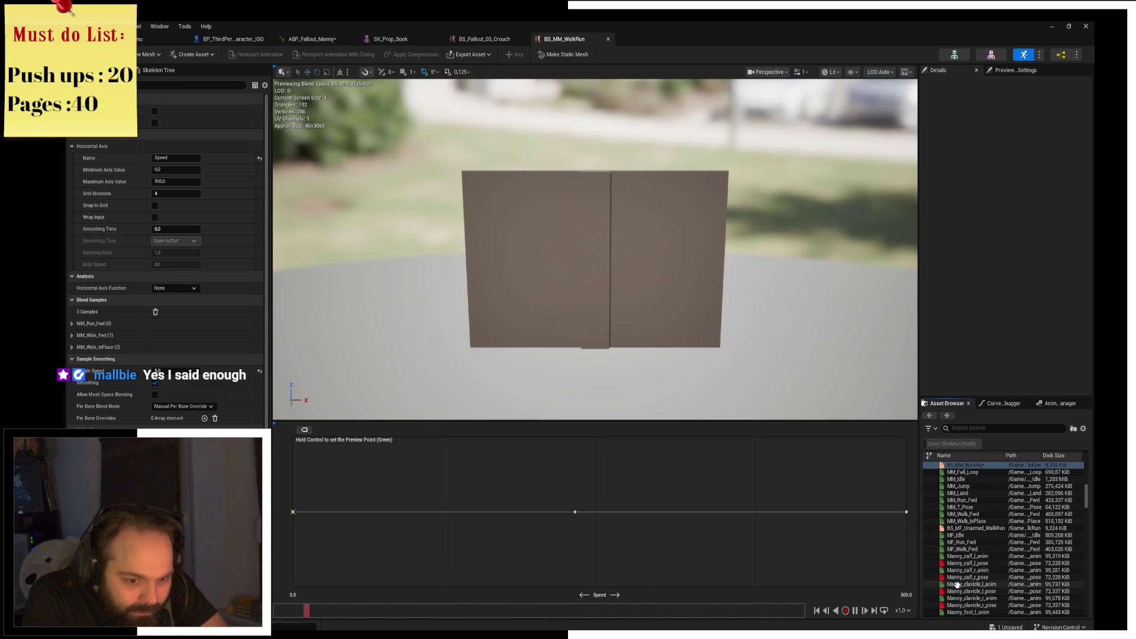
left_click(935, 520)
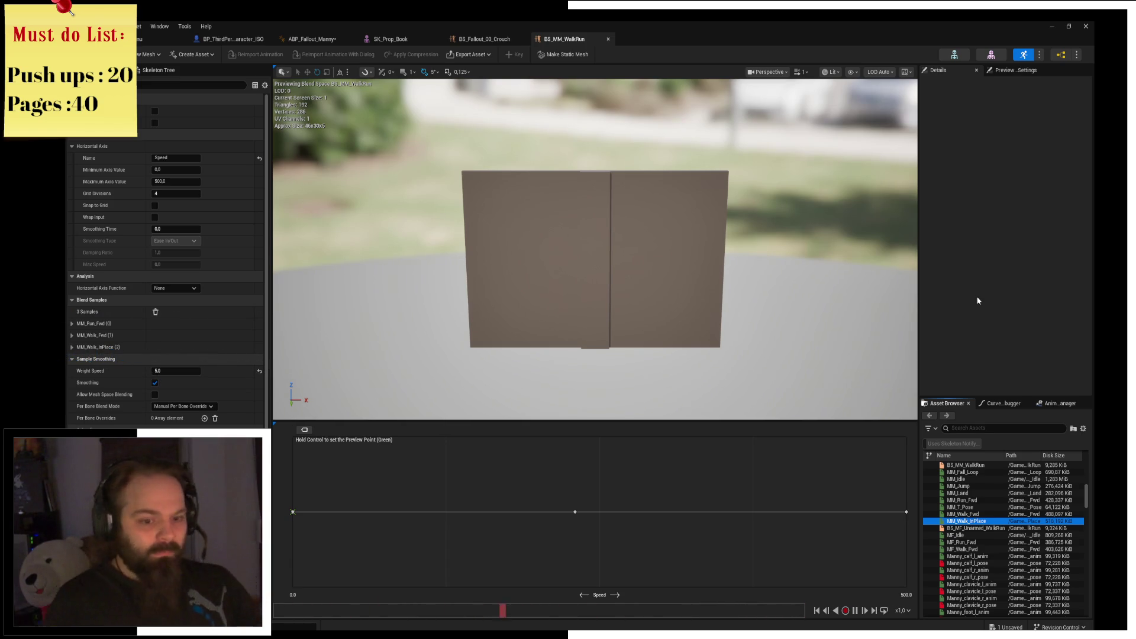
mouse_move(980, 548)
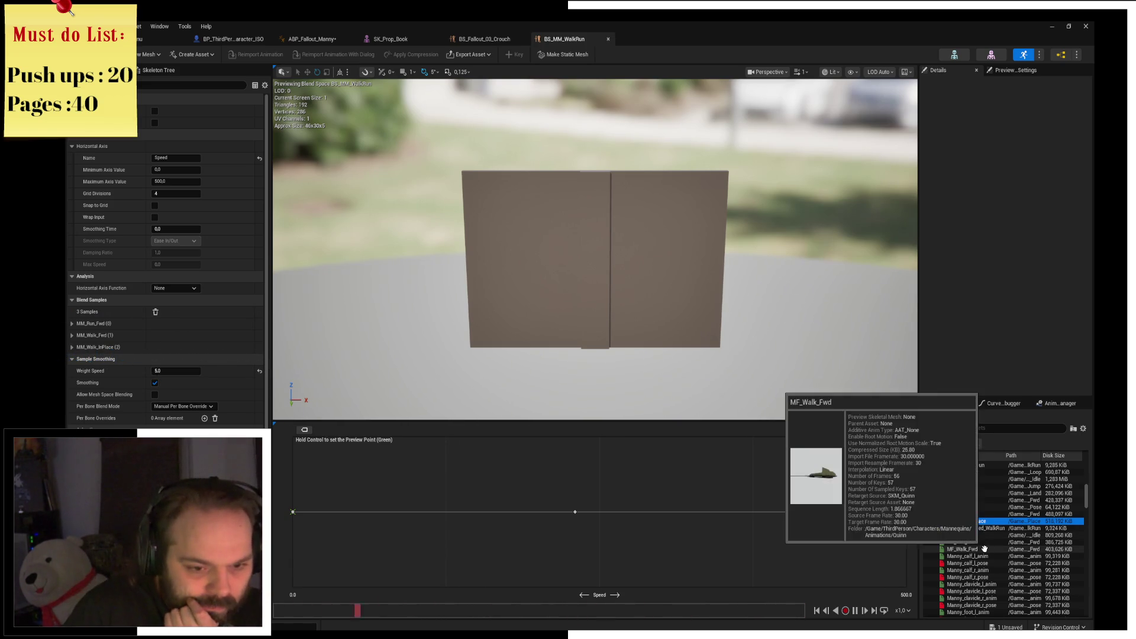
double_click(982, 542)
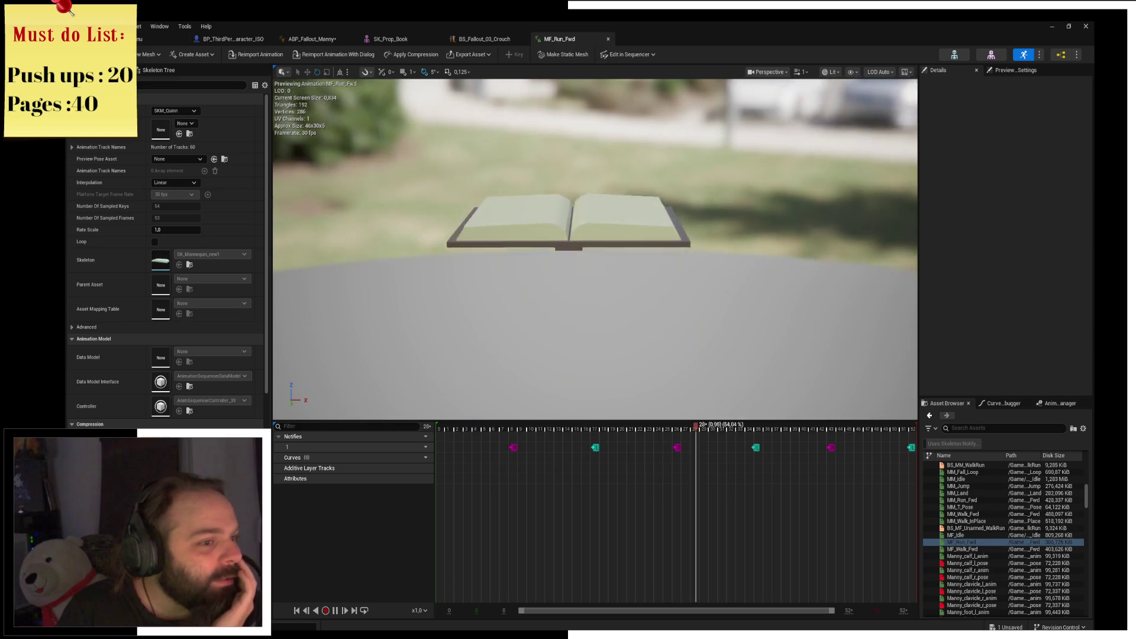
Look through the preview mesh list and its view options, then return to the main level editor.
left_click(149, 54)
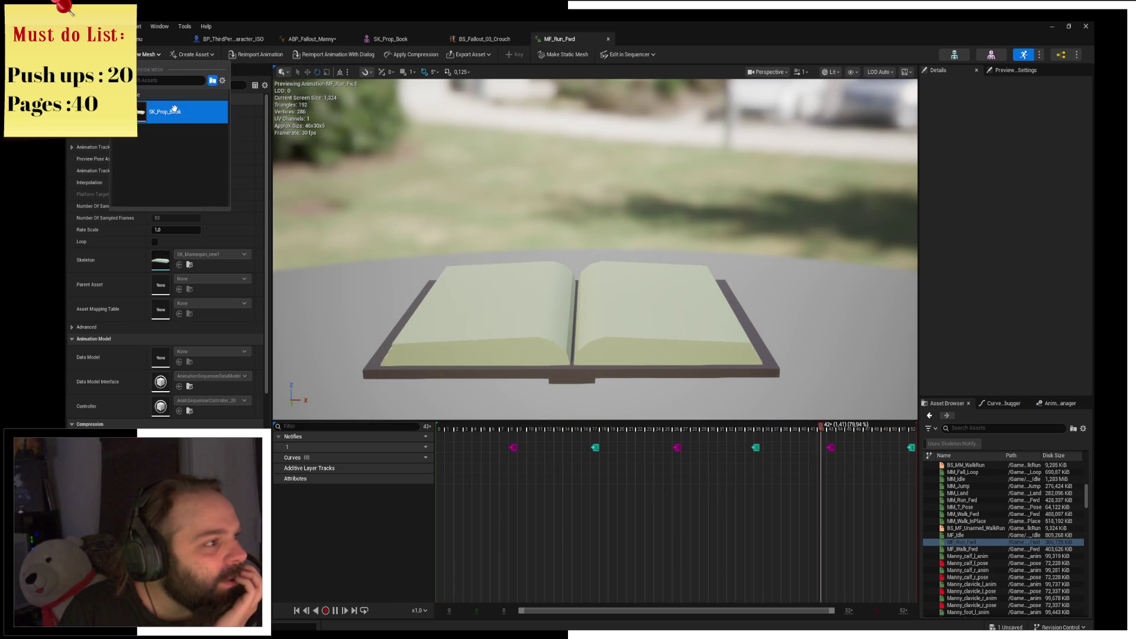
left_click(222, 80)
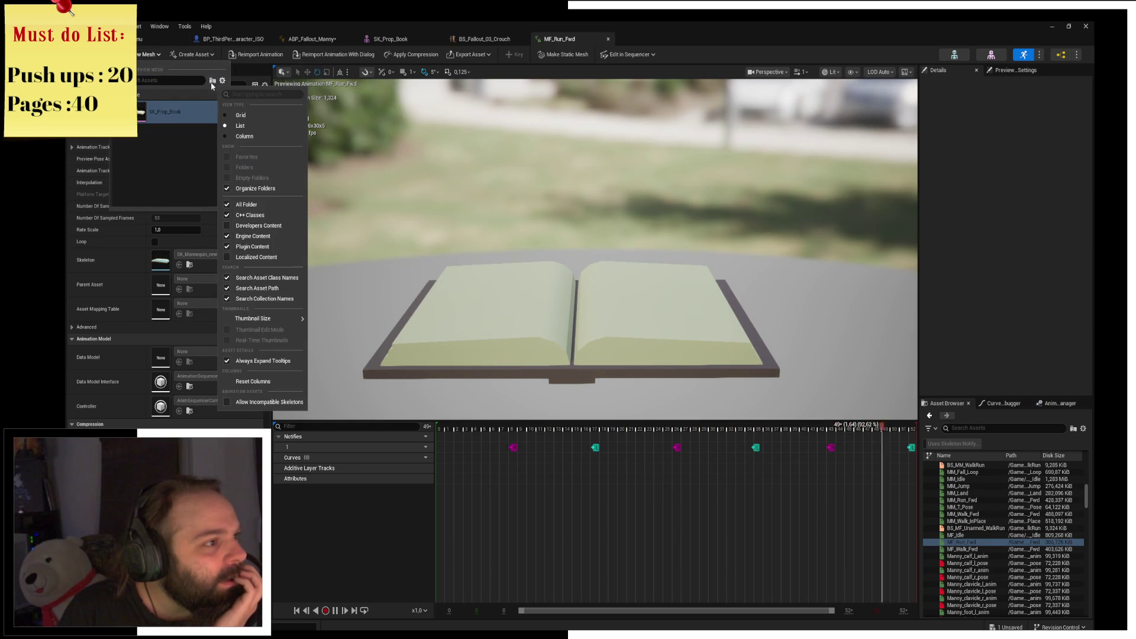
left_click(222, 81)
left_click(222, 80)
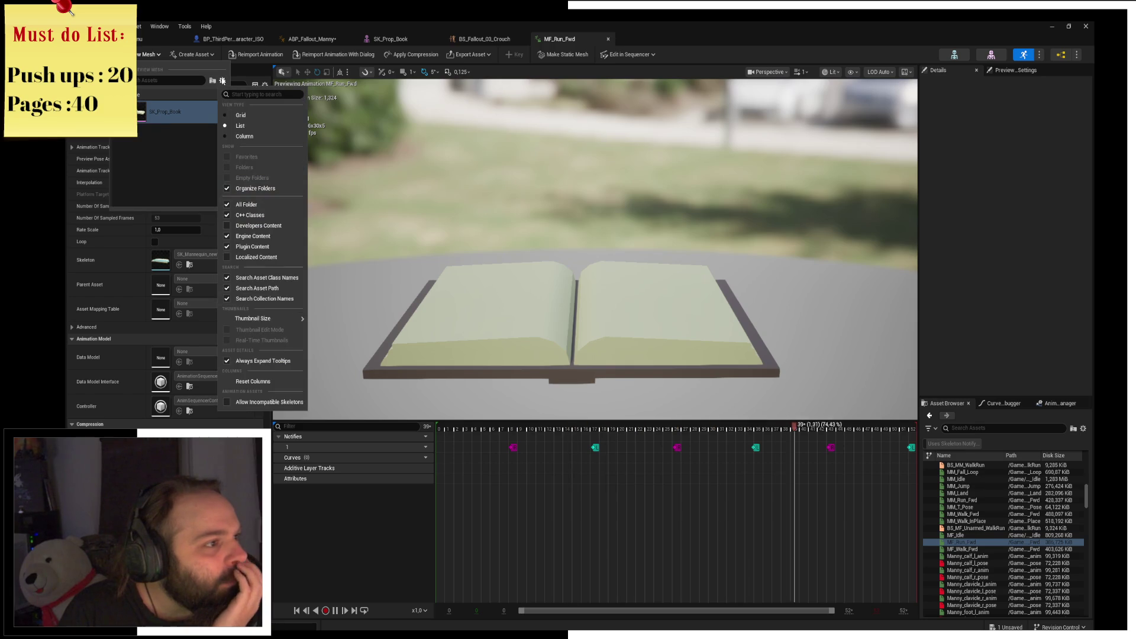
left_click(222, 81)
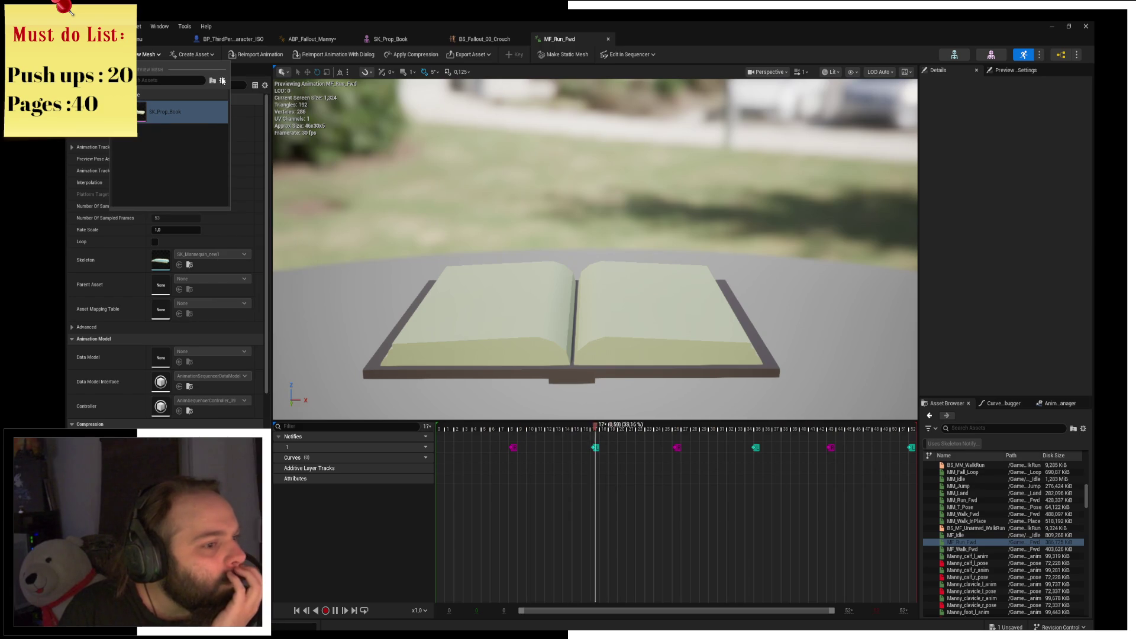
left_click(515, 451)
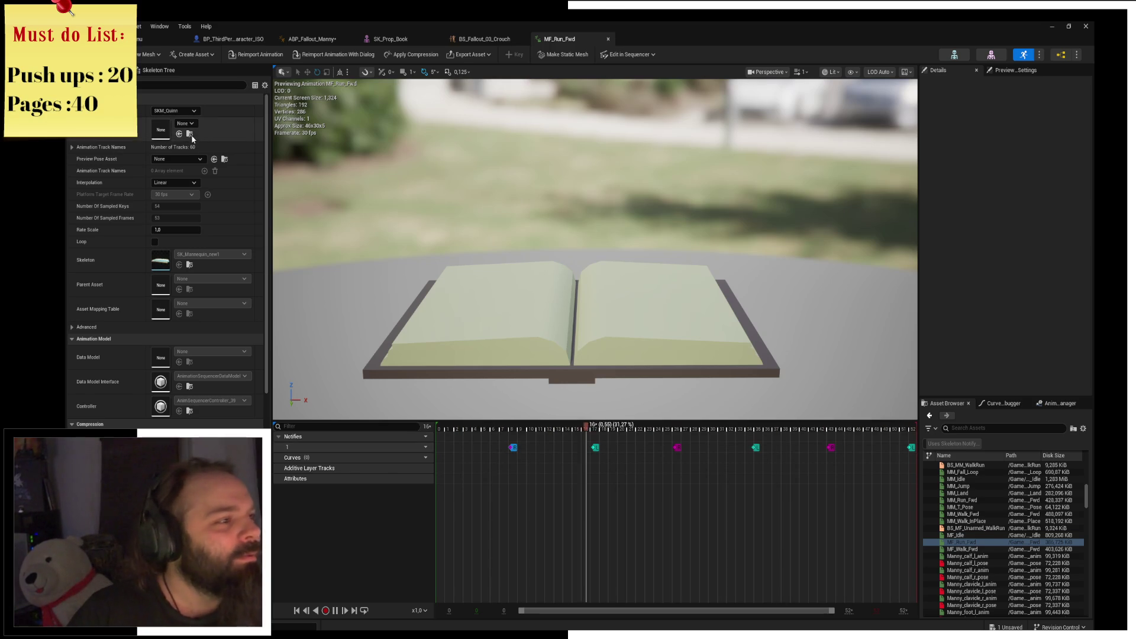
left_click(165, 39)
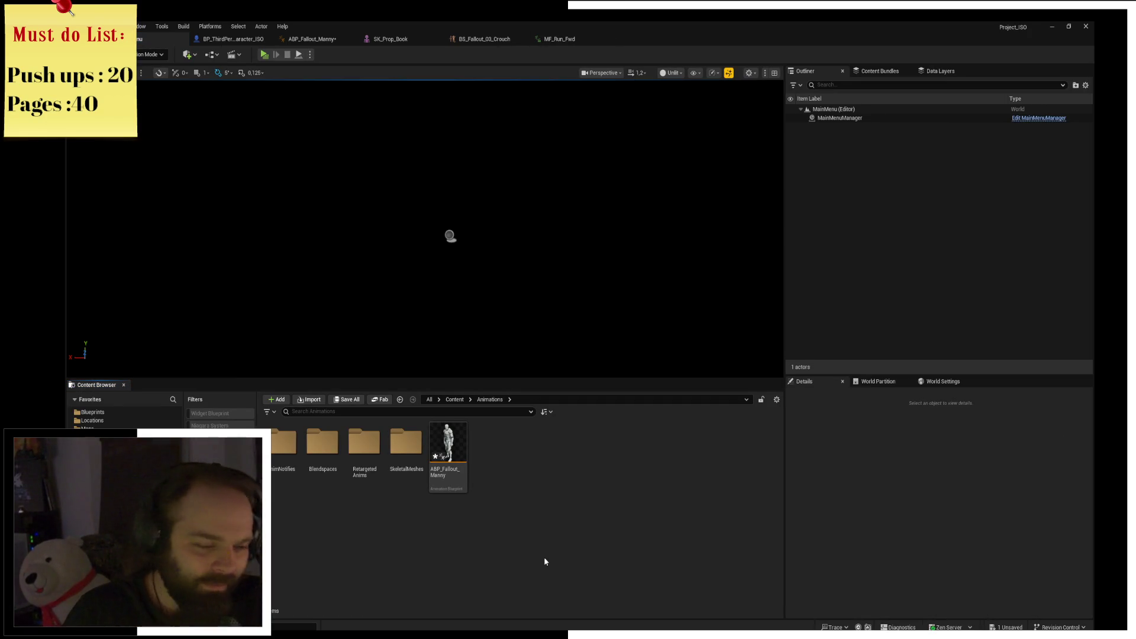
Open ABP_Fallout_Manny and space its four blendspace nodes evenly down the Walk / Run graph.
double_click(467, 484)
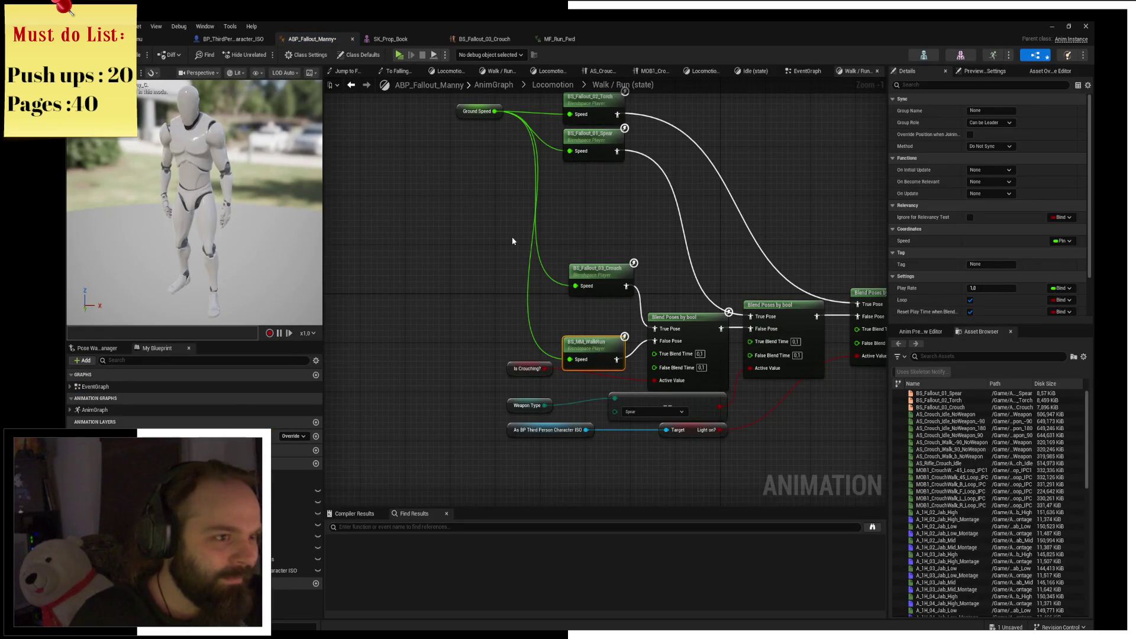
mouse_move(423, 114)
left_mouse_down()
mouse_move(613, 222)
mouse_move(577, 243)
mouse_move(579, 290)
left_mouse_up()
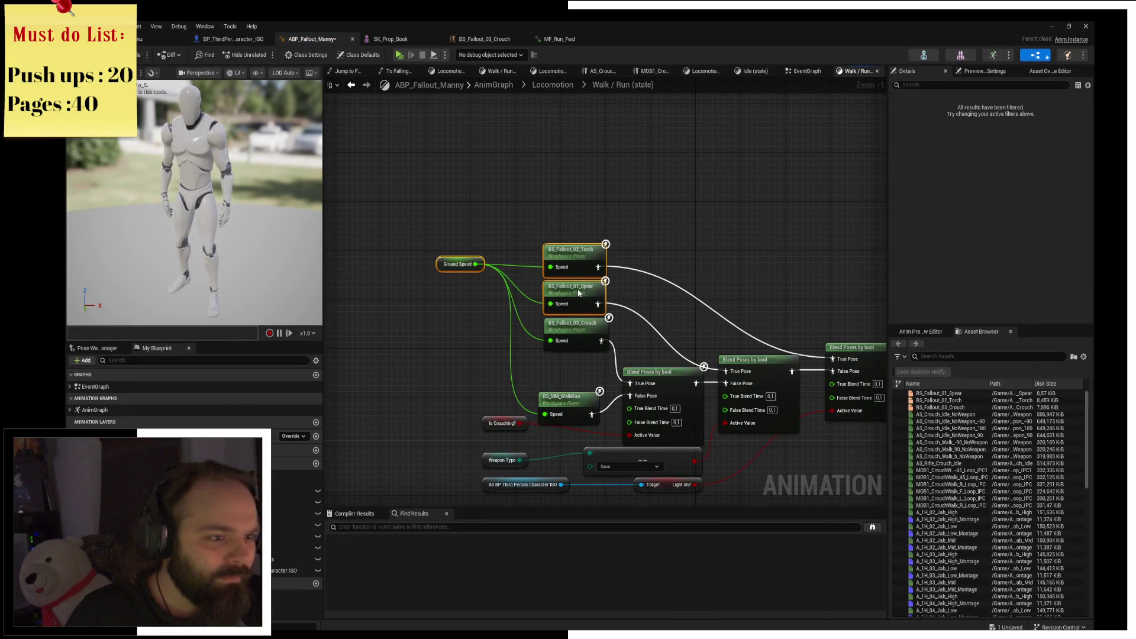
left_click_drag(566, 213, 567, 380)
mouse_move(561, 215)
left_mouse_down()
mouse_move(566, 416)
mouse_move(566, 396)
left_mouse_up()
Line the Ground Speed node up with the blendspace node column.
left_click(650, 179)
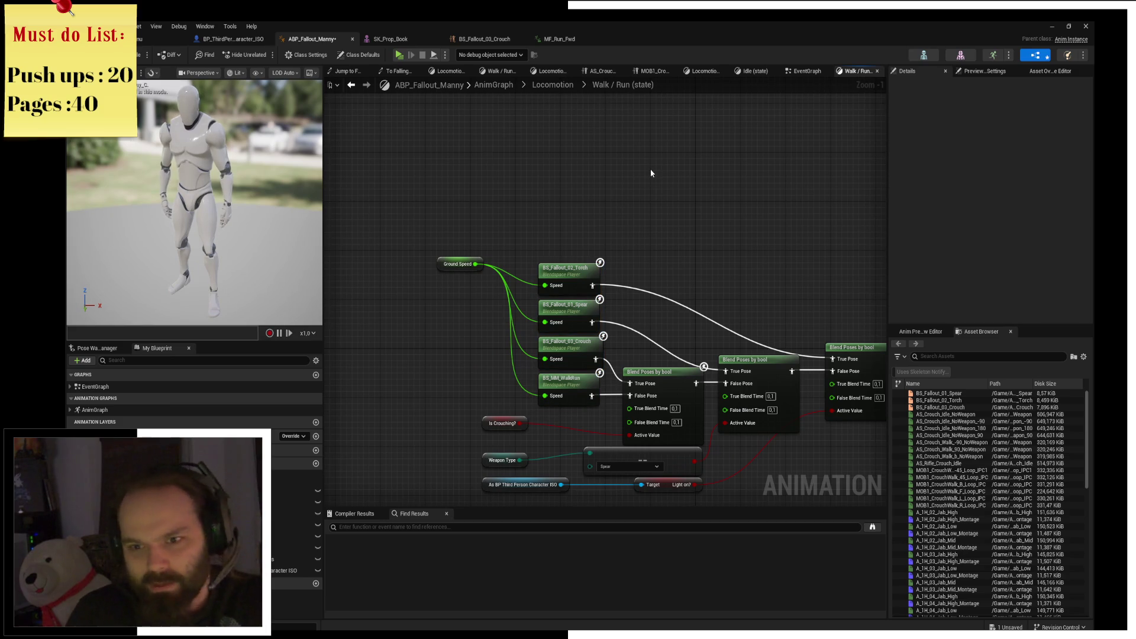
mouse_move(446, 261)
left_mouse_down()
mouse_move(461, 283)
mouse_move(479, 274)
left_mouse_up()
left_click(455, 220)
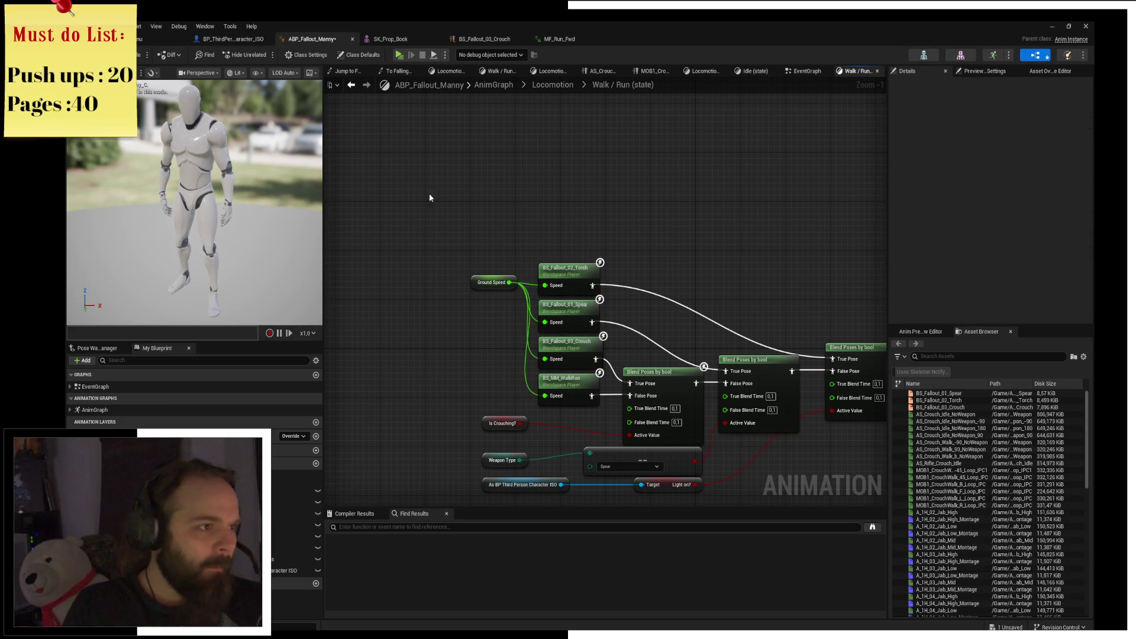
left_click(807, 71)
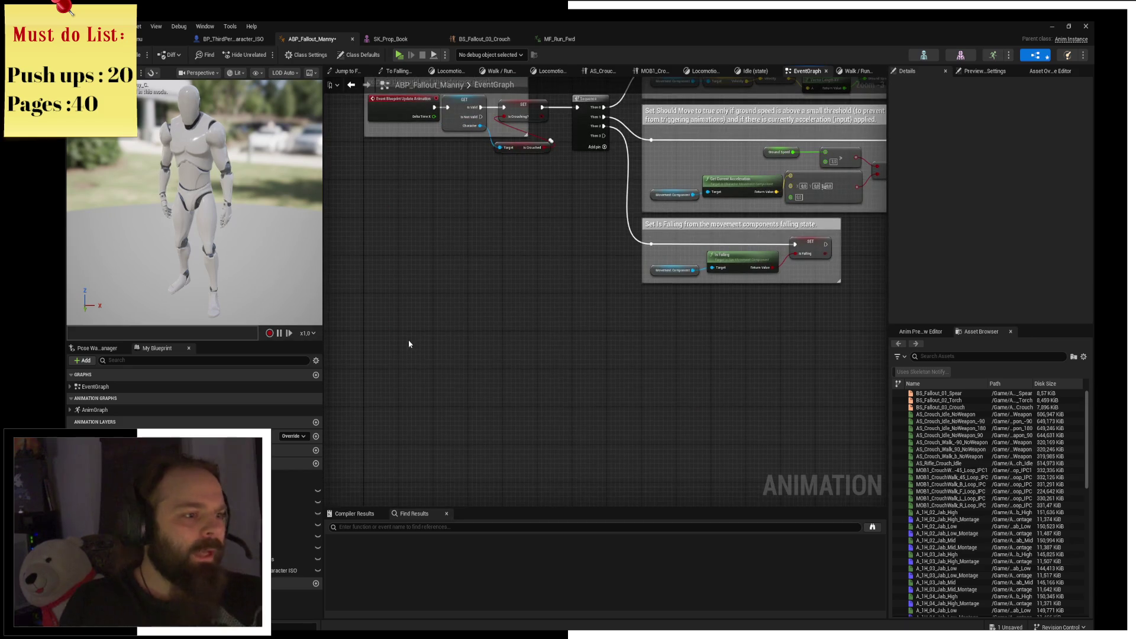
Add an AnimNotify_AN_FootPlant_Left_C event node via an 'L event' search.
right_click(409, 341)
type("L")
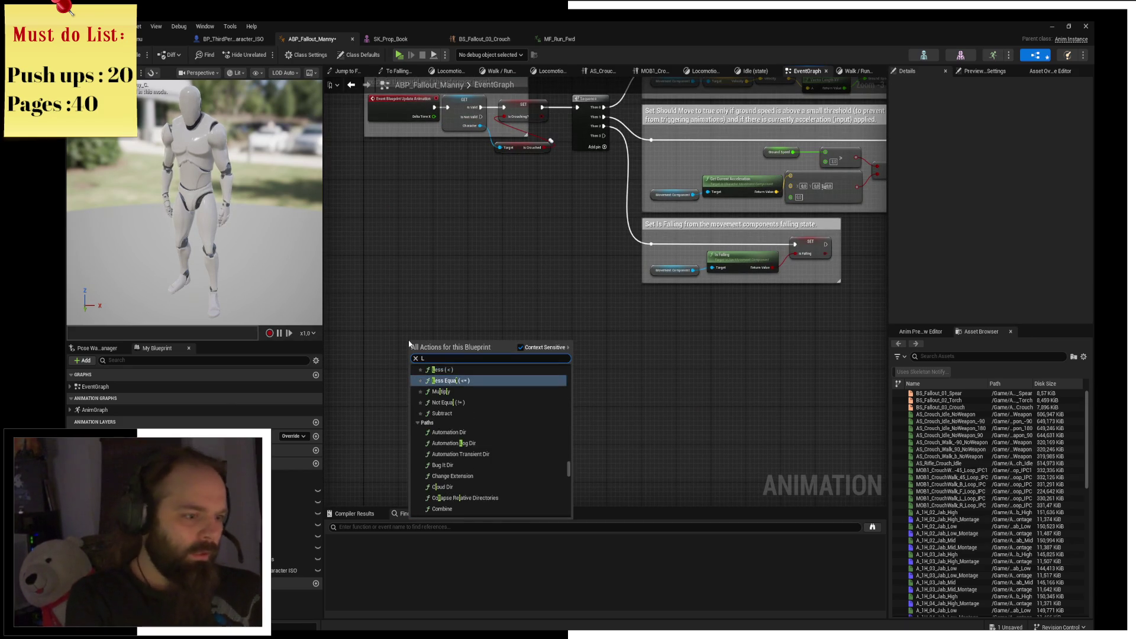
type(" event")
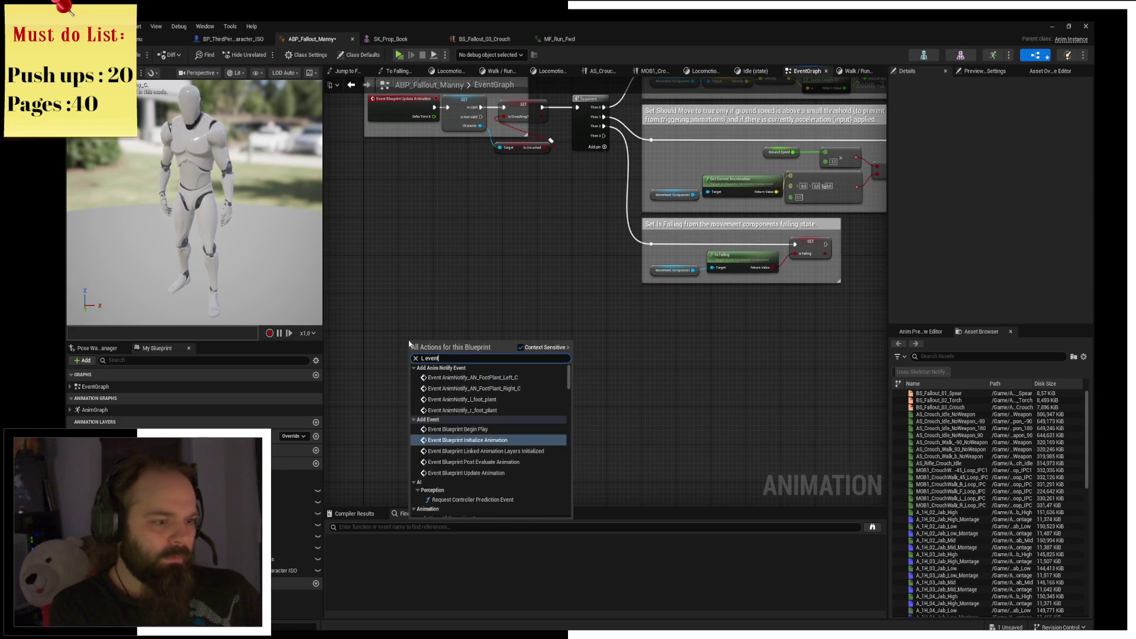
key("Up")
key("Up")
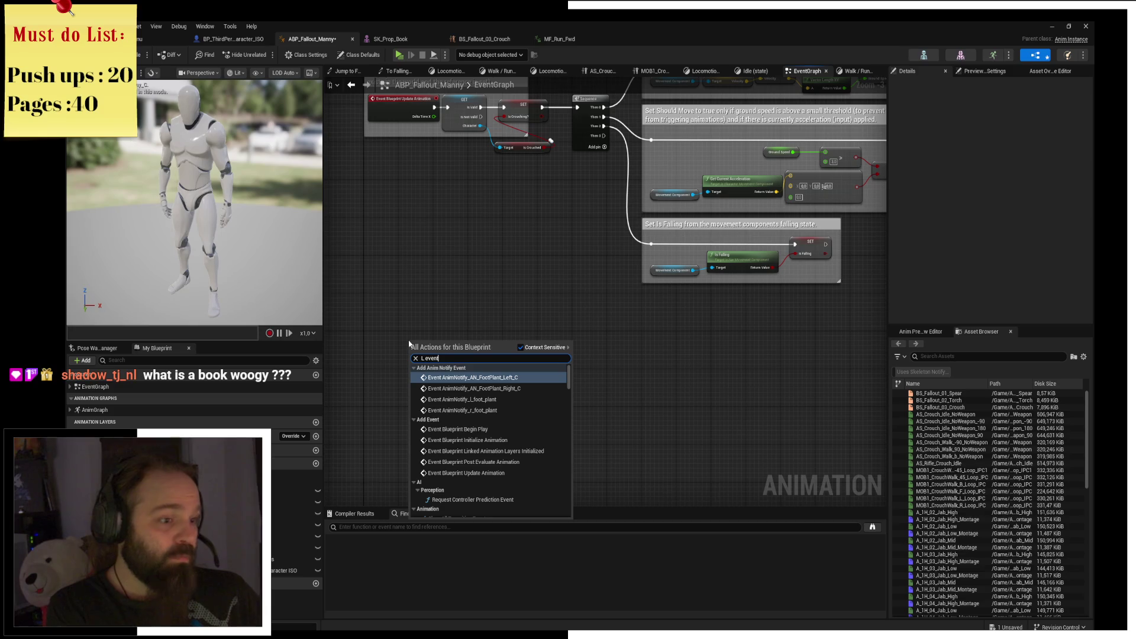
key("Return")
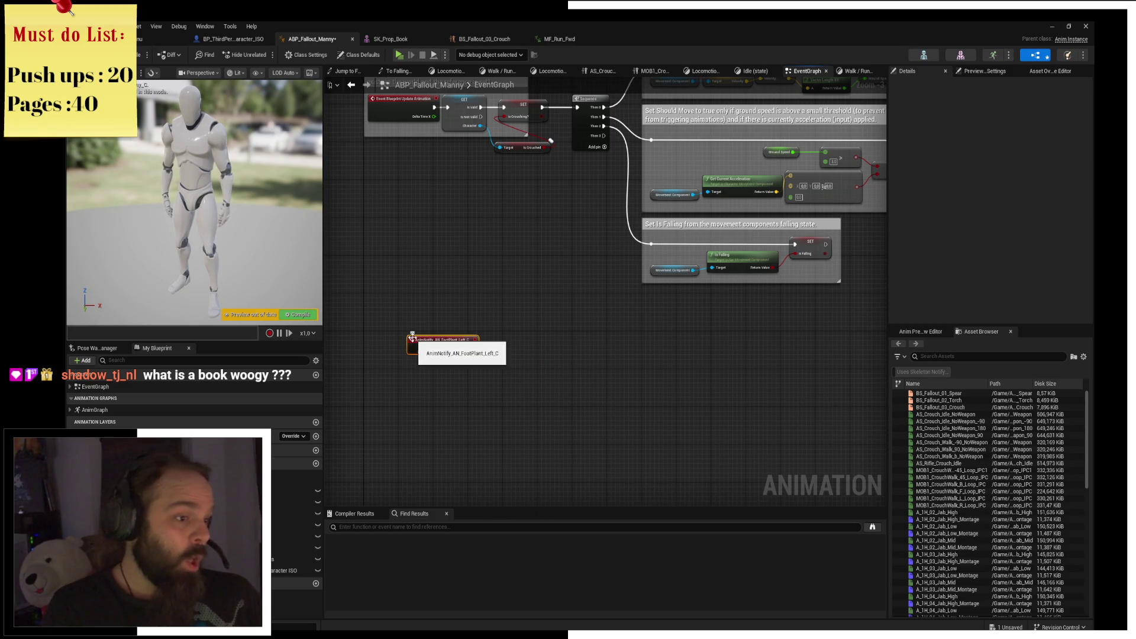
scroll(414, 414, "up", 4)
Add an AnimNotify_AN_FootPlant_Right_C event node via a 'RIGHT' search.
right_click(417, 406)
type("a")
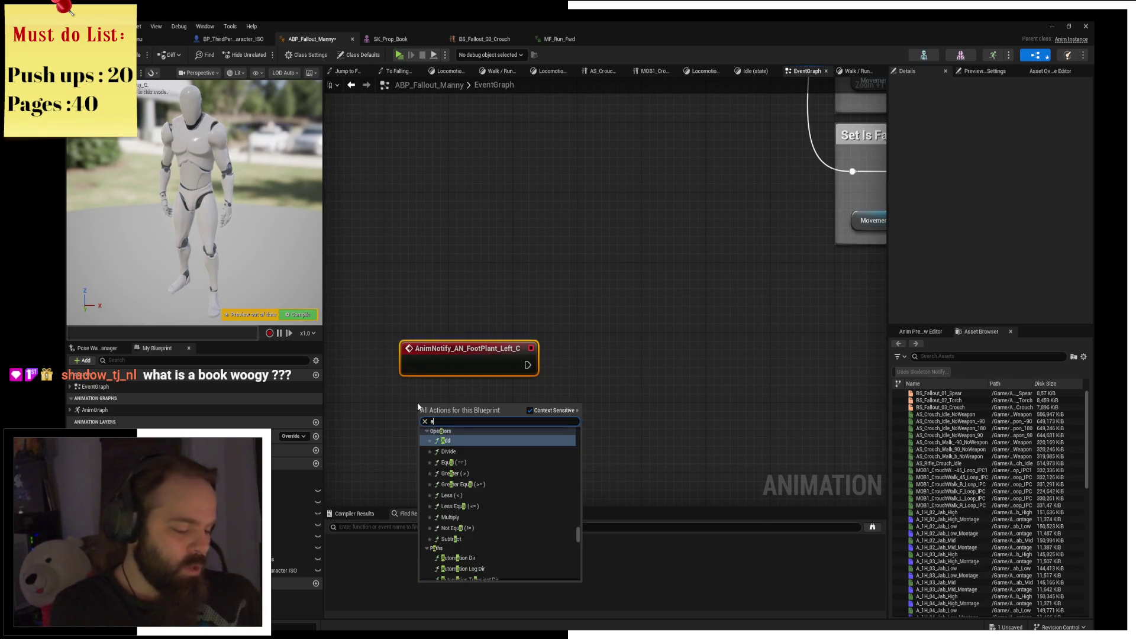
type("nim notif")
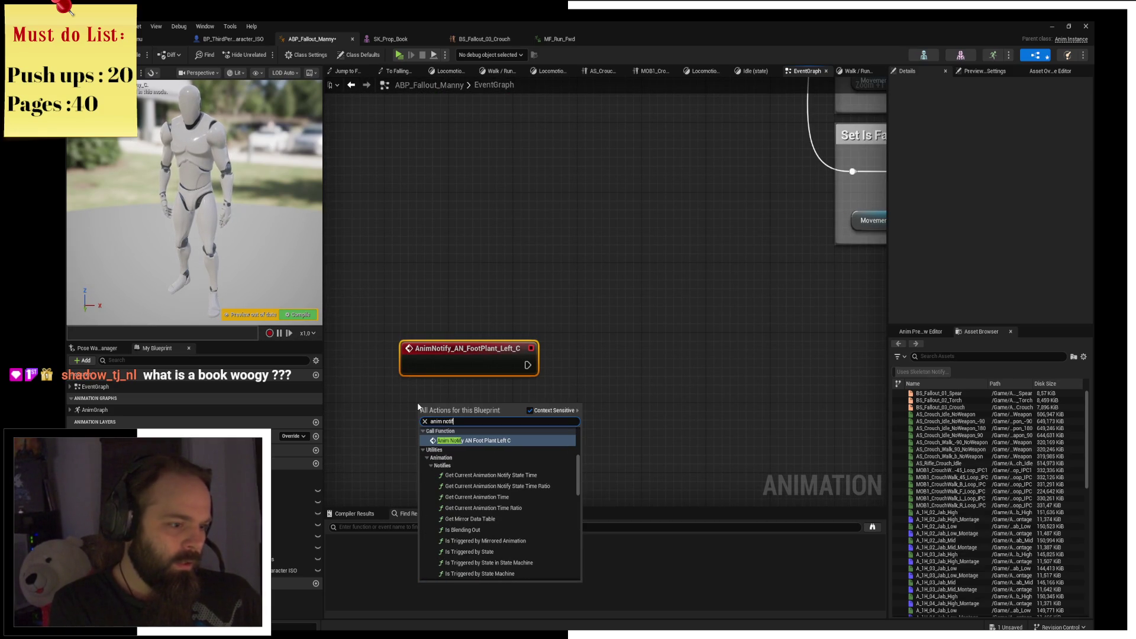
key("ctrl+a")
type("RIGHT")
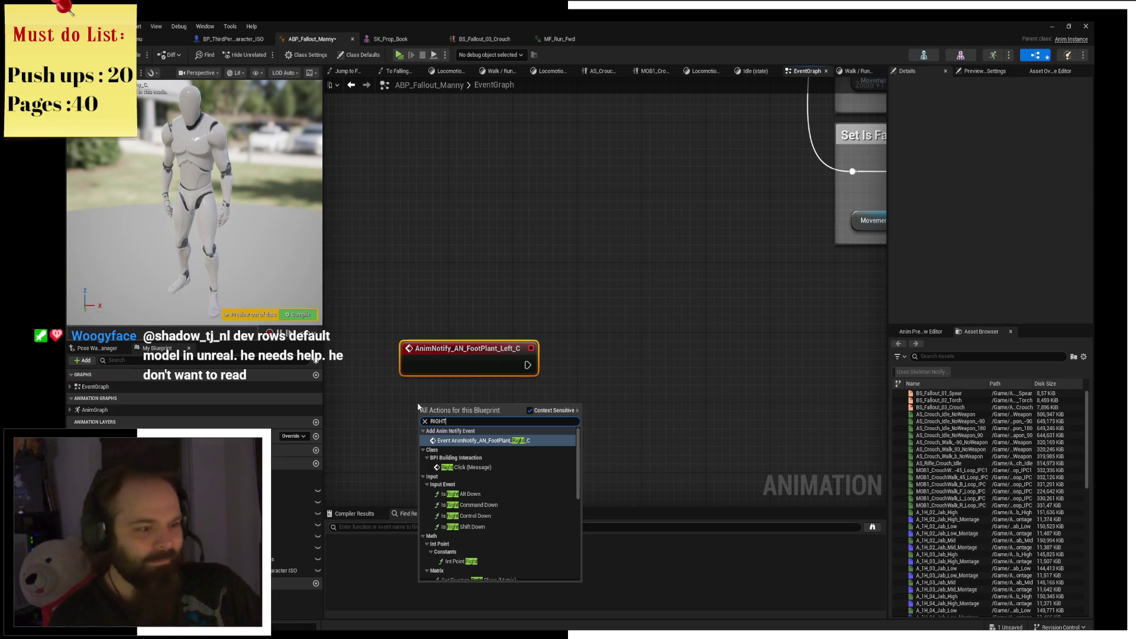
left_click(517, 443)
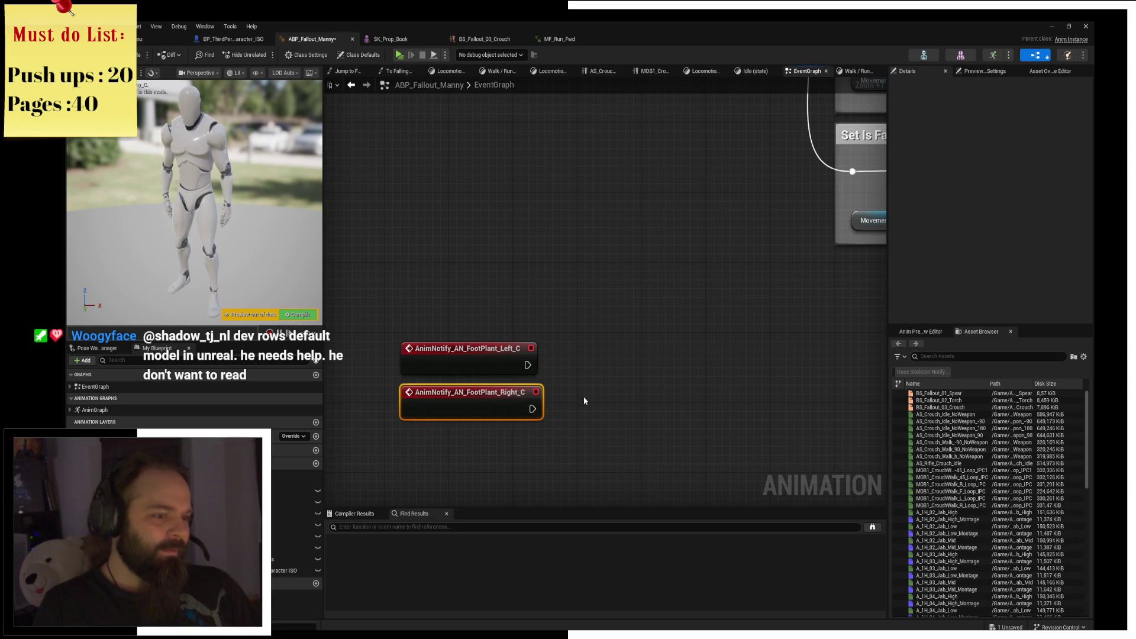
Add a Print String node from the left foot-plant notify and wire the right foot-plant notify into it.
scroll(535, 400, "up", 4)
mouse_move(532, 341)
left_mouse_down()
mouse_move(596, 327)
mouse_move(535, 358)
mouse_move(644, 362)
left_mouse_up()
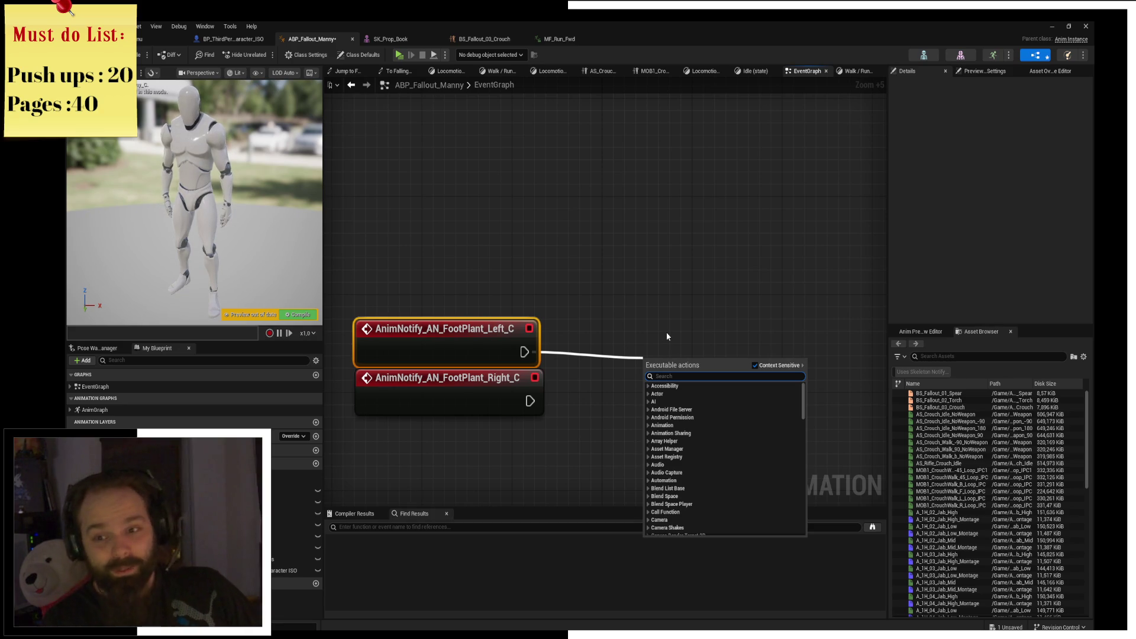
type("print string")
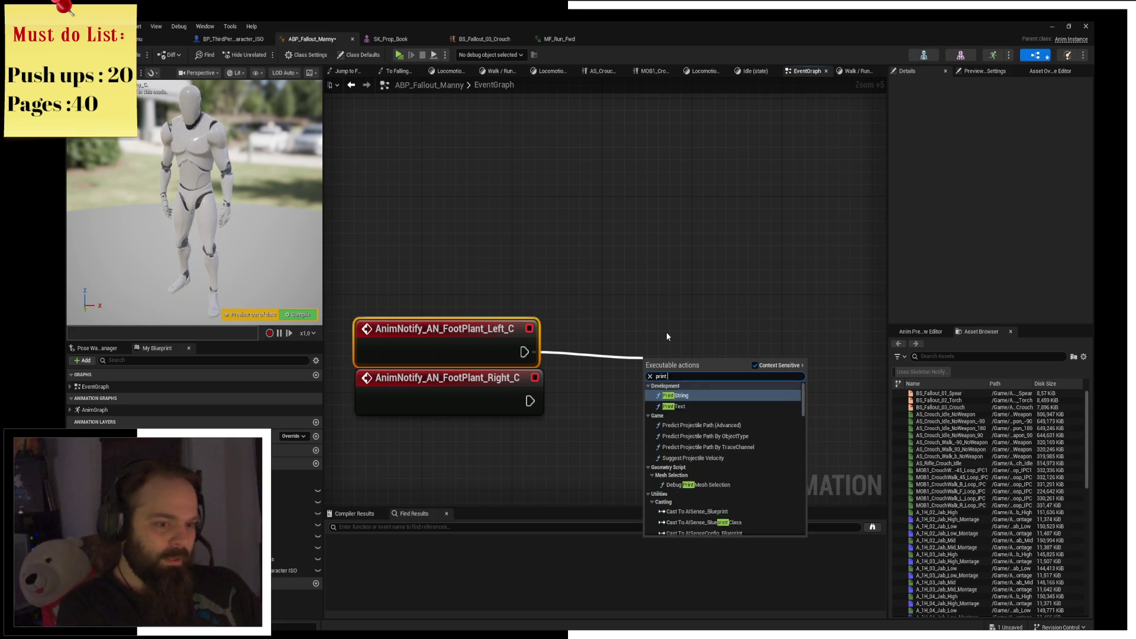
key("Return")
mouse_move(680, 365)
left_mouse_down()
mouse_move(647, 323)
mouse_move(636, 328)
left_mouse_up()
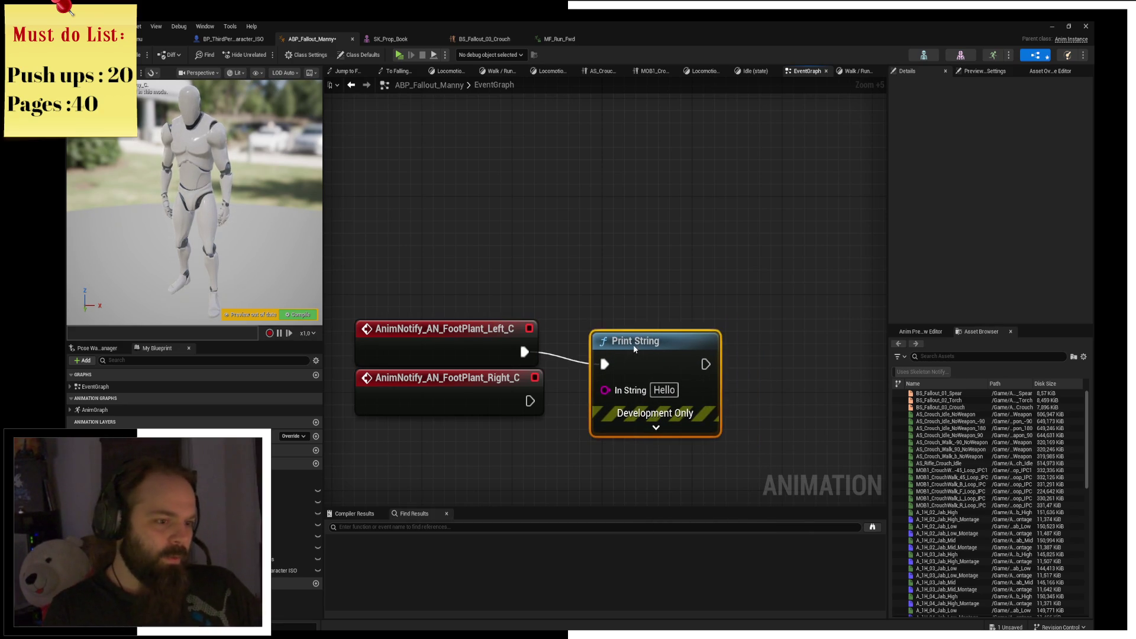
left_click_drag(527, 400, 604, 352)
left_click(640, 202)
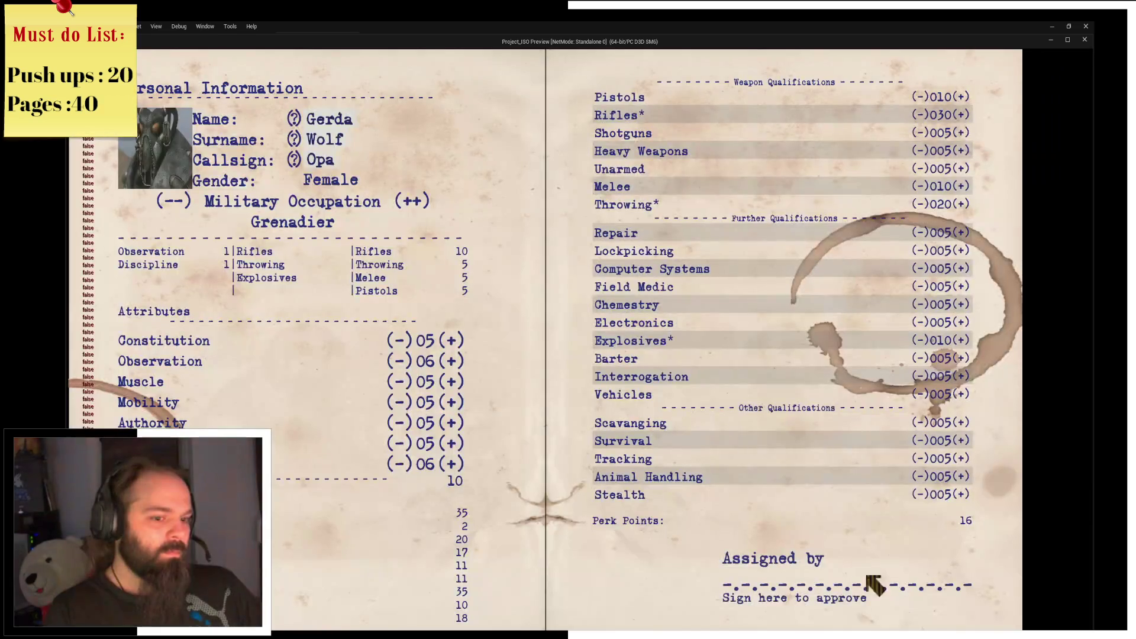
Start a game from the main menu and walk the character left and right through the rooms.
left_click(870, 583)
left_click(512, 470)
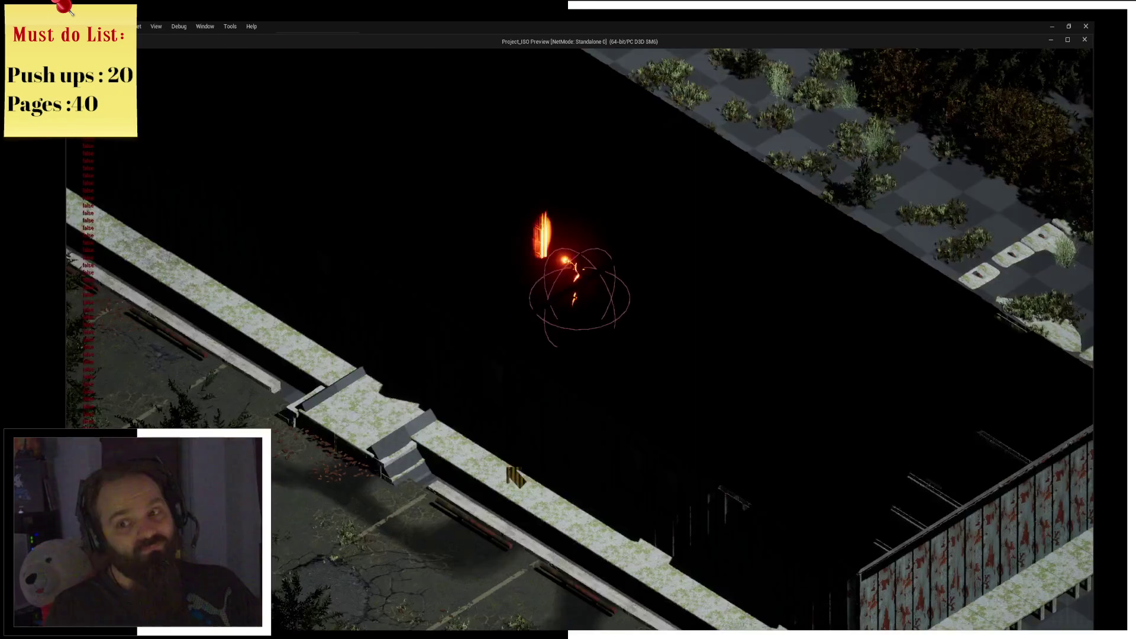
key("a")
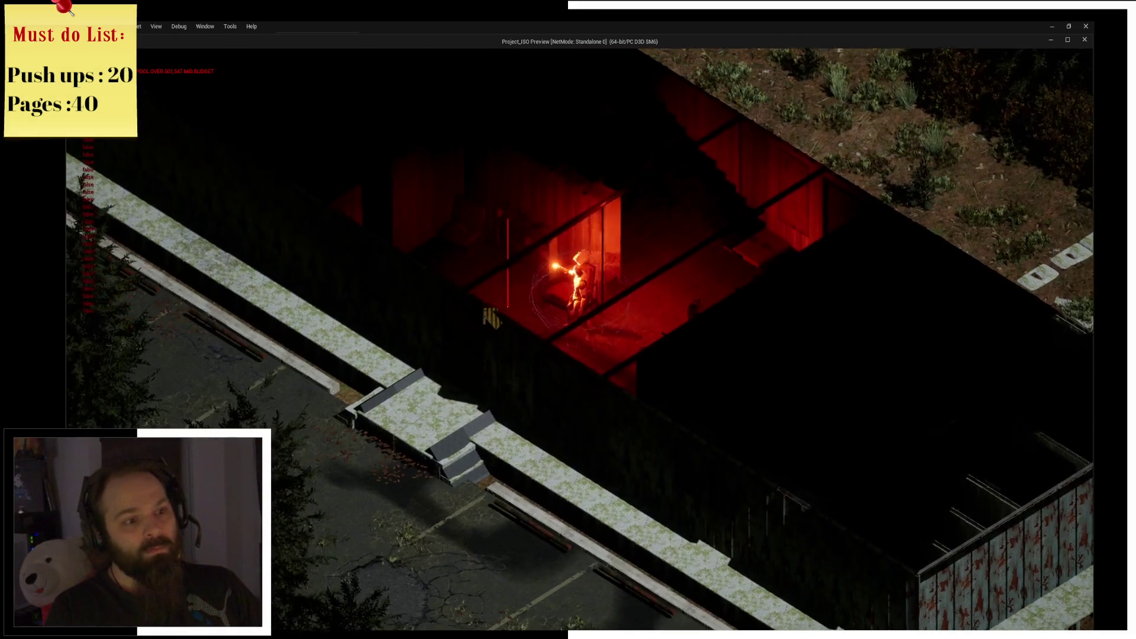
key("d")
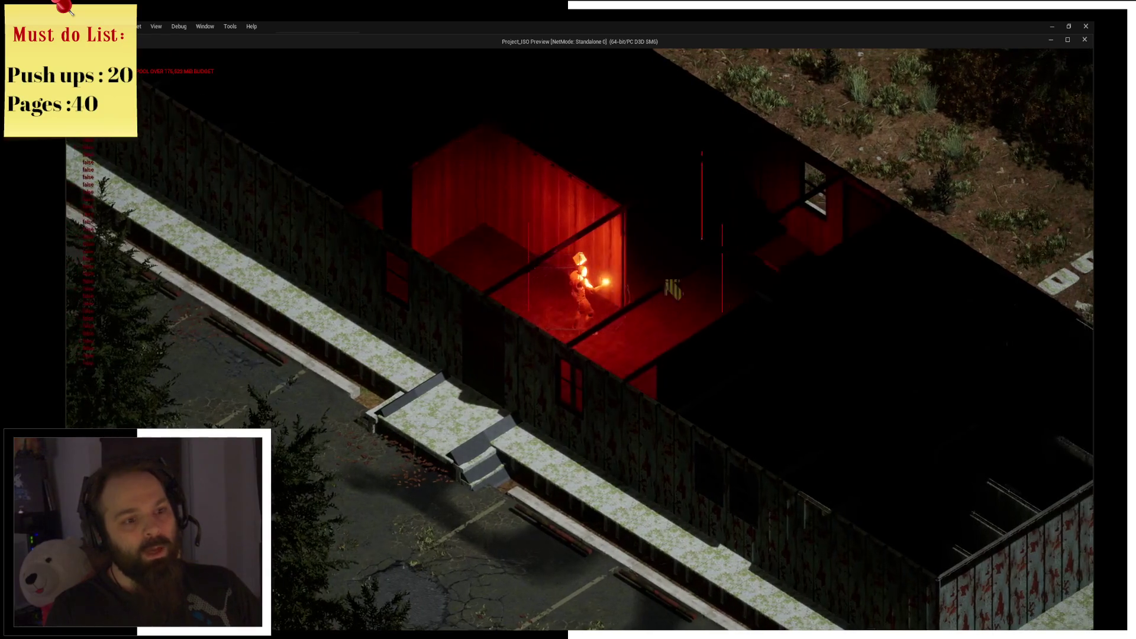
key("alt+Tab")
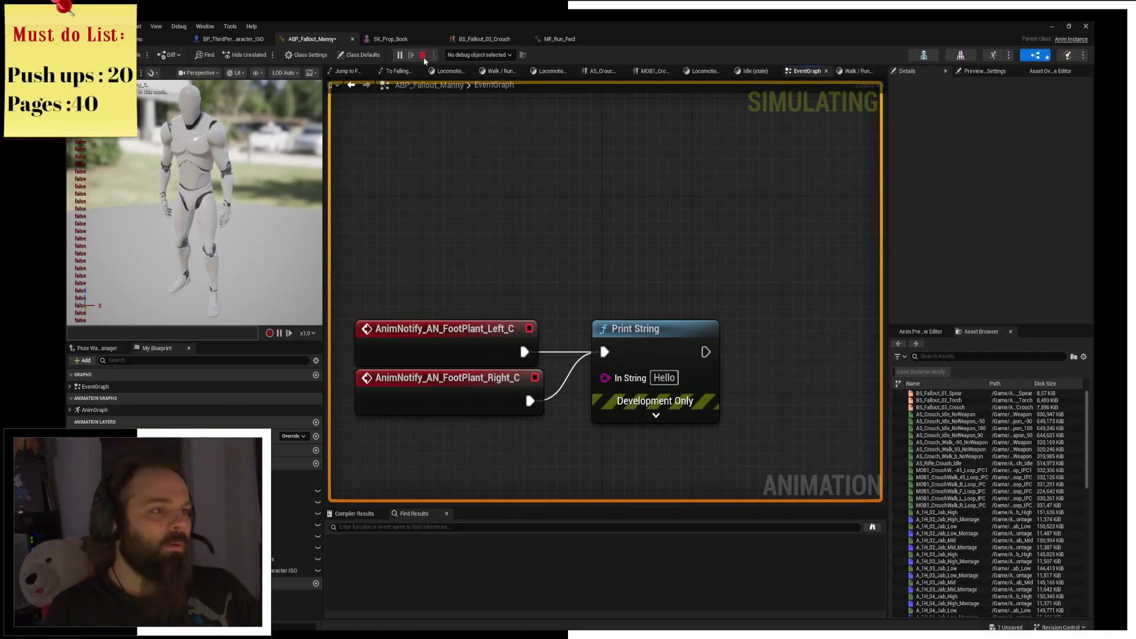
Stop the play session, close the Message Log, and recentre the graph nodes.
left_click(422, 54)
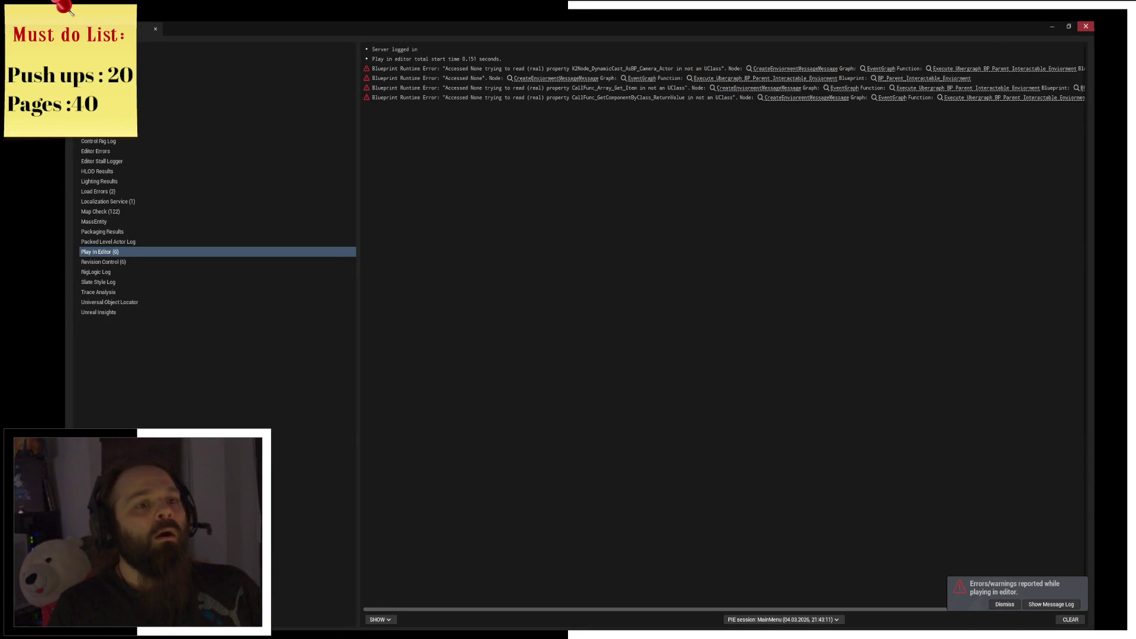
left_click(1086, 26)
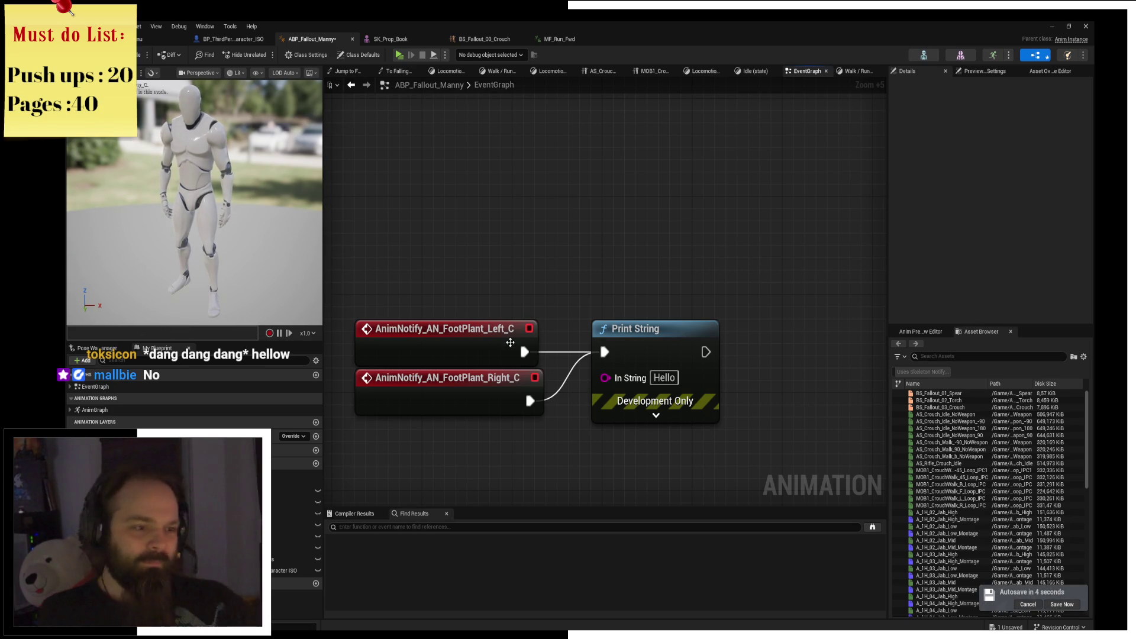
mouse_move(589, 389)
left_mouse_down()
mouse_move(548, 242)
mouse_move(648, 360)
left_mouse_up()
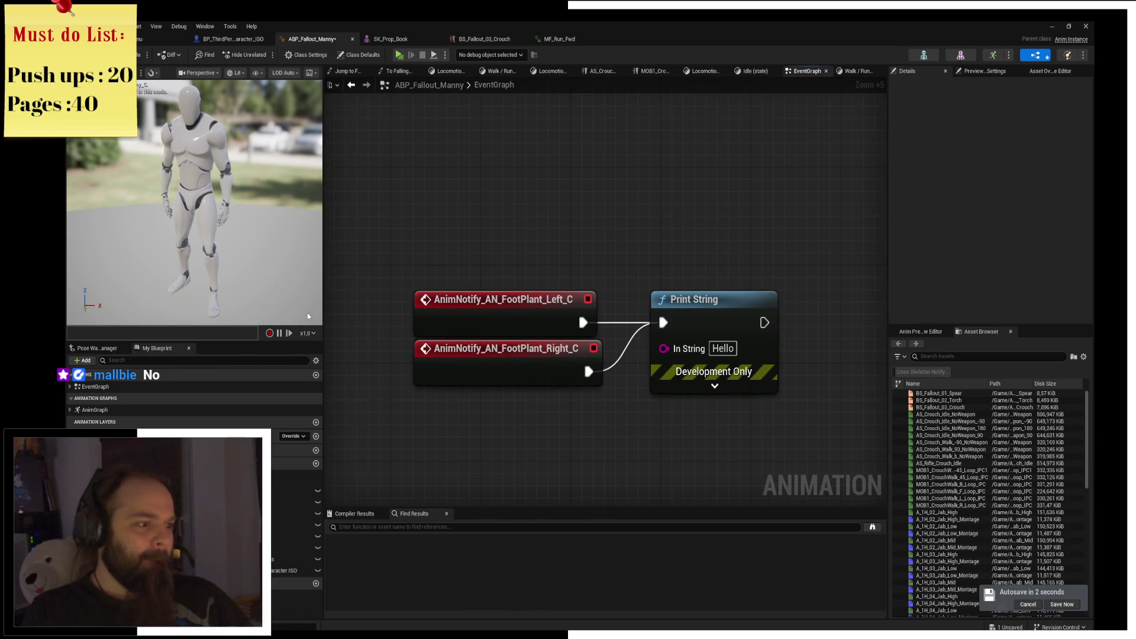
Expand the AnimGraph and Locomotion entries in My Blueprint, then list the EventGraph's events.
left_click(70, 410)
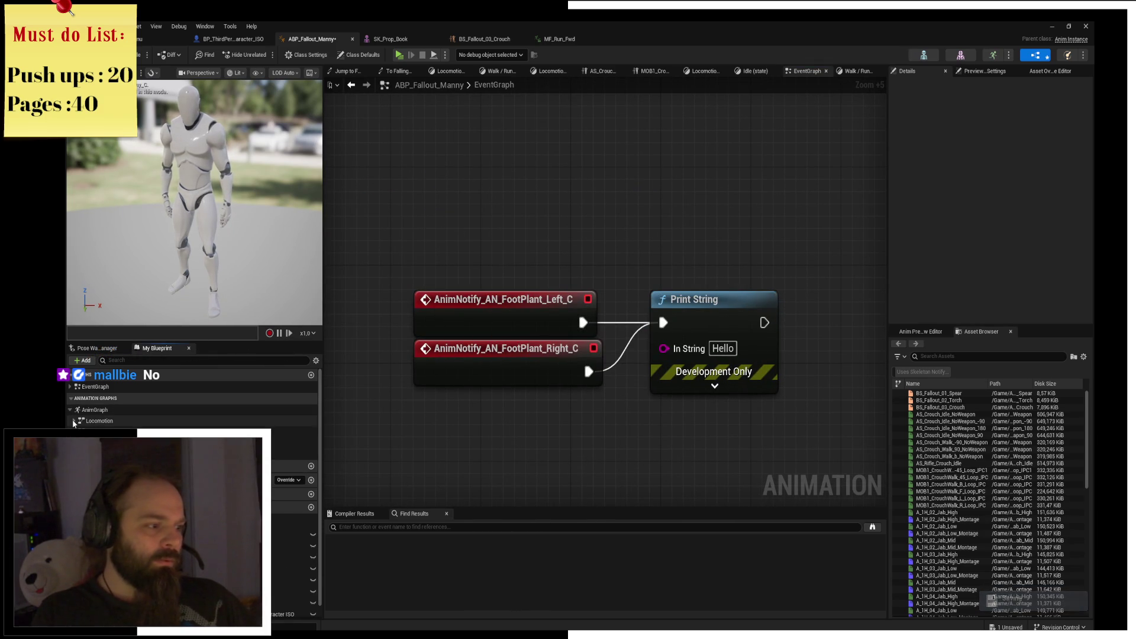
left_click(74, 421)
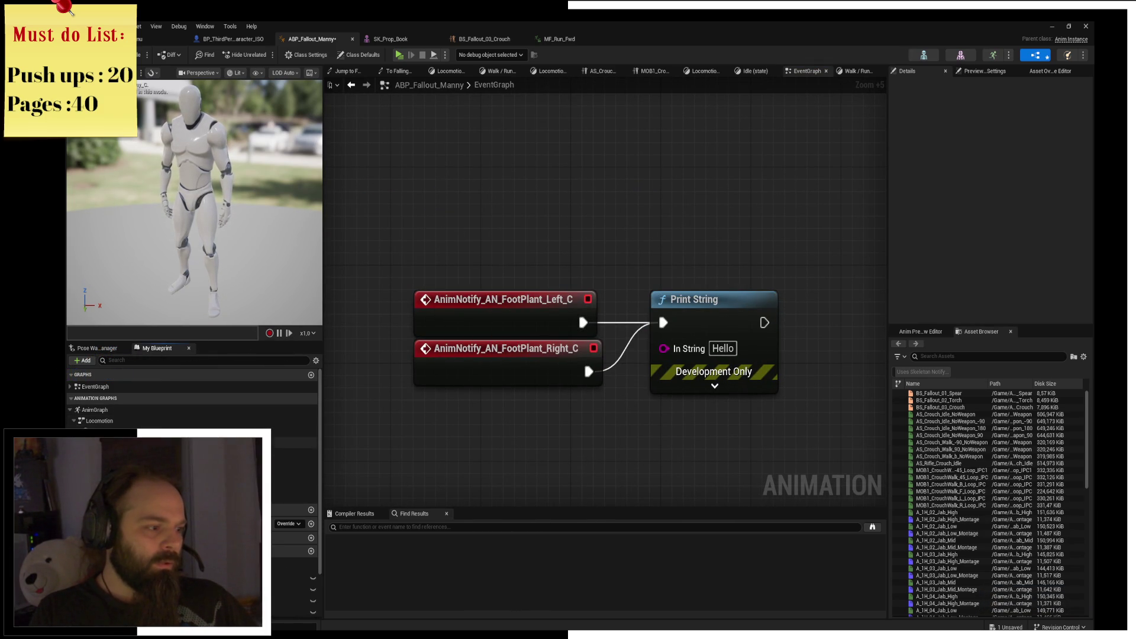
scroll(193, 403, "down", 2)
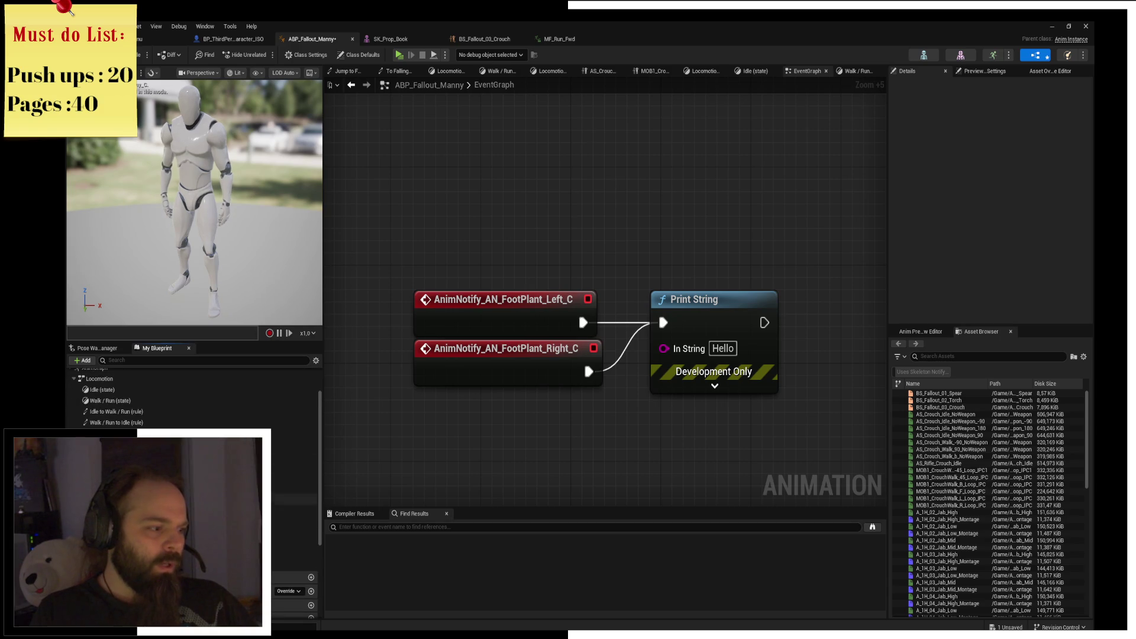
scroll(192, 403, "down", 1)
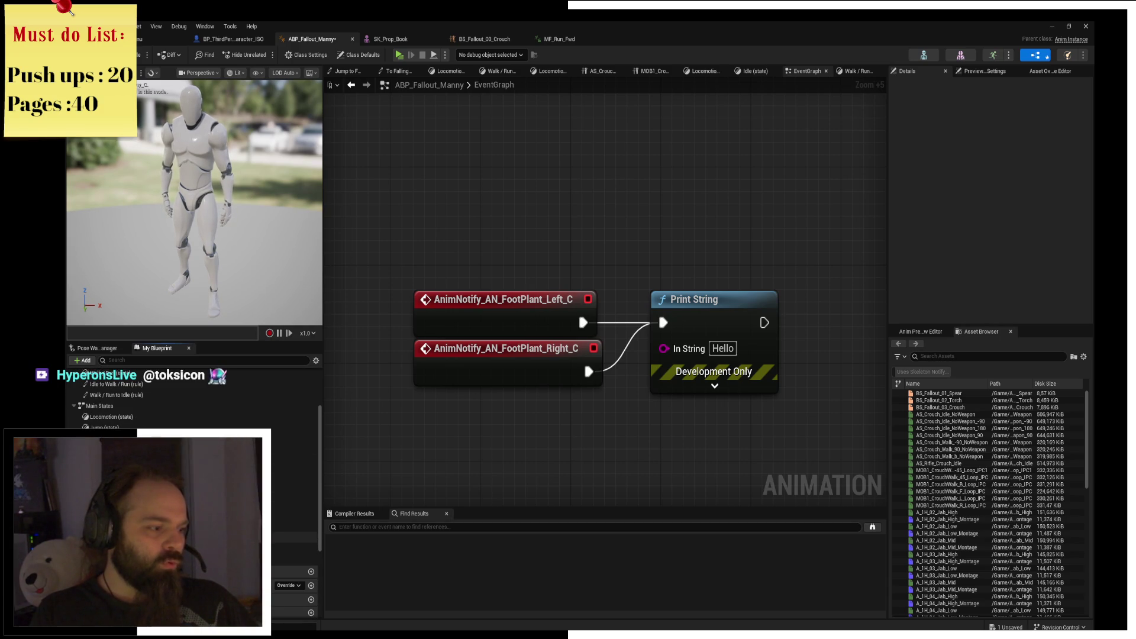
scroll(192, 402, "down", 2)
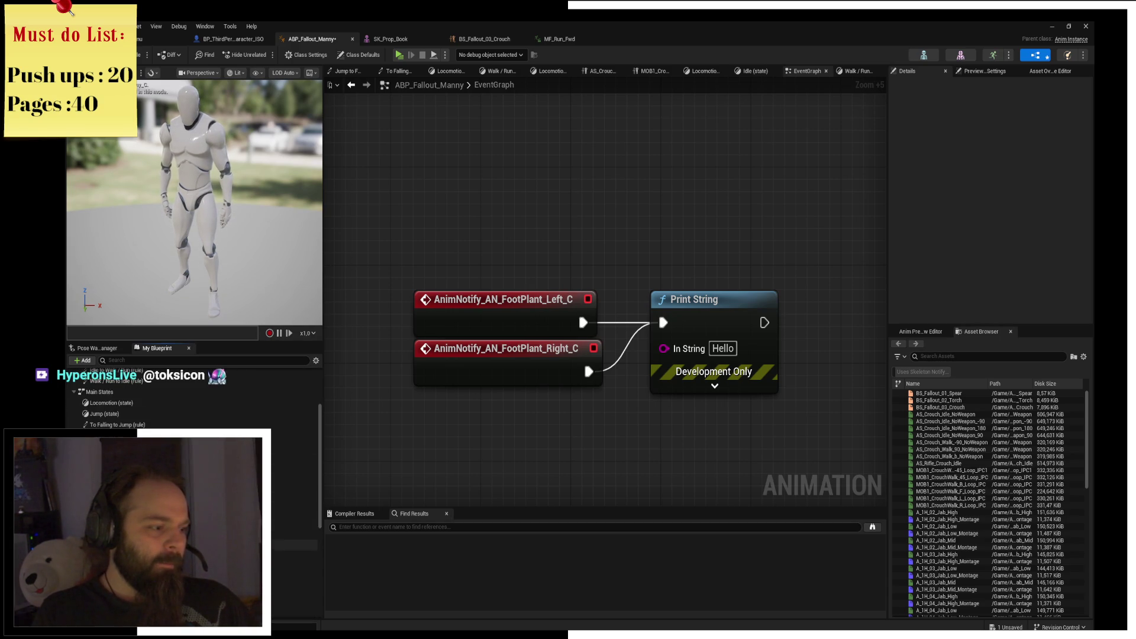
scroll(193, 402, "down", 3)
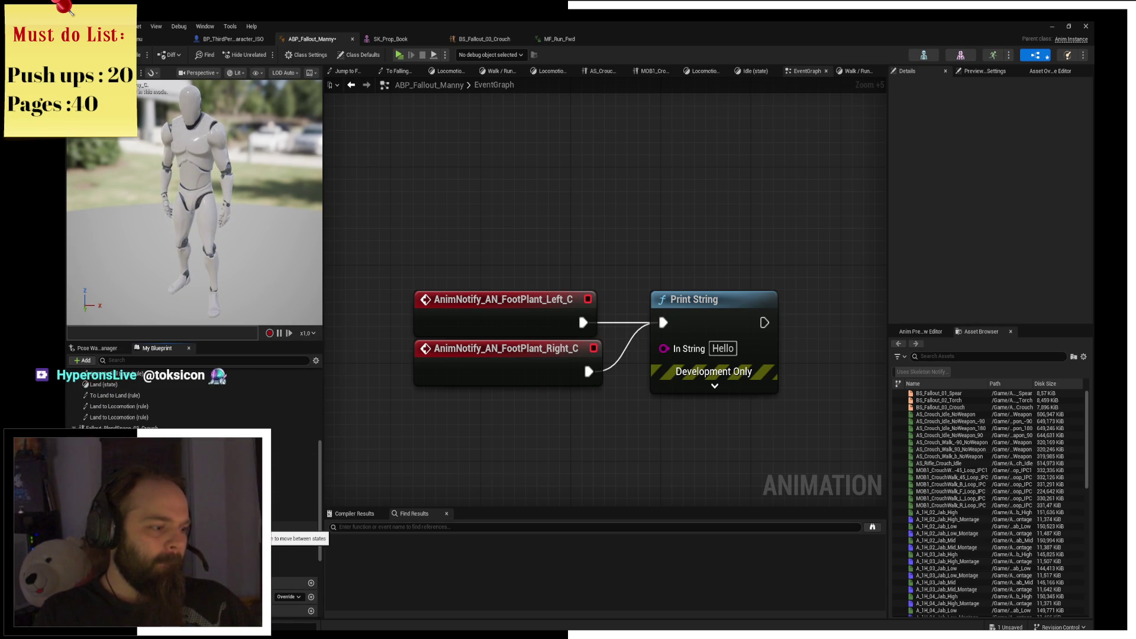
scroll(193, 402, "up", 6)
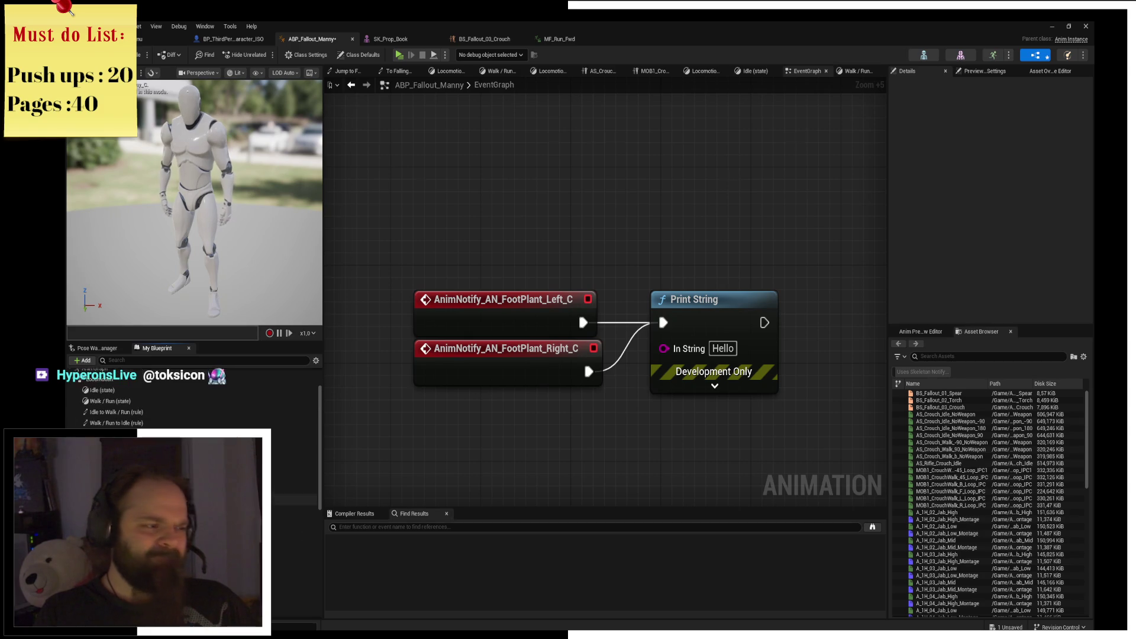
left_click(70, 387)
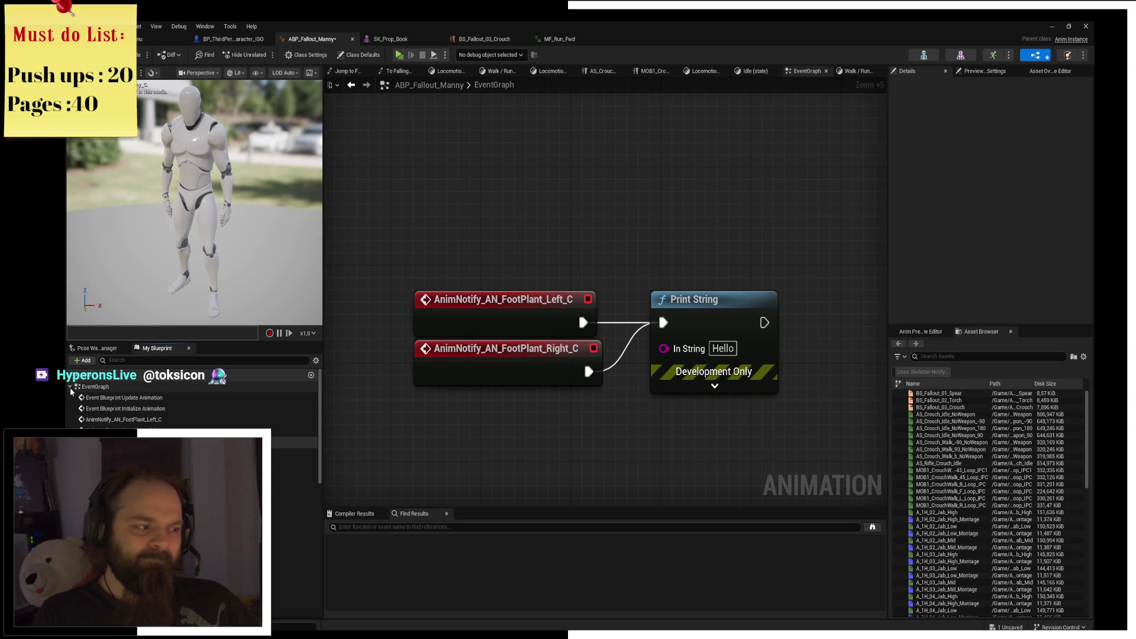
Put F9 breakpoints on the left and right FootPlant notify events and launch Play.
left_click(521, 319)
key("F9")
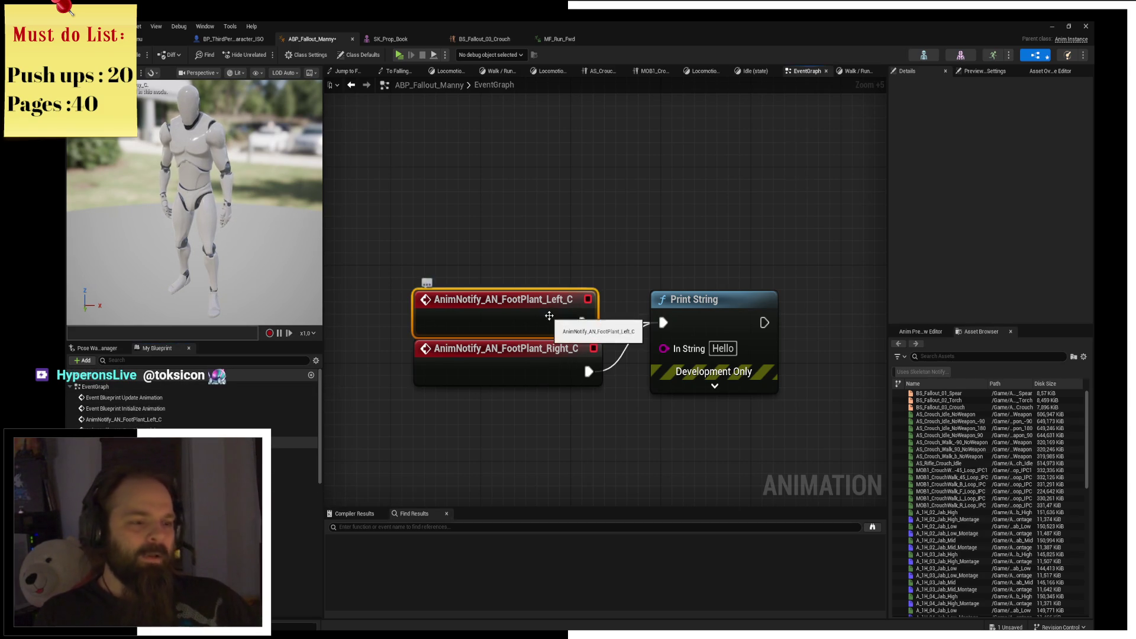
left_click(535, 359)
key("F9")
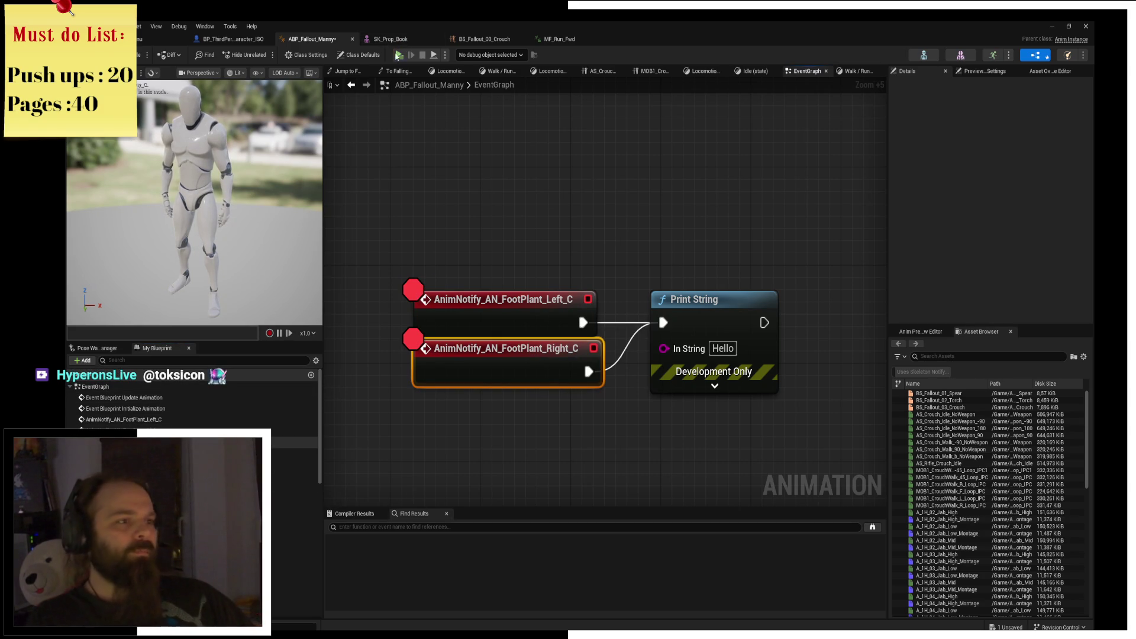
left_click(399, 57)
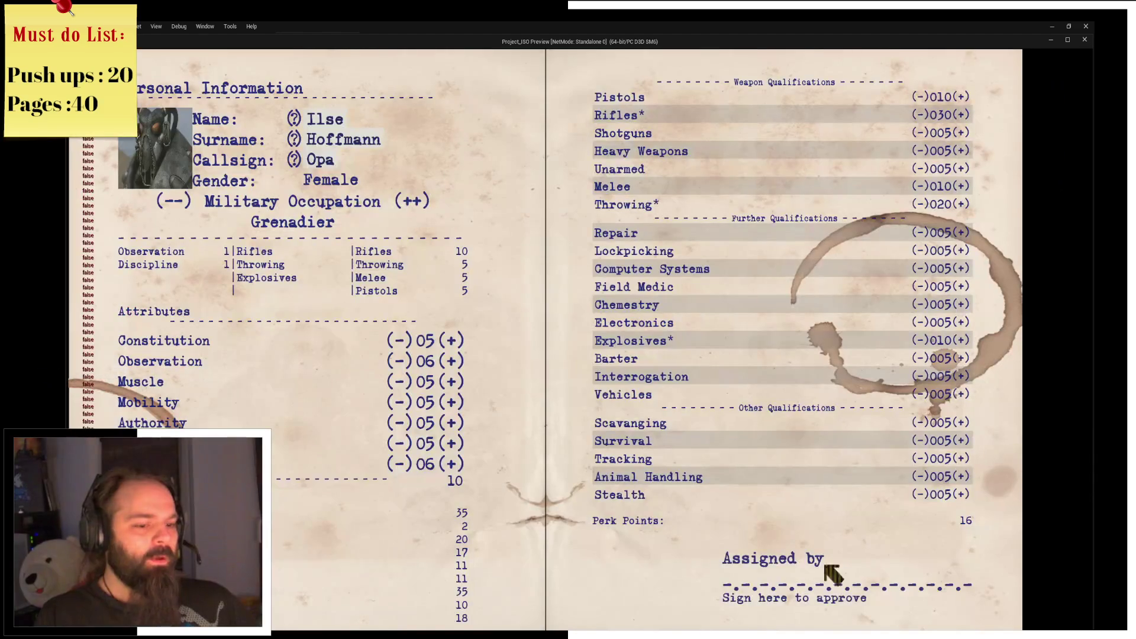
Sign and approve the character sheet to enter the game, then switch back to the editor.
left_click(837, 553)
left_click(533, 474)
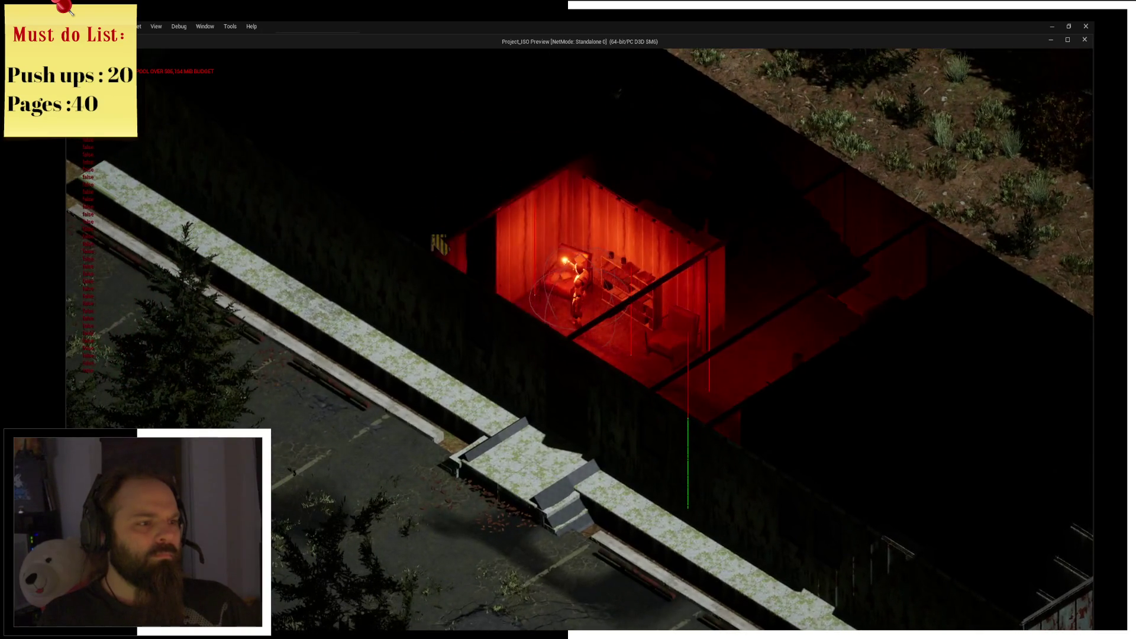
key("alt+Tab")
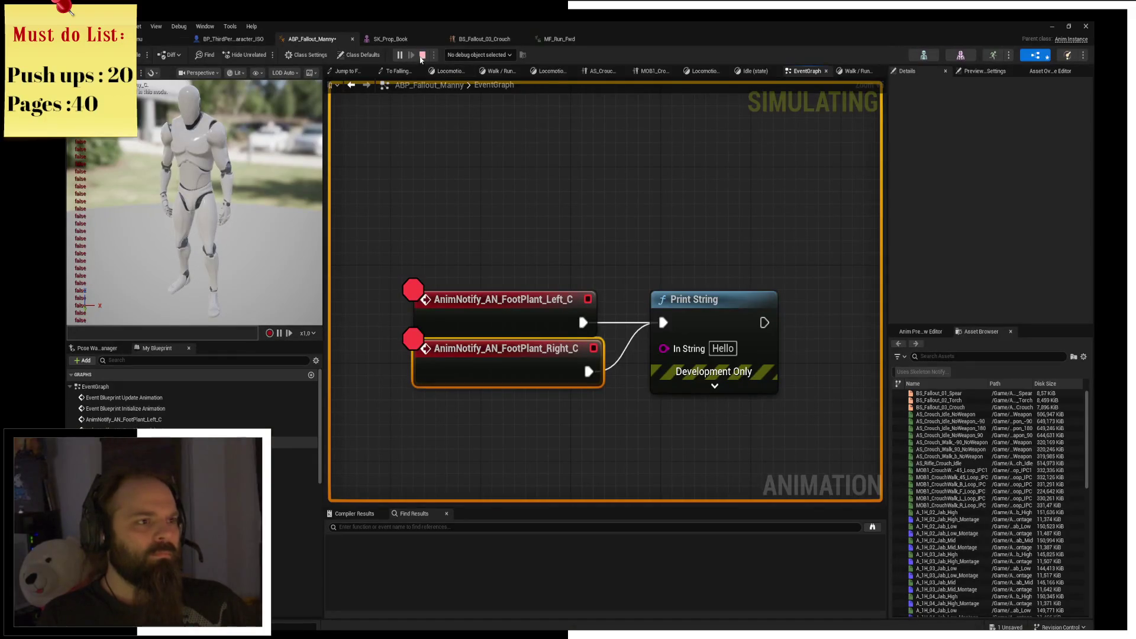
Stop the simulation and set BP_ThirdPerson_Character_ISO's mesh Anim Class to ABP_Manny.
left_click(423, 55)
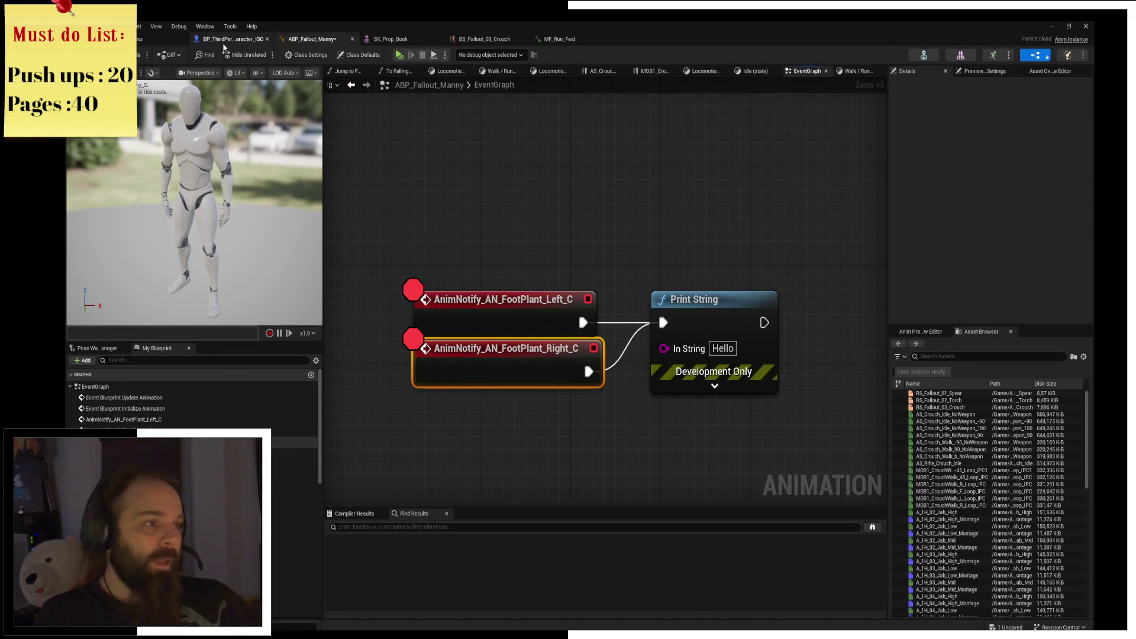
left_click(234, 39)
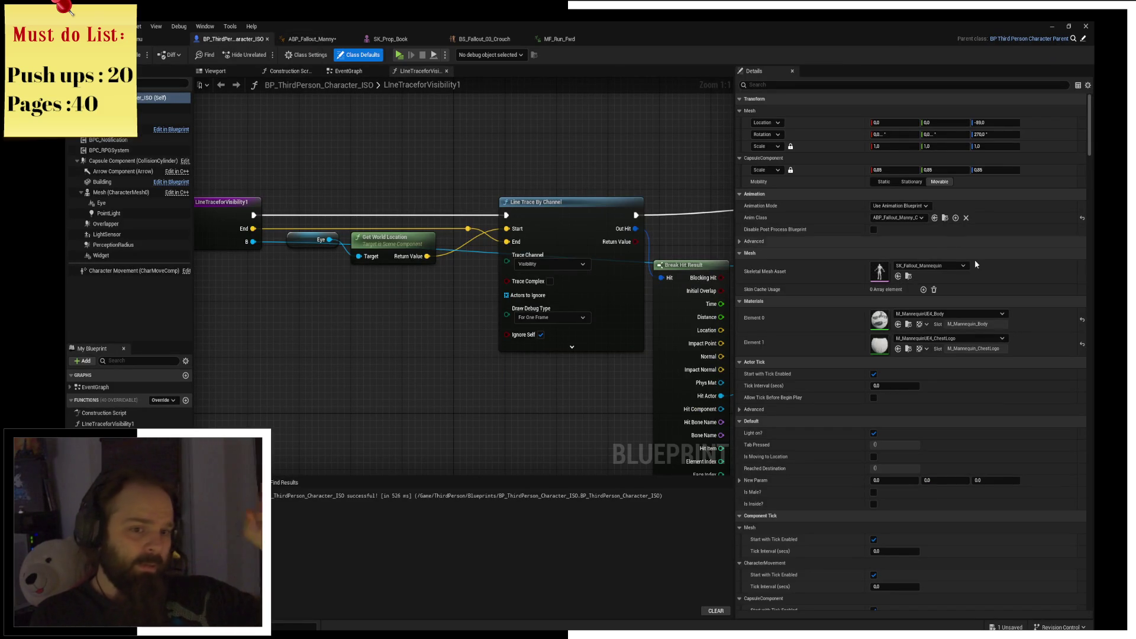
left_click(915, 219)
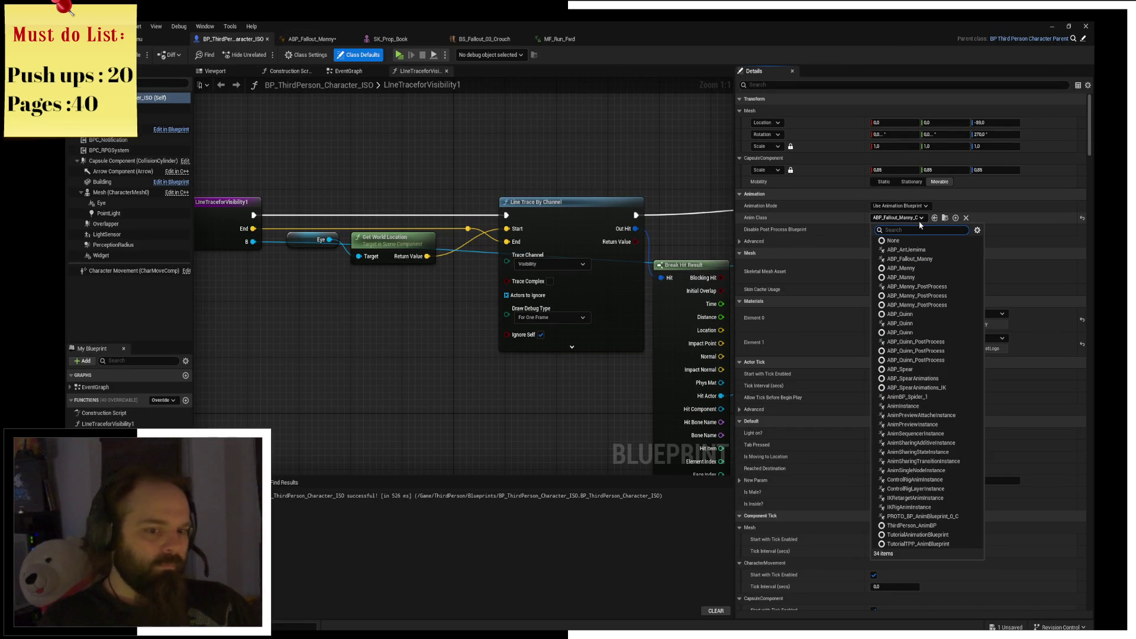
type("AB")
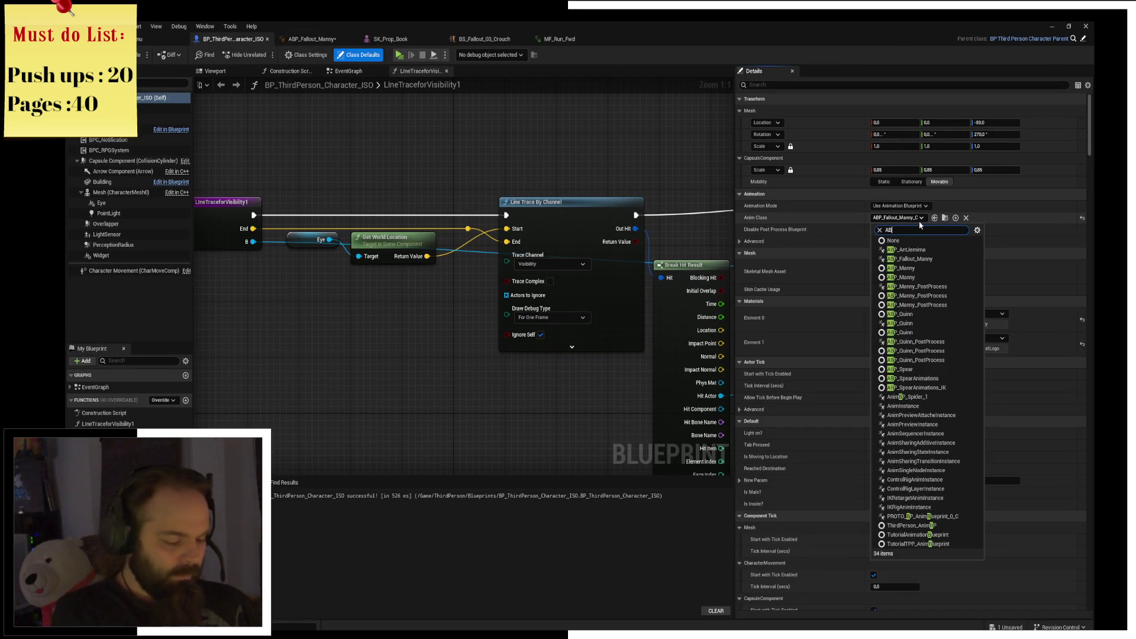
type("OPP")
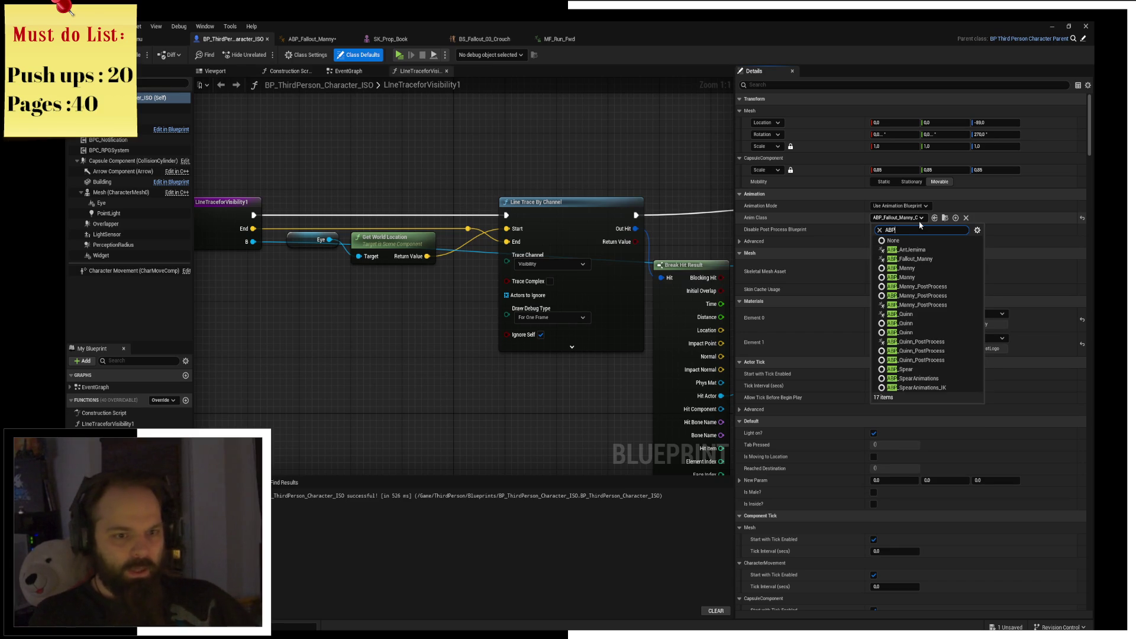
left_click(941, 269)
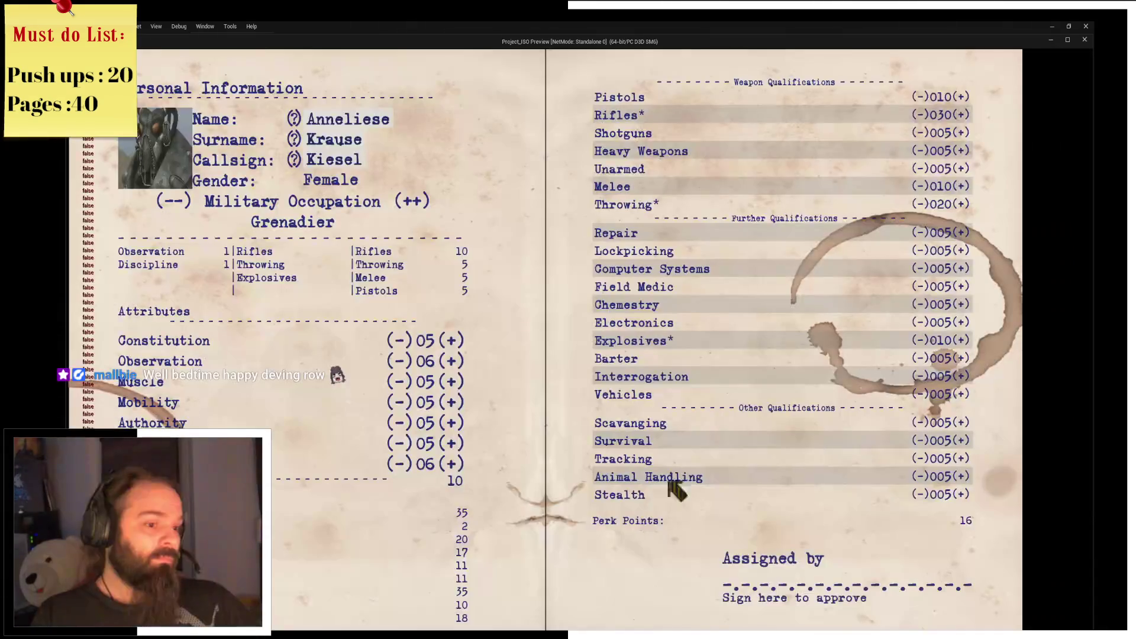
Sign the character sheet, walk the character up-left and back down-right through the room, then close the preview.
left_click(915, 588)
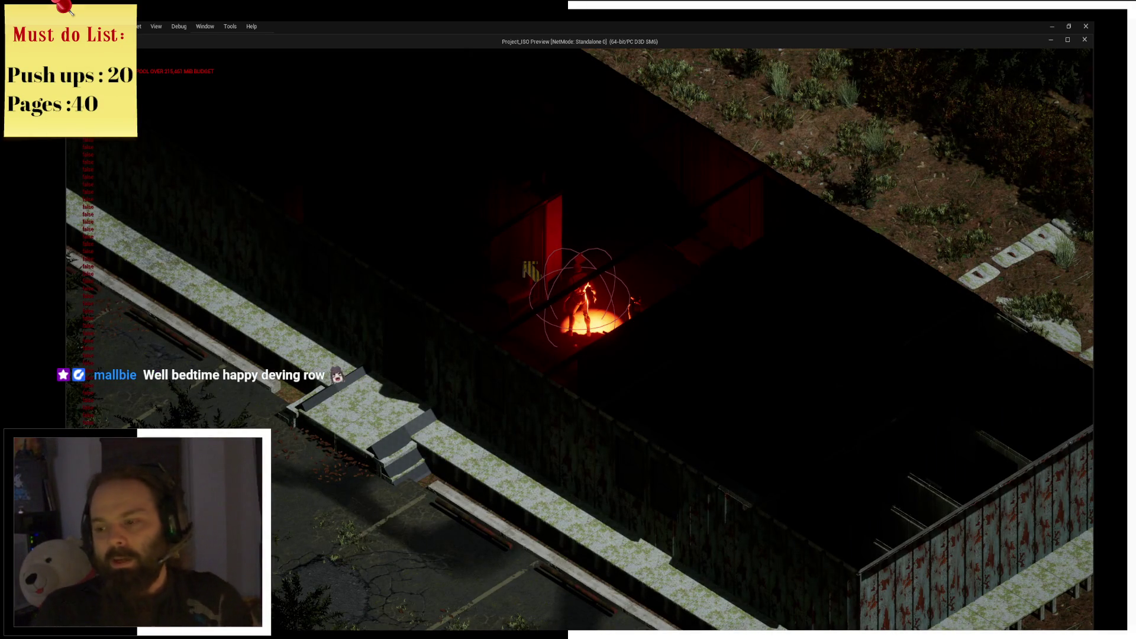
key("w")
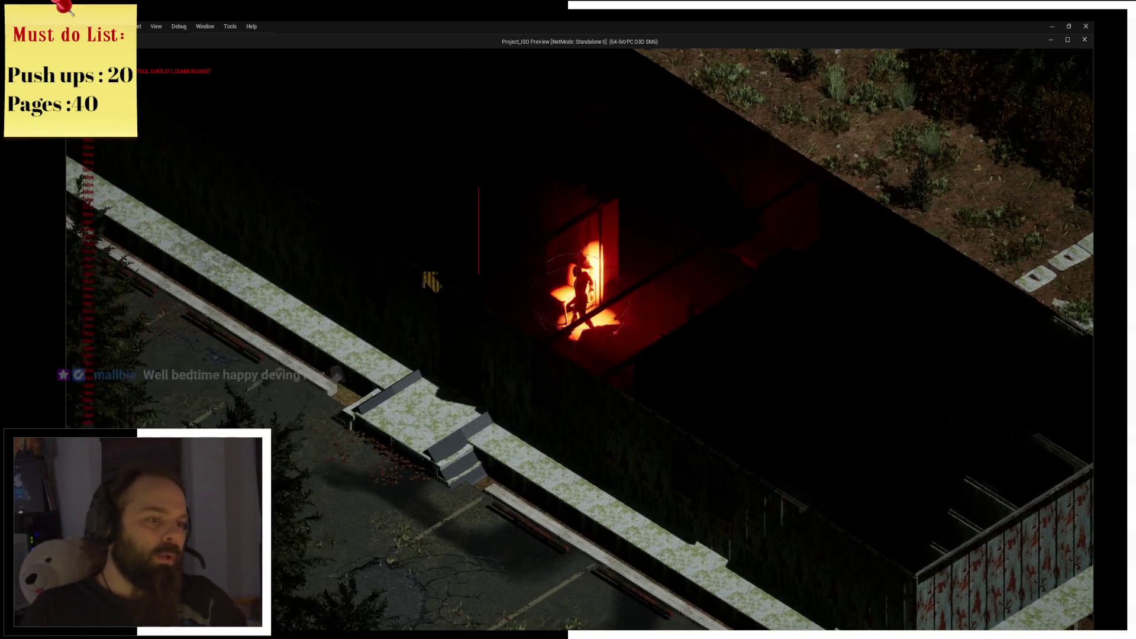
key("w")
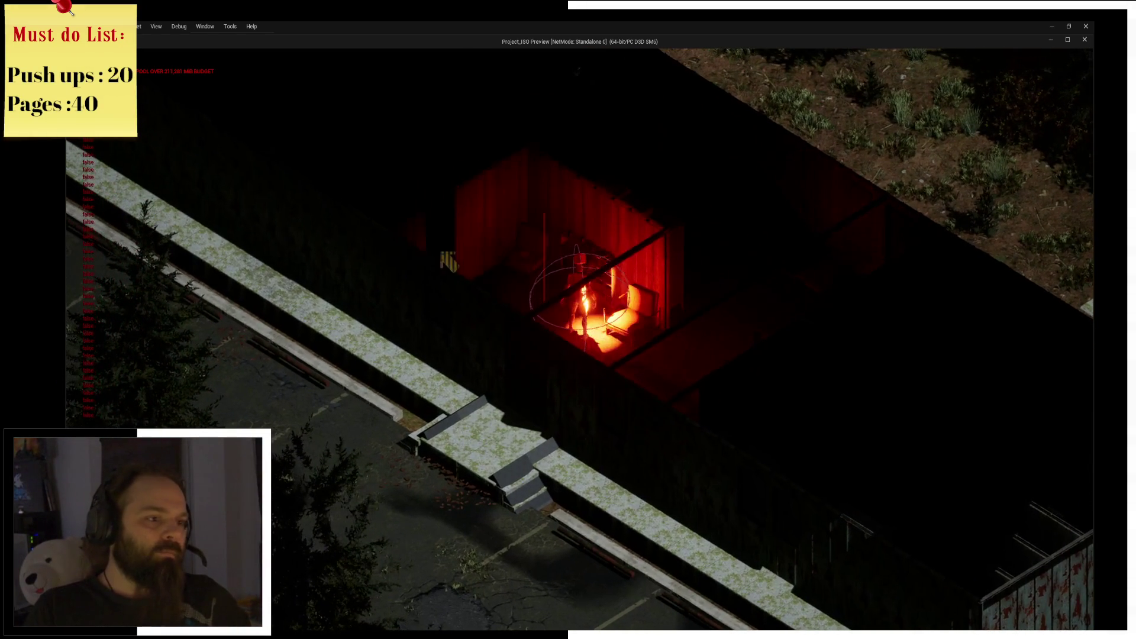
key("w")
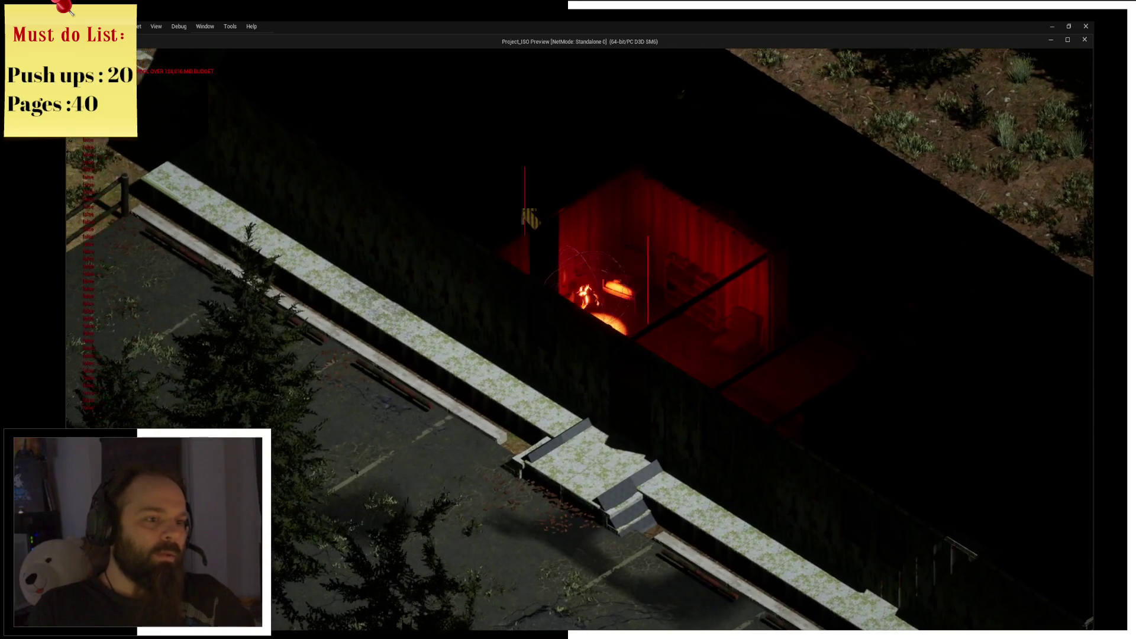
key("w")
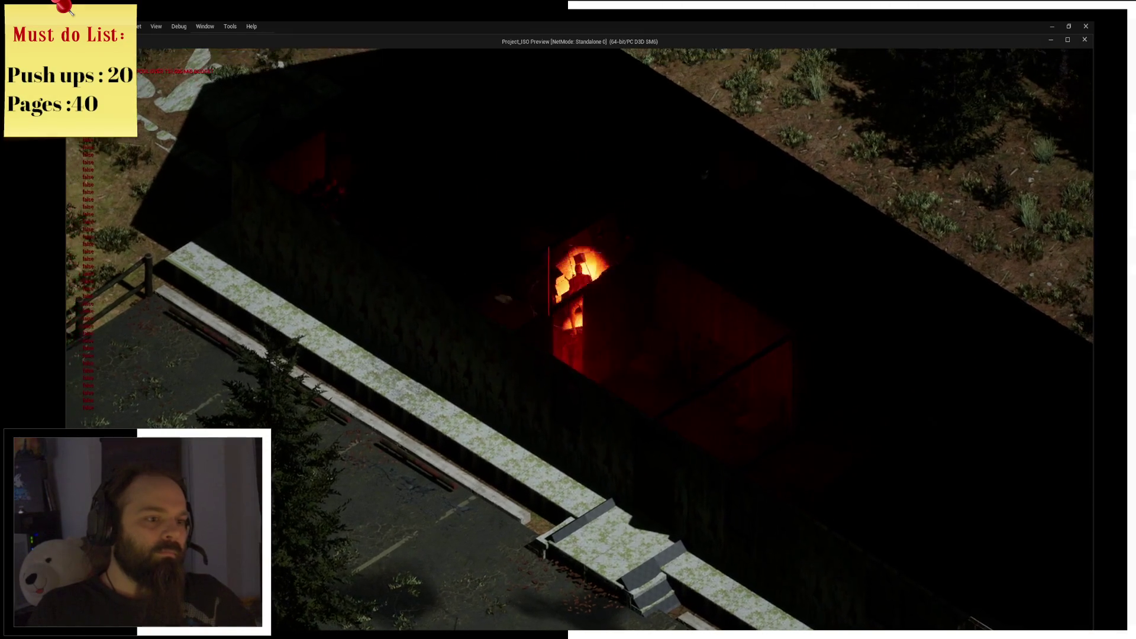
key("w")
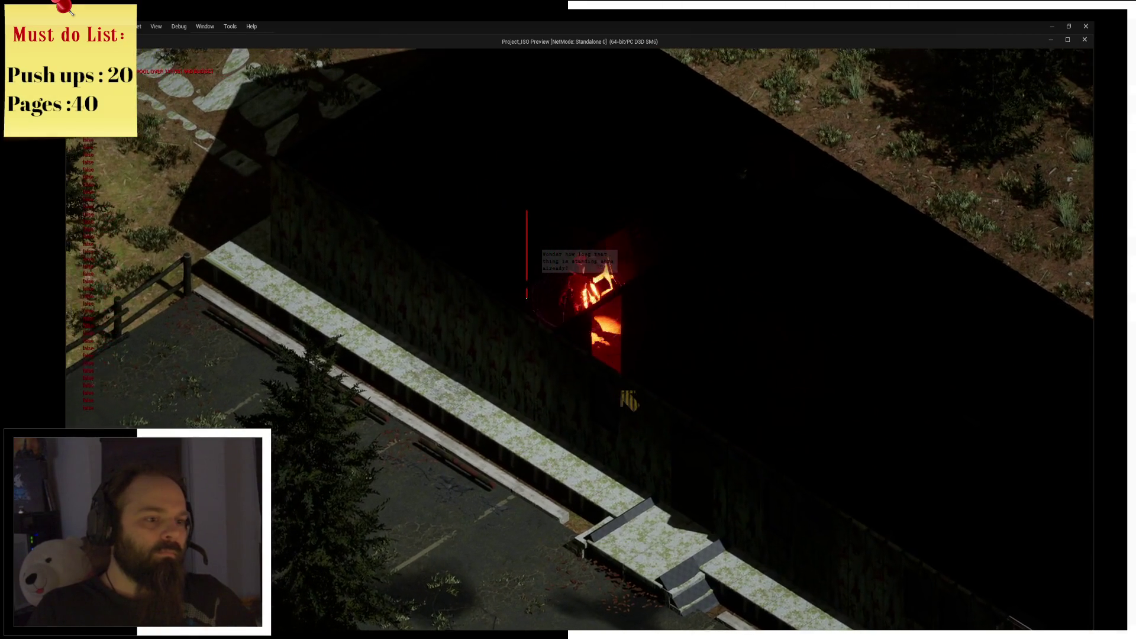
key("s")
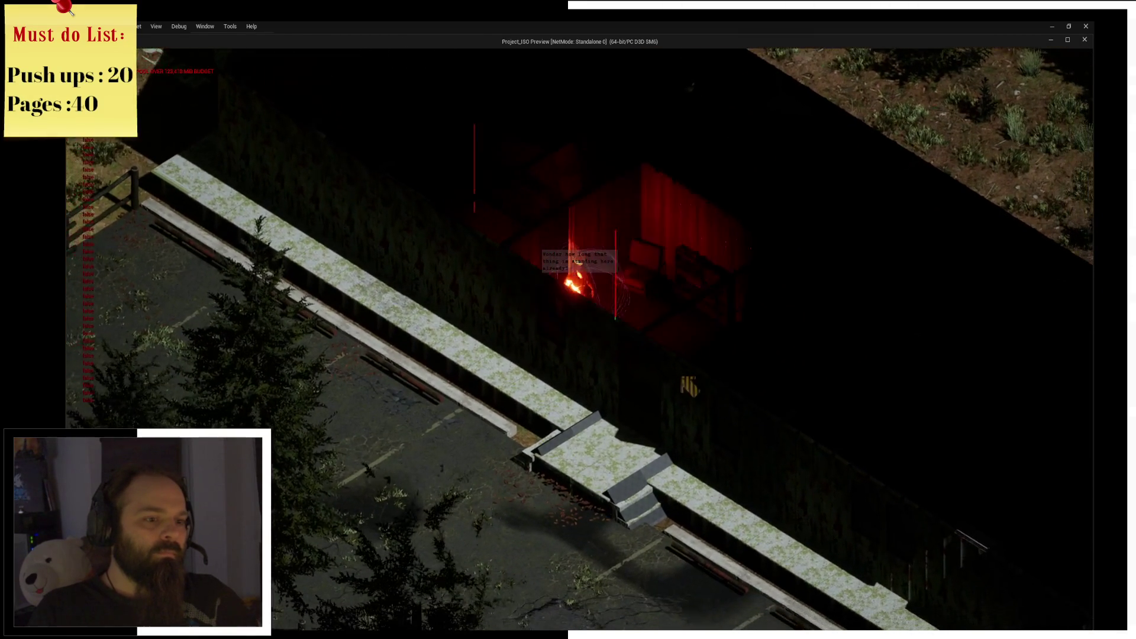
key("s")
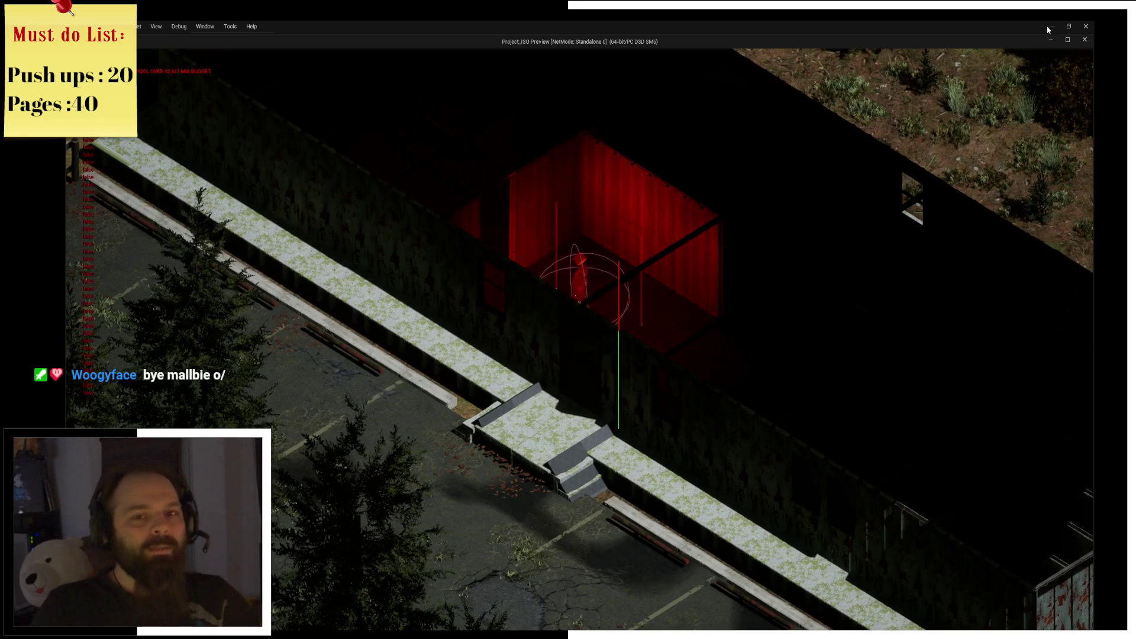
left_click(1085, 40)
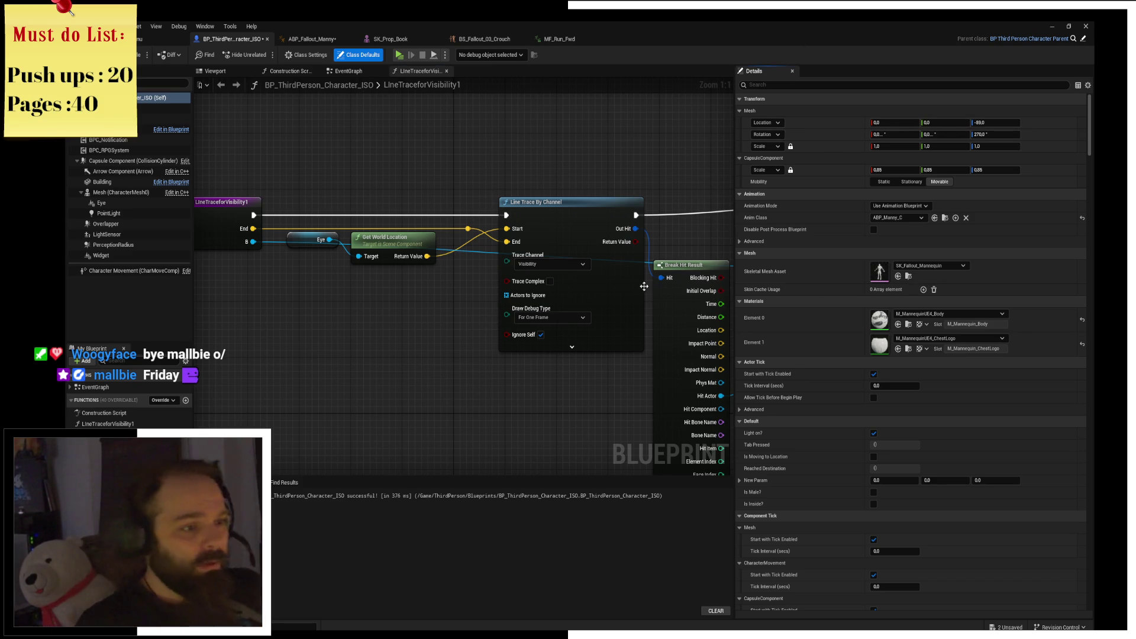
Revert the Anim Class to ABP_Fallout_Manny and open the ABP_Fallout_Manny animation blueprint.
left_click_drag(644, 286, 592, 287)
key("ctrl+z")
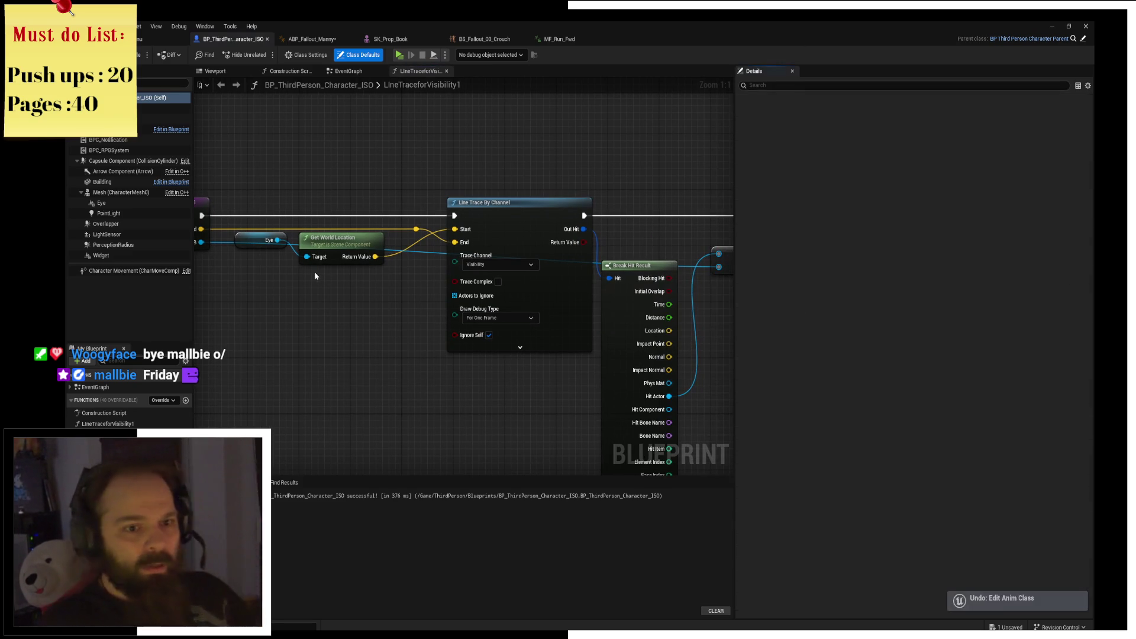
left_click(945, 218)
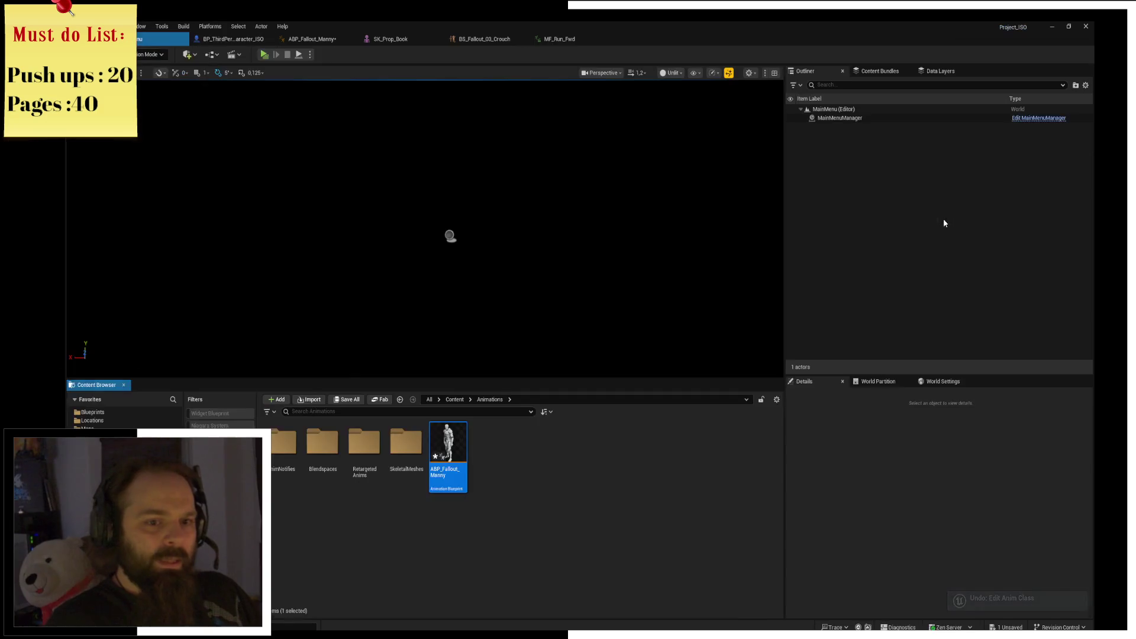
double_click(447, 466)
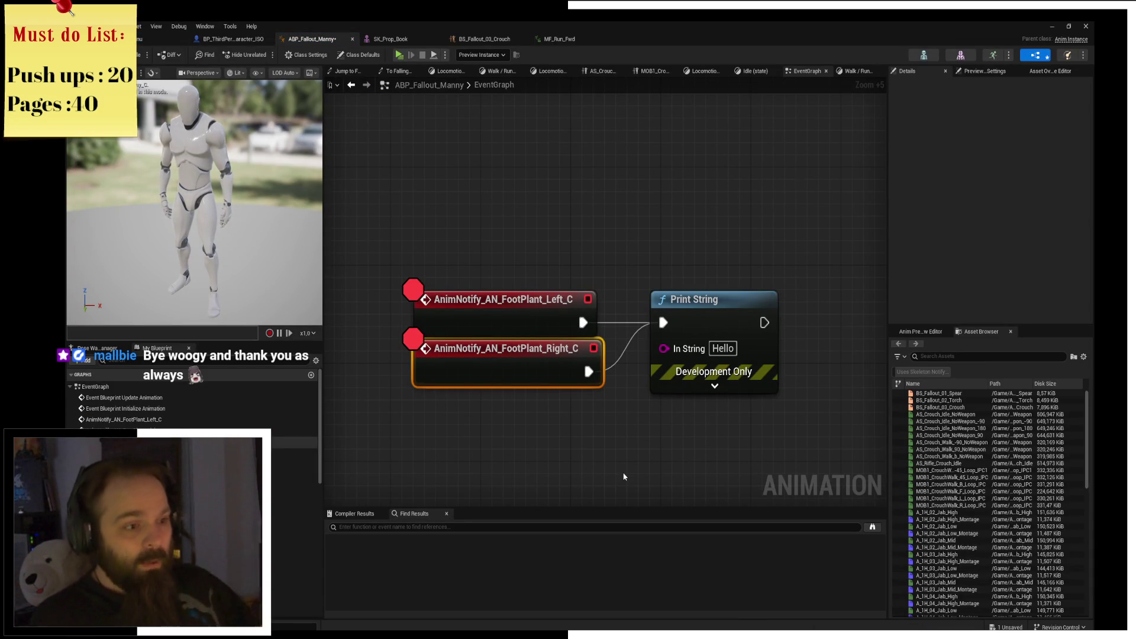
Review the EventGraph's character cast, Sequence and Is Falling logic, then open the Walk / Run state graph.
scroll(736, 265, "down", 7)
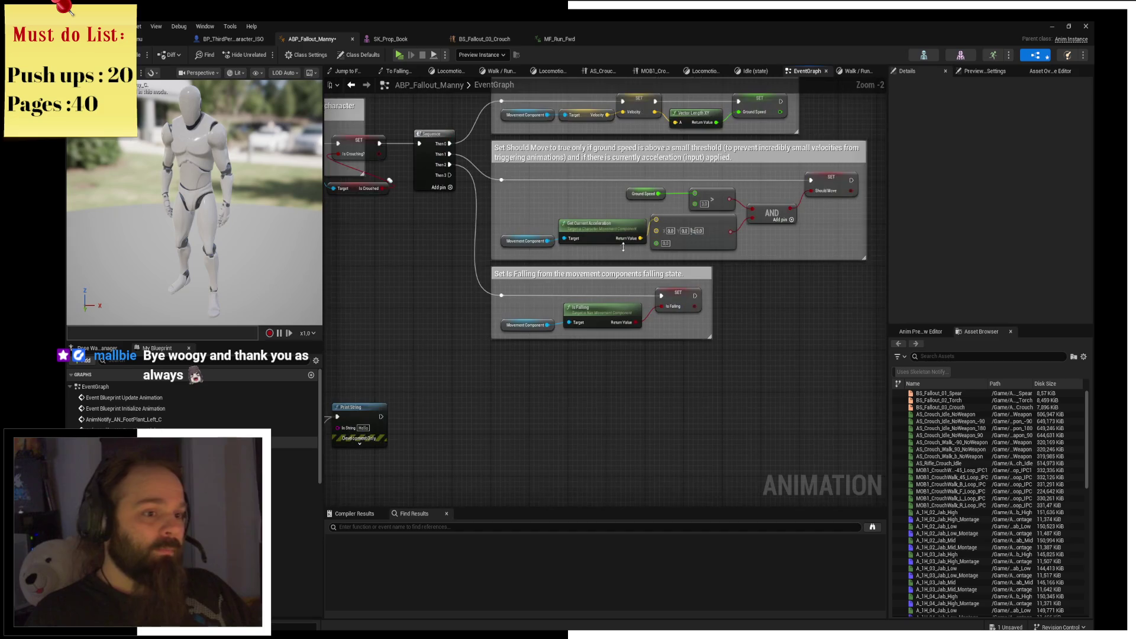
scroll(538, 277, "up", 3)
scroll(536, 275, "down", 2)
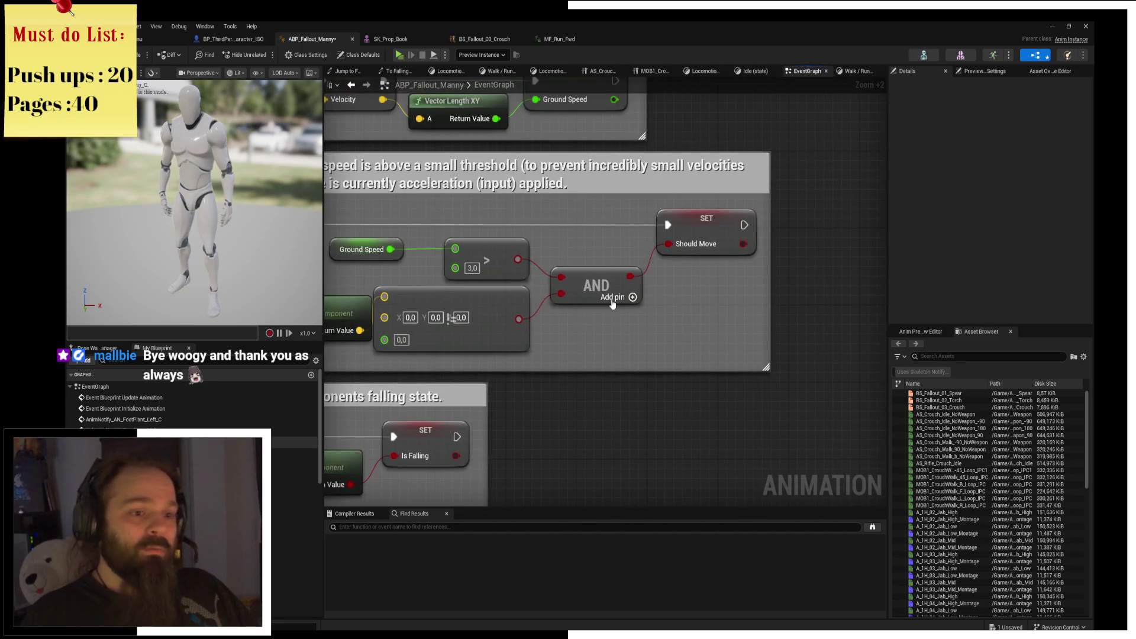
scroll(534, 273, "up", 3)
scroll(533, 273, "down", 3)
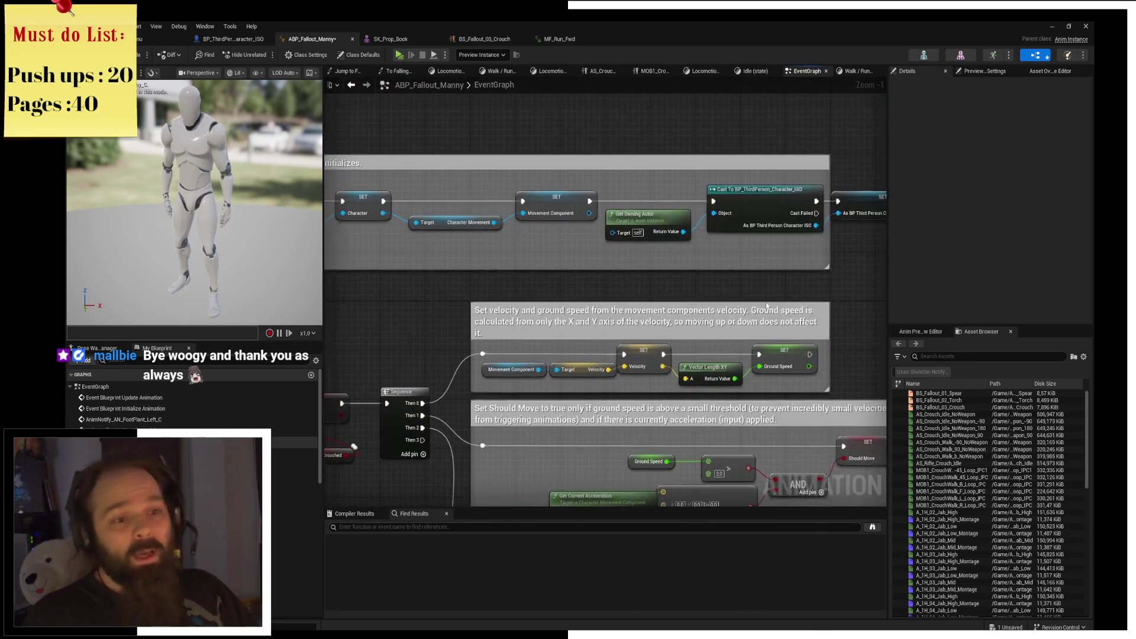
left_click_drag(655, 106, 677, 194)
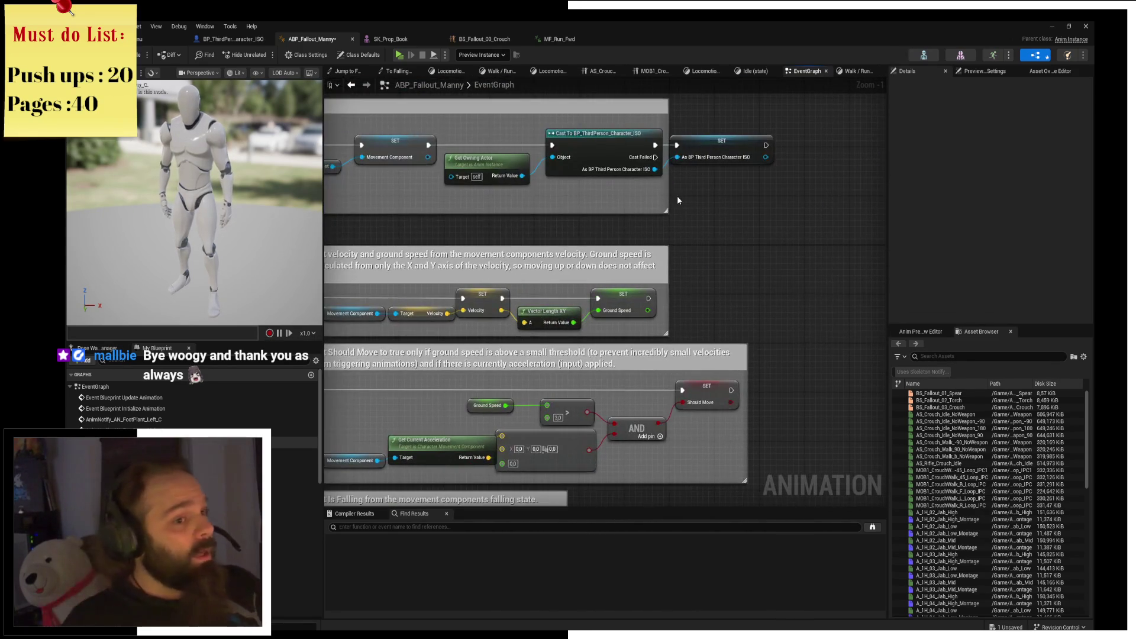
mouse_move(437, 418)
left_mouse_down()
mouse_move(526, 347)
mouse_move(589, 267)
left_mouse_up()
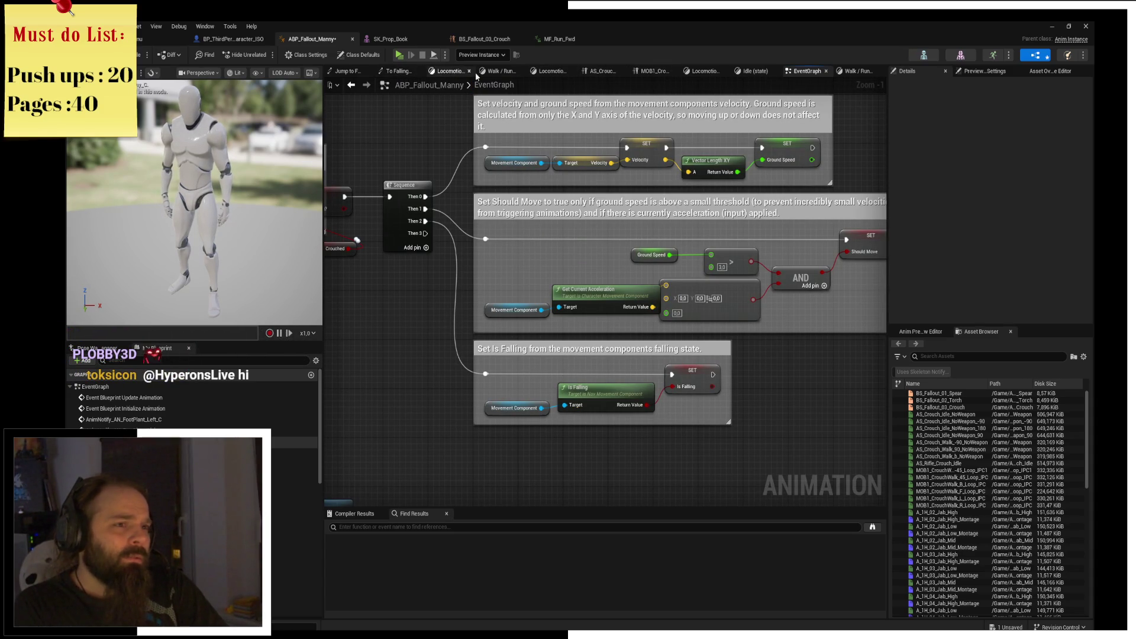
left_click(854, 72)
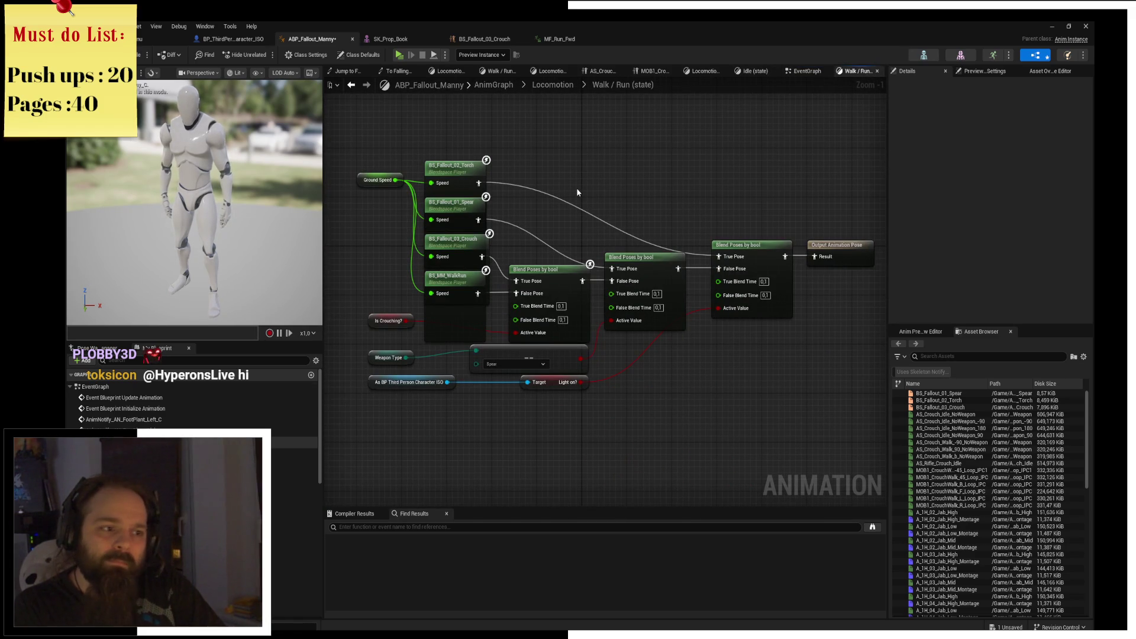
Delete Ground Speed, blendspace players and both Blend Poses by bool nodes, then undo the last deletion.
mouse_move(379, 132)
left_mouse_down()
mouse_move(491, 261)
mouse_move(506, 251)
left_mouse_up()
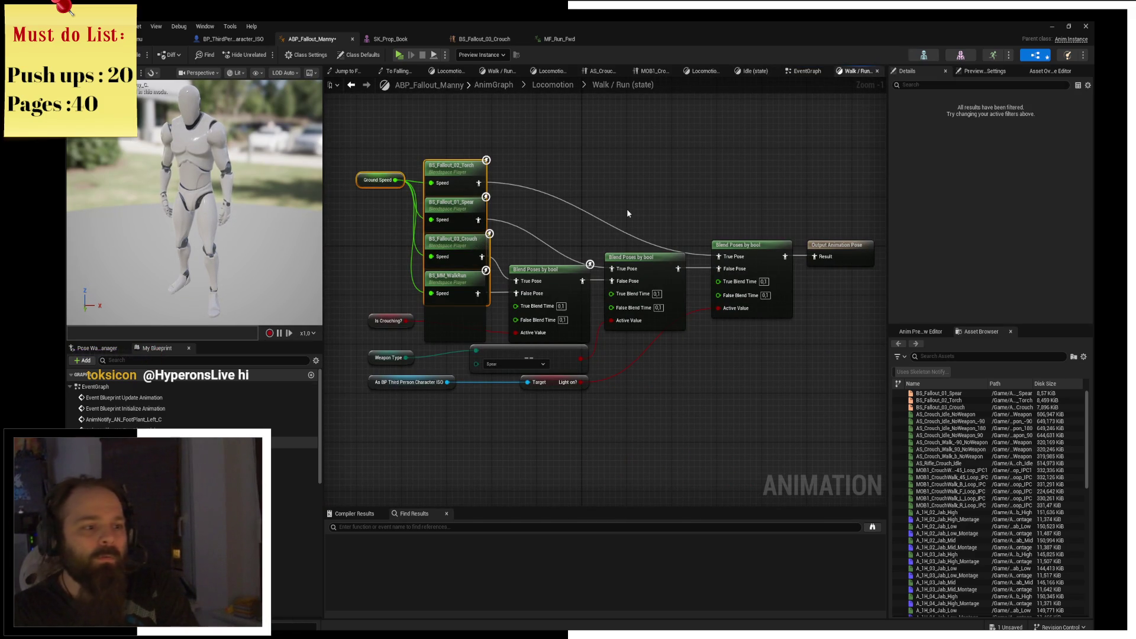
key("Delete")
left_click_drag(603, 203, 784, 343)
key("Delete")
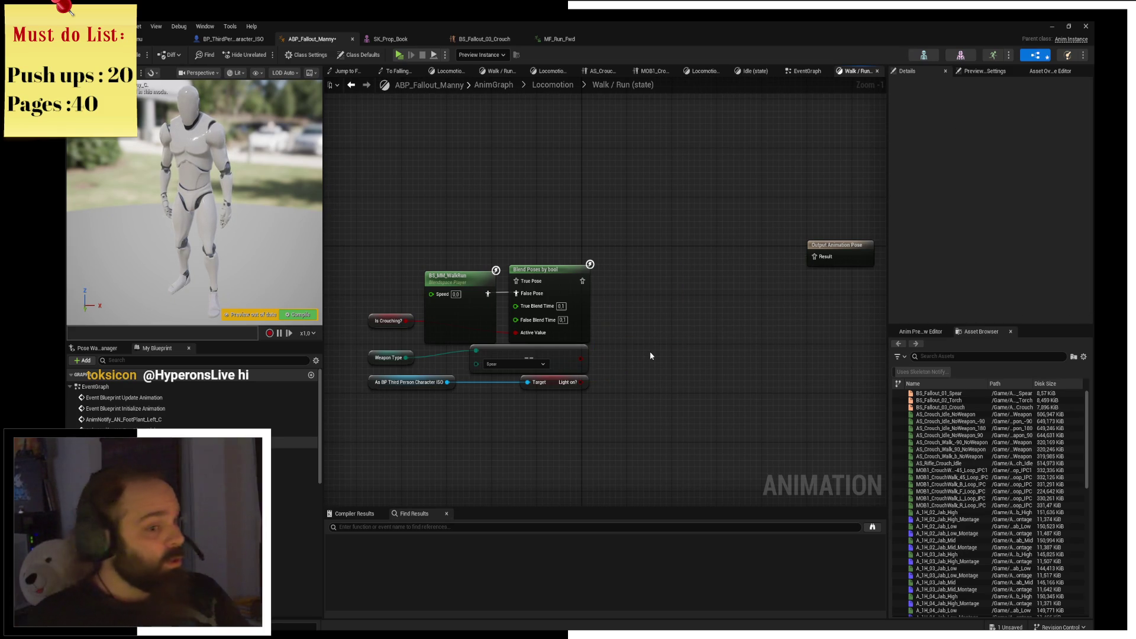
key("ctrl+z")
scroll(650, 352, "down", 4)
scroll(637, 340, "up", 6)
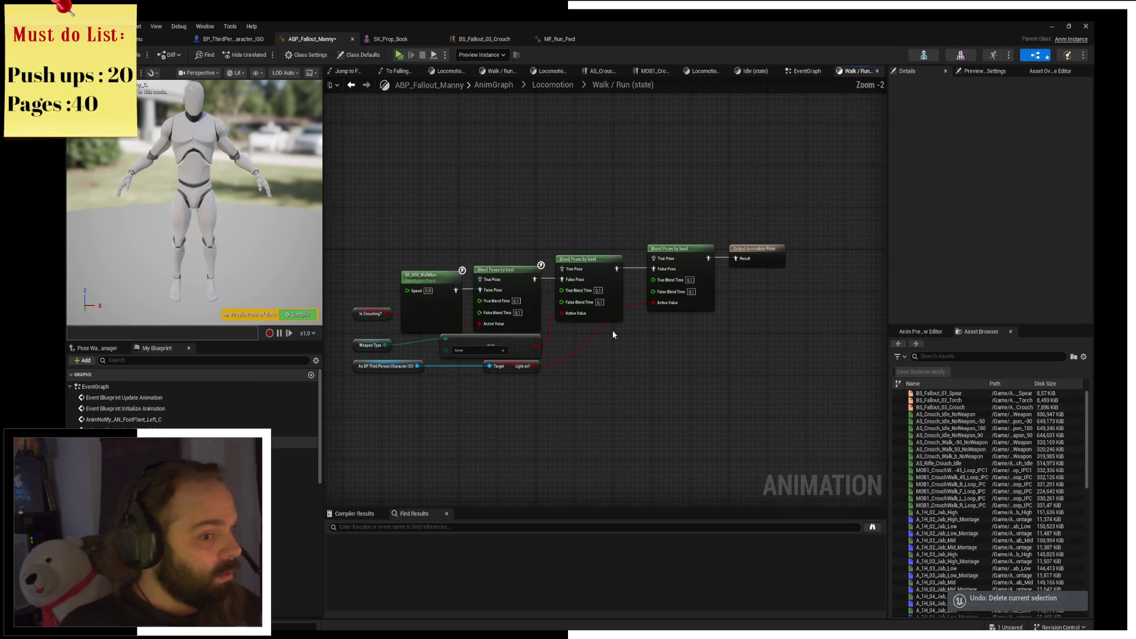
Delete the two middle Blend Poses by bool nodes, restoring the upper blendspace players after a trial deletion.
left_click_drag(541, 252, 681, 334)
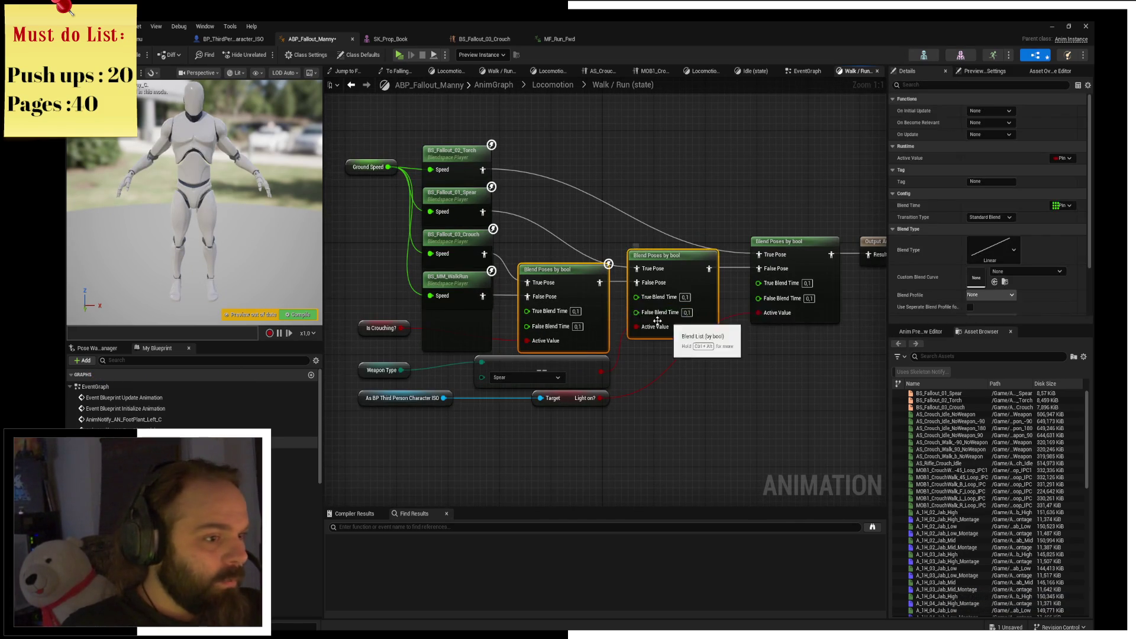
key("Delete")
mouse_move(520, 138)
left_mouse_down()
mouse_move(417, 263)
mouse_move(619, 251)
mouse_move(573, 262)
left_mouse_up()
key("Delete")
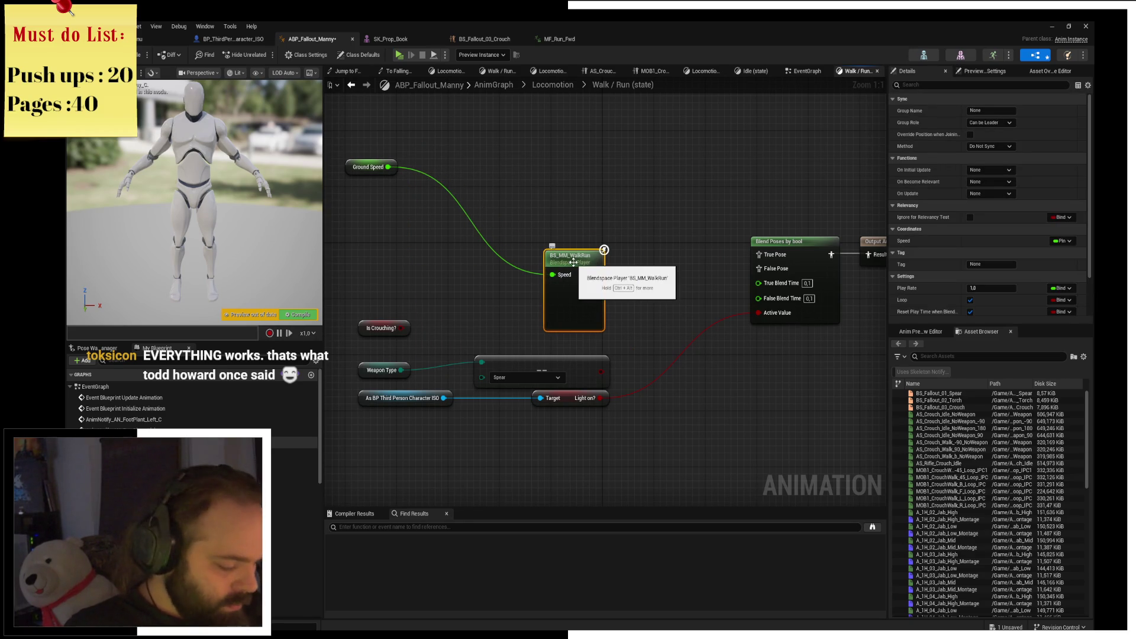
key("ctrl+z")
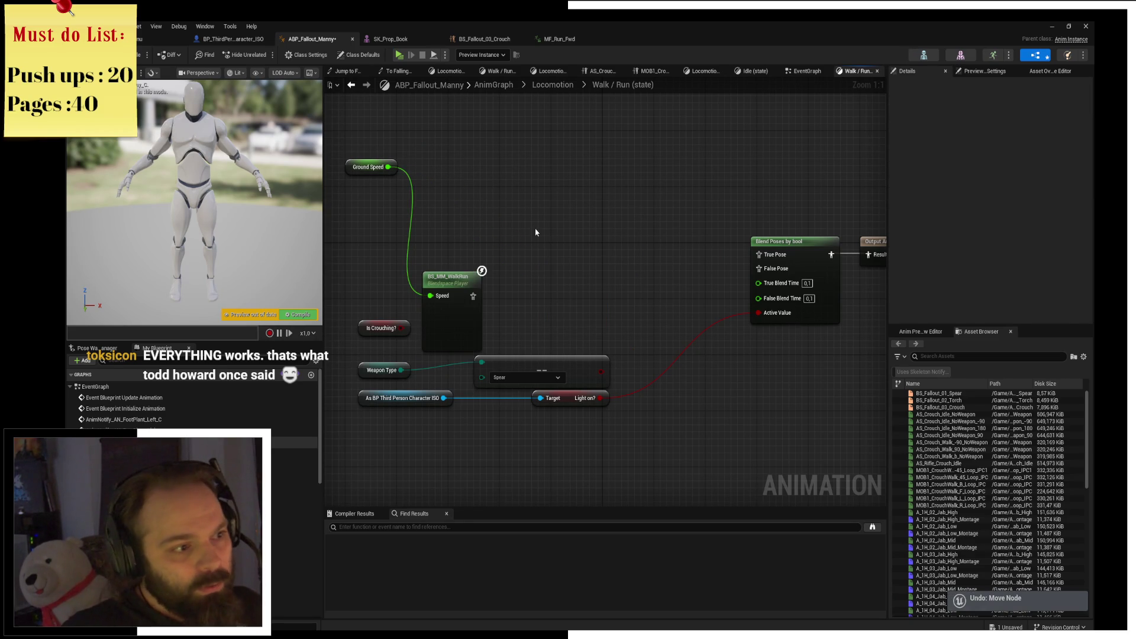
key("ctrl+z")
key("ctrl+z")
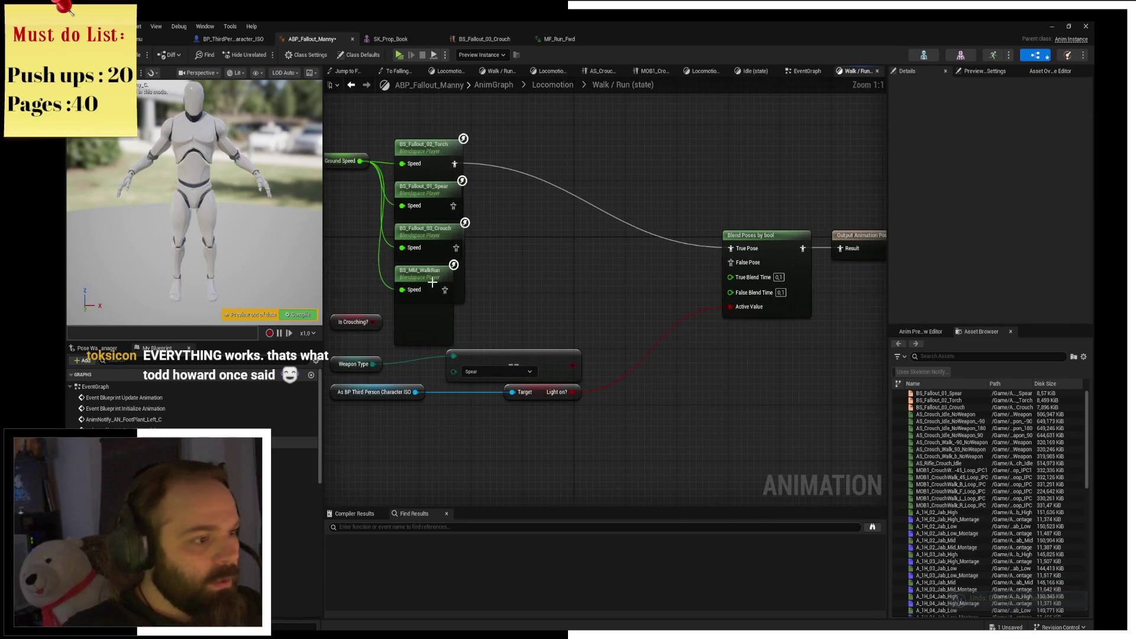
Delete the Spear and Crouch players, Is Crouching?, Weapon Type and Select nodes, then open BS_MM_WalkRun.
mouse_move(426, 252)
left_mouse_down()
mouse_move(437, 228)
mouse_move(731, 262)
left_mouse_up()
key("Delete")
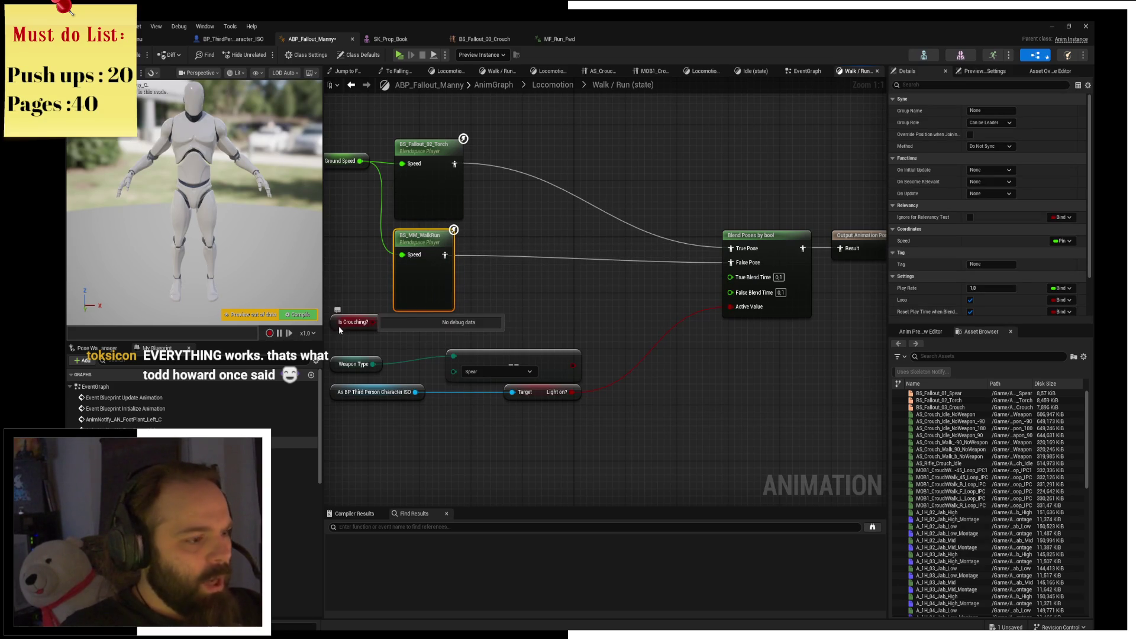
left_click_drag(347, 335, 370, 315)
key("Delete")
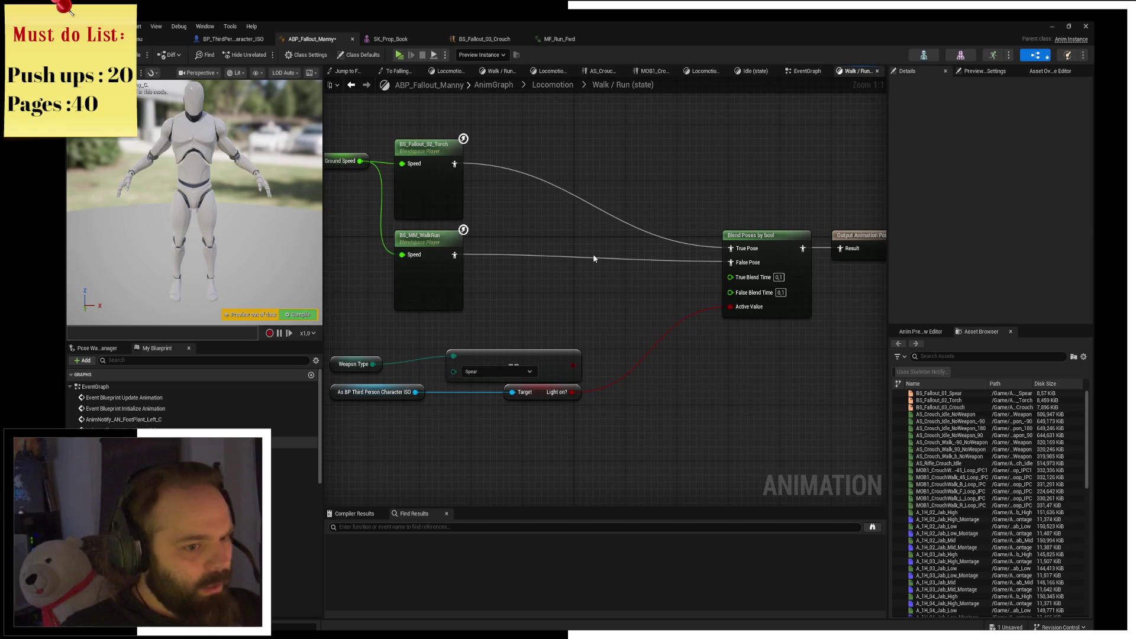
left_click_drag(378, 343, 470, 373)
key("Delete")
mouse_move(369, 378)
left_mouse_down()
mouse_move(508, 414)
mouse_move(533, 365)
mouse_move(551, 357)
left_mouse_up()
double_click(423, 293)
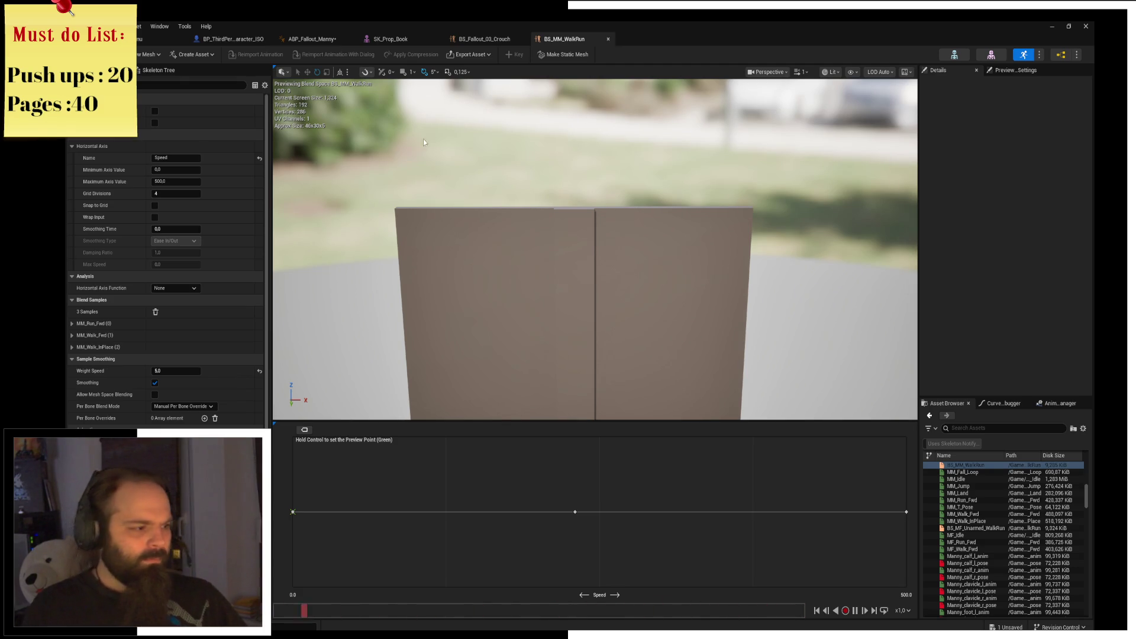
Open the SK_Mannequin_new1 skeleton, confirm its preview mesh is SK_Prop_Book, and go back to MainMenu.
left_click(156, 39)
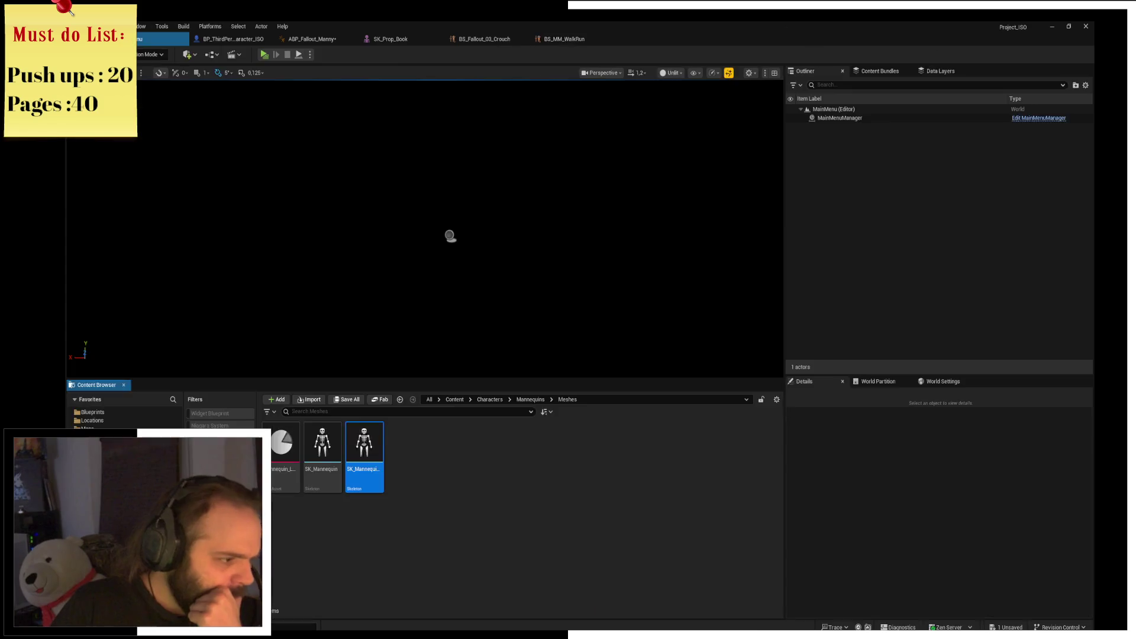
left_click(372, 474)
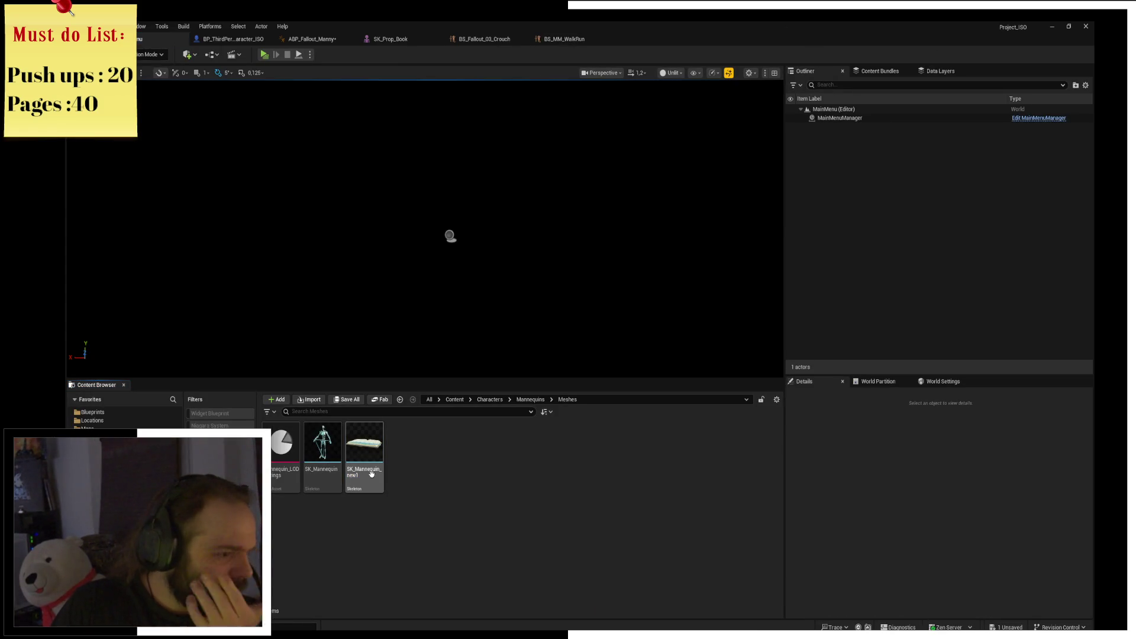
double_click(372, 474)
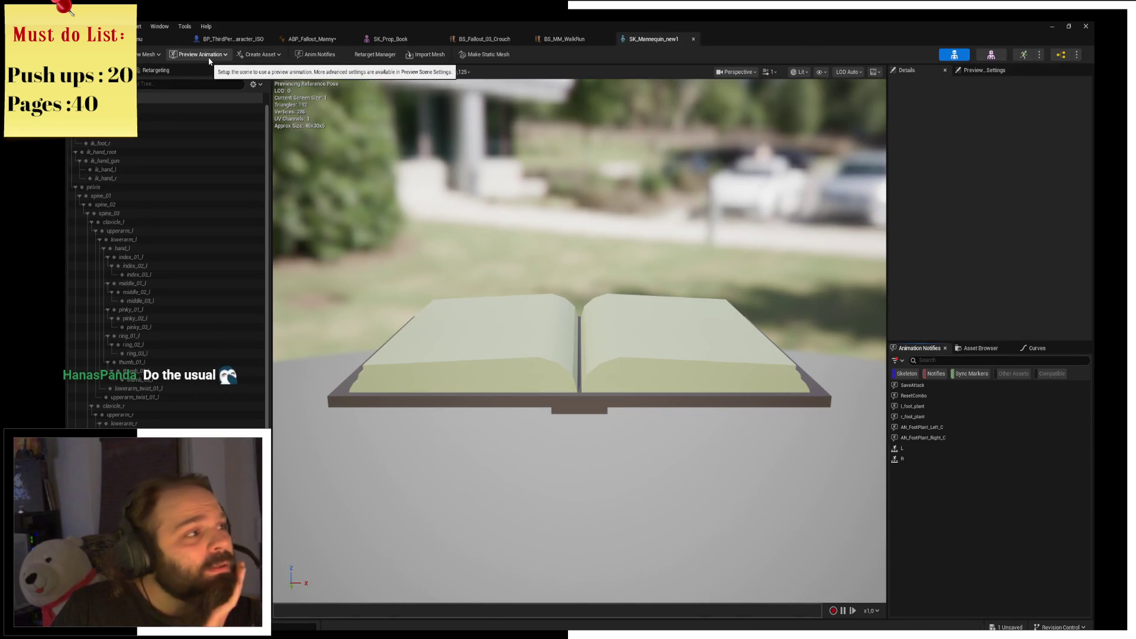
left_click(148, 54)
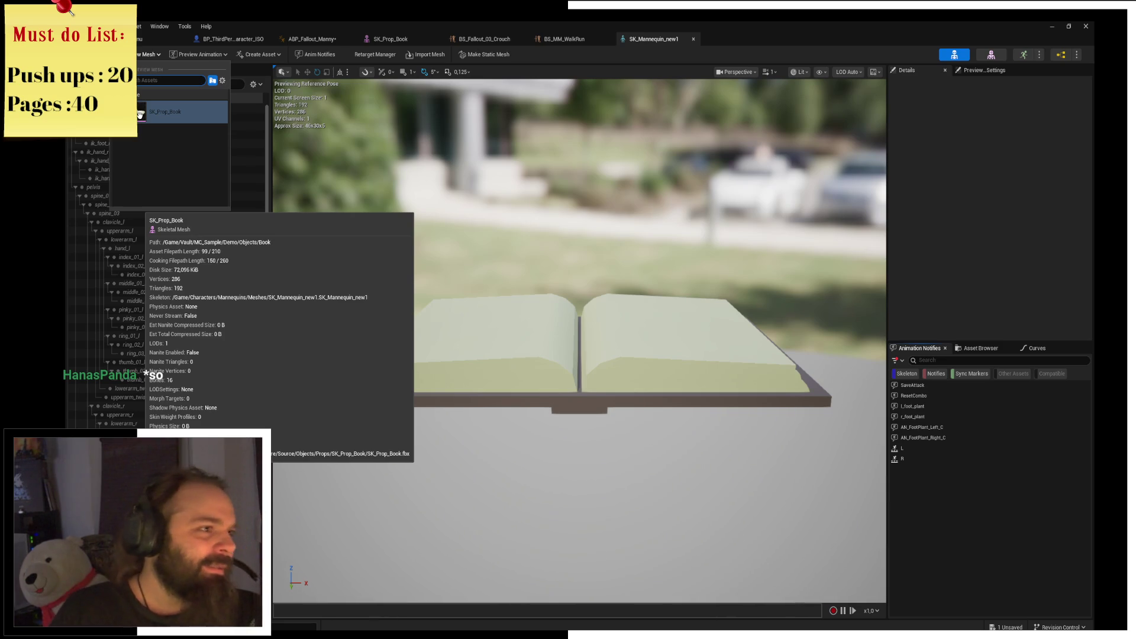
left_click(282, 129)
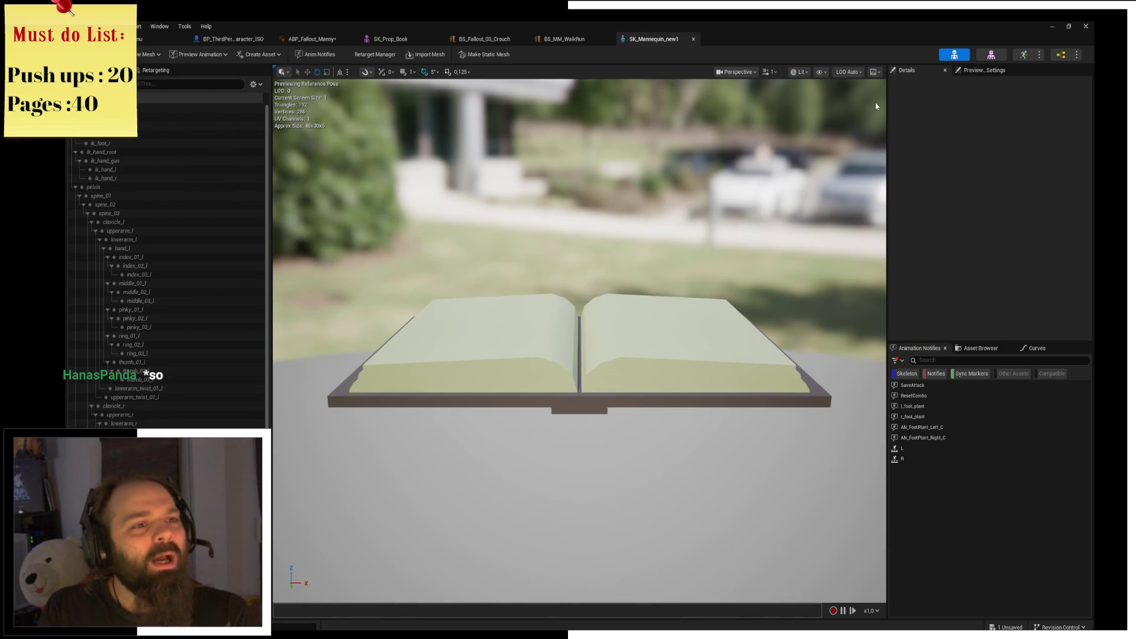
left_click(166, 38)
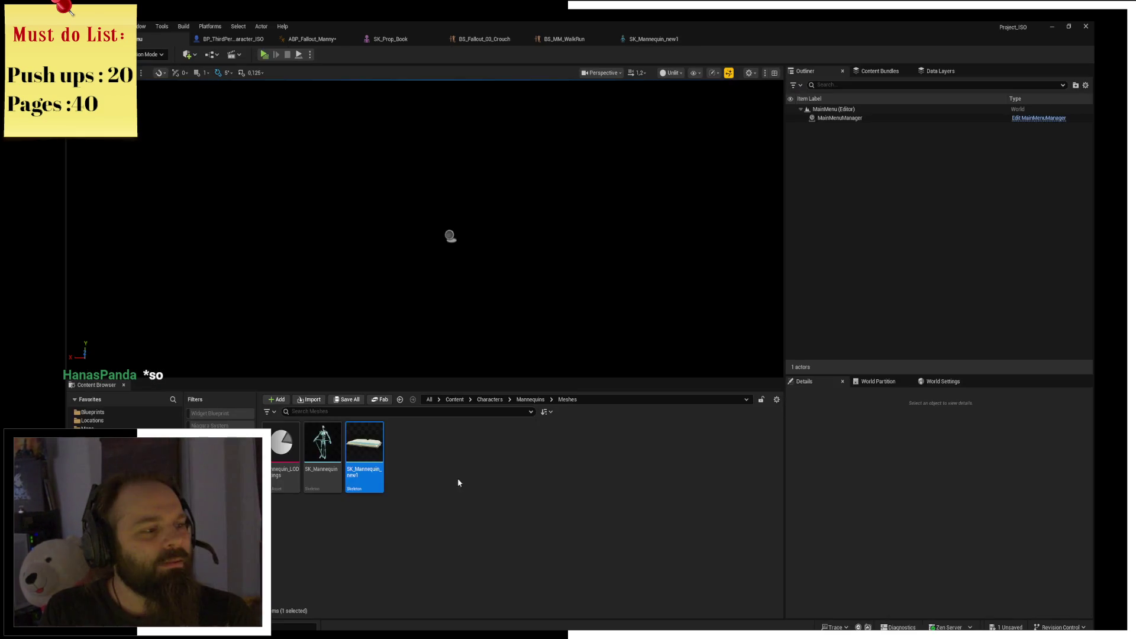
Delete SK_Mannequin_new1, replacing its references with SK_Mannequin, then save all modified assets.
left_click(365, 476)
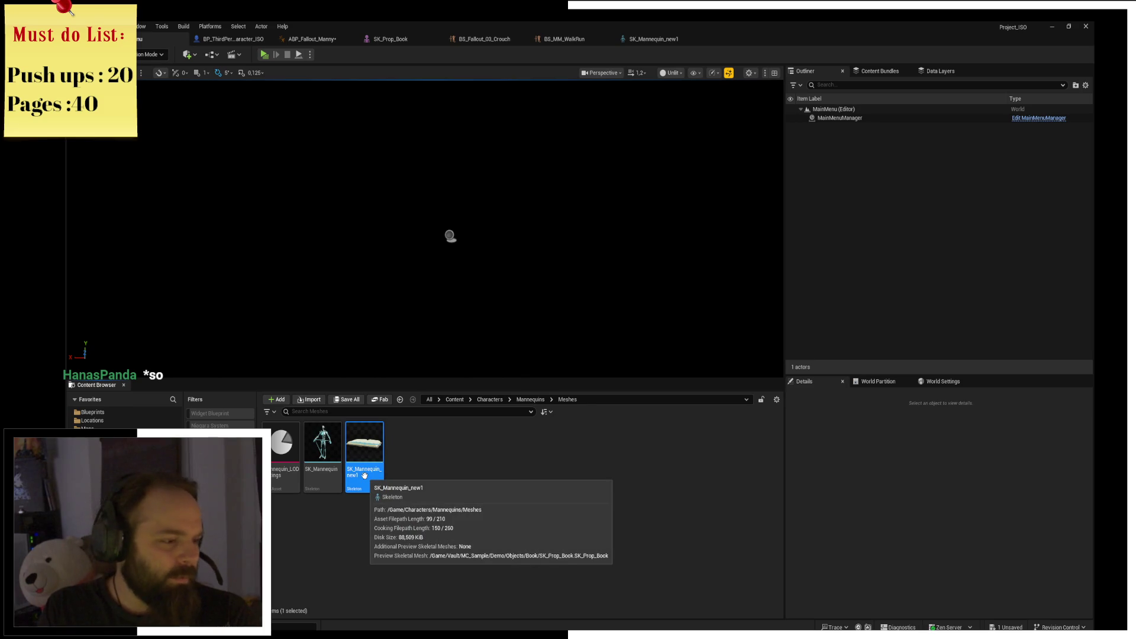
key("Delete")
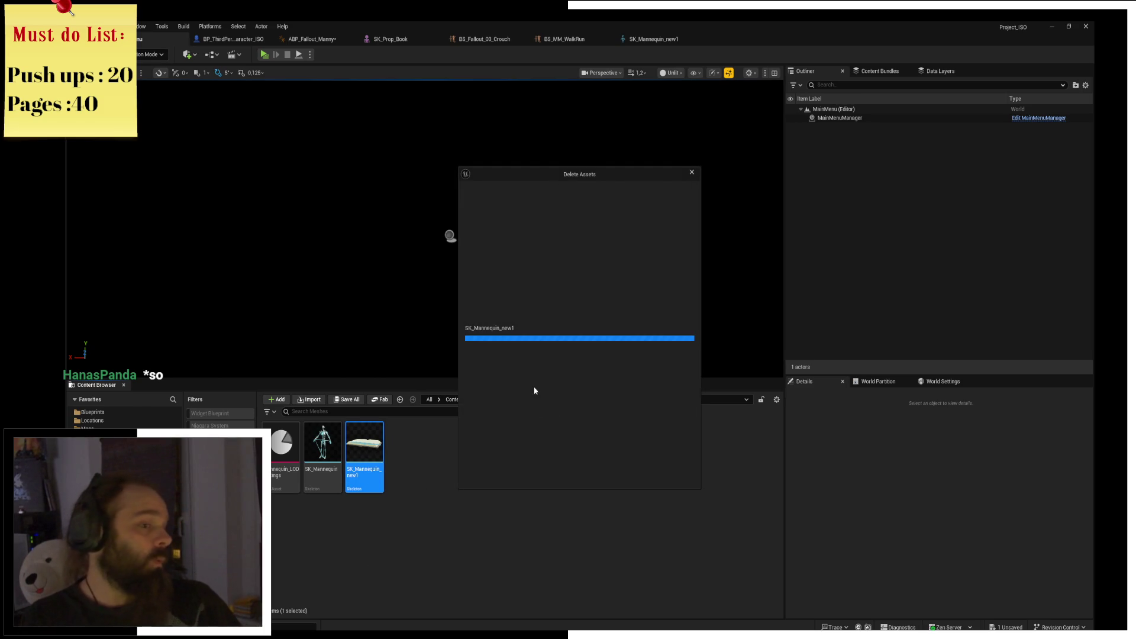
left_click(519, 462)
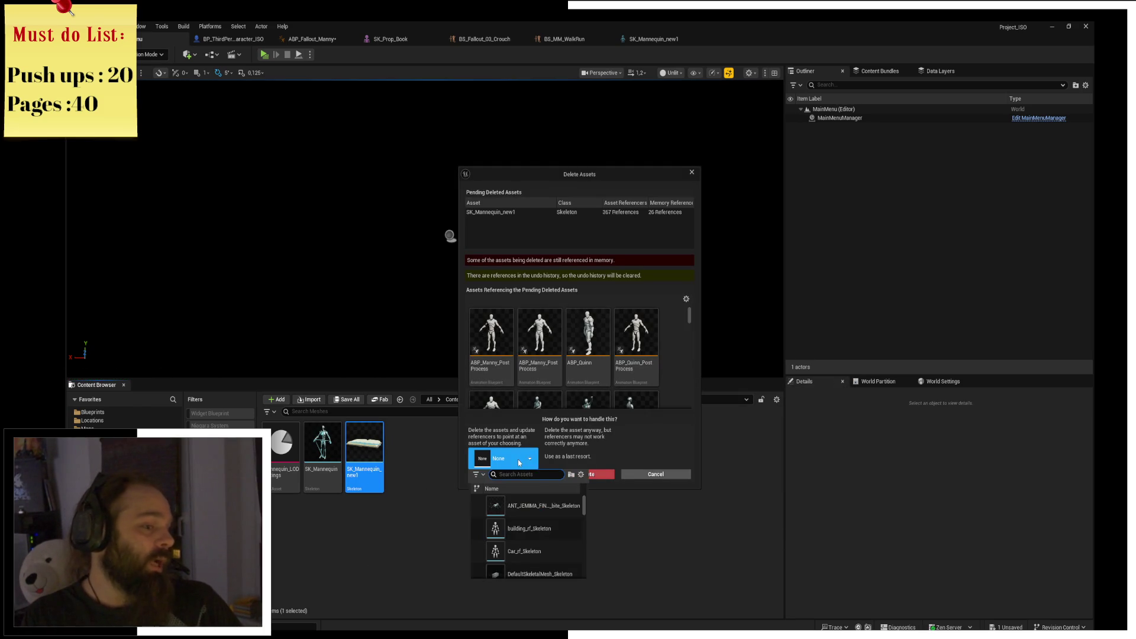
type("SK_")
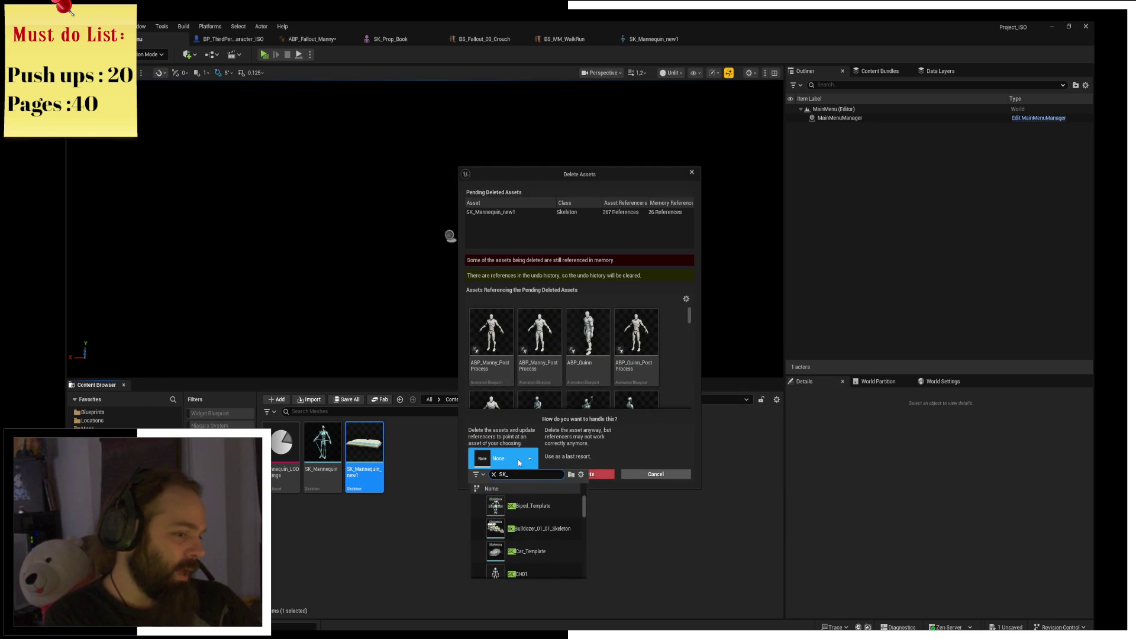
type("Mann")
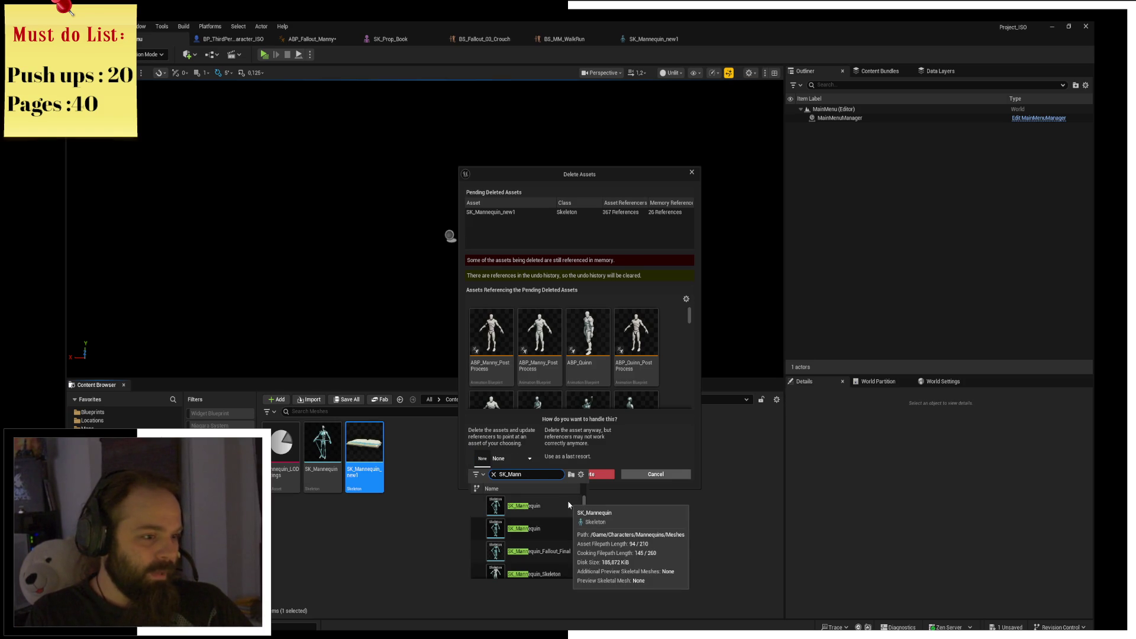
left_click(620, 178)
left_click_drag(619, 177, 836, 204)
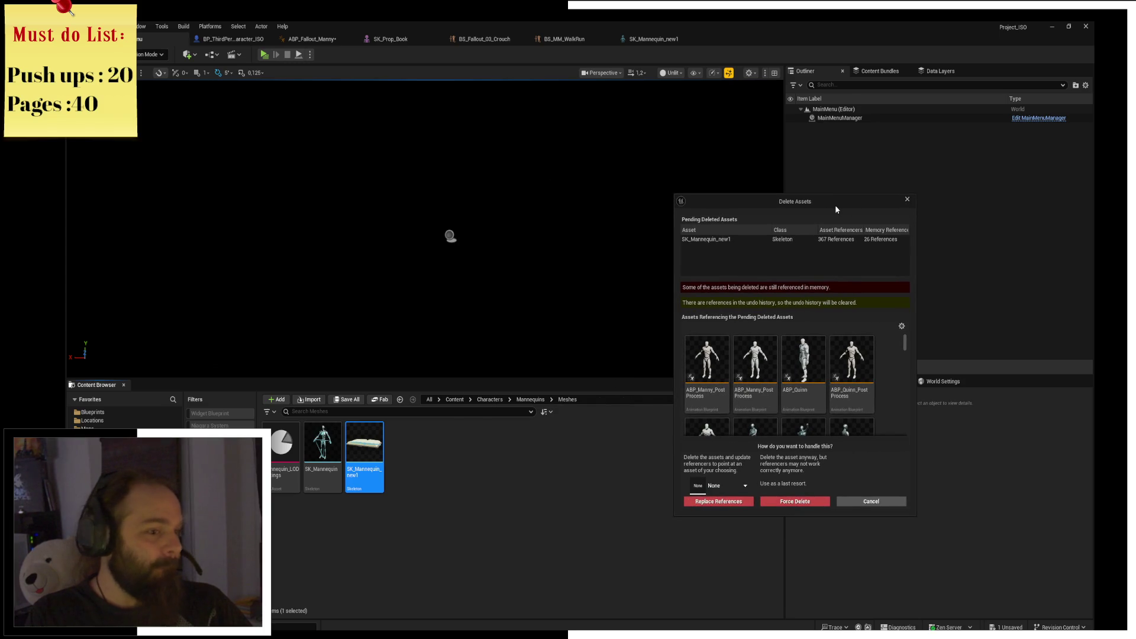
left_click(744, 490)
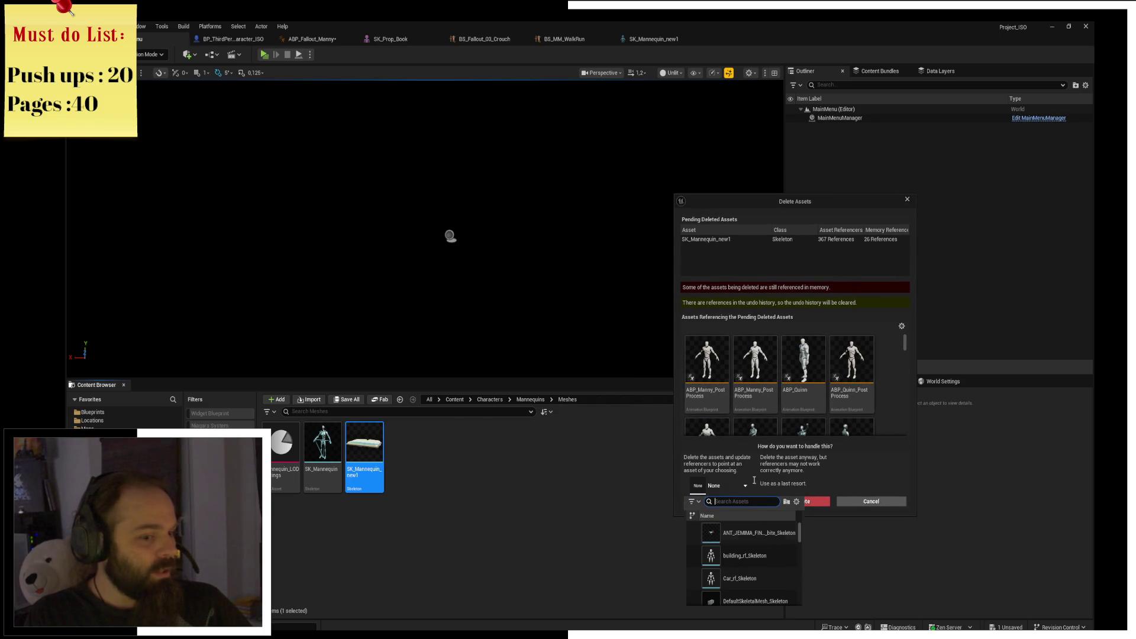
type("SK_")
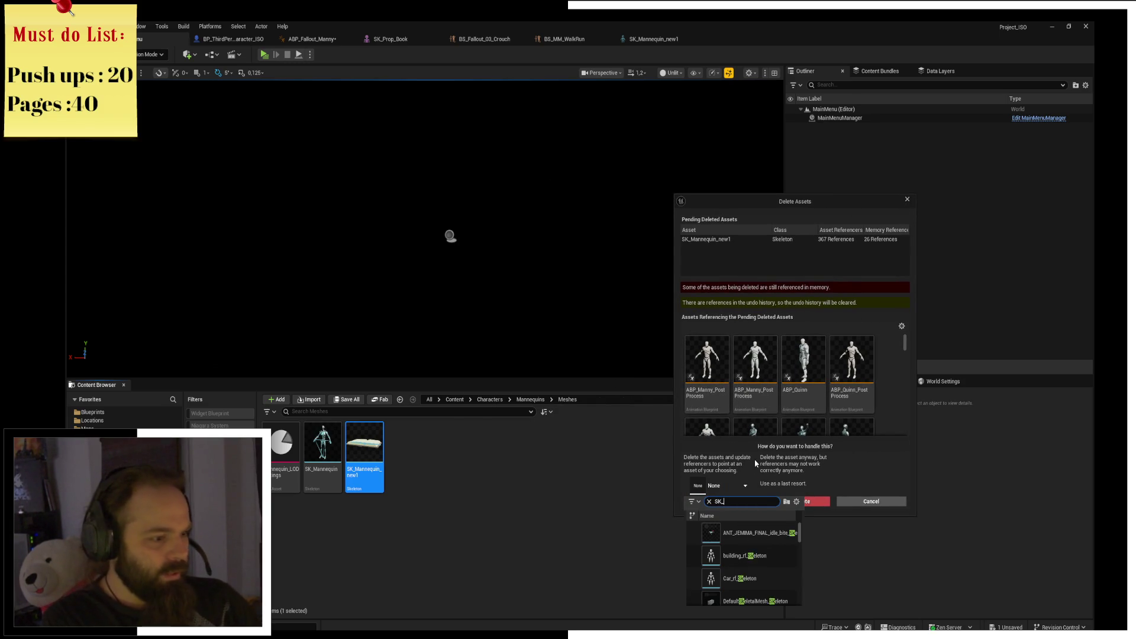
type("Mannequin")
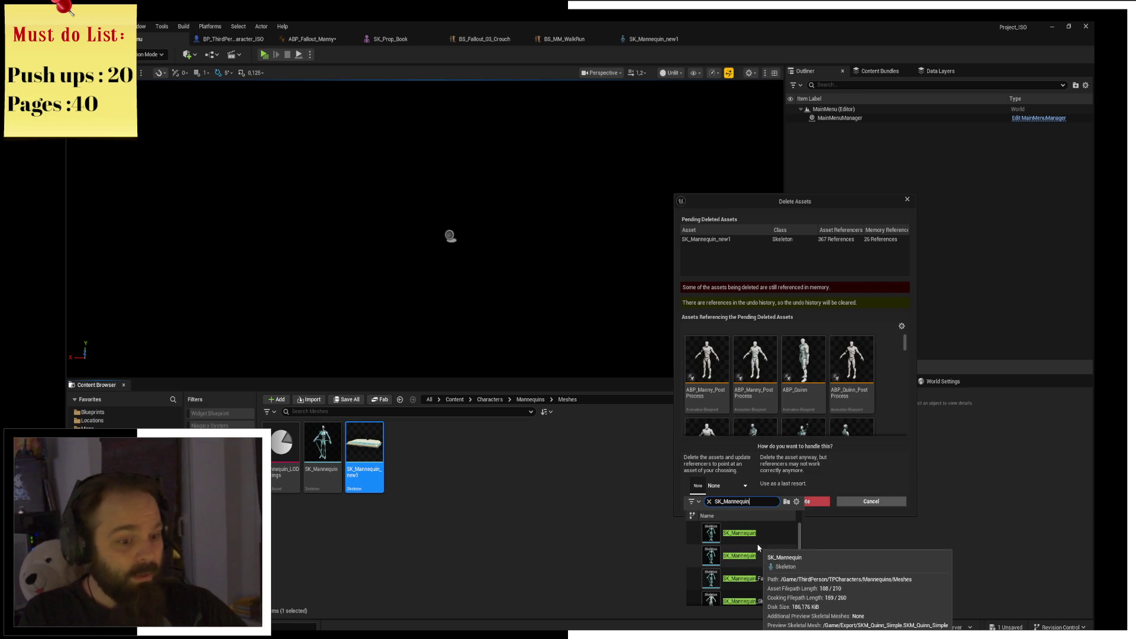
left_click(759, 542)
left_click(720, 501)
left_click(639, 357)
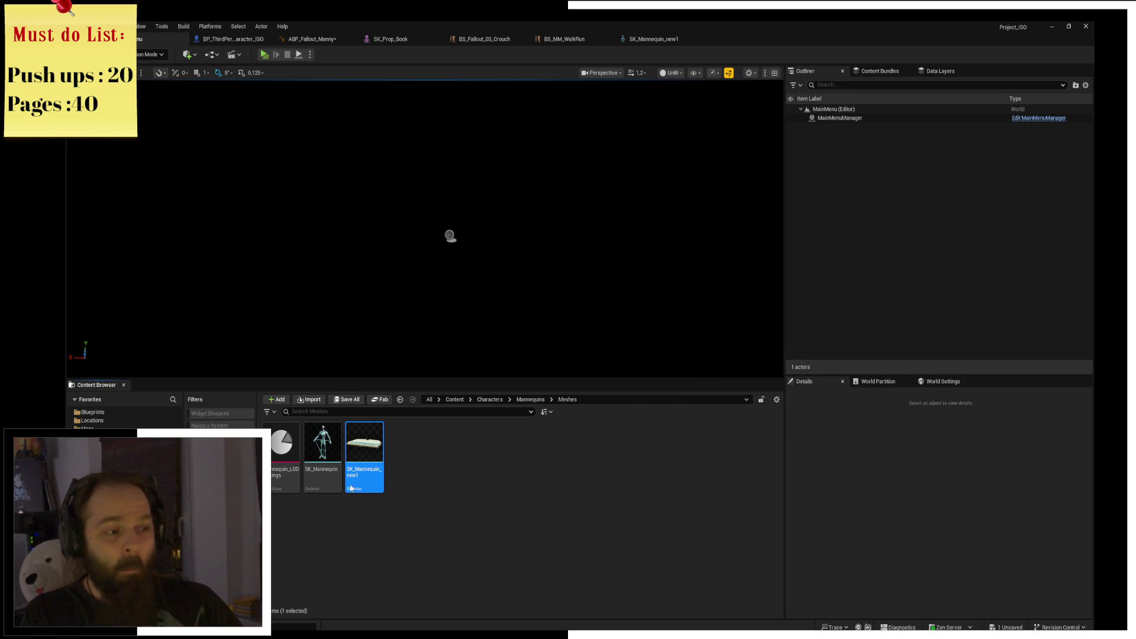
key("ctrl+shift+s")
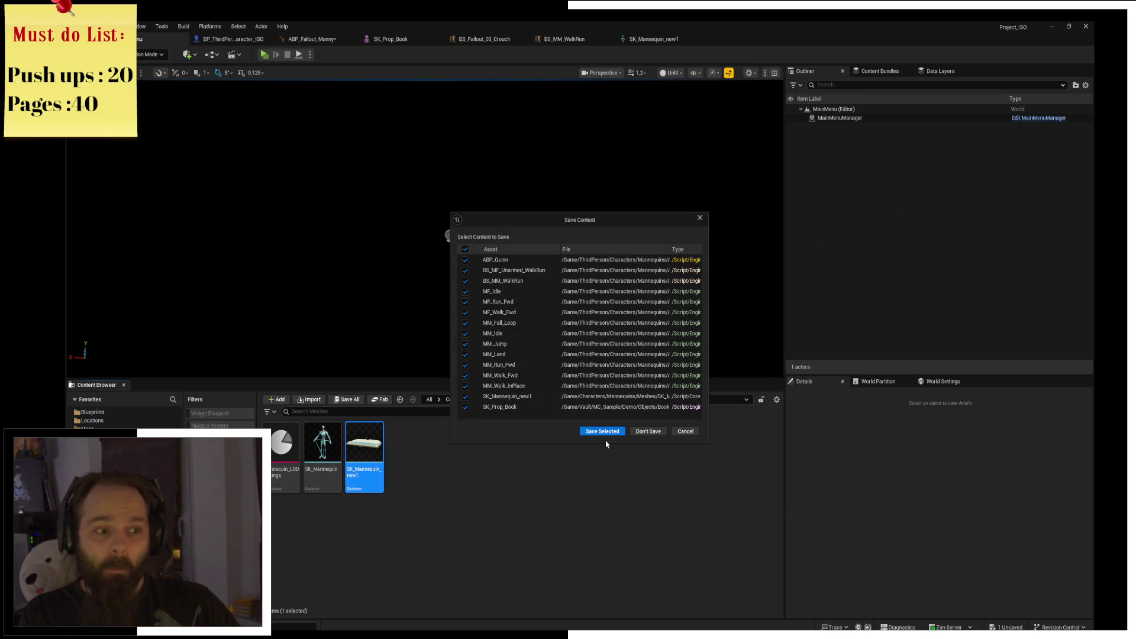
left_click(609, 431)
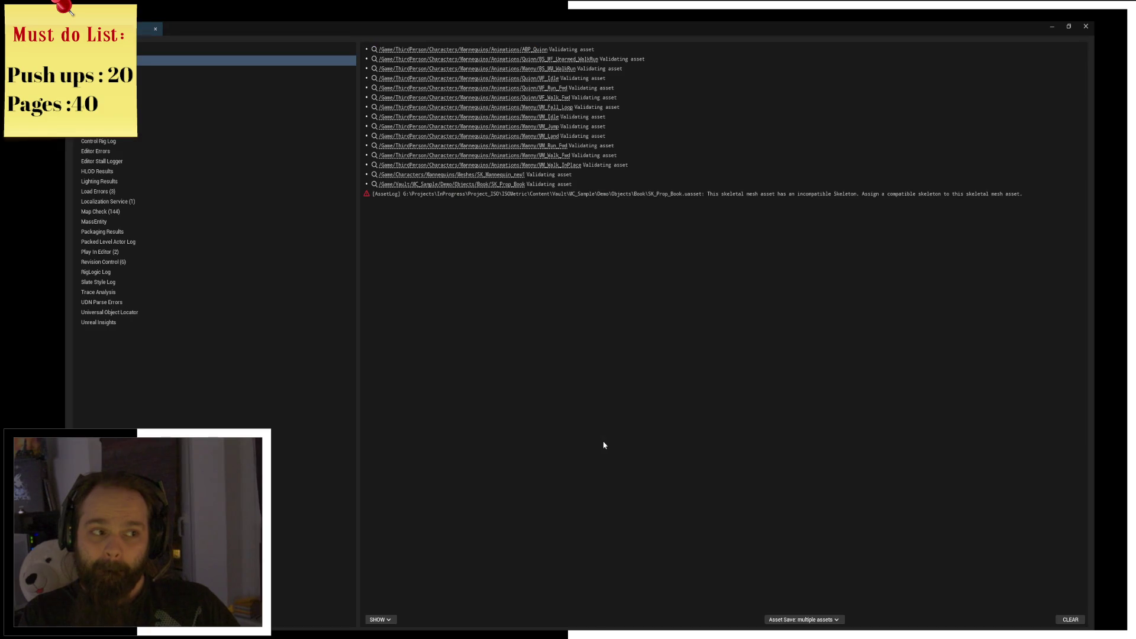
left_click(1086, 26)
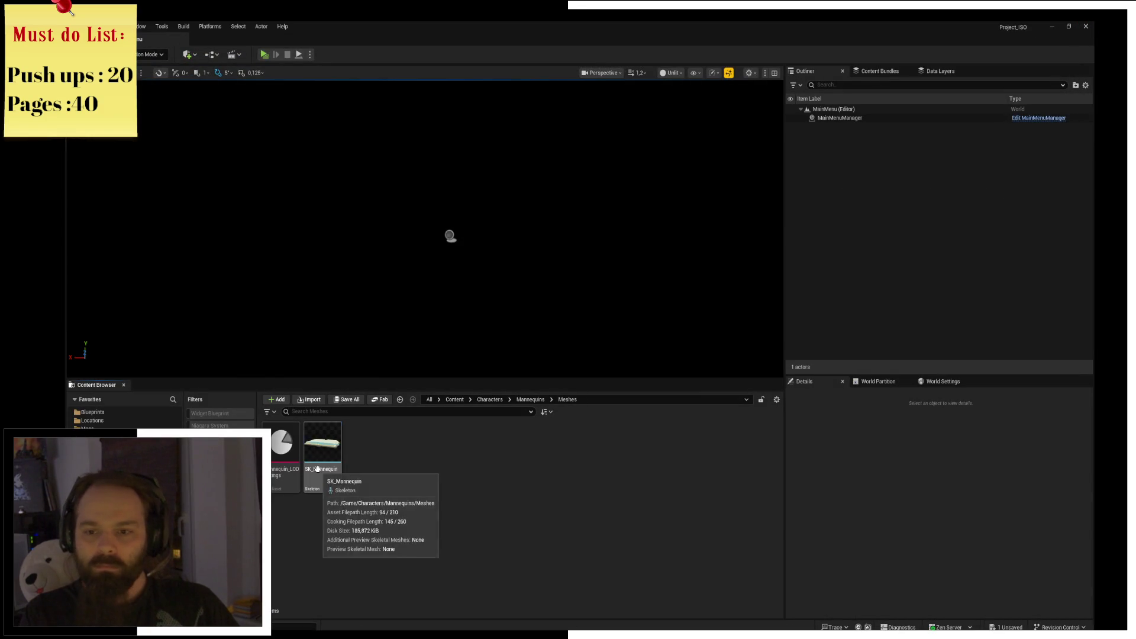
double_click(319, 467)
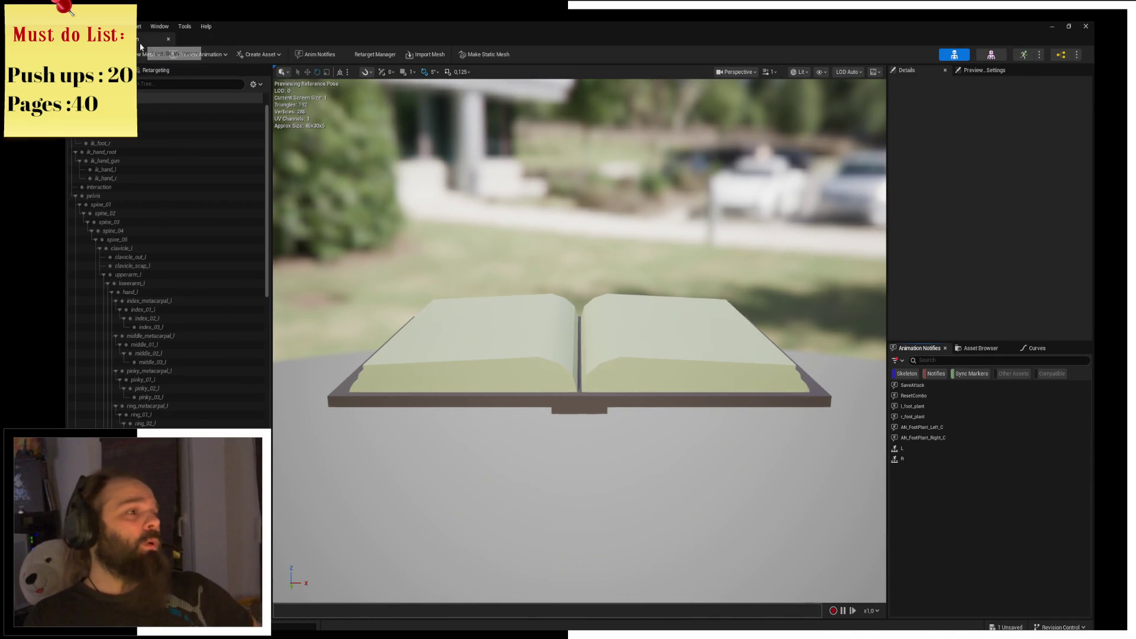
left_click(168, 39)
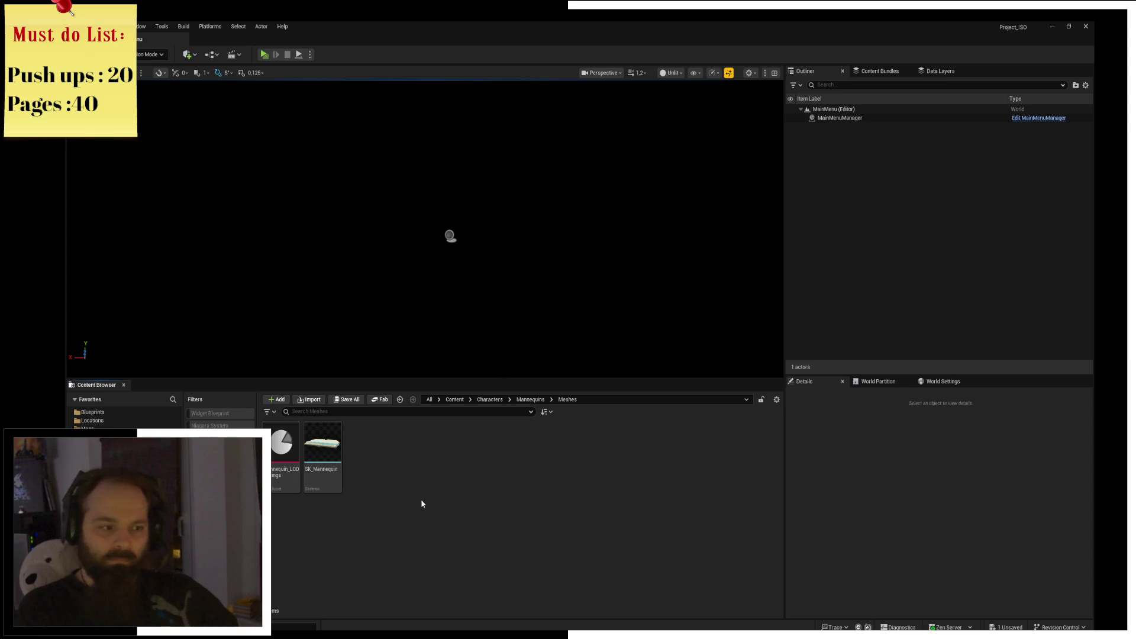
Browse Characters > Mannequin_UE4 > Meshes and open SK_Fallout_Mannequin_Skeleton.
mouse_move(331, 462)
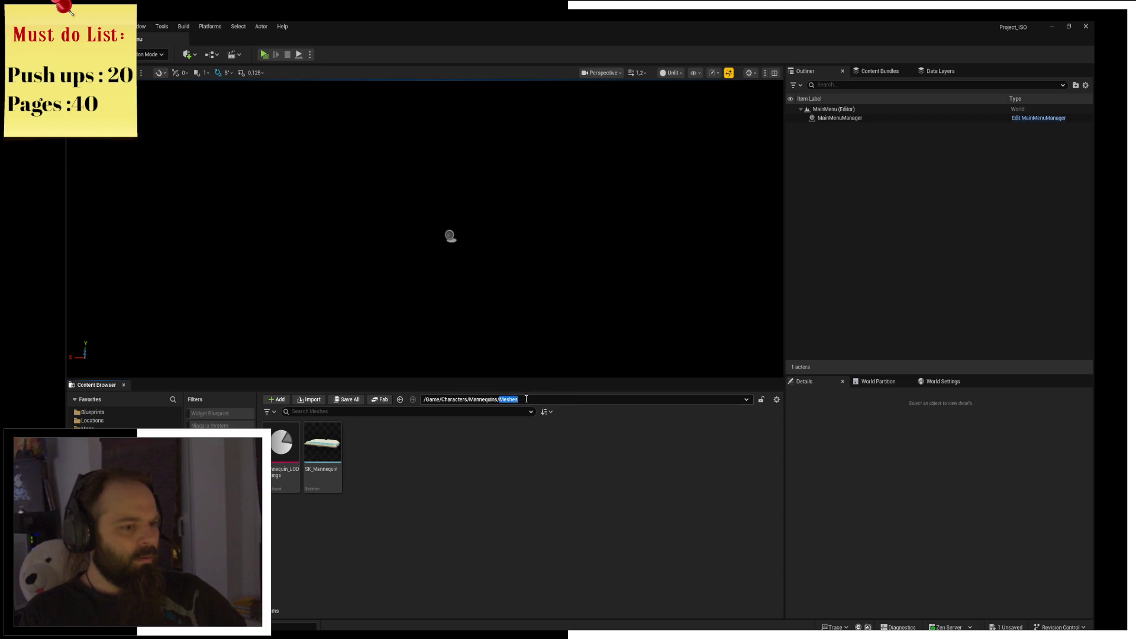
left_click(490, 399)
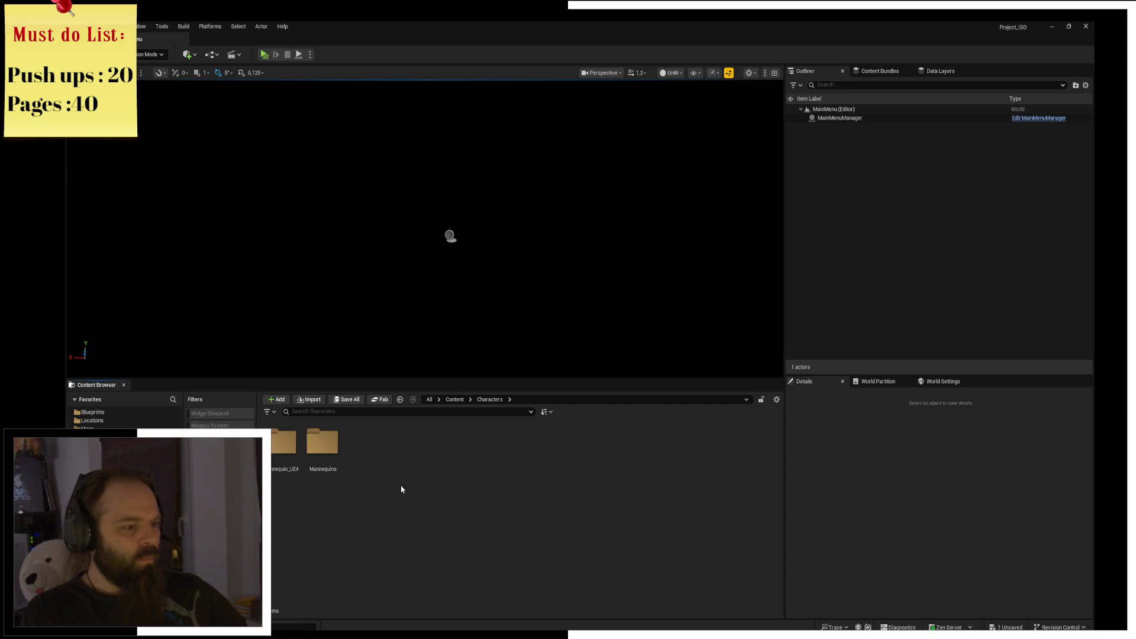
double_click(290, 477)
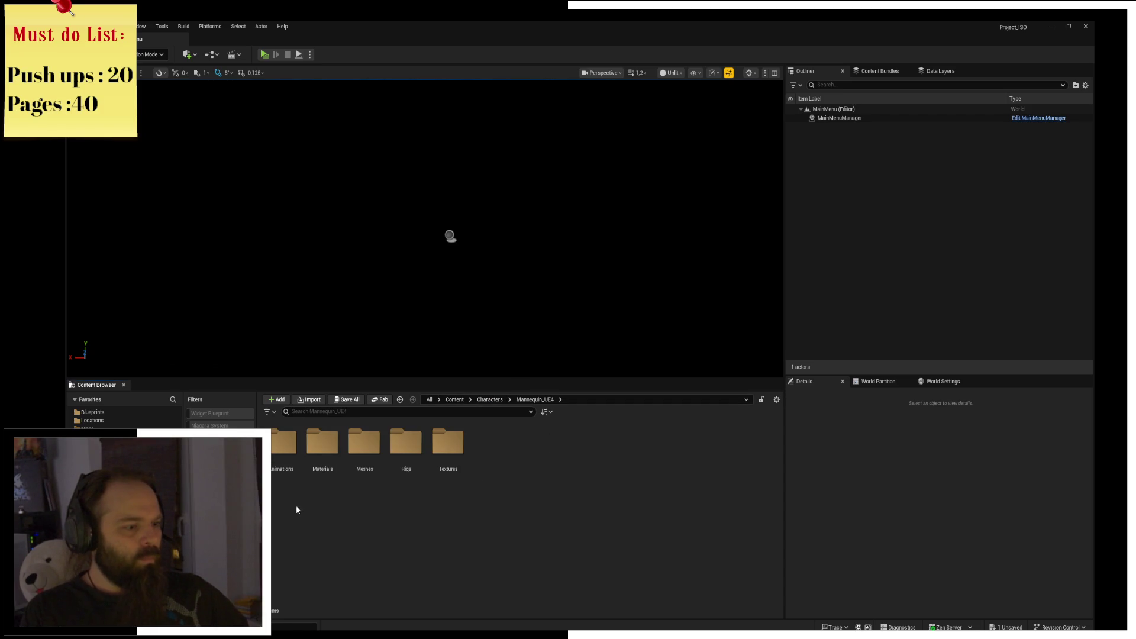
double_click(407, 474)
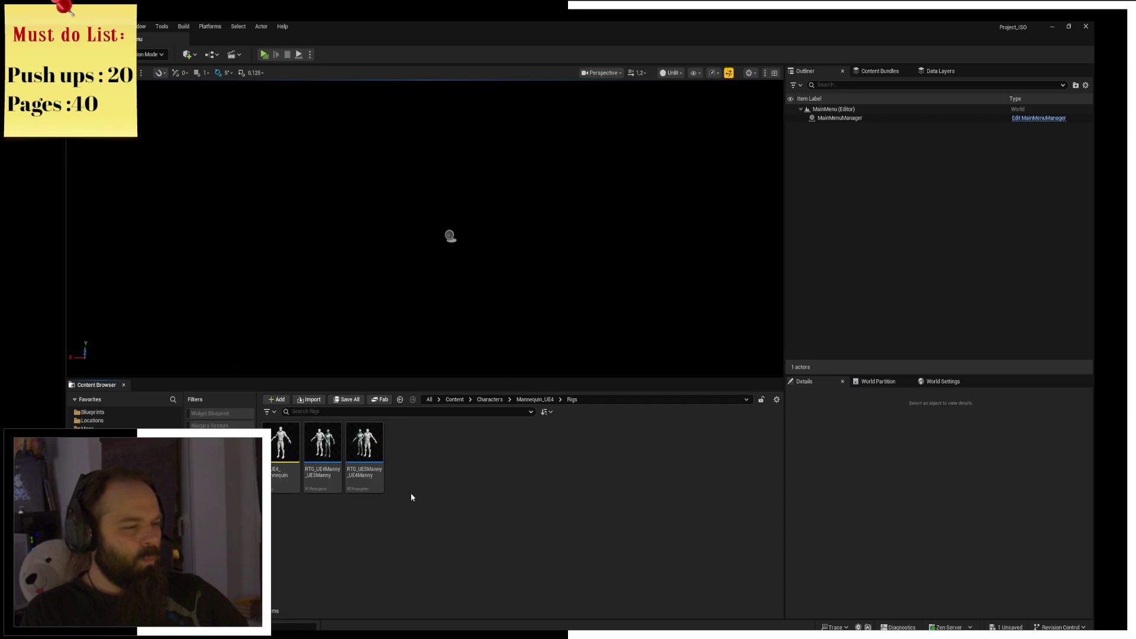
left_click(536, 400)
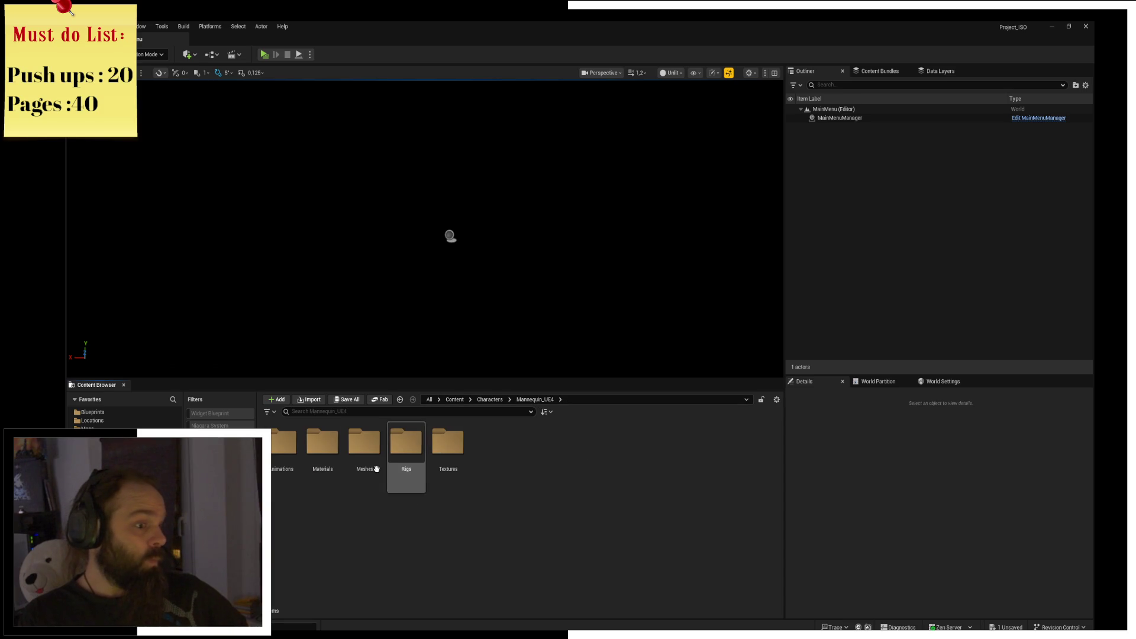
double_click(365, 444)
left_click(316, 463)
double_click(315, 463)
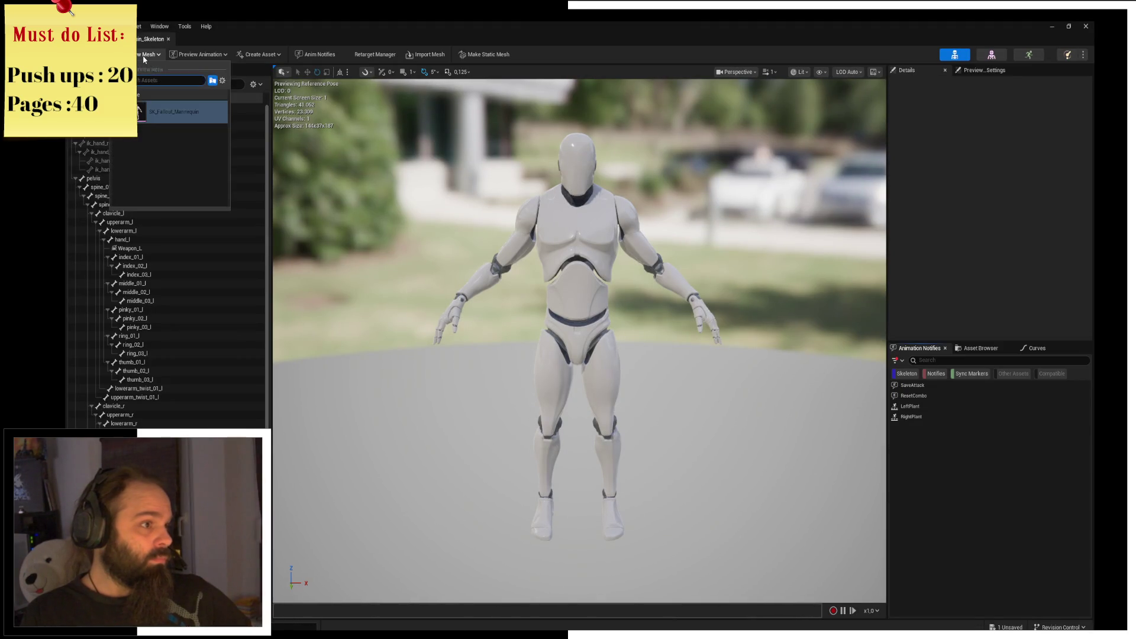
Preview Jog_Fwd on the Fallout mannequin, then close the skeleton editor and clear the selection.
left_click(209, 60)
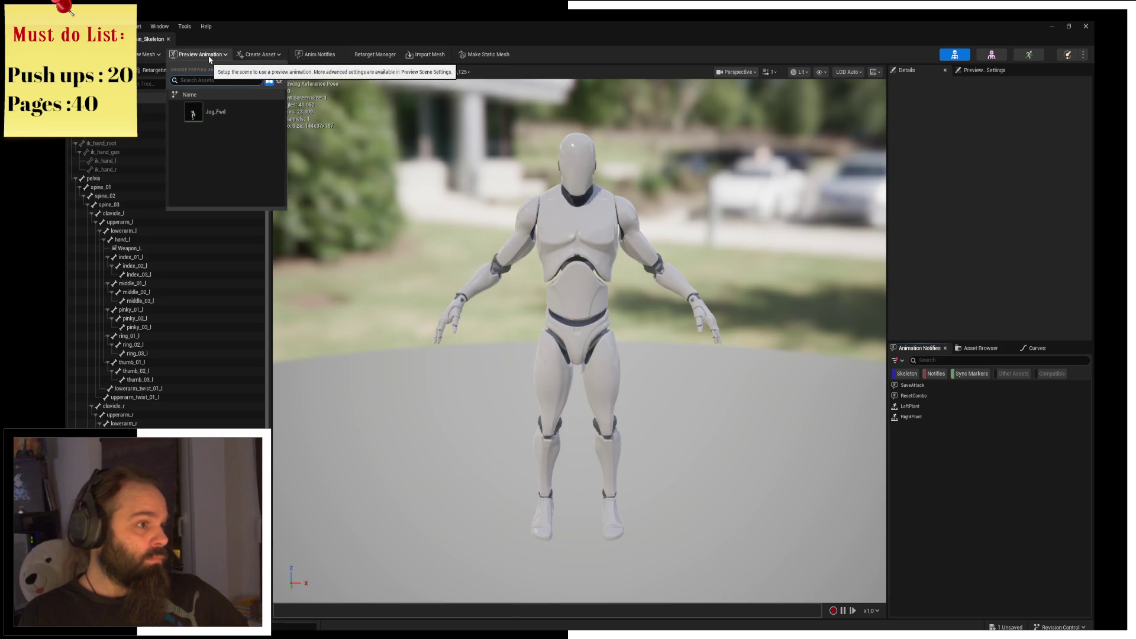
left_click(213, 111)
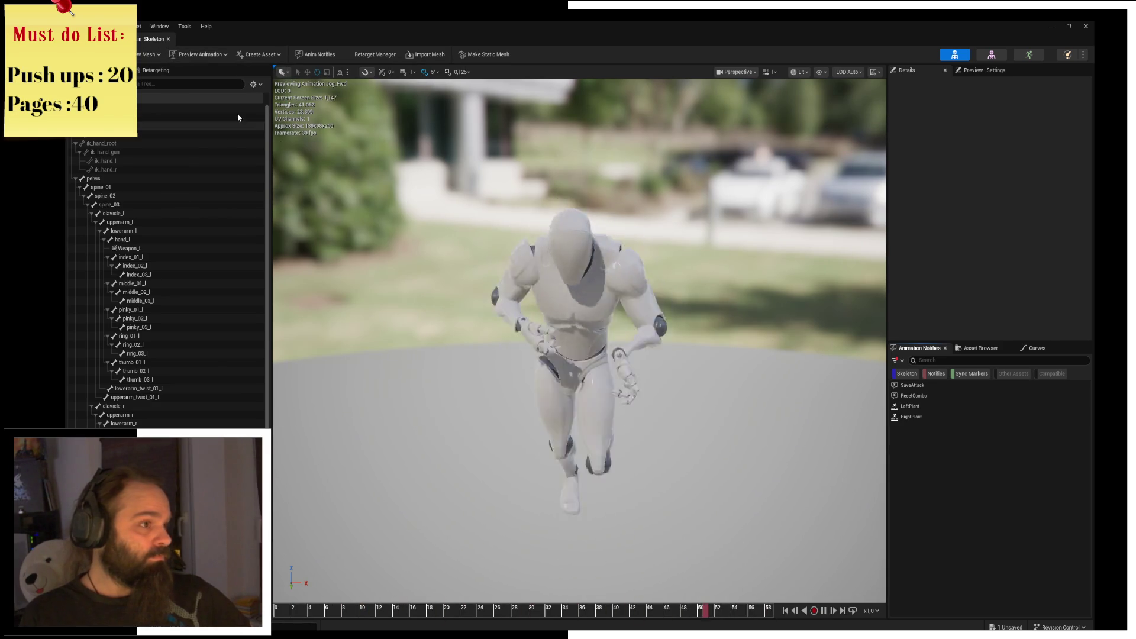
left_click(159, 43)
left_click(597, 495)
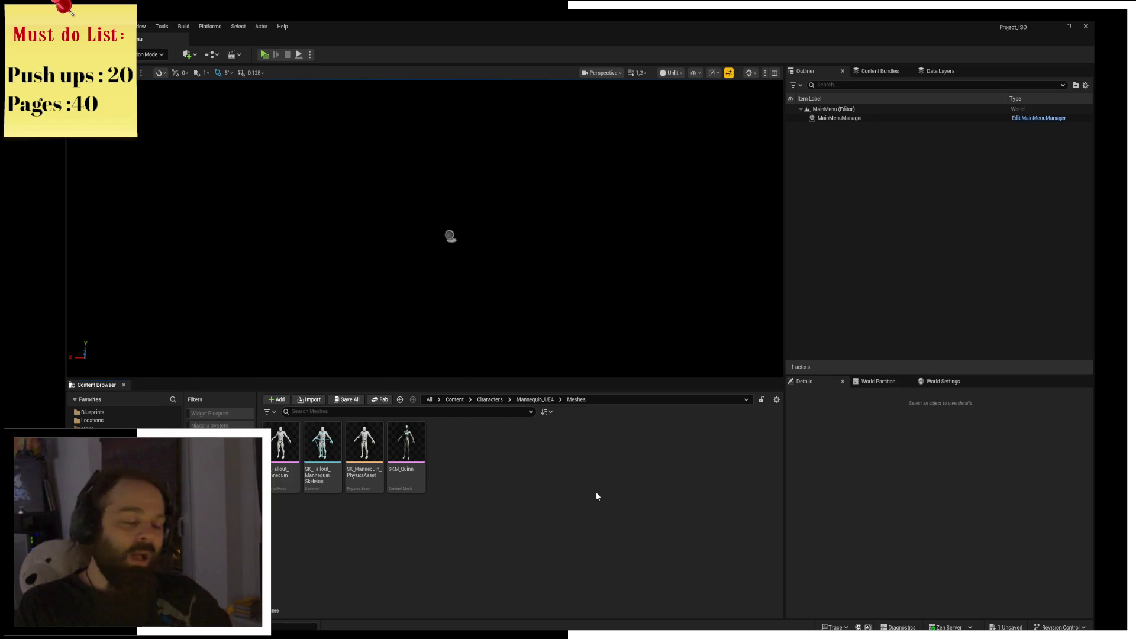
mouse_move(426, 470)
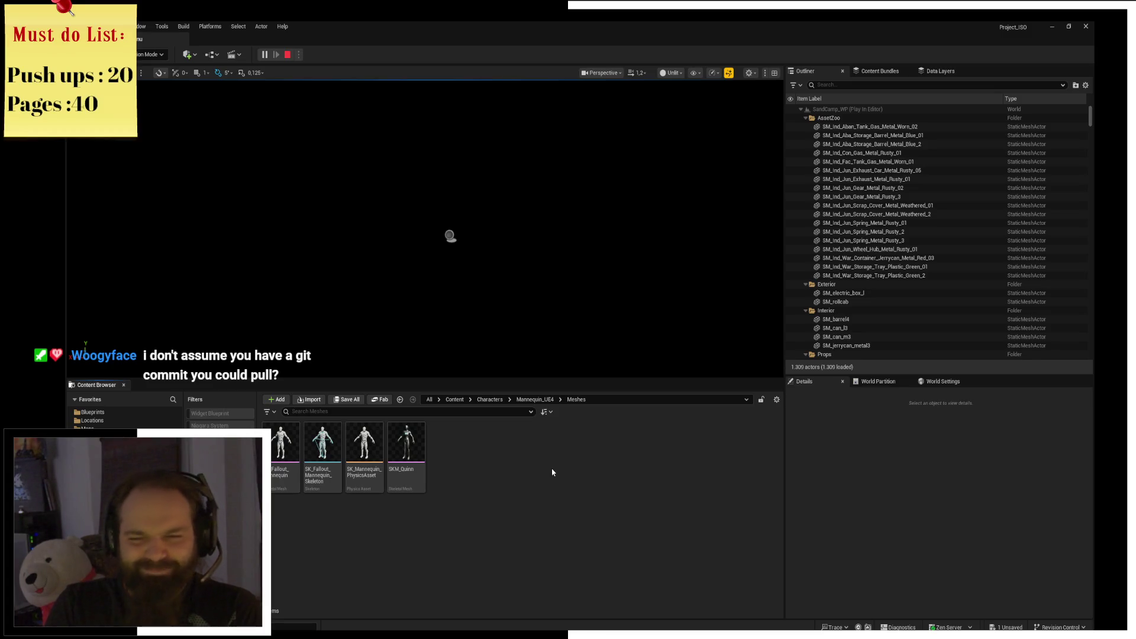
left_click(287, 54)
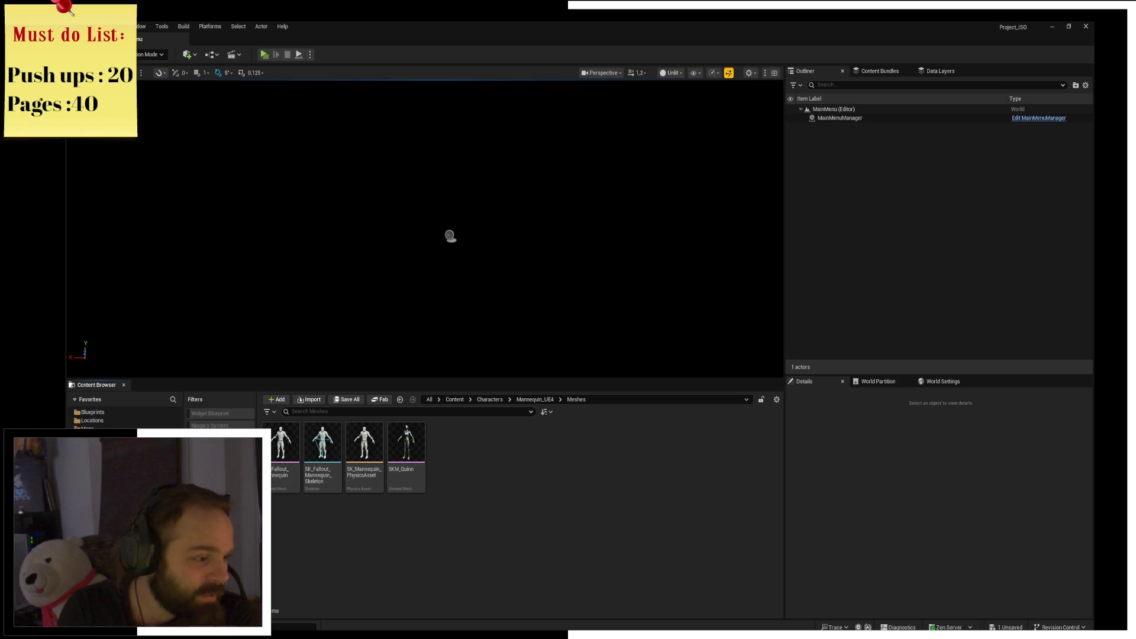
left_click(220, 438)
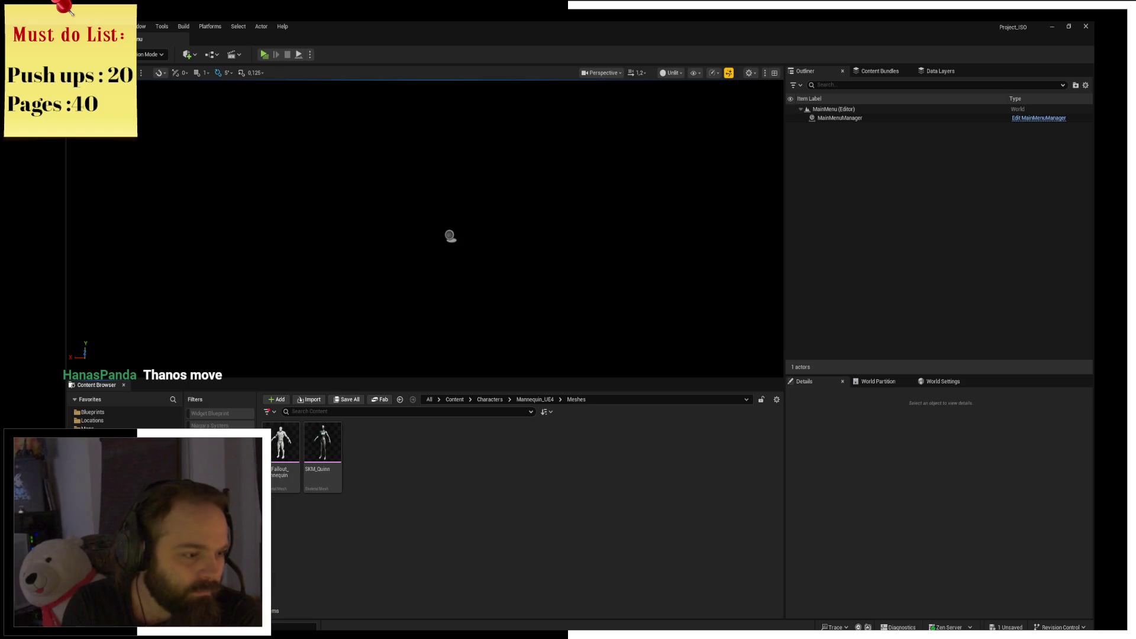
Drag SKEL_Veh_Car_Sports_01 from the Content root into the level and start playing.
left_click(455, 399)
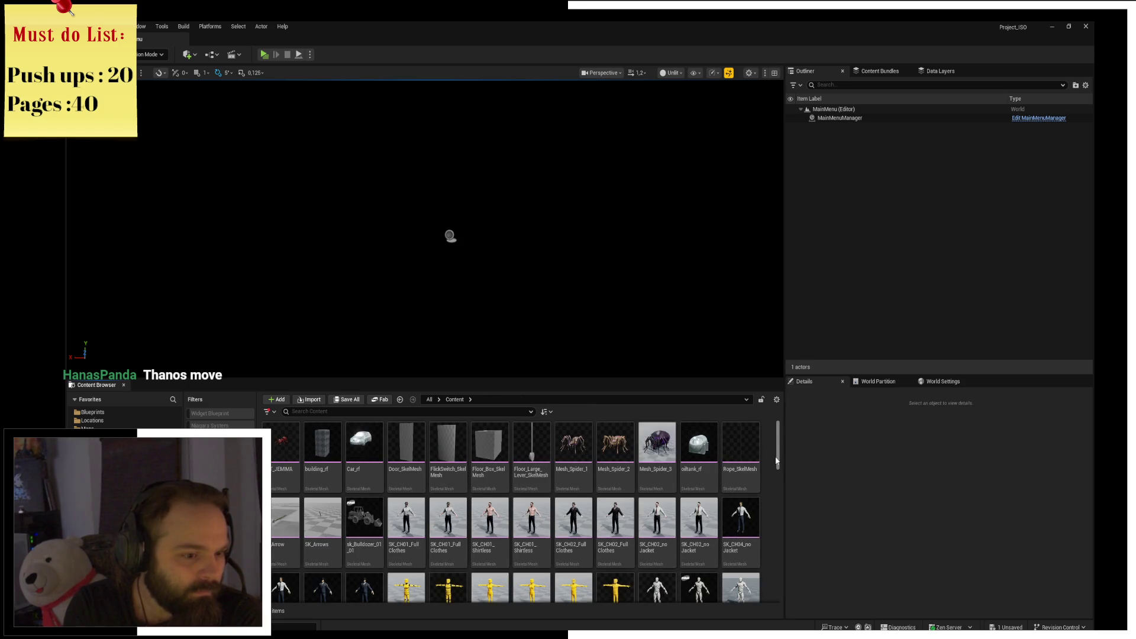
scroll(777, 461, "down", 2)
scroll(780, 468, "down", 2)
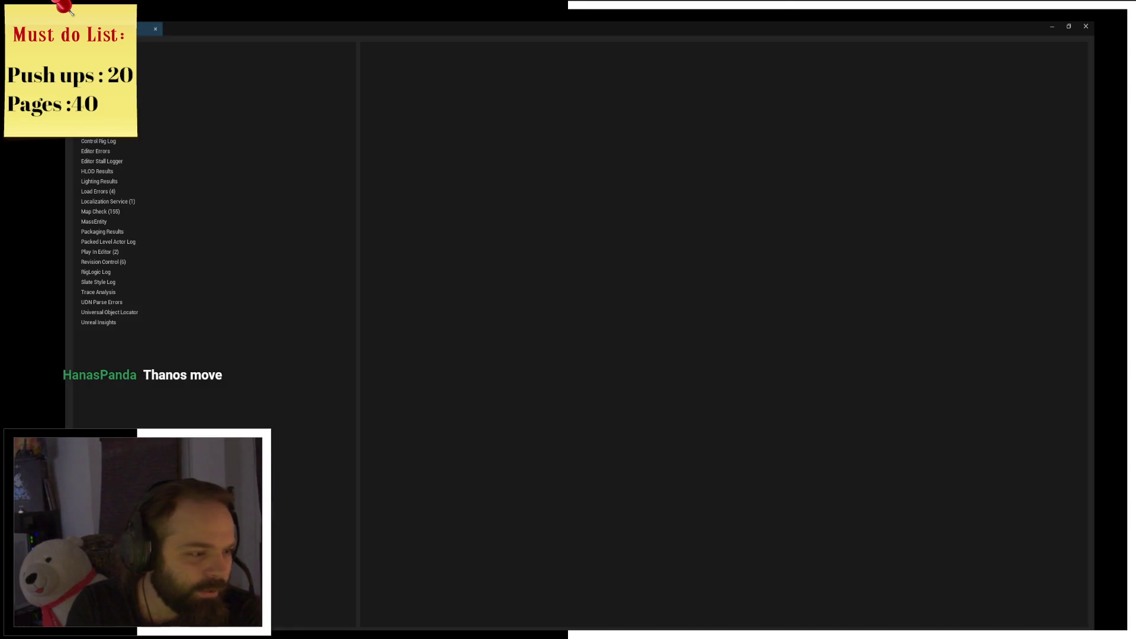
left_click(1086, 26)
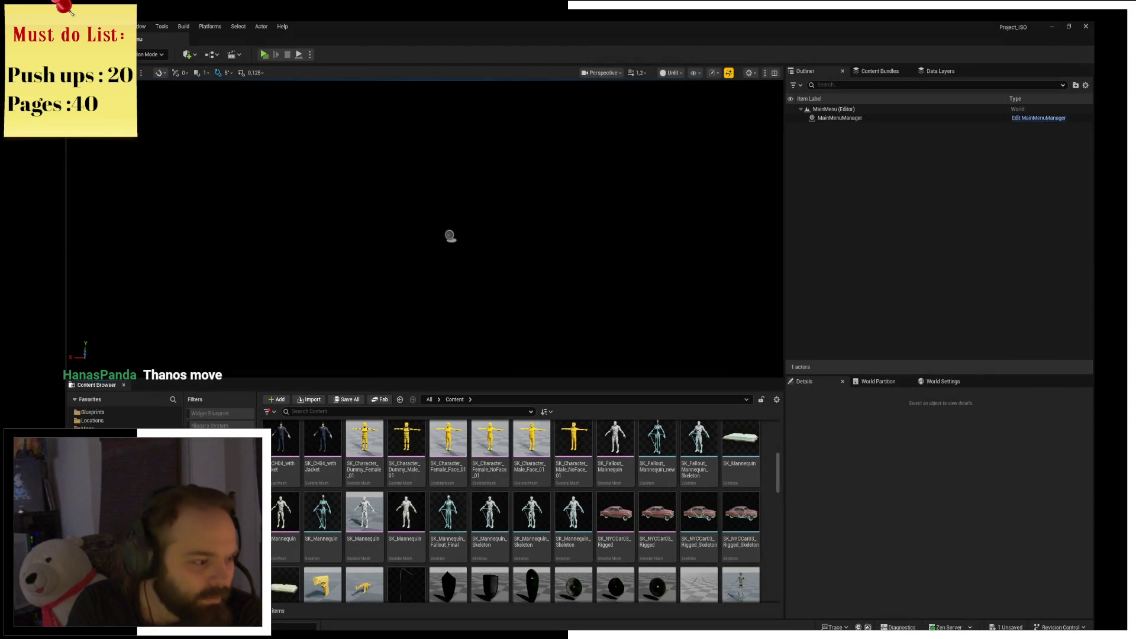
scroll(769, 509, "down", 5)
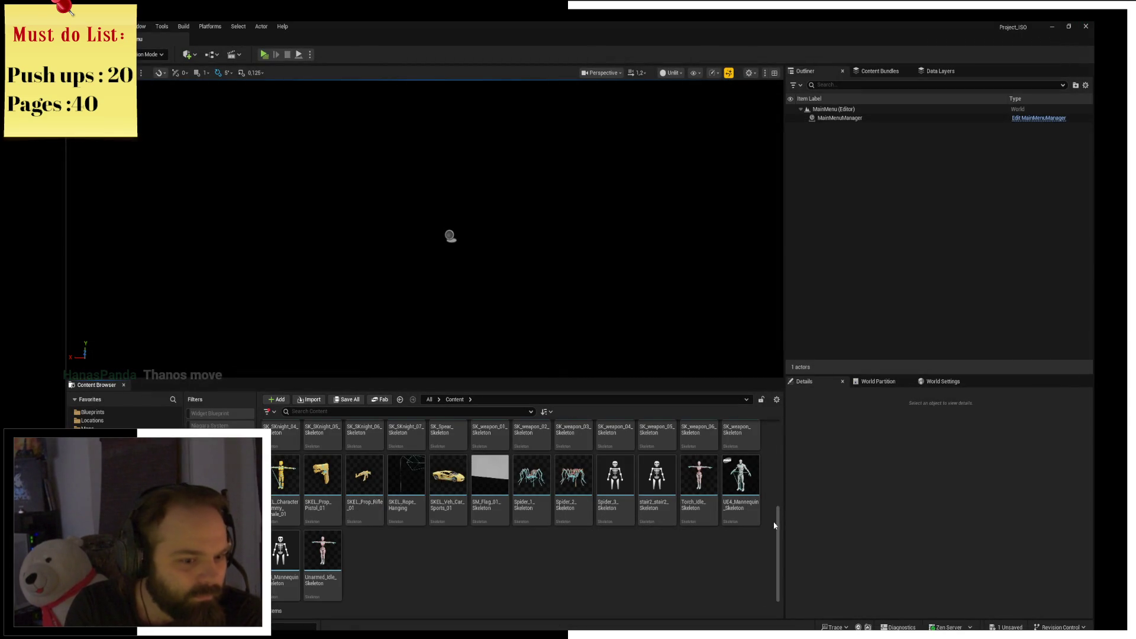
left_click_drag(775, 525, 789, 421)
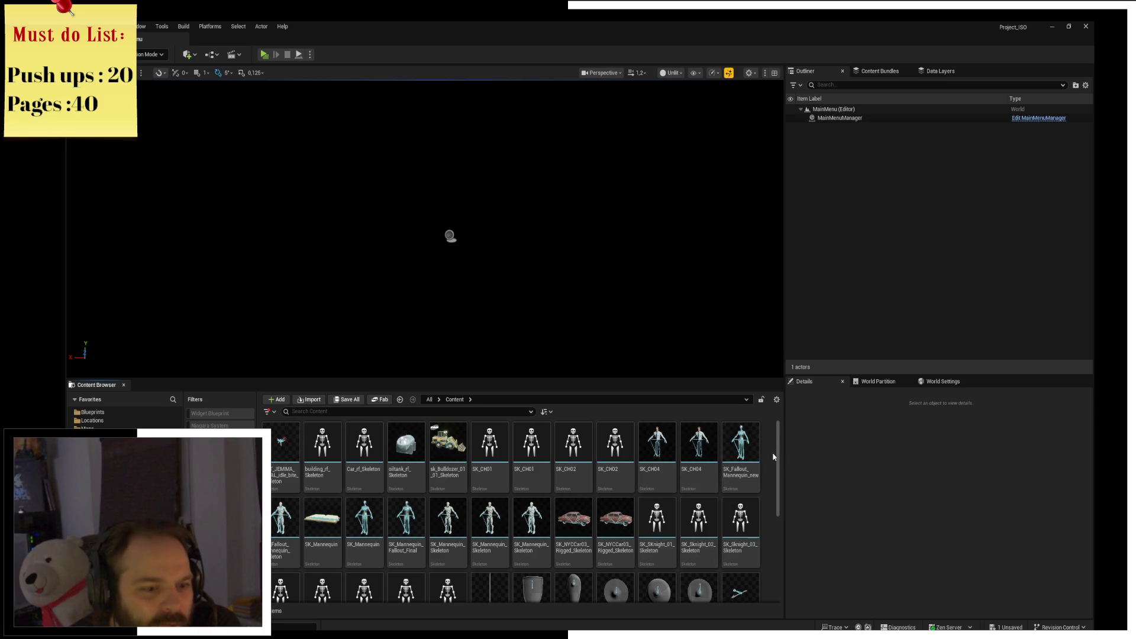
left_click_drag(777, 456, 776, 554)
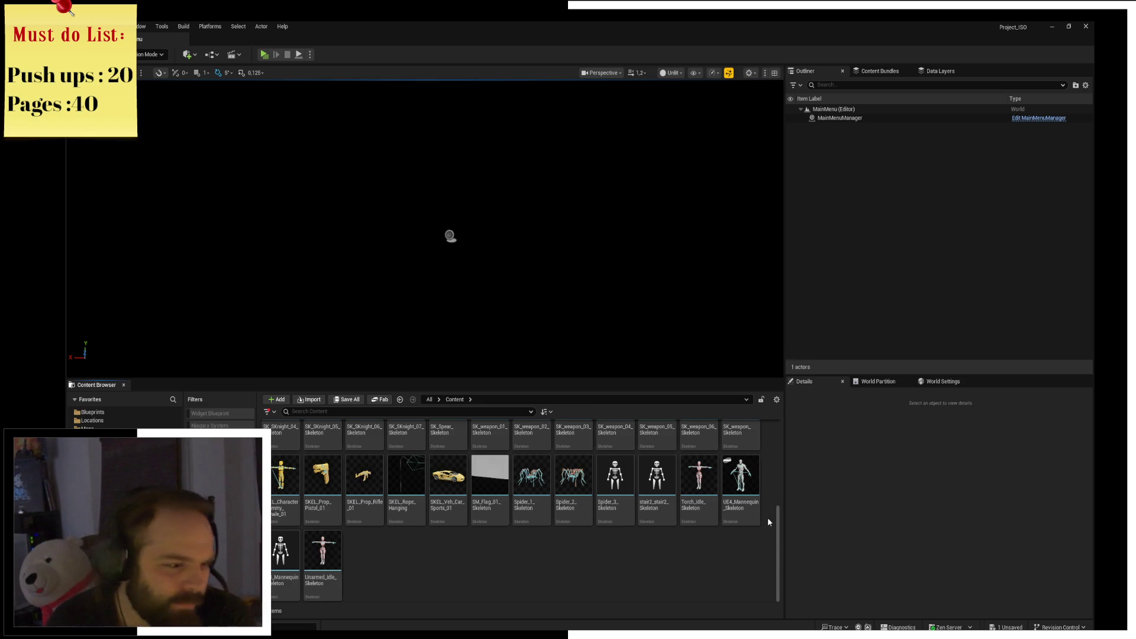
mouse_move(448, 473)
left_mouse_down()
mouse_move(470, 271)
mouse_move(442, 238)
mouse_move(438, 278)
mouse_move(450, 278)
mouse_move(525, 144)
mouse_move(437, 357)
mouse_move(443, 269)
mouse_move(386, 287)
mouse_move(448, 373)
left_mouse_up()
left_click(264, 54)
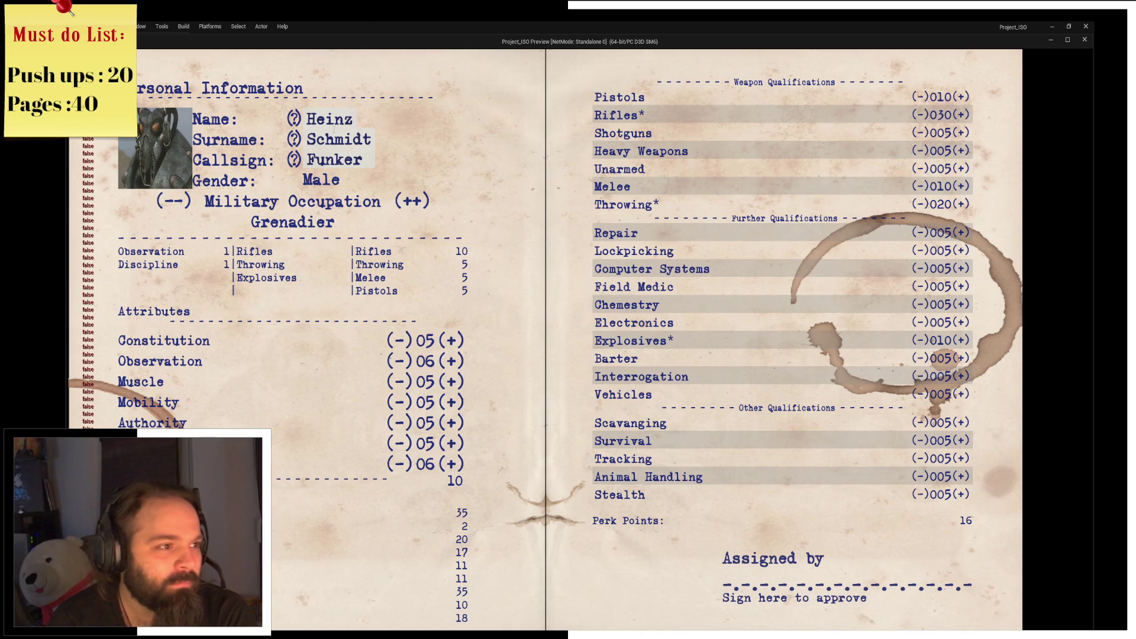
Enter the recruit's new first name and surname, and set the callsign to Shadow.
double_click(336, 121)
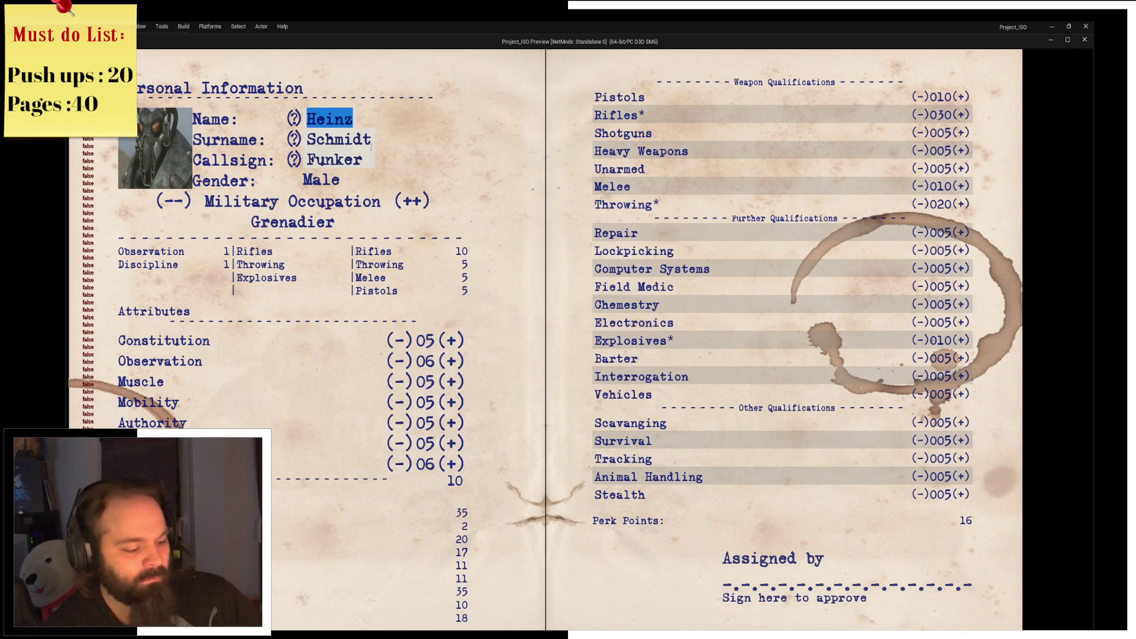
type("Panda")
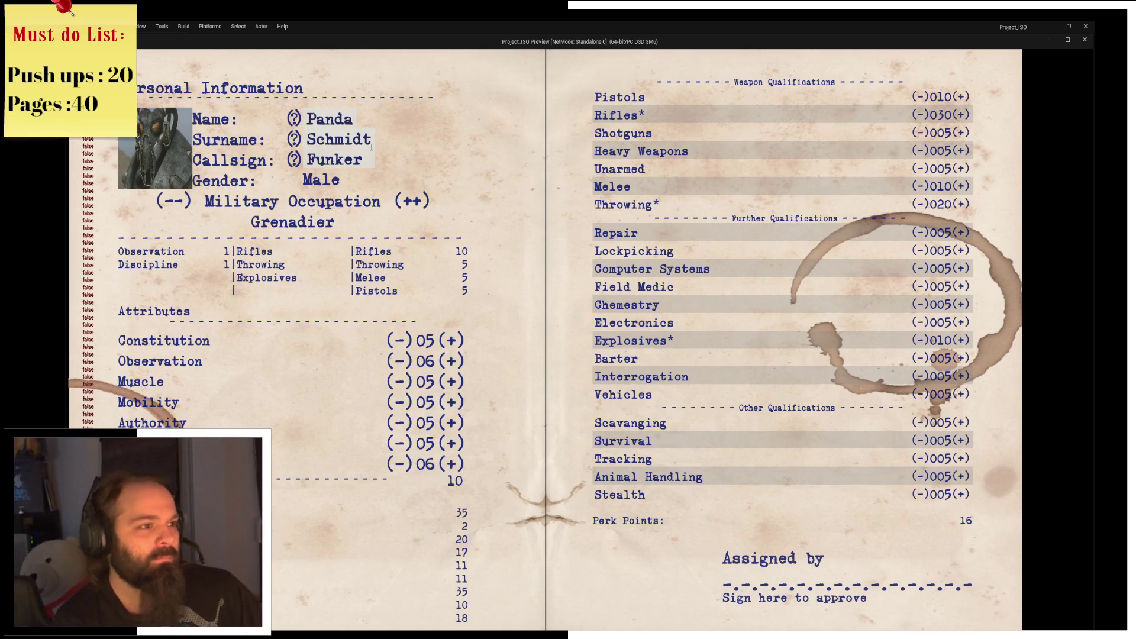
double_click(348, 138)
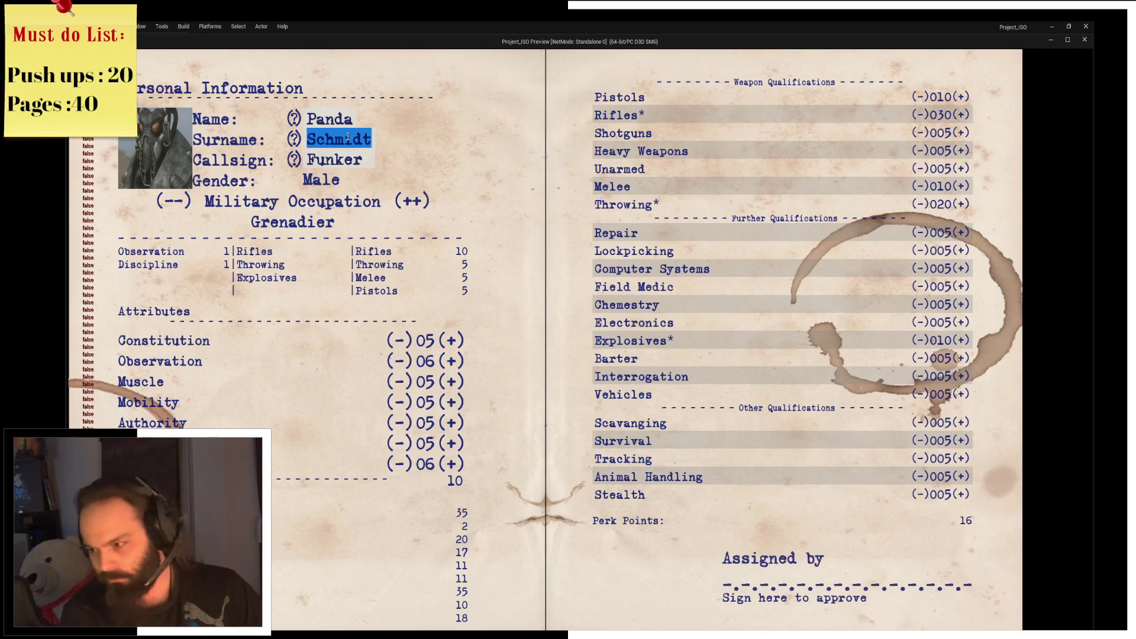
type("Woogy")
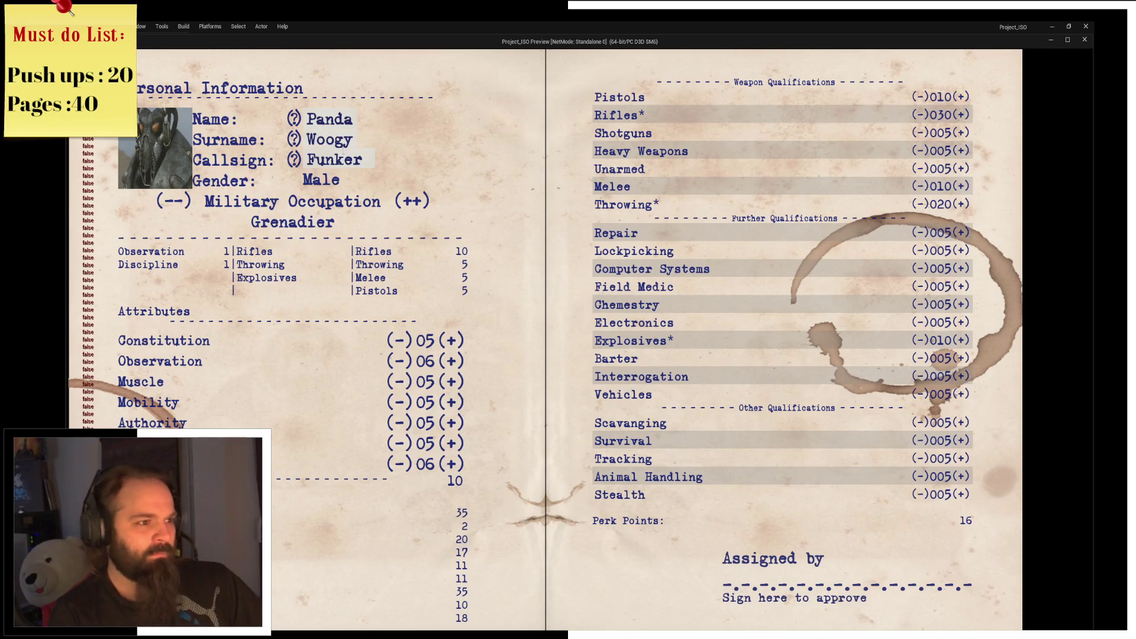
double_click(343, 155)
type("Shadow")
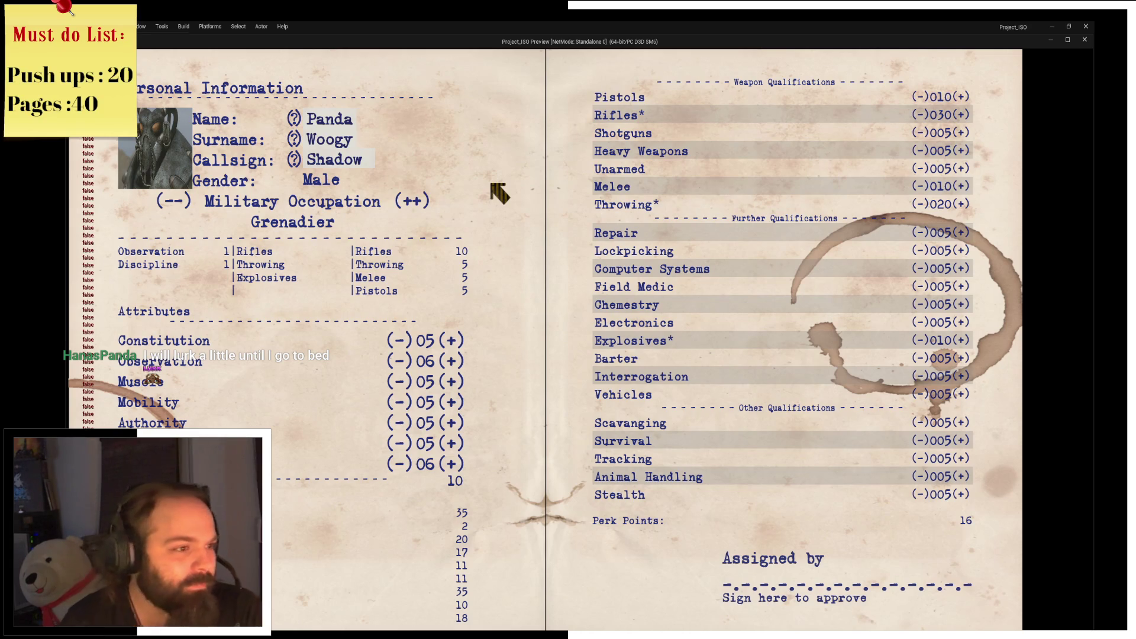
Cycle the military occupation to Jäger.
left_click(426, 201)
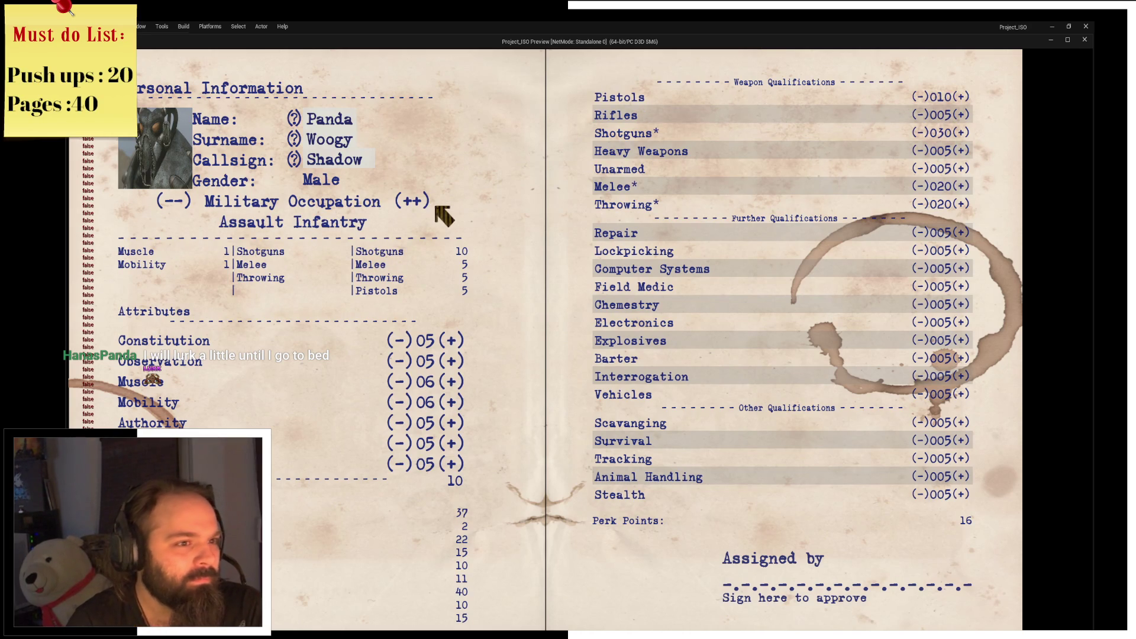
left_click(413, 201)
left_click(414, 202)
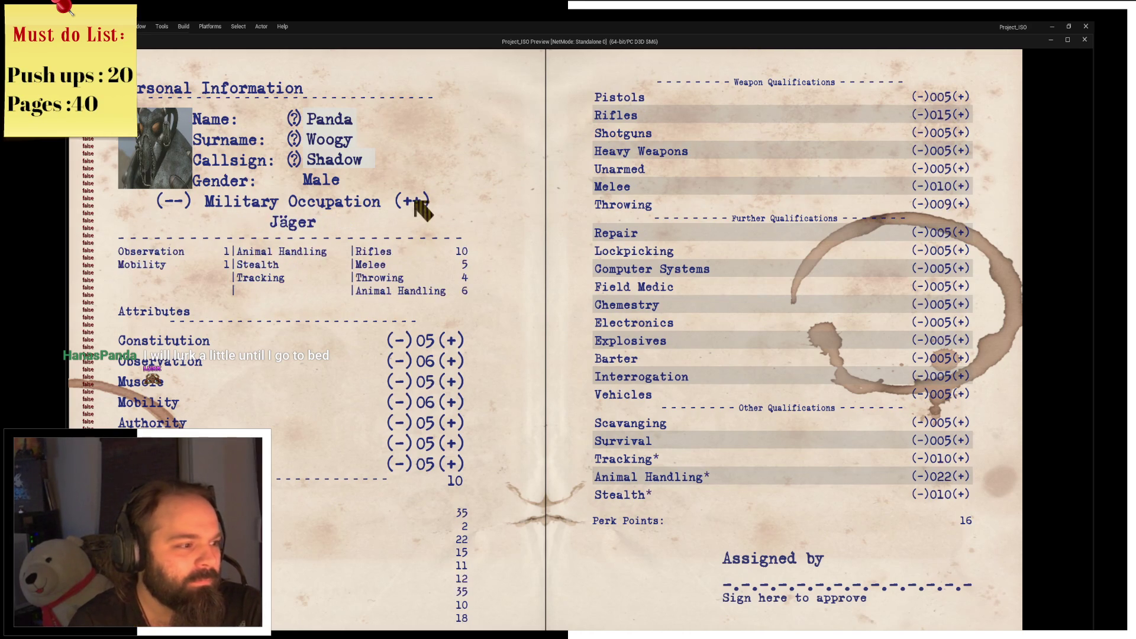
Raise Constitution to 10 and Observation to 11, then sign the recruitment form.
left_click(456, 343)
left_click(457, 346)
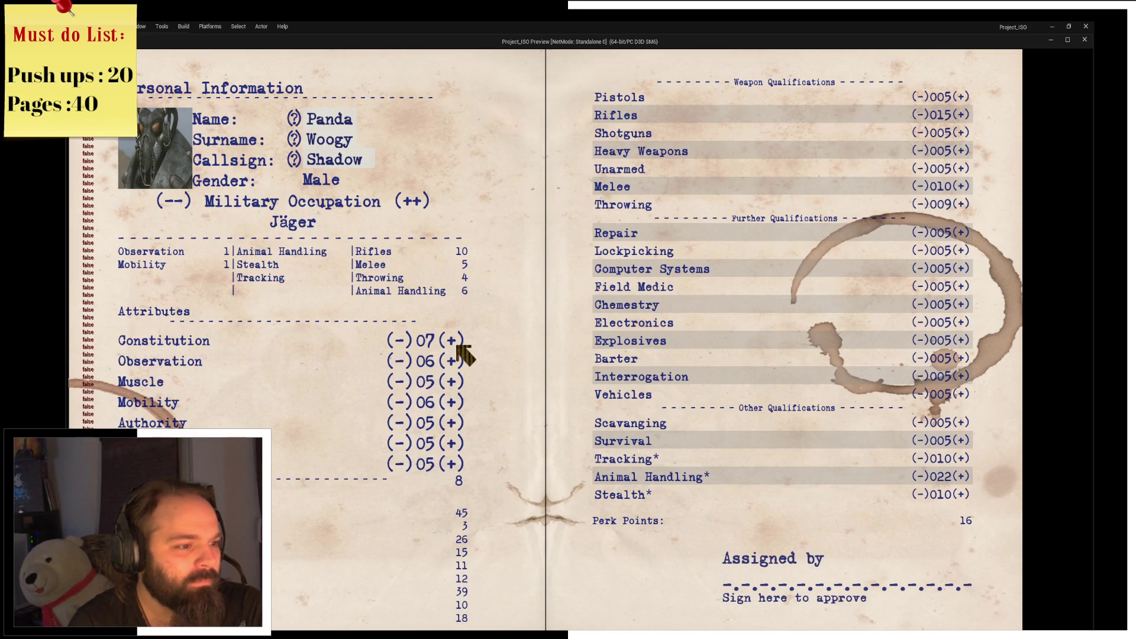
left_click(458, 360)
left_click(458, 359)
left_click(458, 359)
left_click(457, 343)
left_click(456, 343)
left_click(457, 343)
left_click(459, 359)
left_click(459, 359)
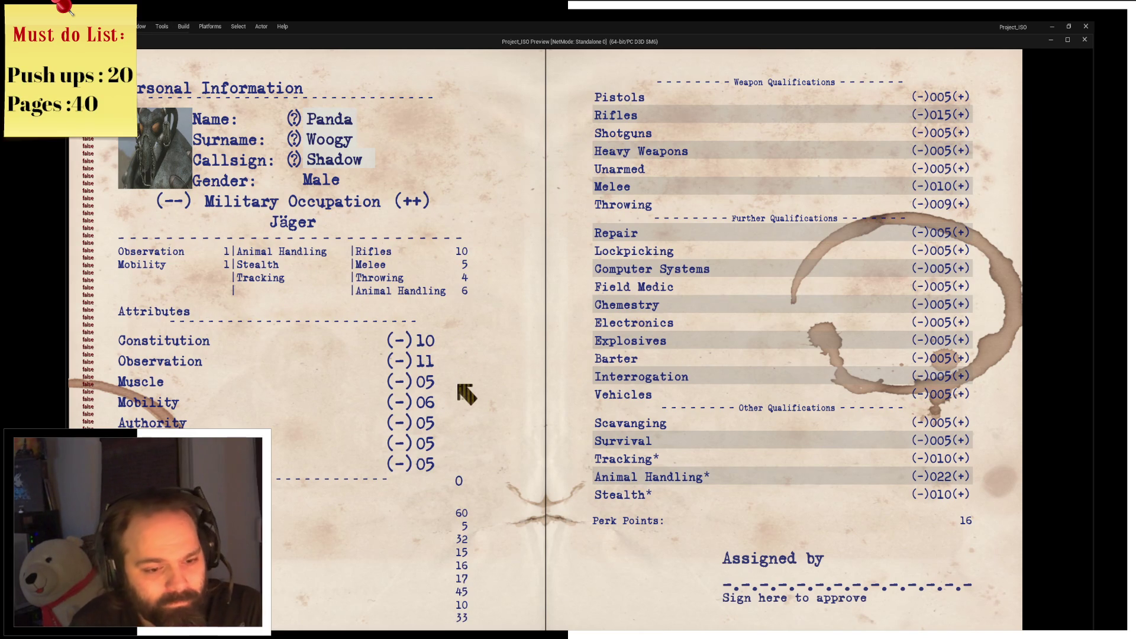
left_click(928, 561)
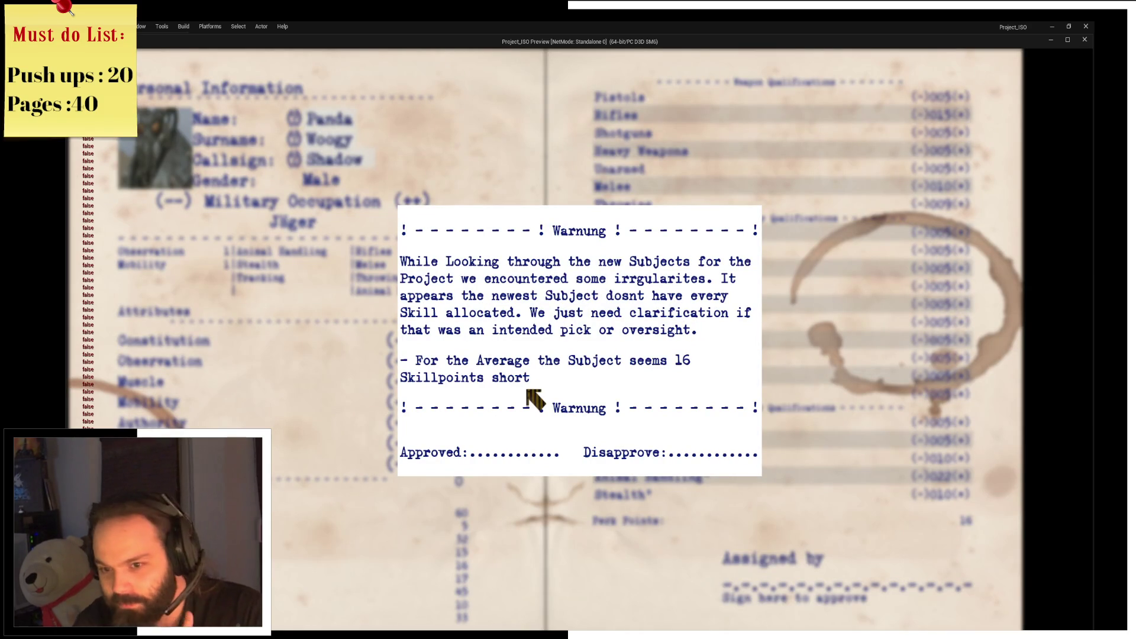
Approve the skill-point warning, walk the character toward the lit room, and end the preview.
left_click(508, 453)
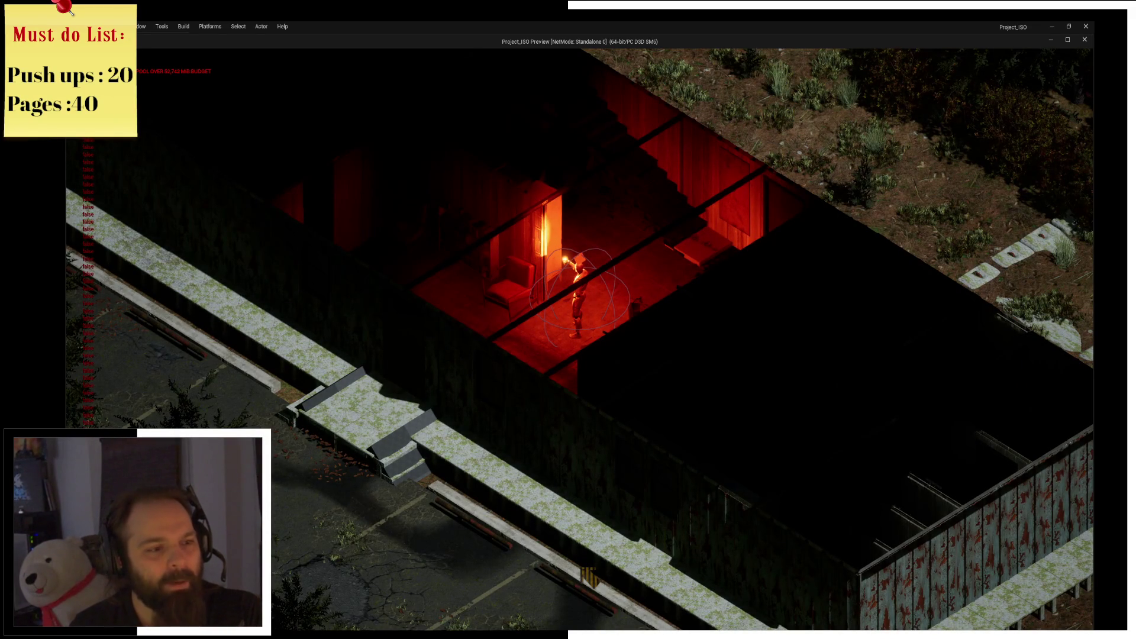
key("w")
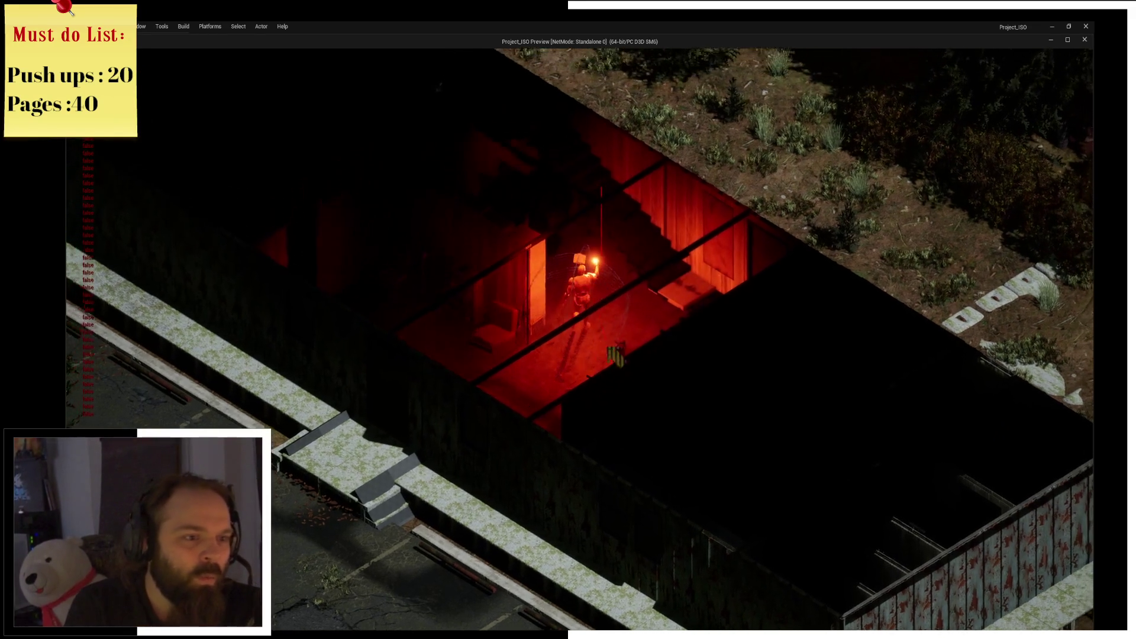
key("a")
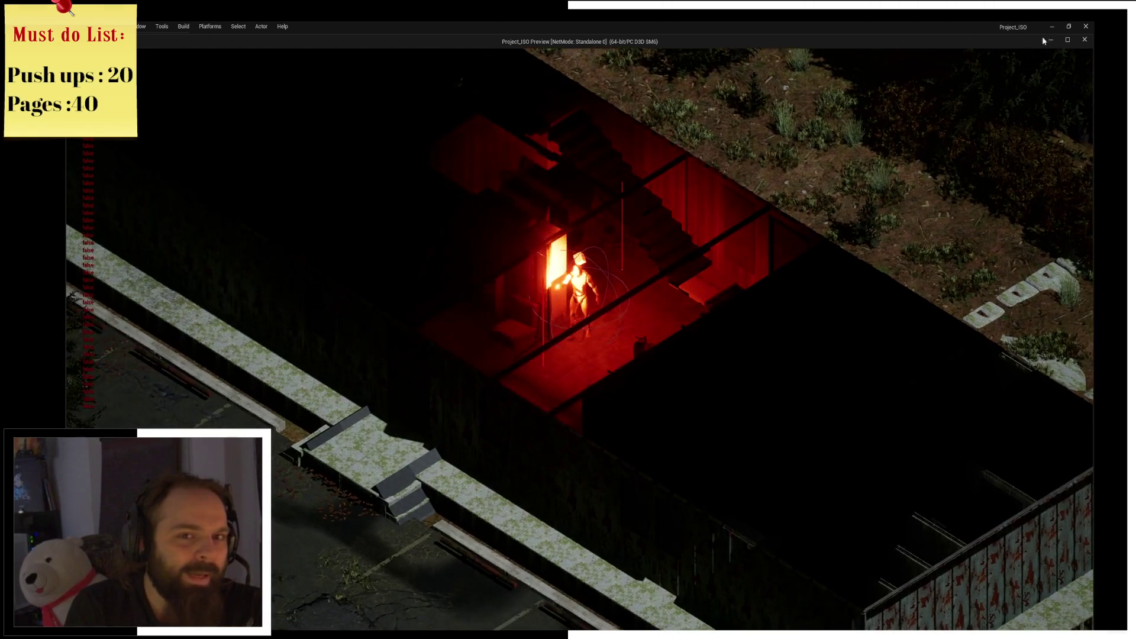
left_click(1085, 40)
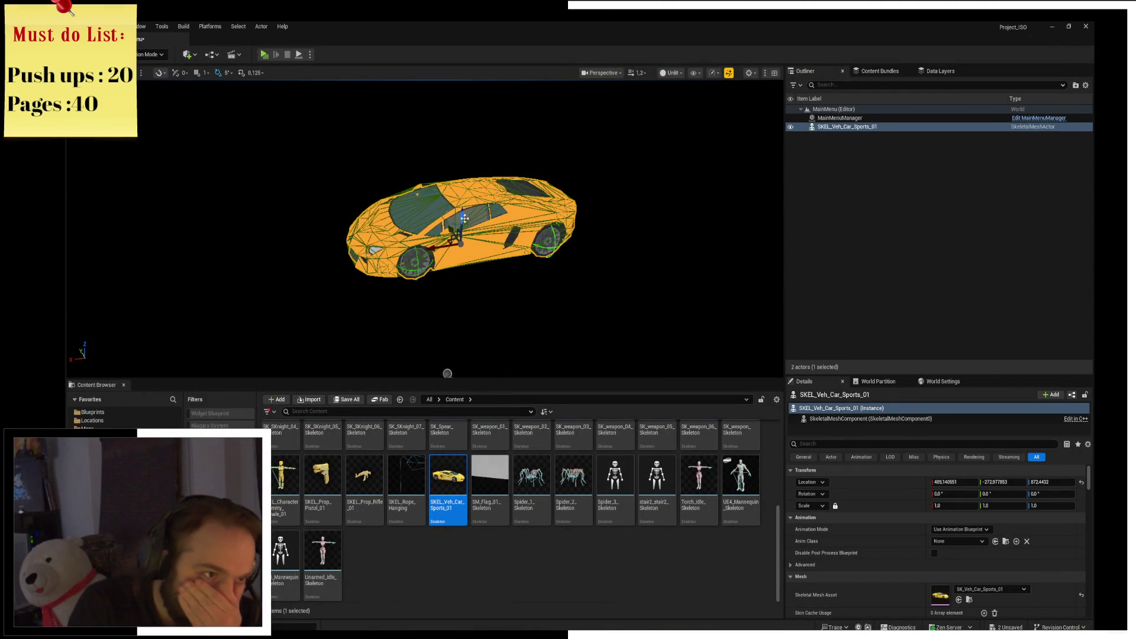
Snap the sports car down to the floor and open the SK_Mannequin skeleton.
key("End")
scroll(751, 535, "up", 1)
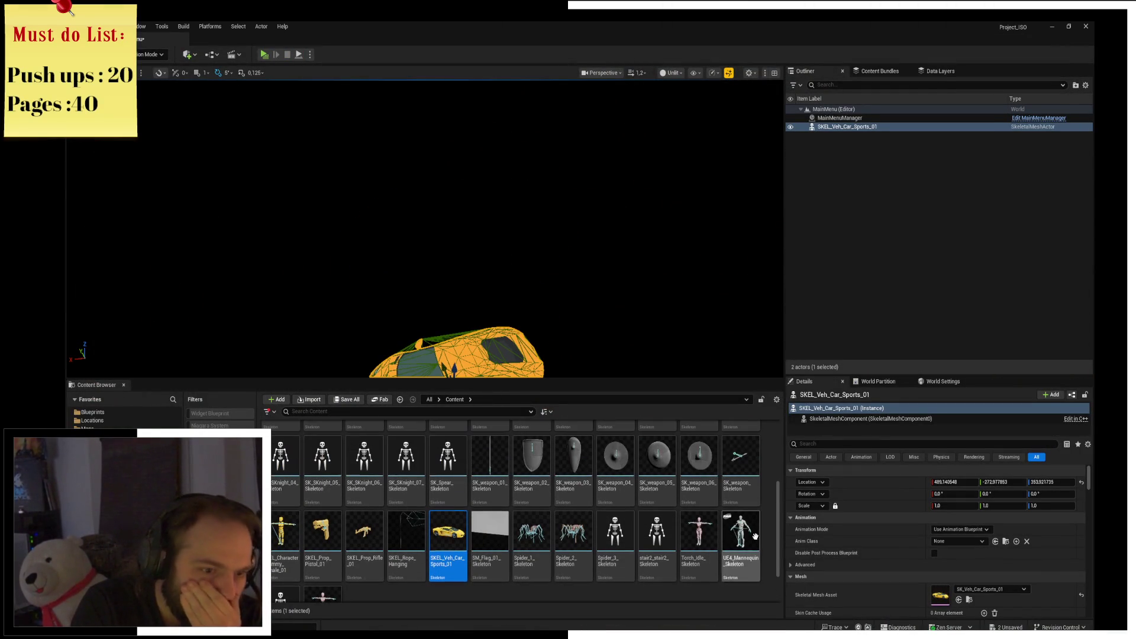
left_click_drag(777, 526, 779, 463)
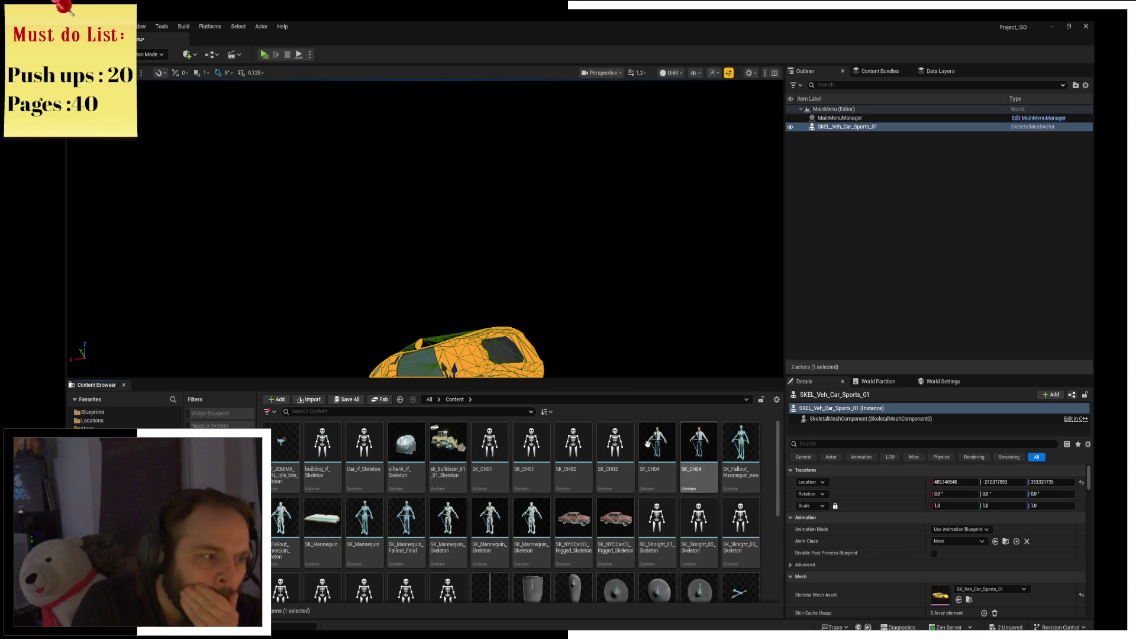
left_click(322, 525)
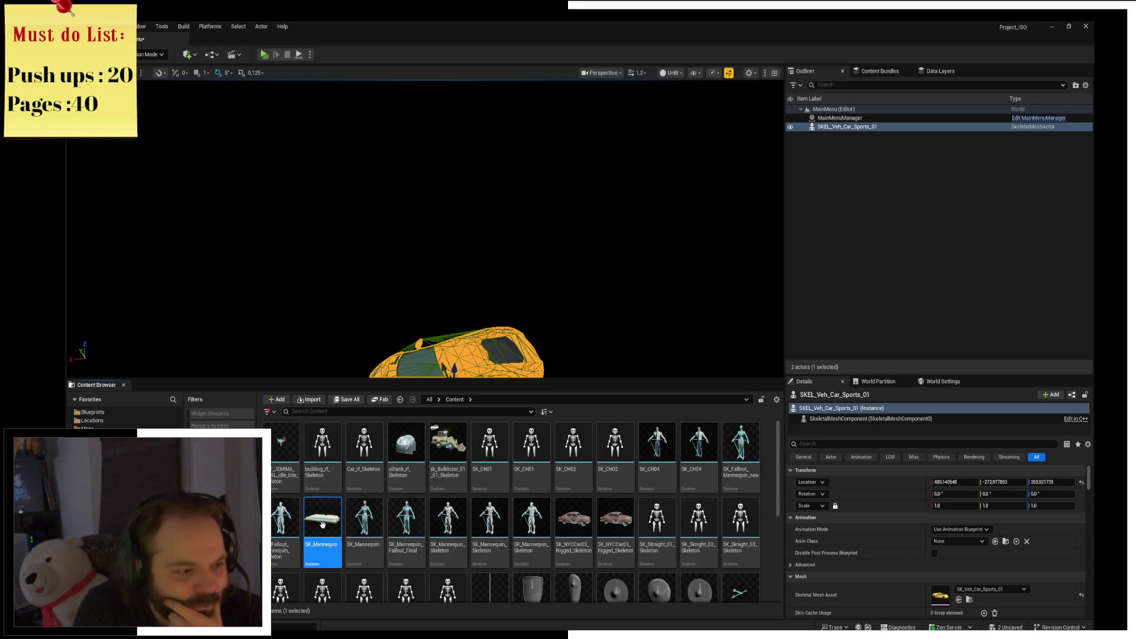
double_click(322, 524)
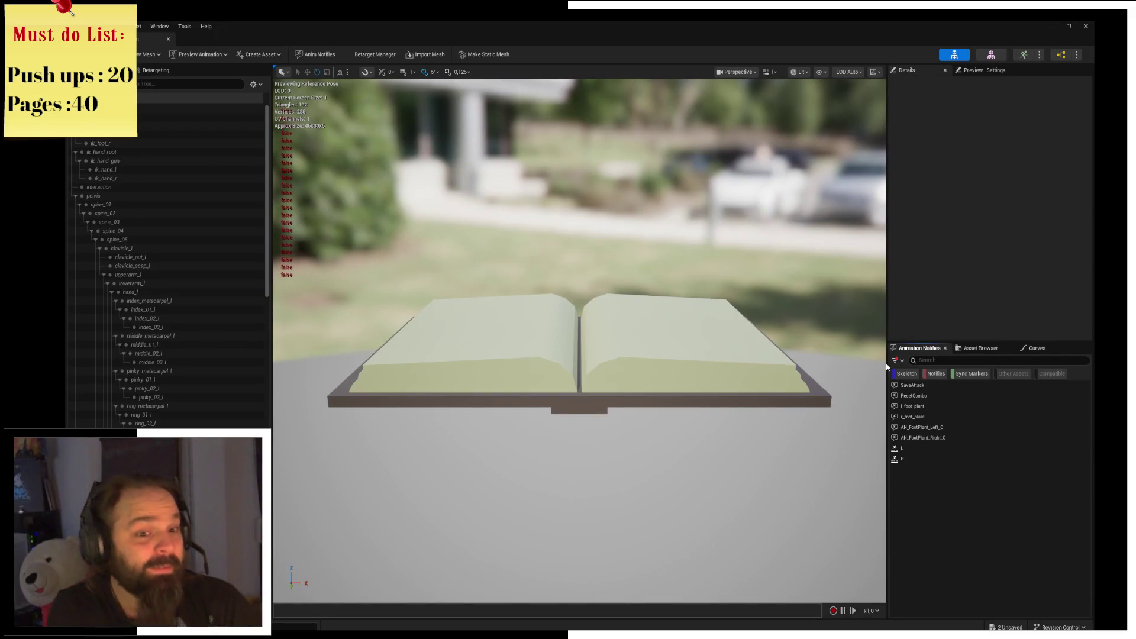
Check SK_Mannequin's compatible animations and preview mesh list, then return to the MainMenu level.
left_click(981, 348)
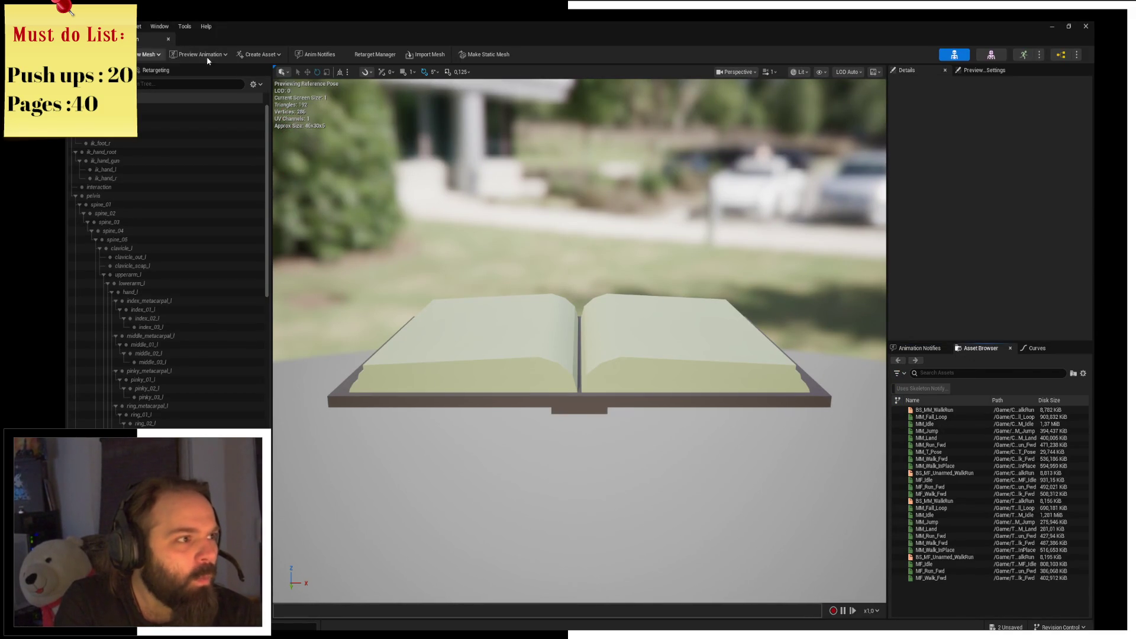
left_click(151, 54)
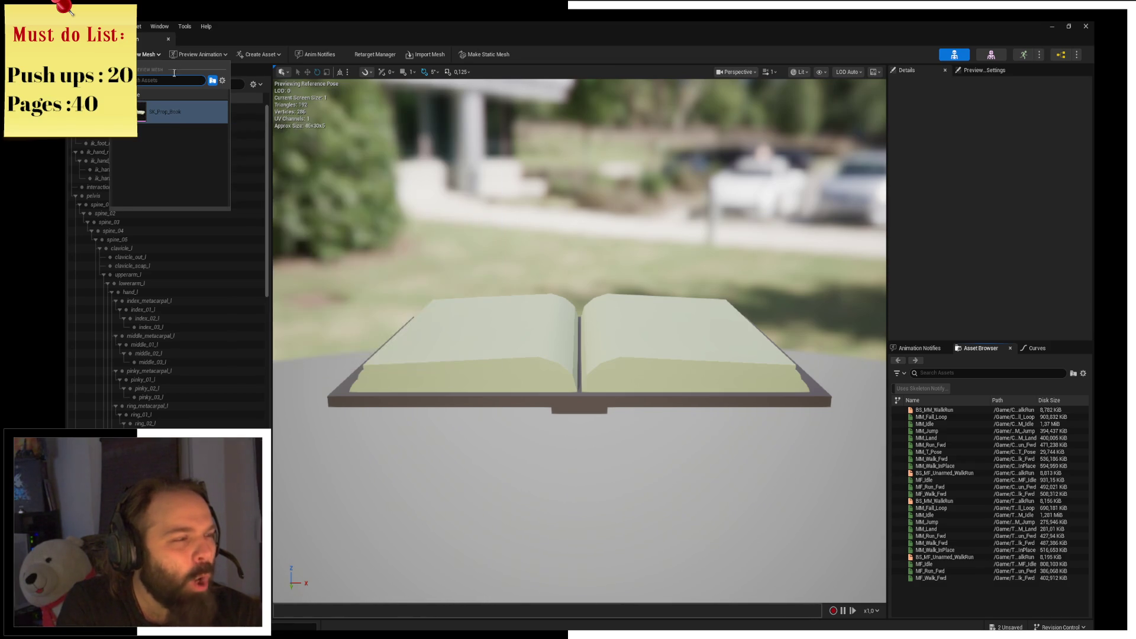
left_click(144, 44)
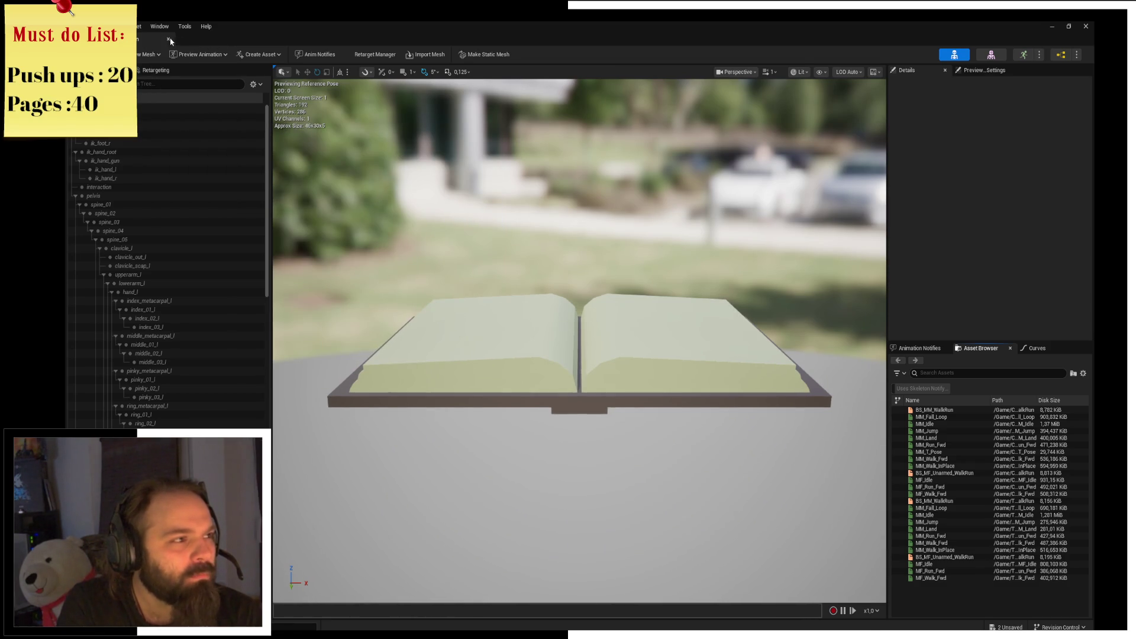
left_click(173, 38)
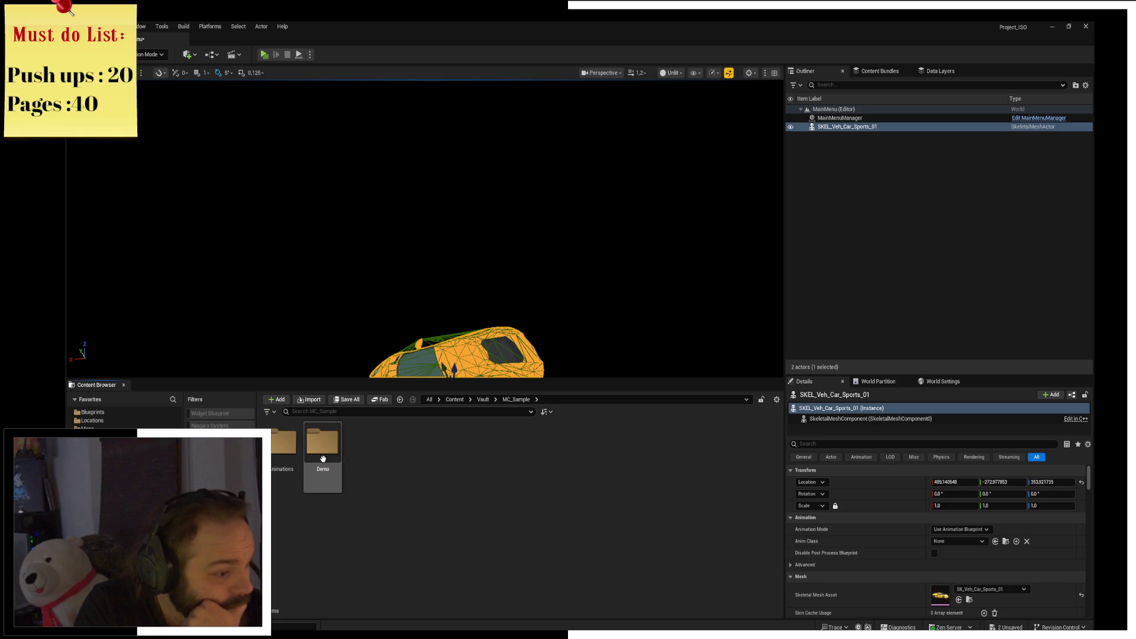
Browse MC_Sample Demo > Objects > Book to inspect the book assets.
double_click(326, 483)
double_click(364, 471)
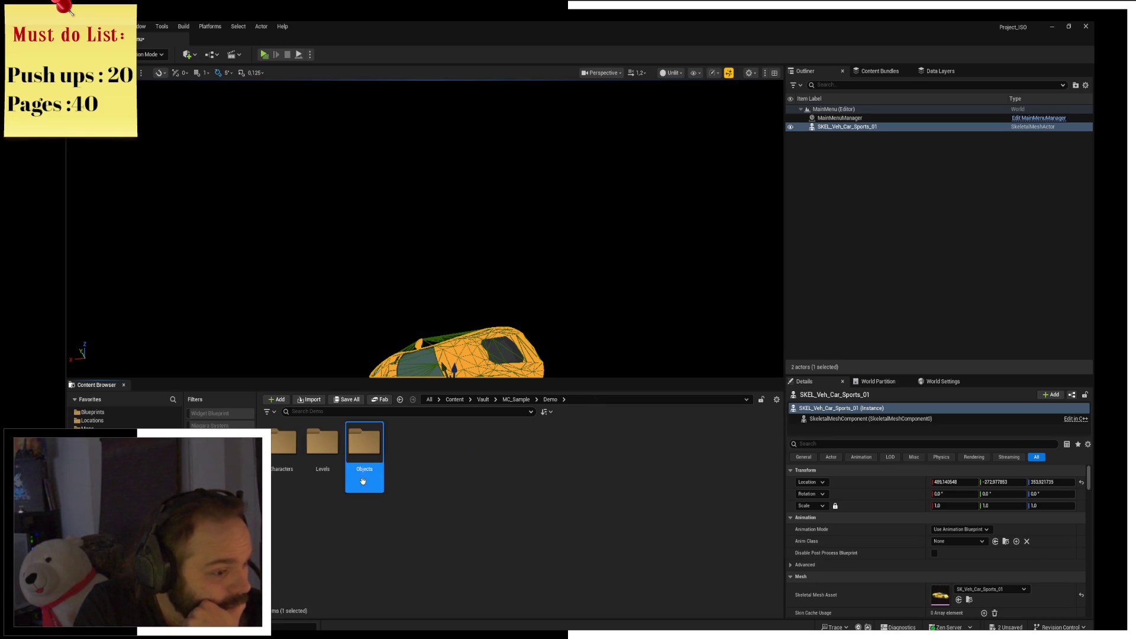
double_click(283, 444)
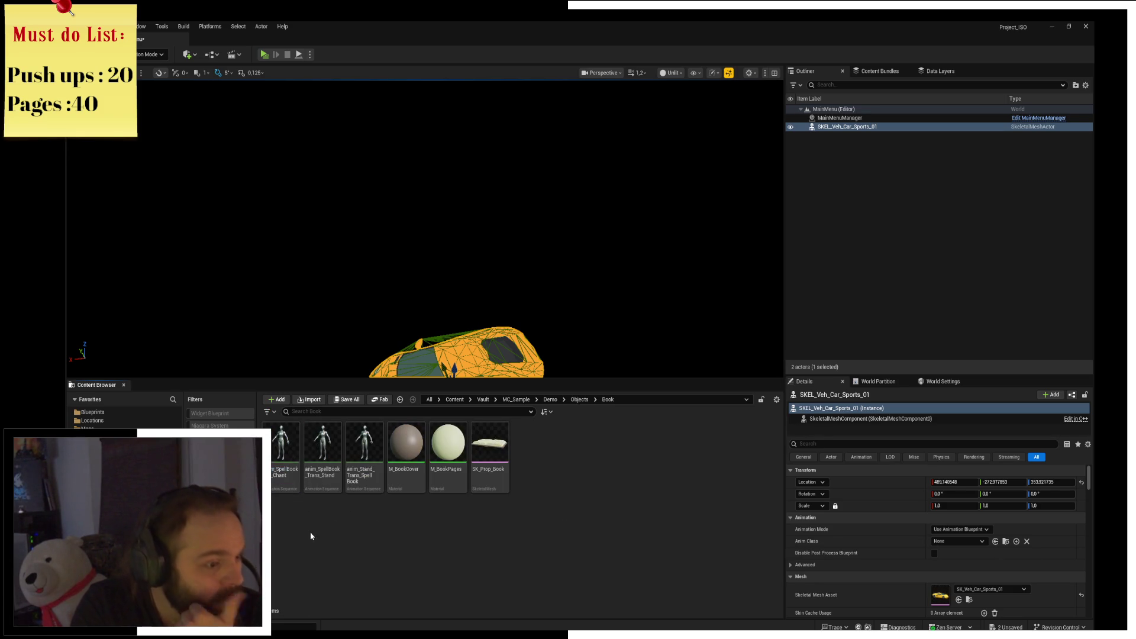
mouse_move(483, 492)
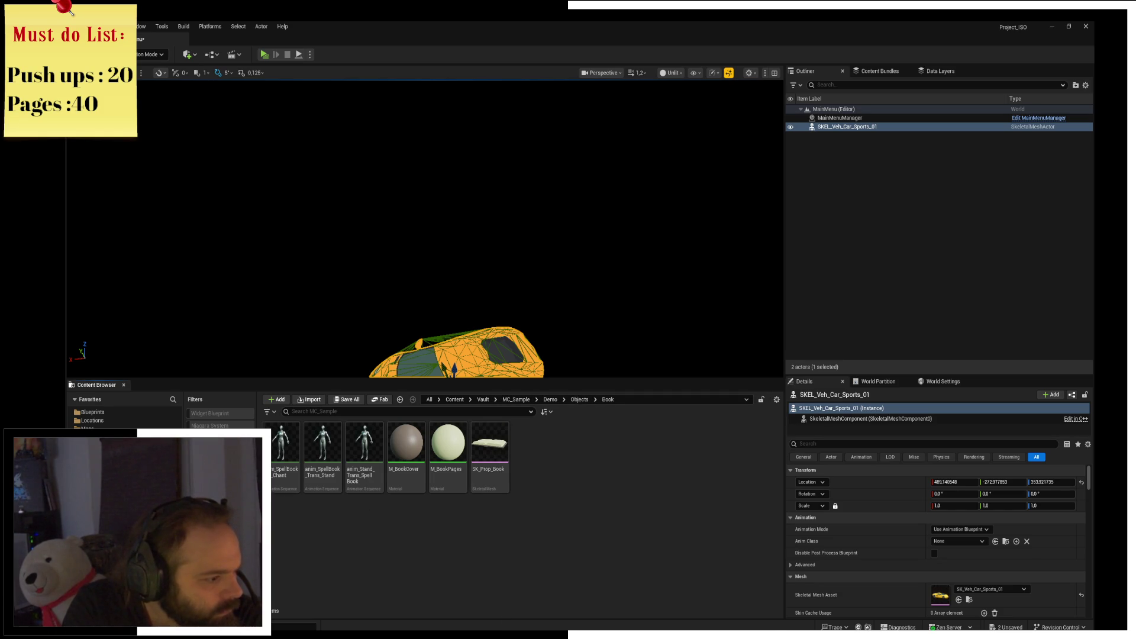
left_click(516, 399)
left_click(477, 402)
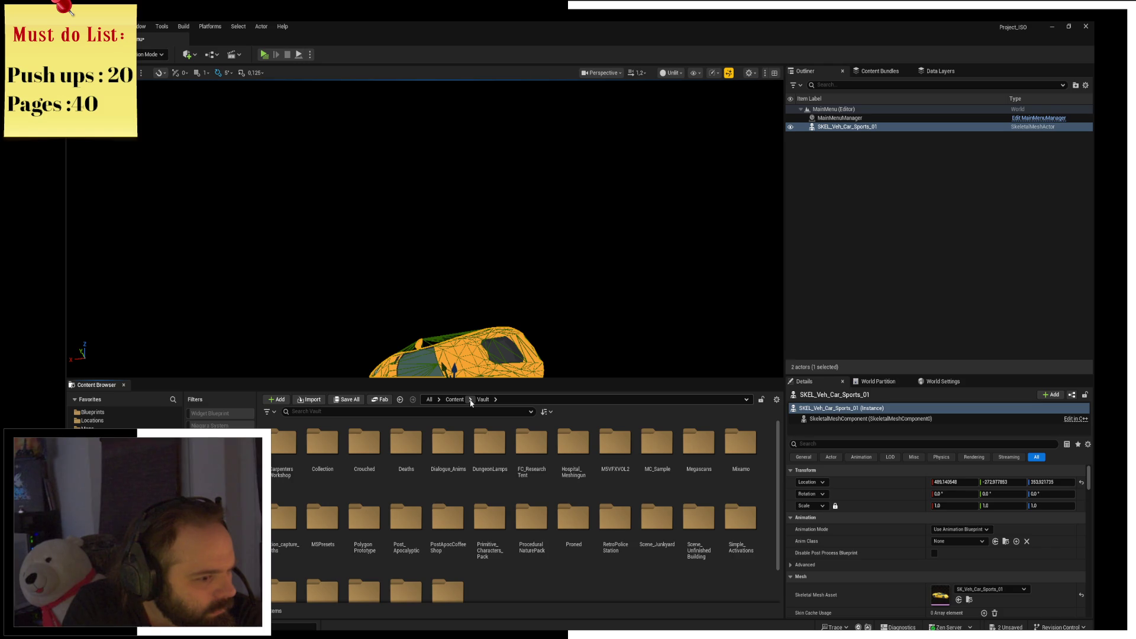
left_click(454, 400)
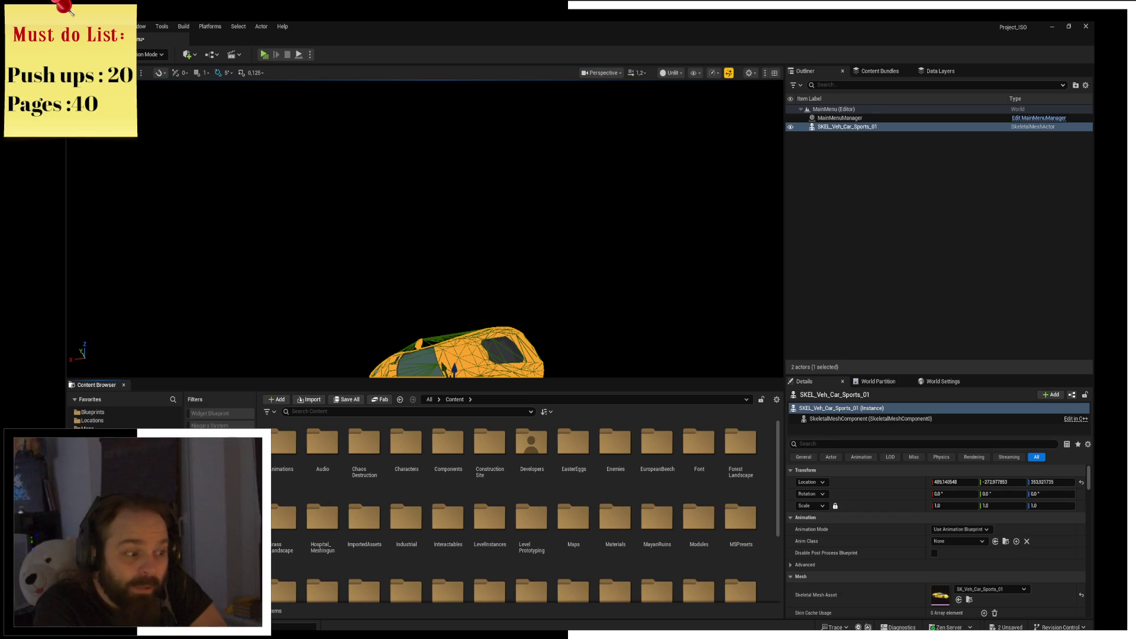
key("alt+Left")
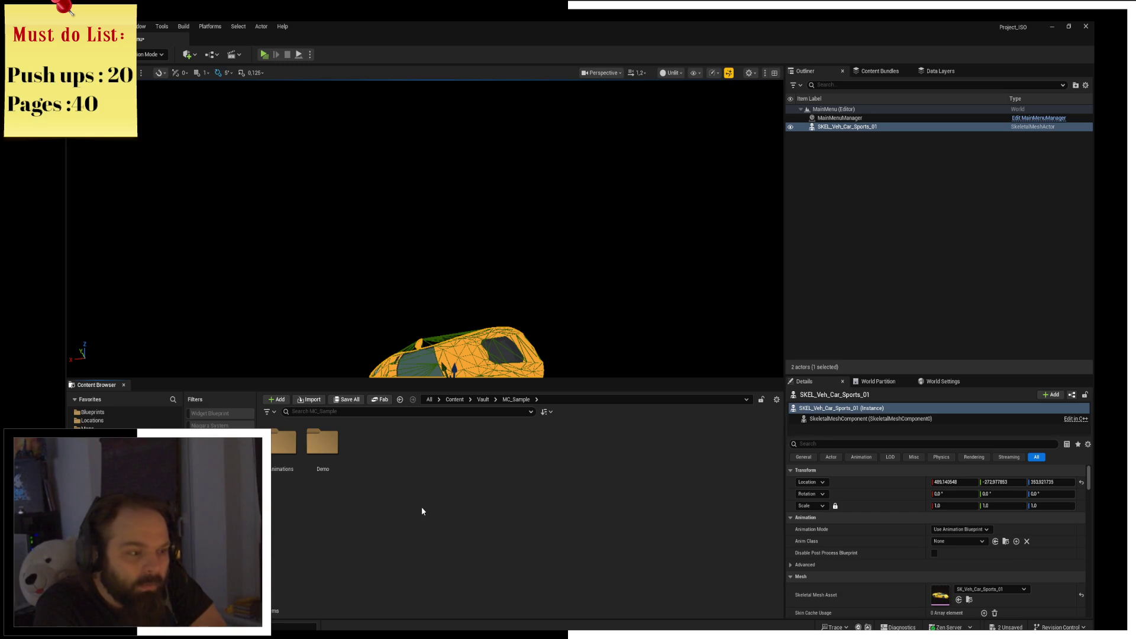
Open am_Stand_Wave_02_LHand from Animations > Idle, close it, and return to Vault.
double_click(283, 450)
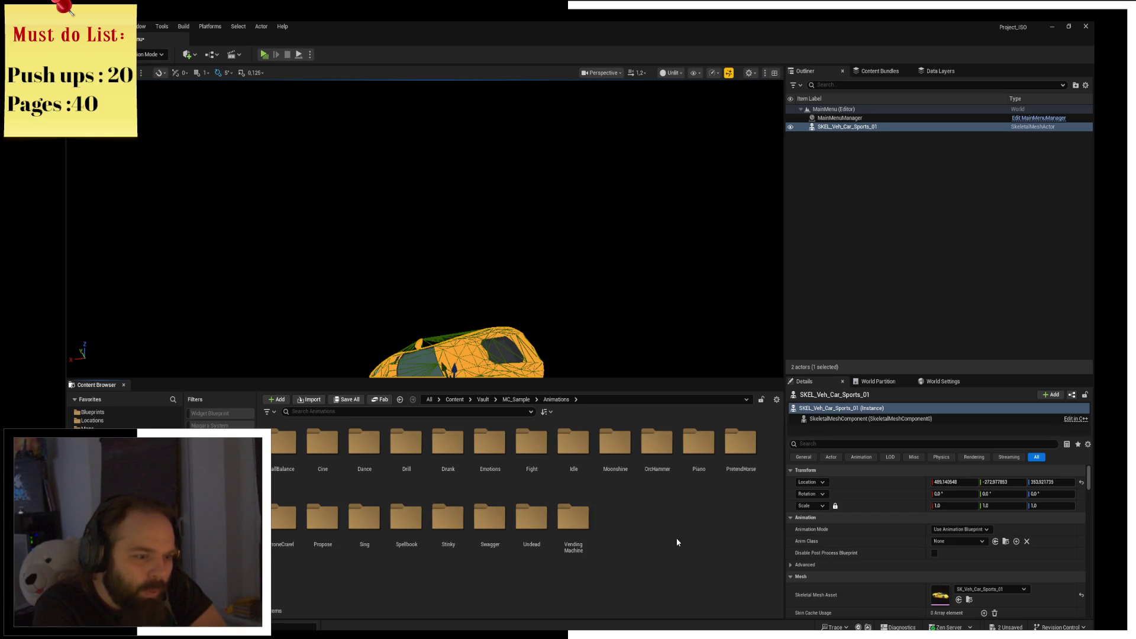
double_click(571, 482)
double_click(490, 444)
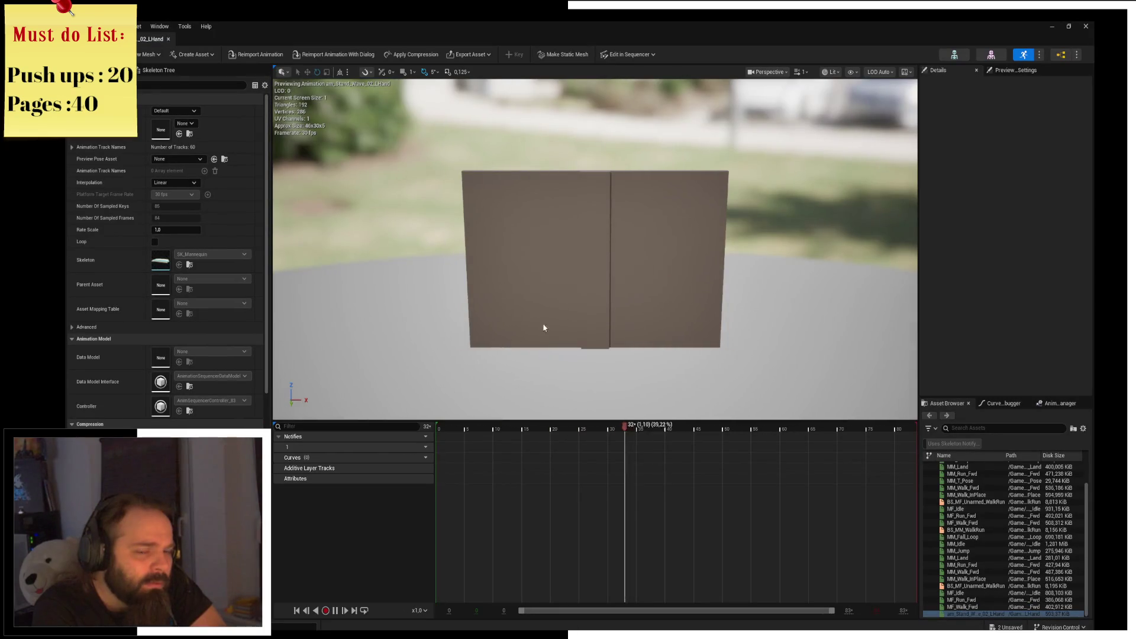
left_click(168, 39)
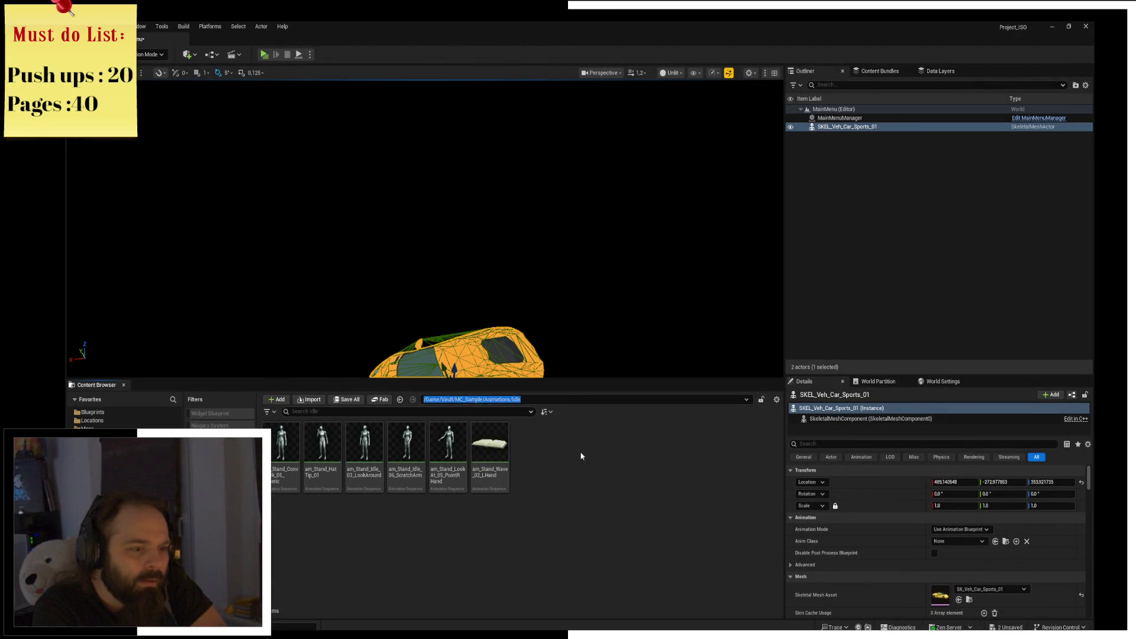
left_click(556, 399)
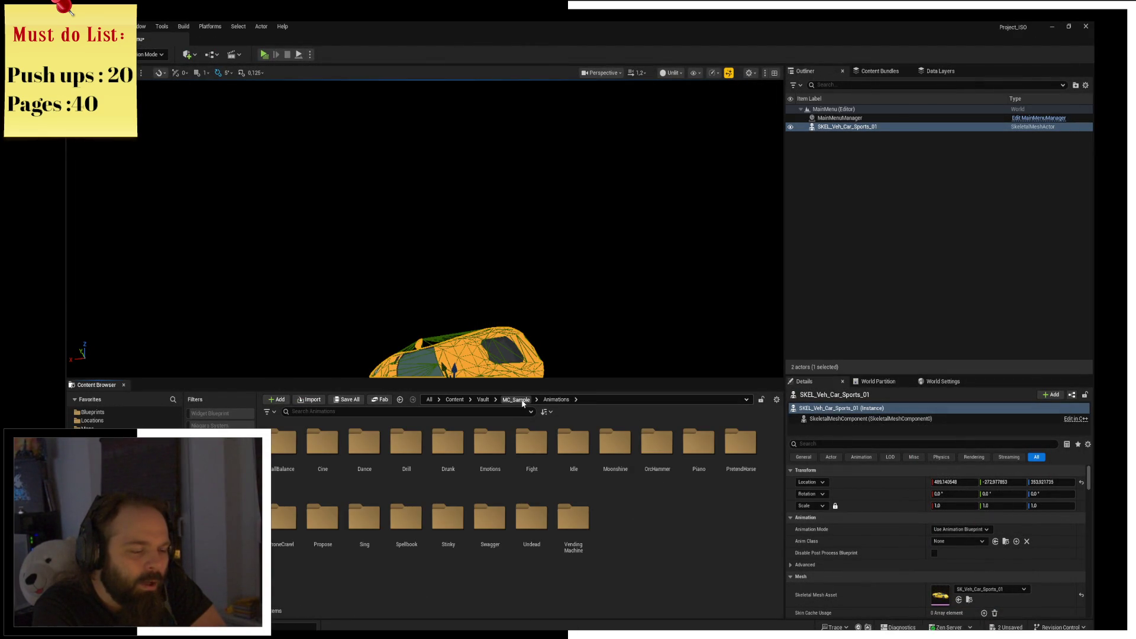
left_click(521, 400)
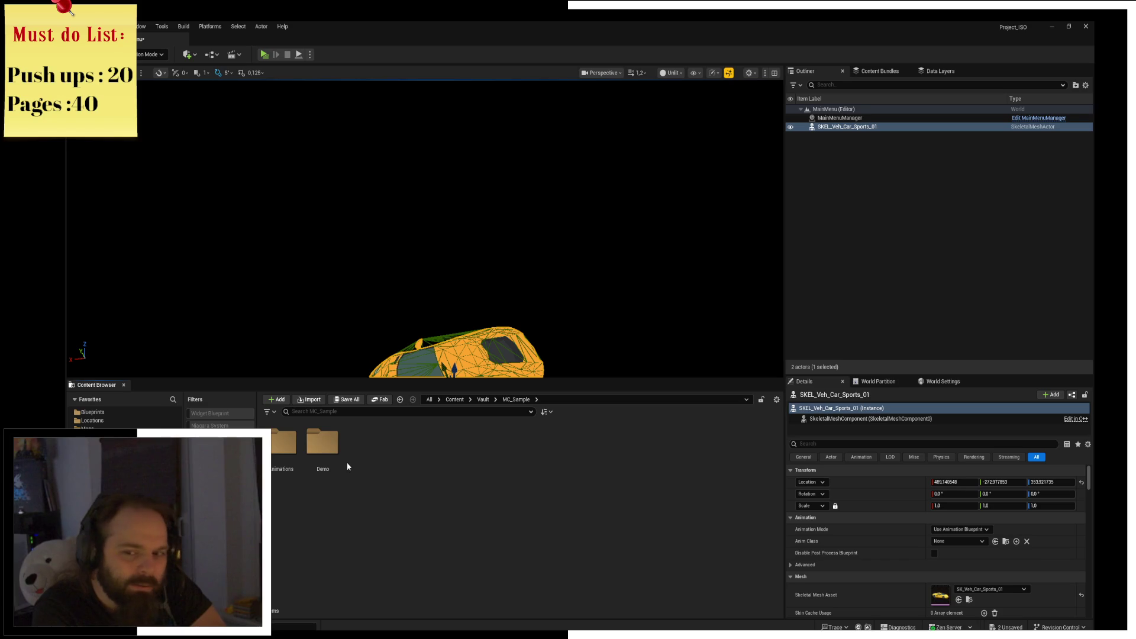
left_click(483, 400)
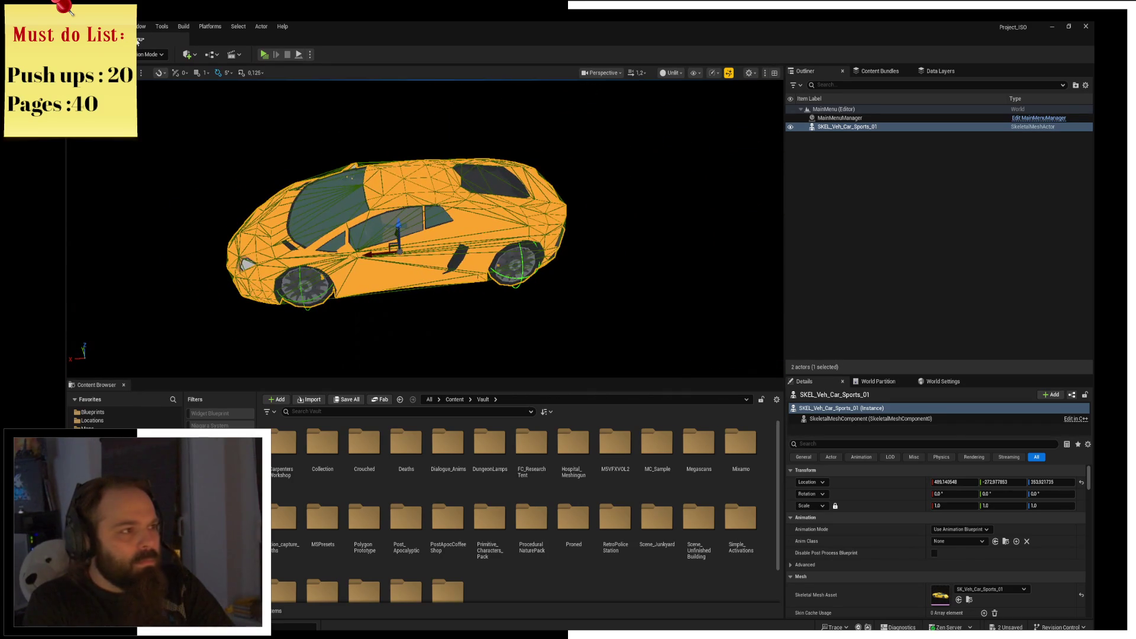
Save the level and filter the Vault folder's content by the search term 'camera'.
key("ctrl+s")
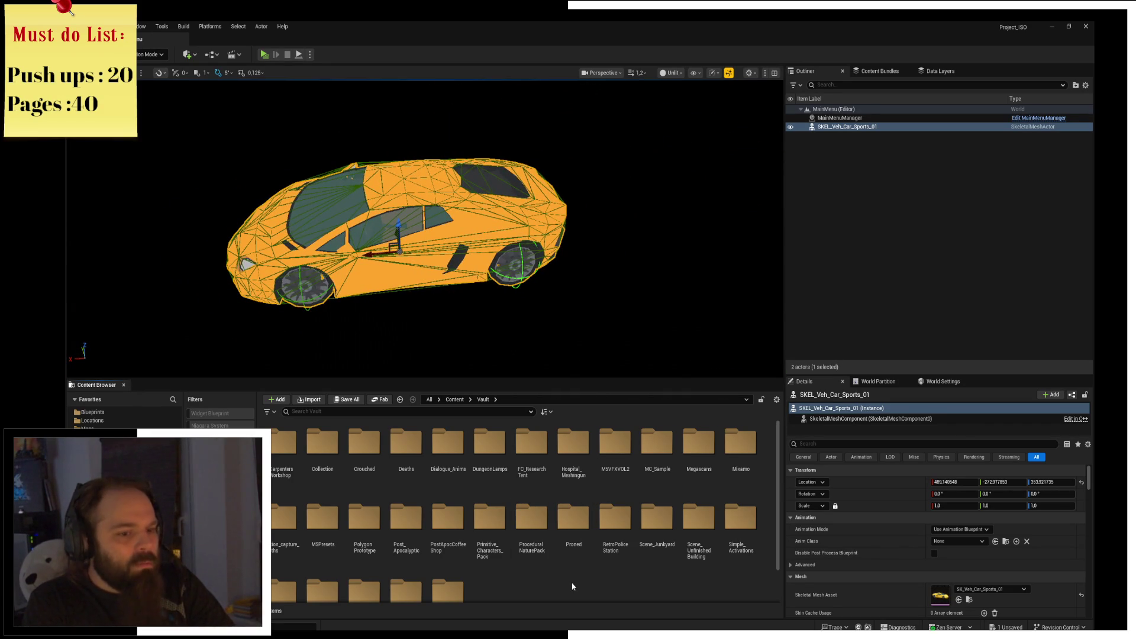
scroll(573, 586, "down", 1)
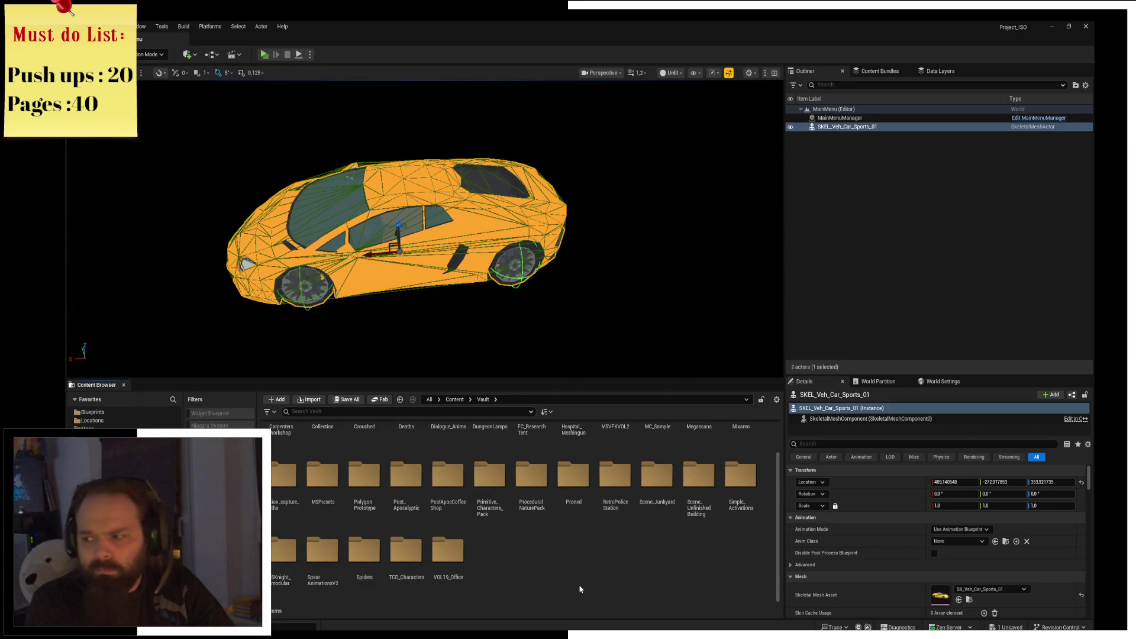
scroll(580, 589, "up", 1)
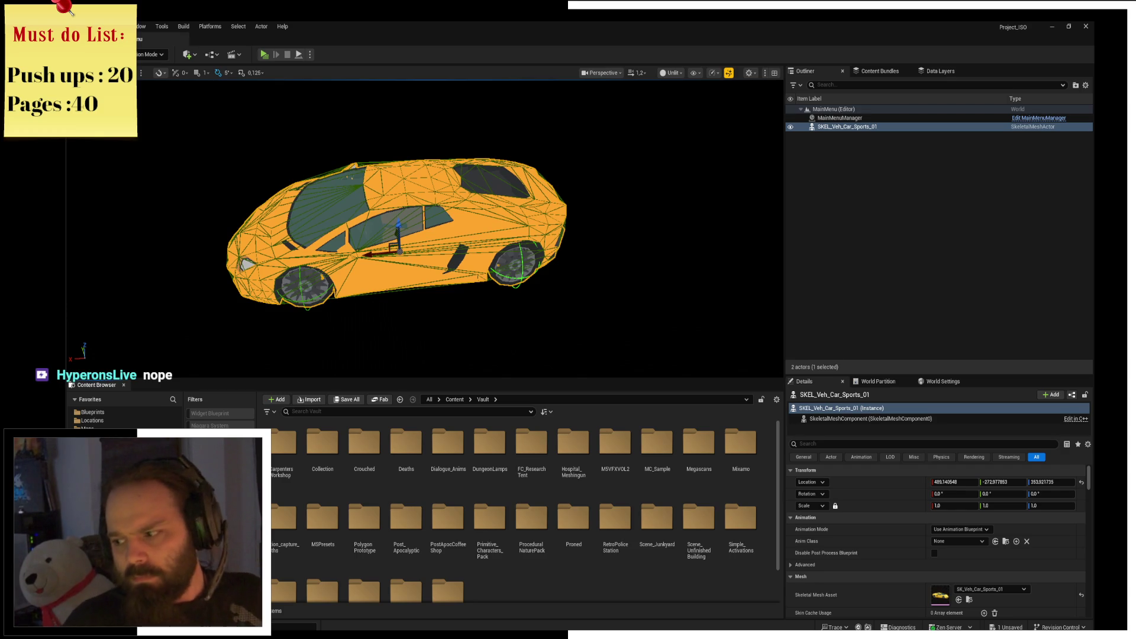
left_click(531, 523)
left_click(538, 589)
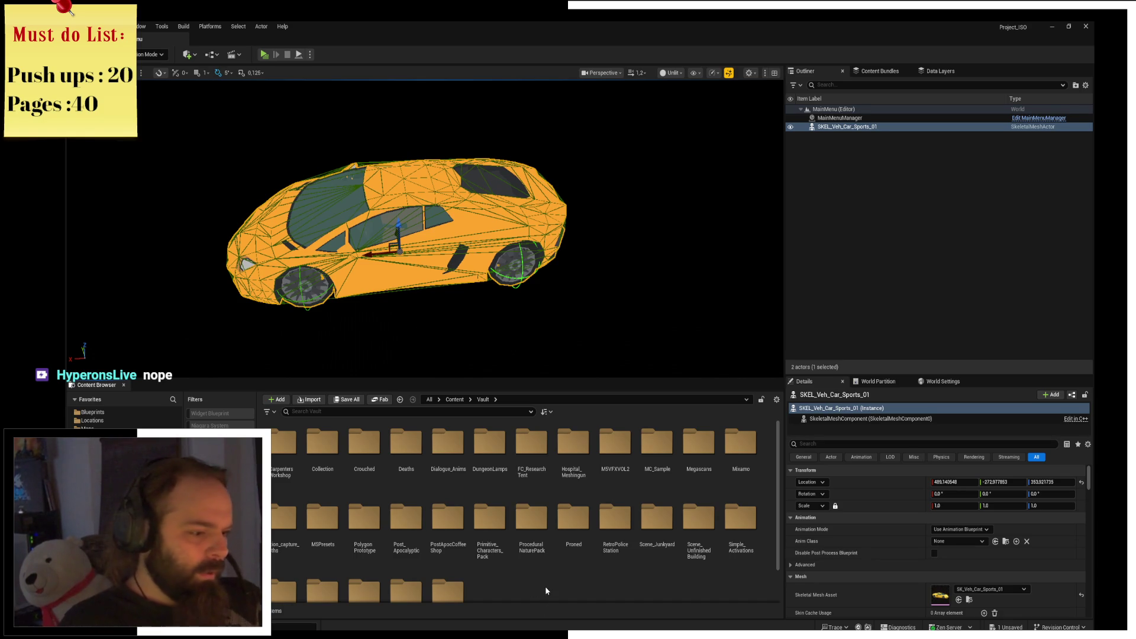
scroll(499, 556, "down", 1)
scroll(499, 557, "up", 1)
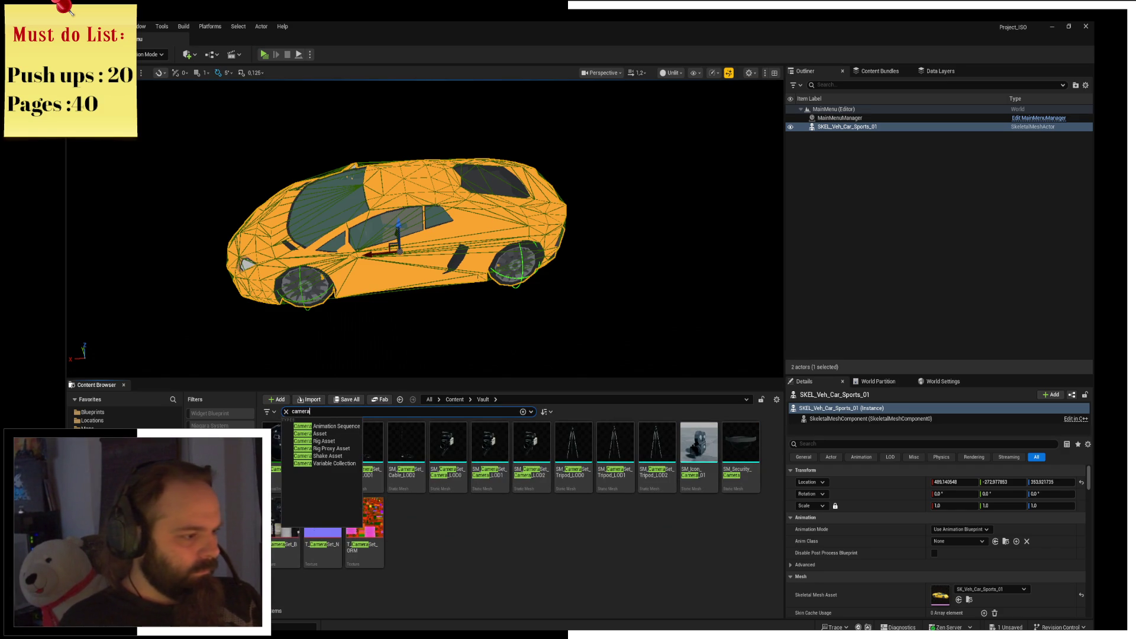
Open the BP_Camera_Actor blueprint from the search results and switch to its EventGraph.
left_click(287, 464)
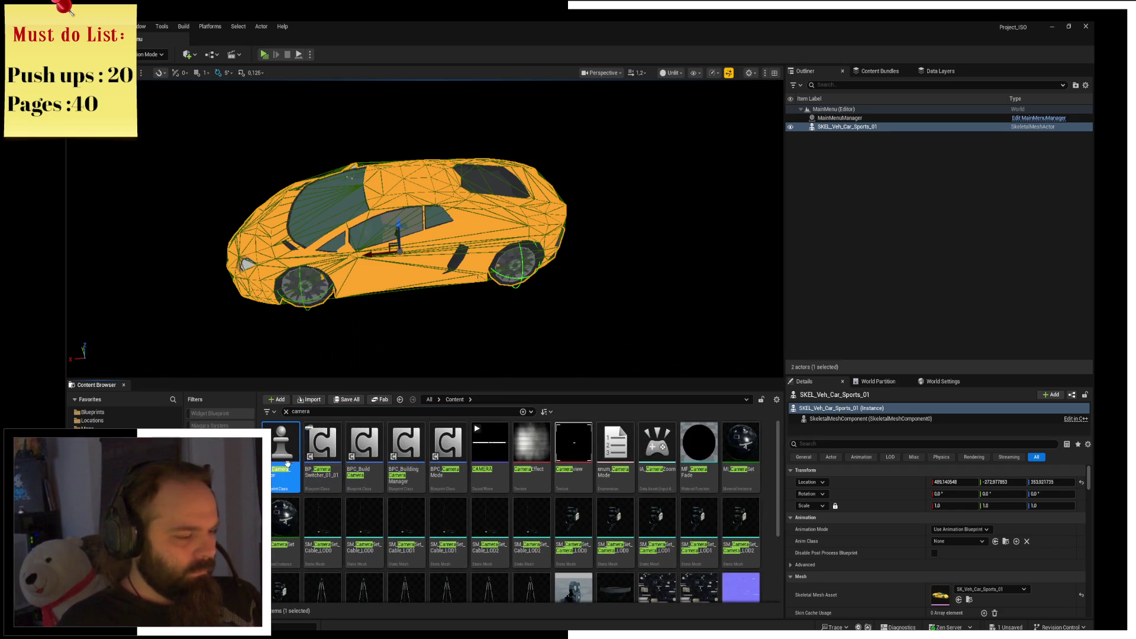
double_click(288, 464)
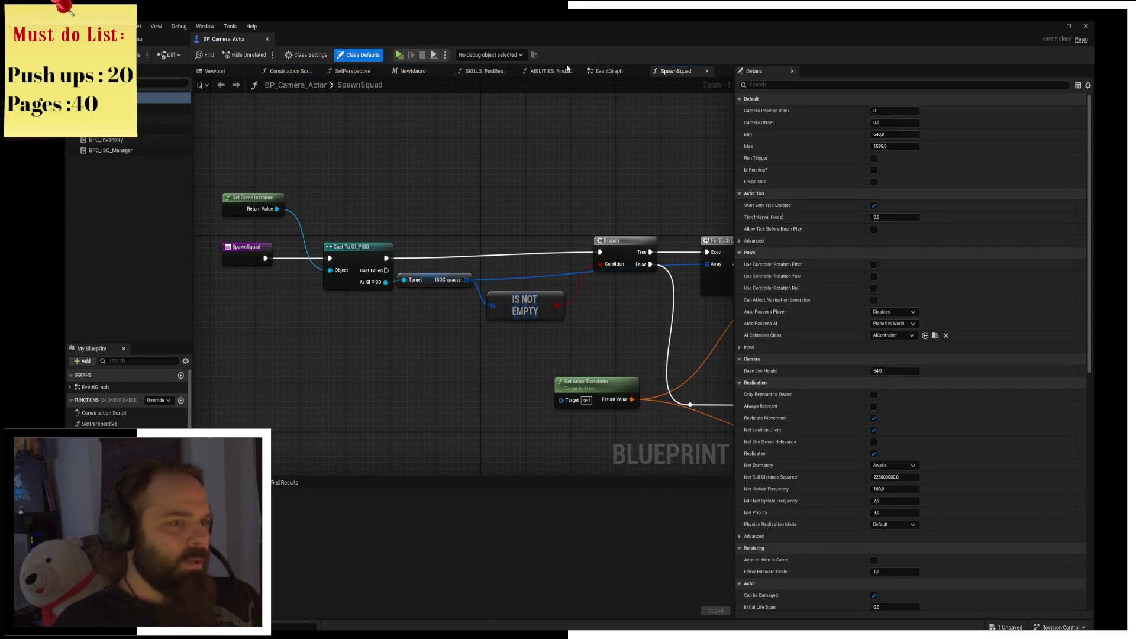
left_click(607, 70)
scroll(439, 258, "up", 2)
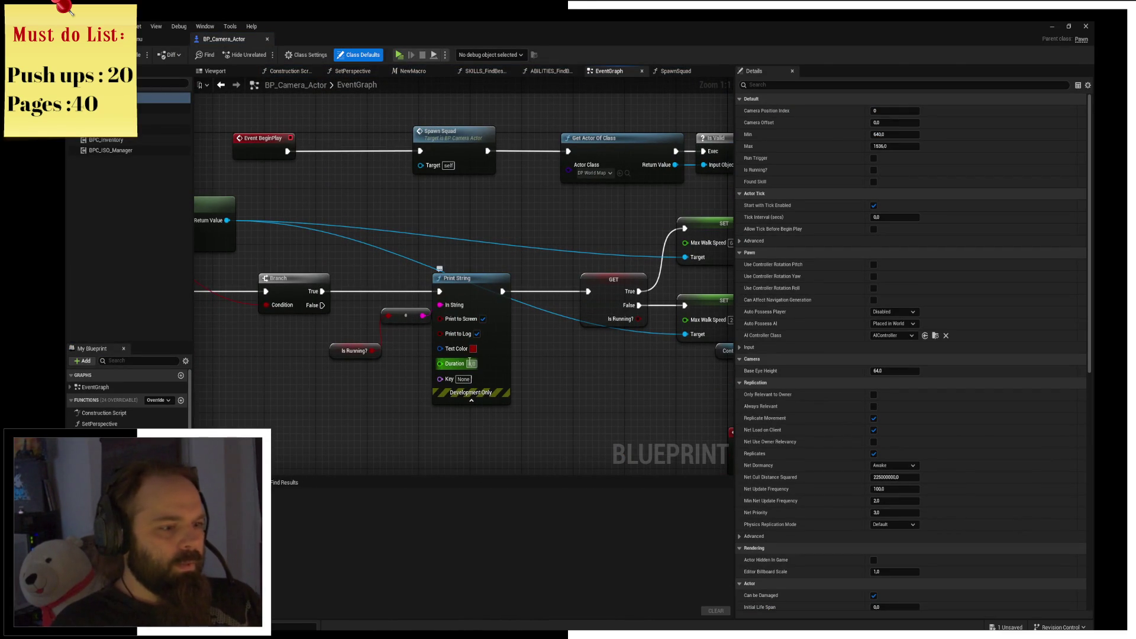
Pan to the hit result, cast and Move To Location or Actor nodes, then select Move To.
mouse_move(580, 376)
left_mouse_down()
mouse_move(499, 401)
mouse_move(568, 356)
mouse_move(615, 268)
mouse_move(457, 203)
left_mouse_up()
scroll(456, 203, "down", 4)
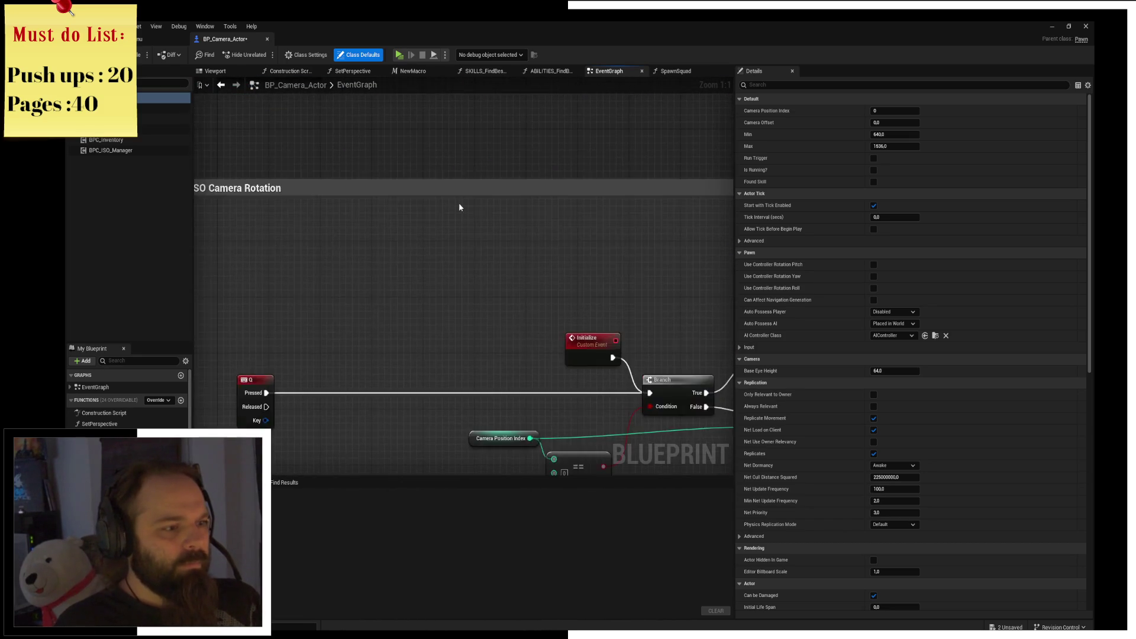
mouse_move(540, 246)
left_mouse_down()
mouse_move(338, 173)
mouse_move(539, 315)
mouse_move(682, 378)
mouse_move(530, 349)
mouse_move(530, 286)
mouse_move(375, 296)
mouse_move(304, 285)
left_mouse_up()
scroll(539, 315, "up", 1)
scroll(482, 276, "up", 2)
left_click_drag(483, 276, 380, 249)
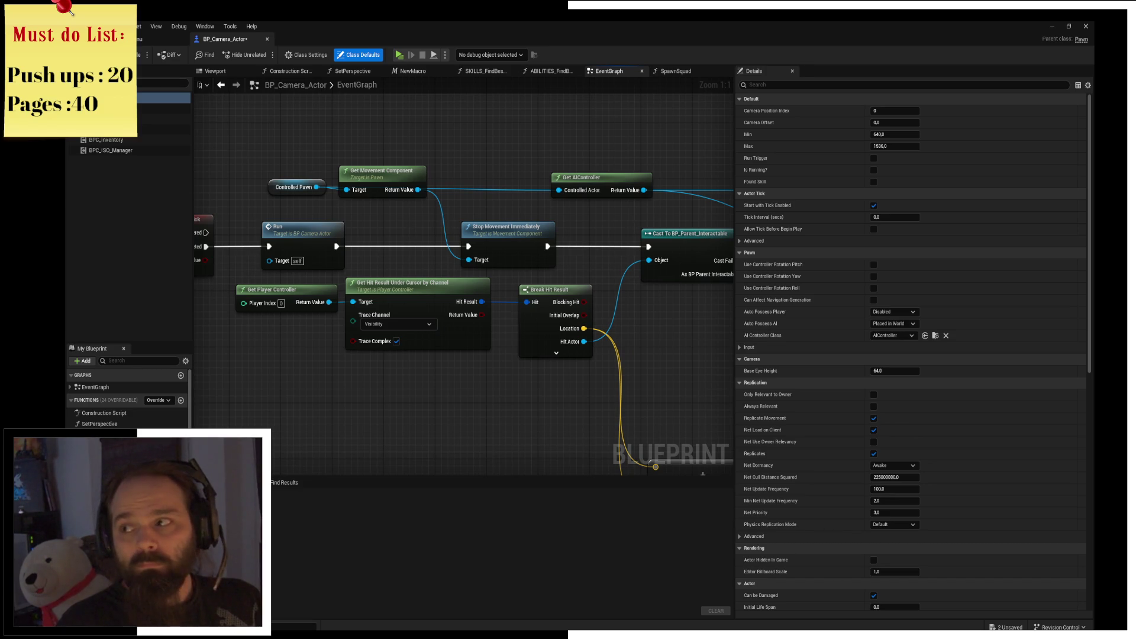
mouse_move(585, 397)
left_mouse_down()
mouse_move(492, 385)
mouse_move(516, 326)
left_mouse_up()
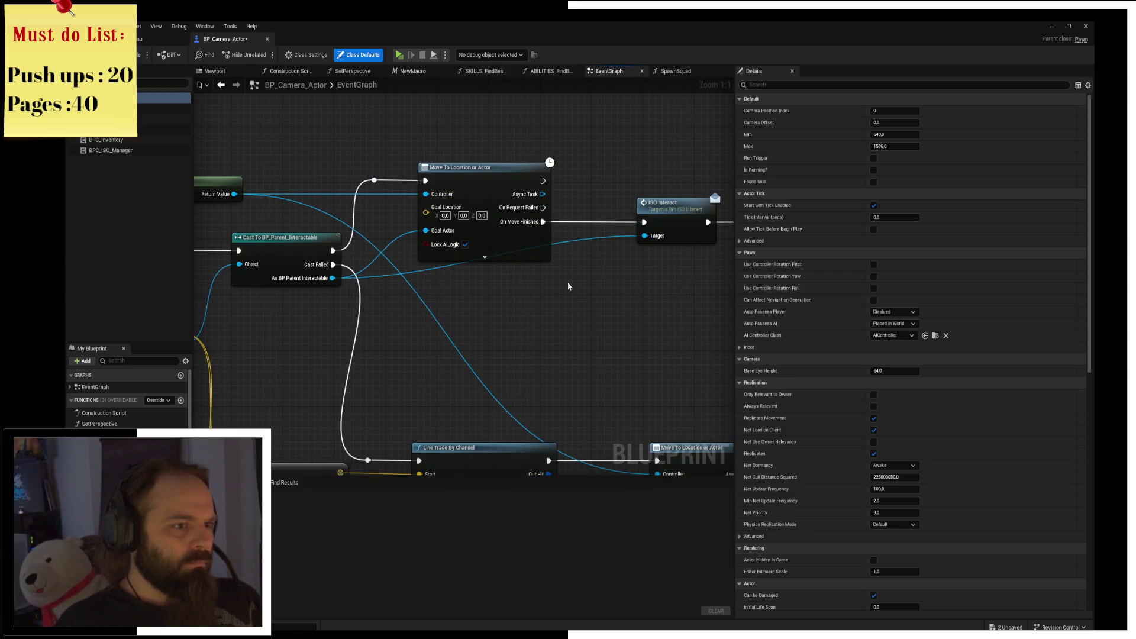
mouse_move(564, 290)
left_mouse_down()
mouse_move(536, 239)
mouse_move(581, 261)
mouse_move(486, 280)
mouse_move(342, 274)
left_mouse_up()
mouse_move(420, 215)
left_mouse_down()
mouse_move(521, 284)
mouse_move(544, 266)
left_mouse_up()
left_click(521, 284)
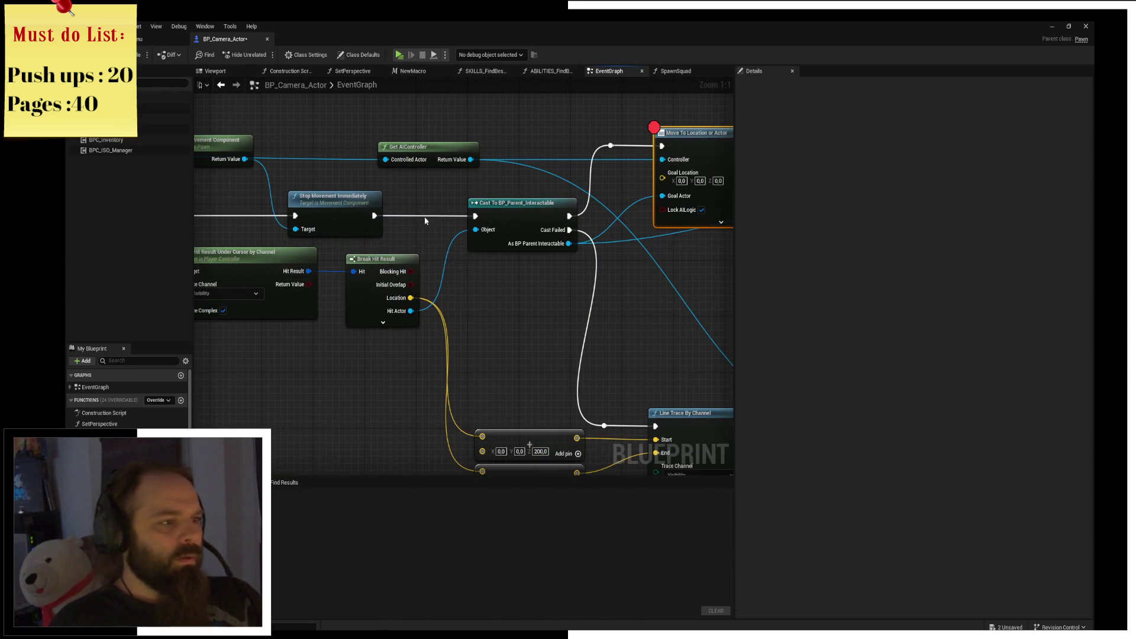
Start a play session and click in game to trigger the Move To breakpoint.
left_click(509, 234)
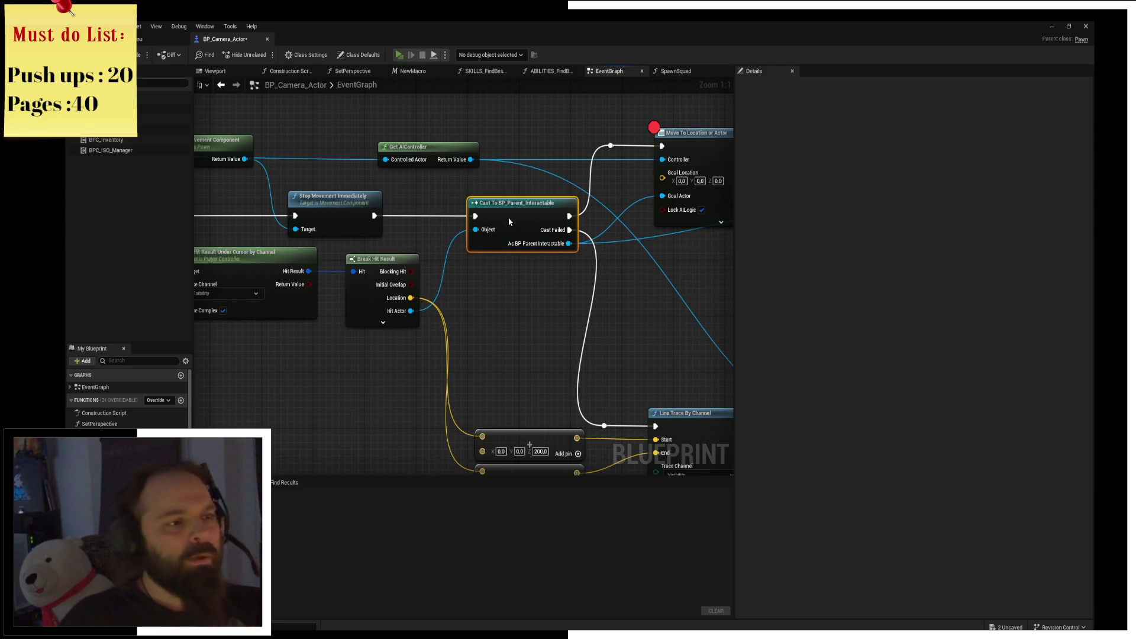
key("alt+p")
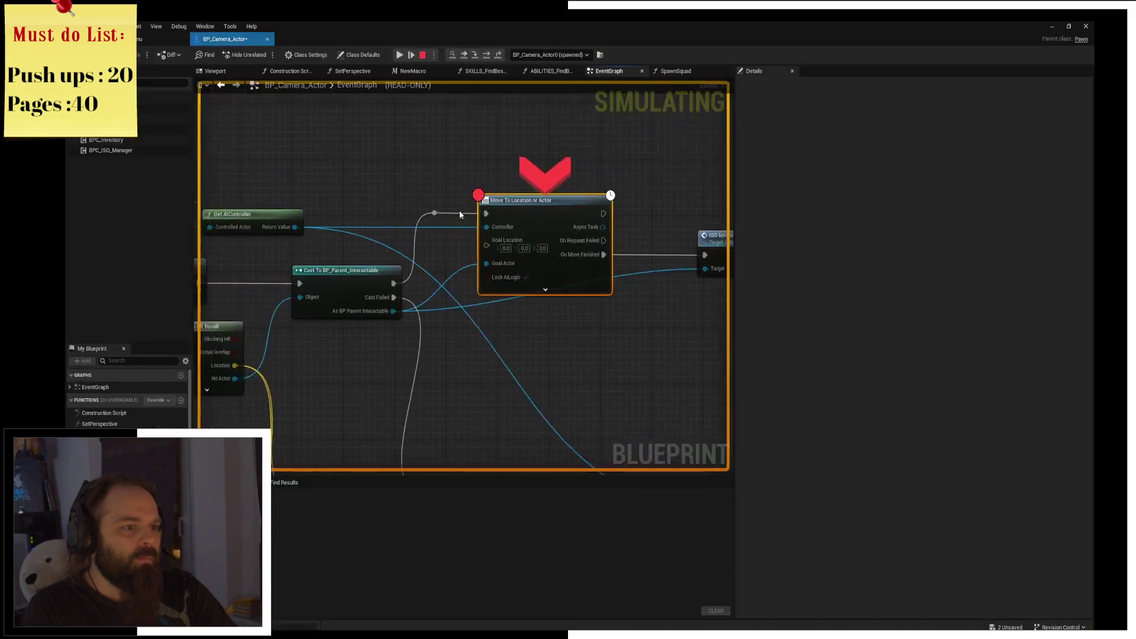
left_click(454, 252)
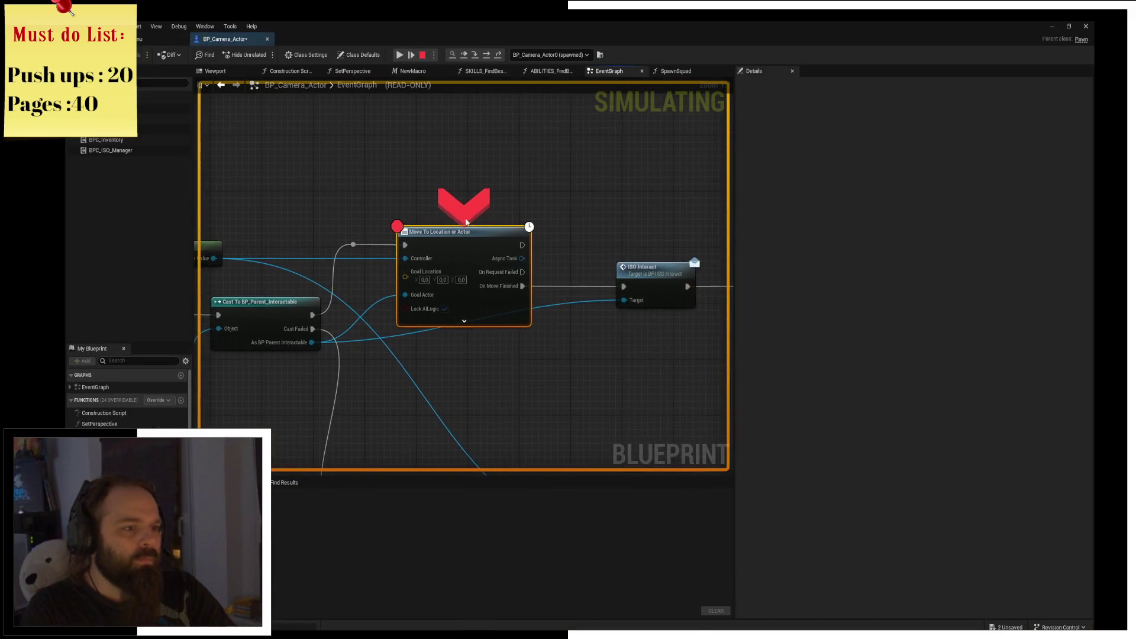
Add a breakpoint on the ISO Interact node, resume, then stop the play session.
left_click(667, 287)
key("F9")
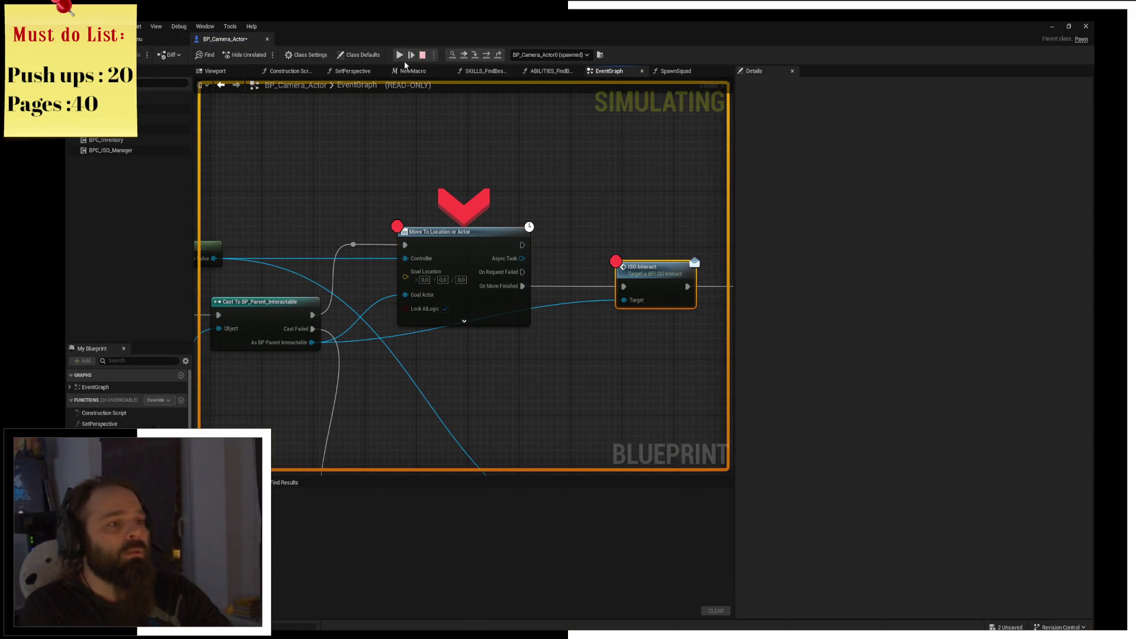
left_click(400, 54)
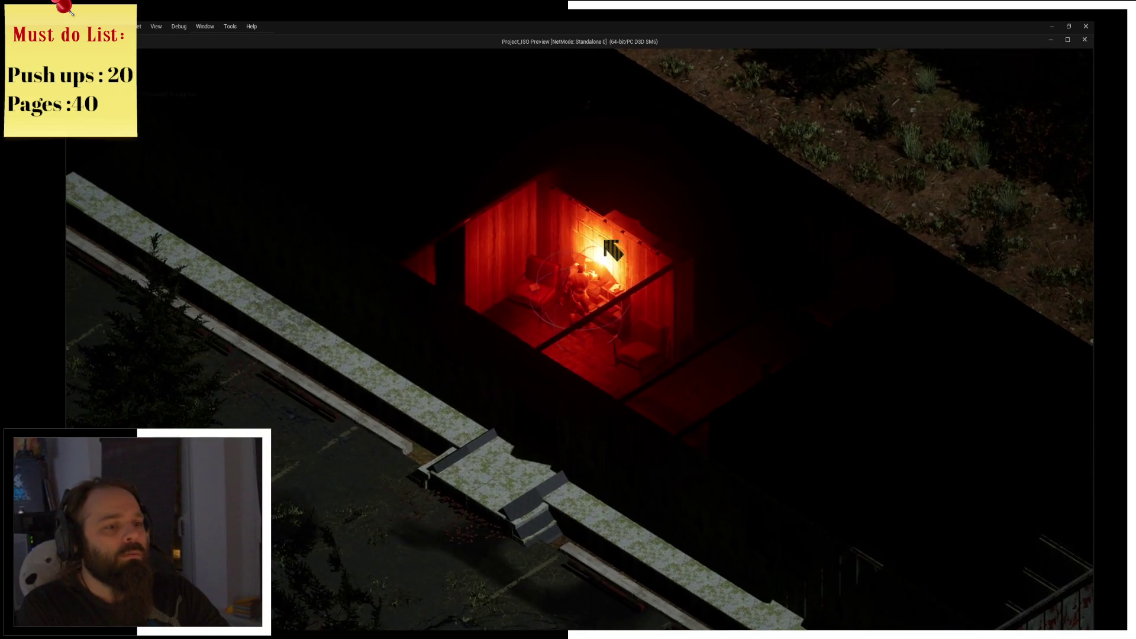
key("alt+Tab")
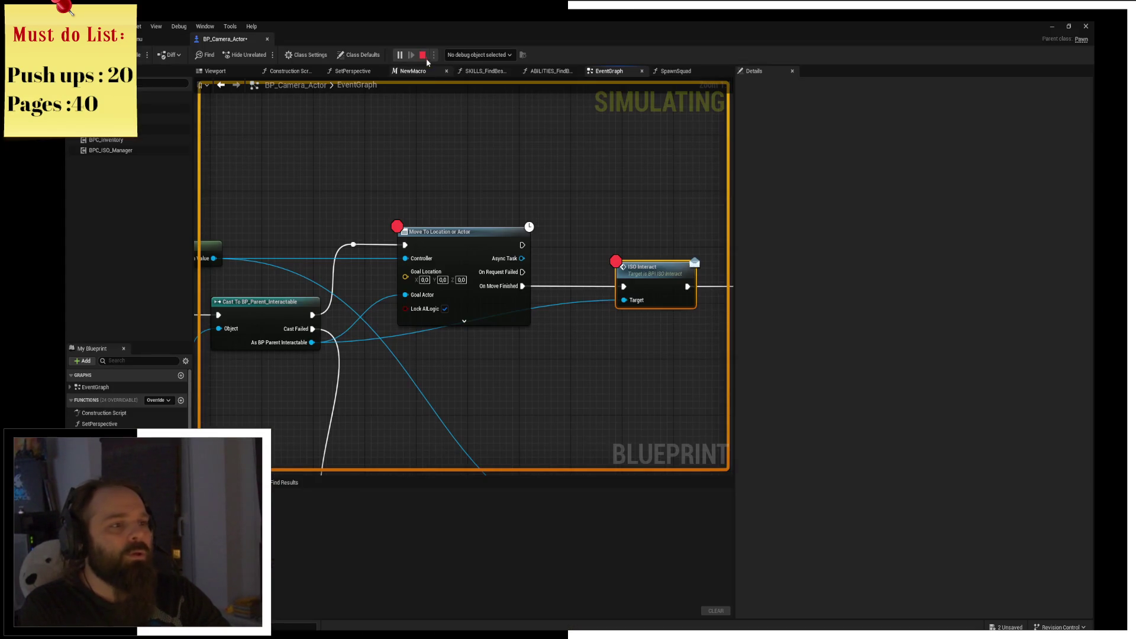
left_click(423, 55)
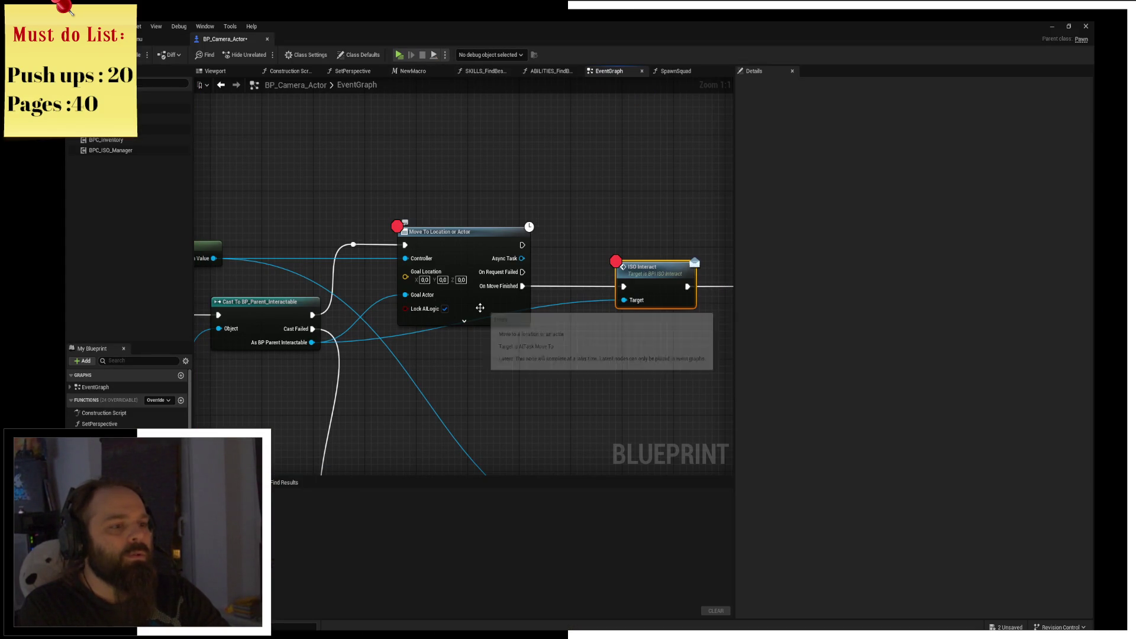
Set the Move To Location or Actor node's Acceptance Radius to 150 and save BP_Camera_Actor.
left_click(464, 321)
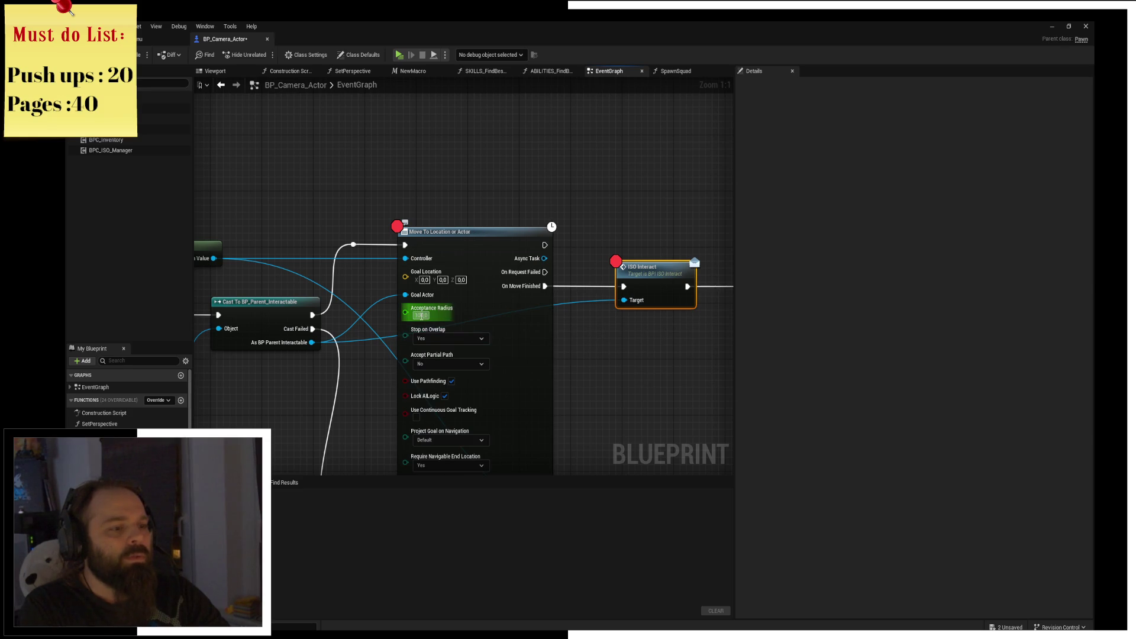
type("150")
key("Return")
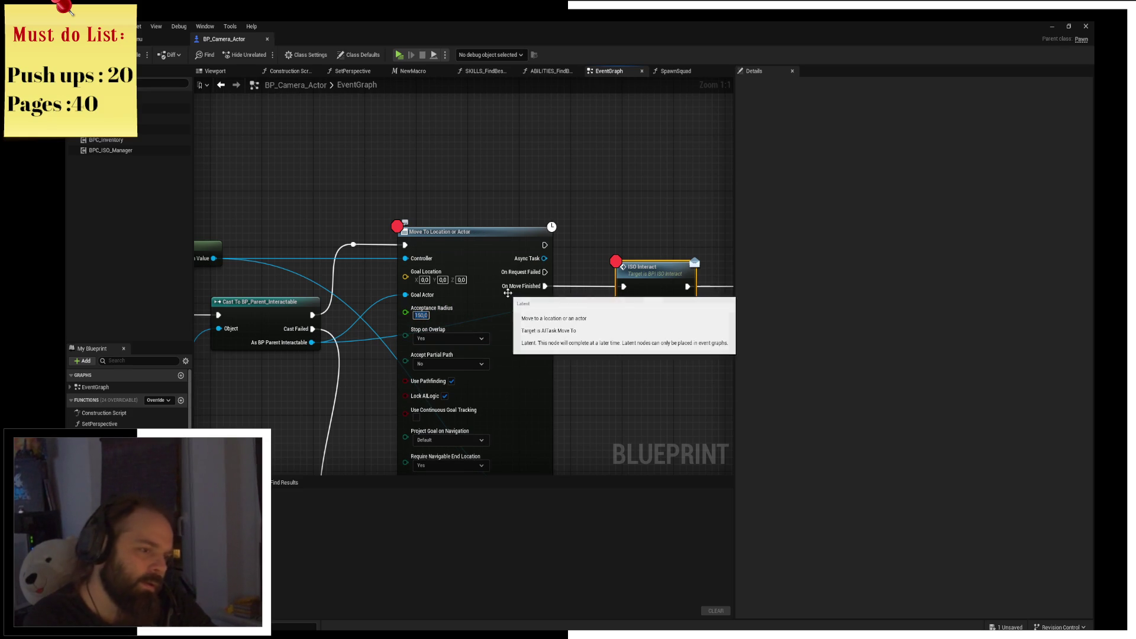
key("ctrl+s")
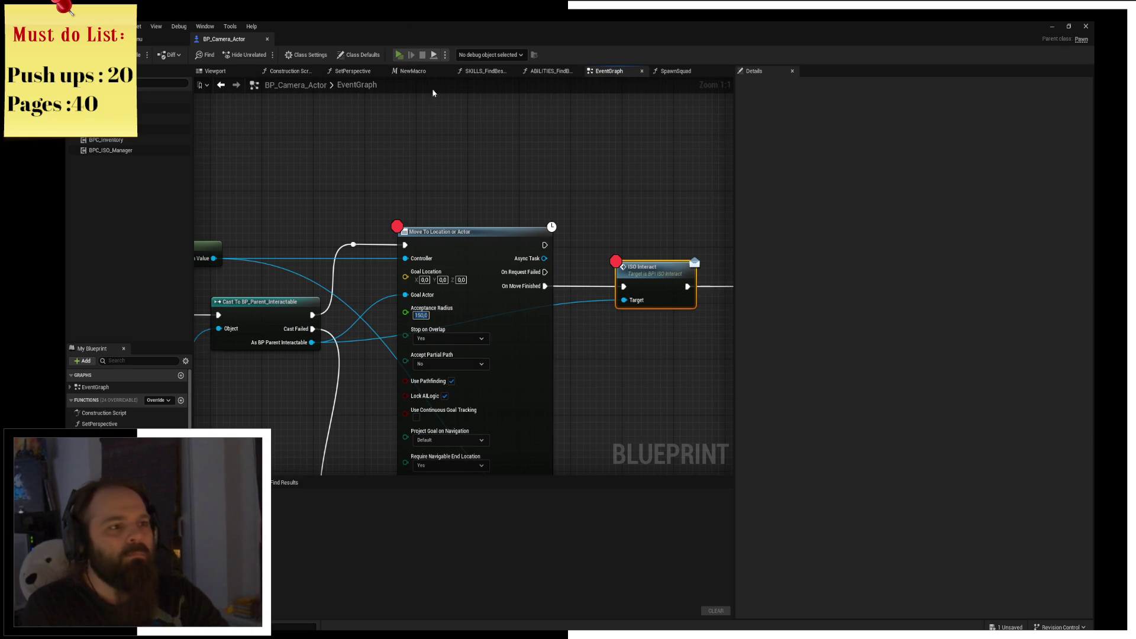
key("alt+p")
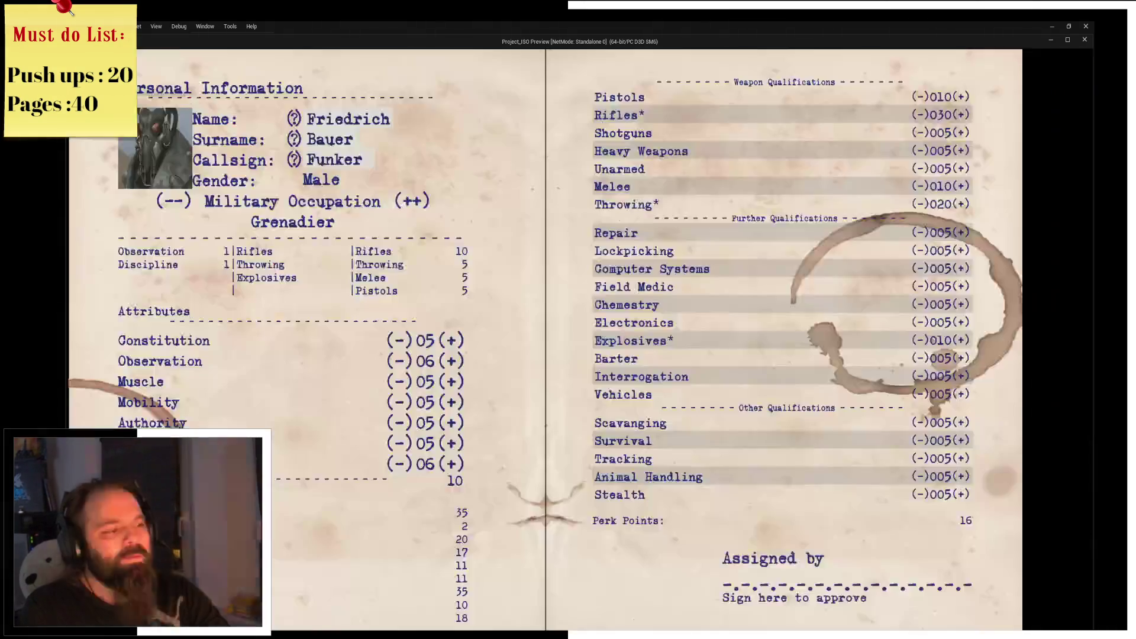
Sign the character sheet's Assigned by and approval lines, then move the character.
left_click(853, 551)
left_click(474, 473)
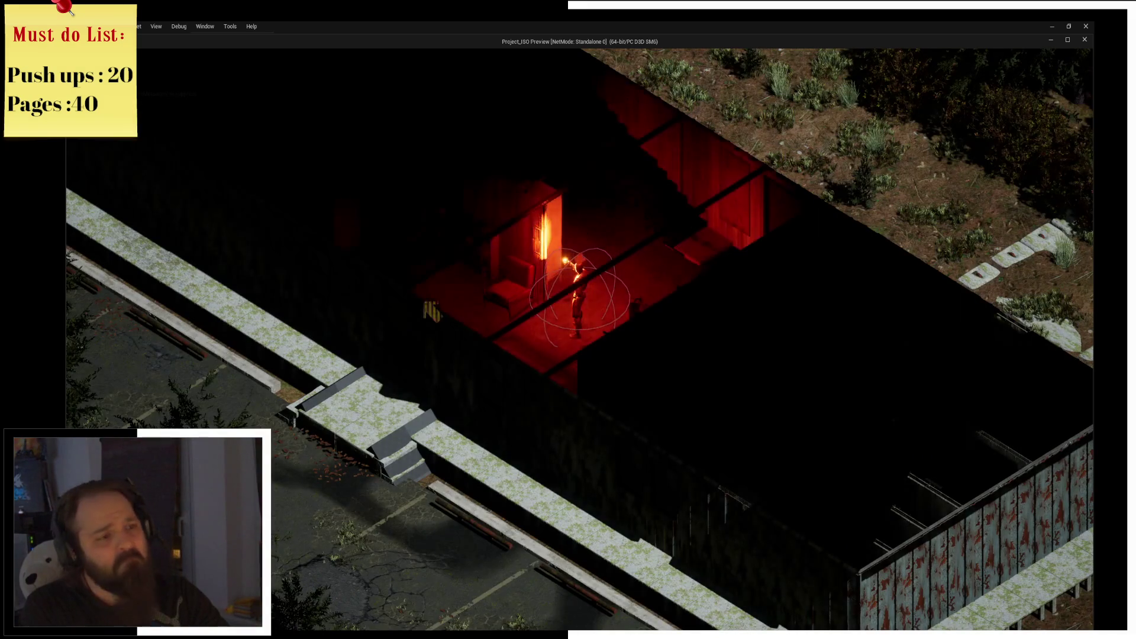
key("a")
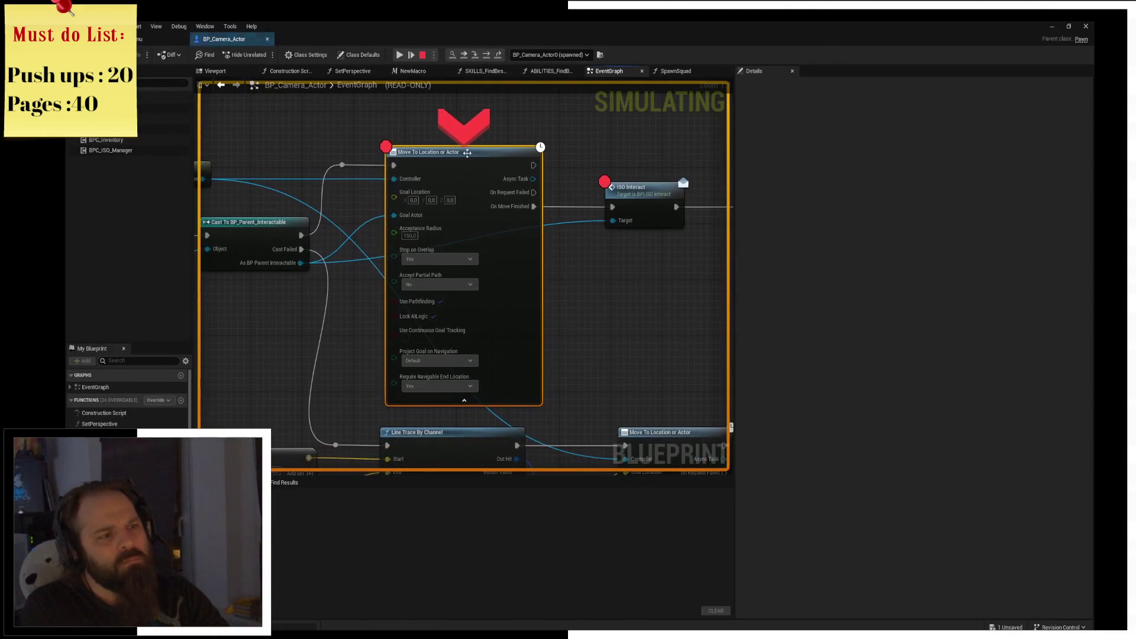
Remove the breakpoints on the Move To and ISO Interact nodes, resuming after each.
key("F9")
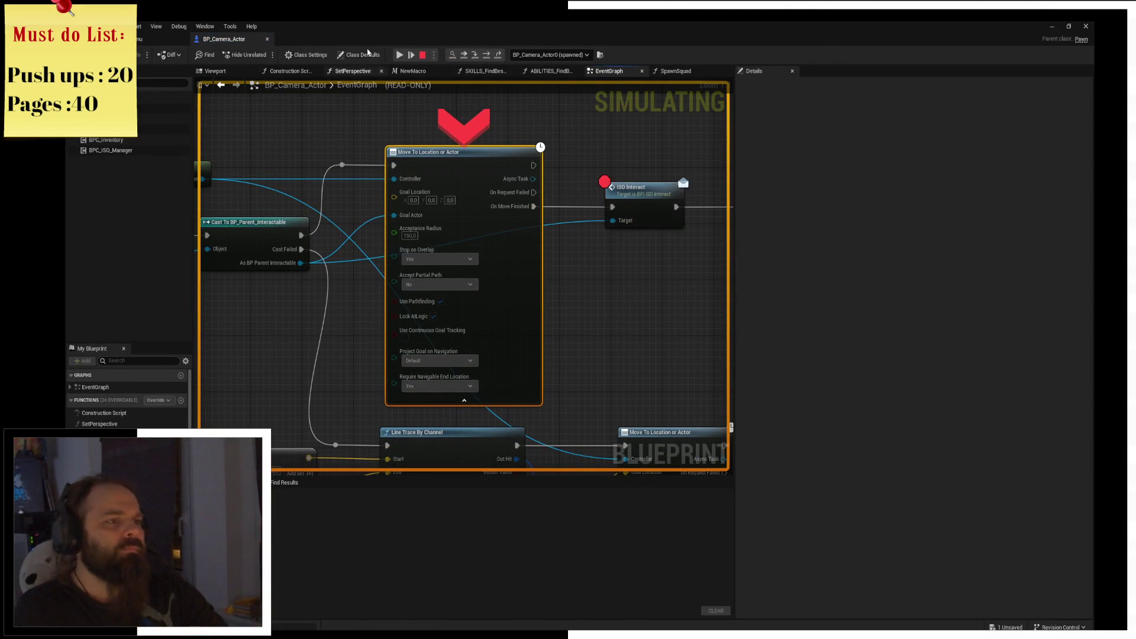
left_click(399, 56)
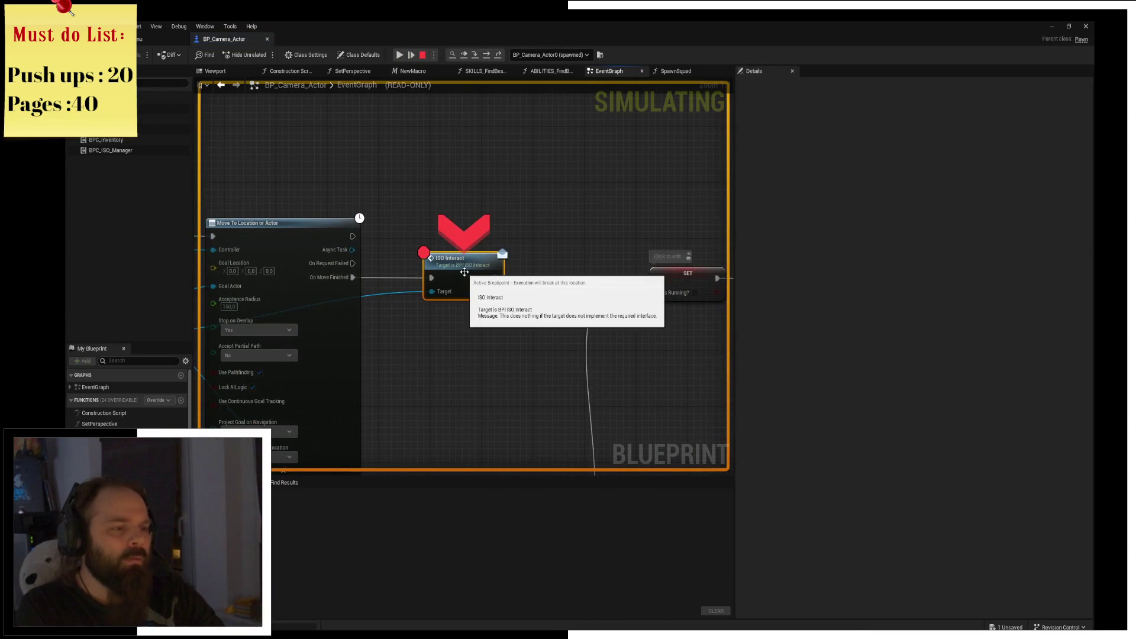
key("F9")
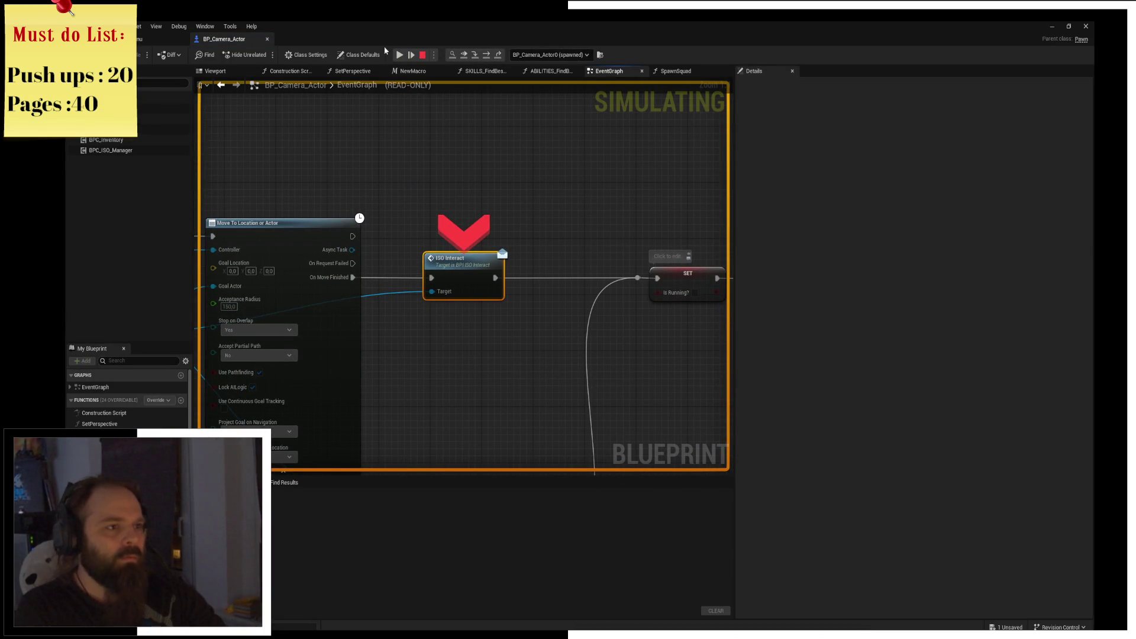
left_click(409, 57)
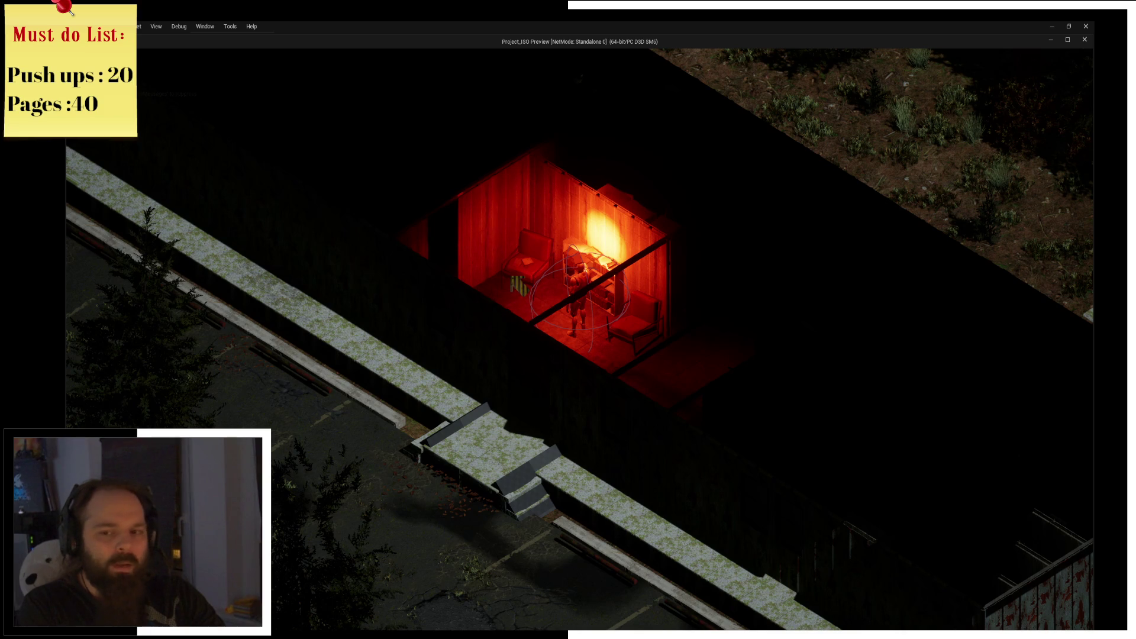
Walk the character out of the room and through the building to the loot container.
key("a")
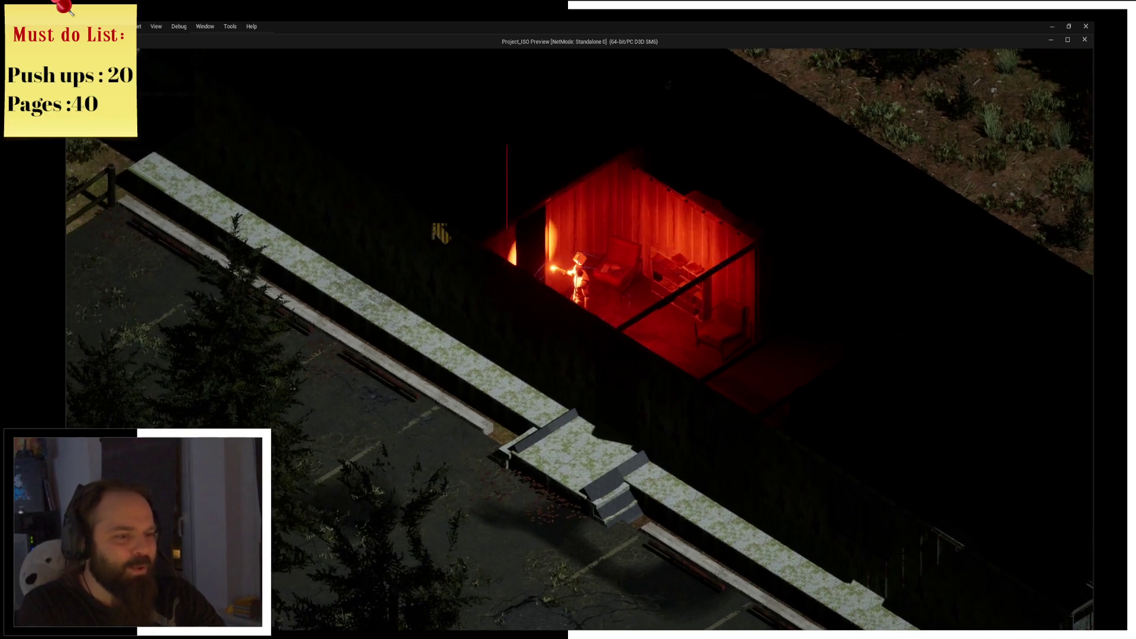
key("a")
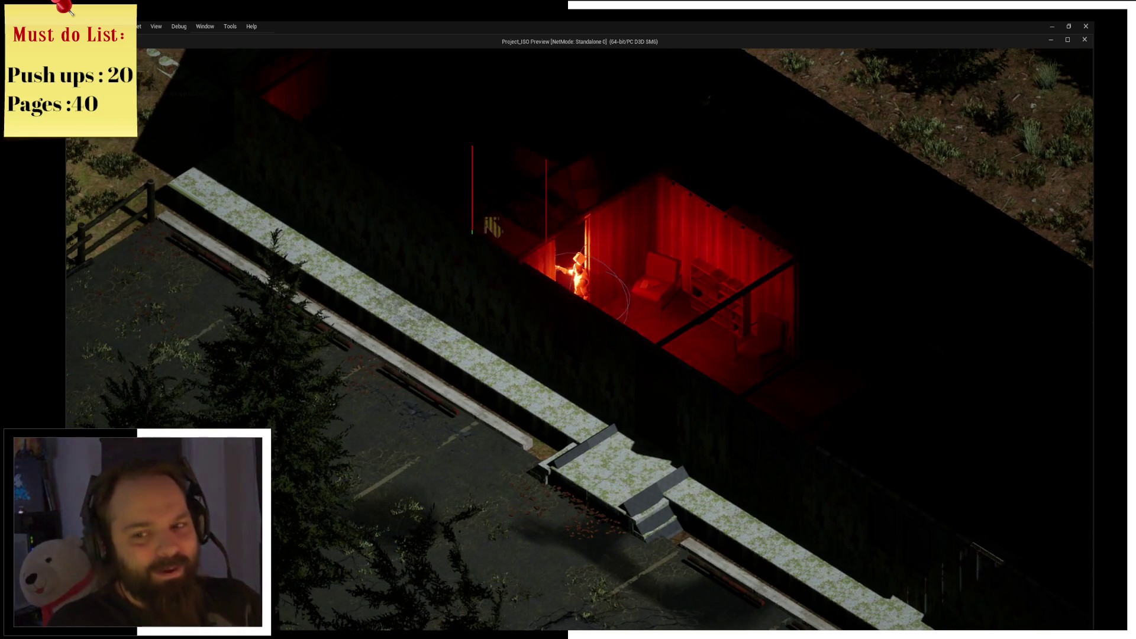
key("w")
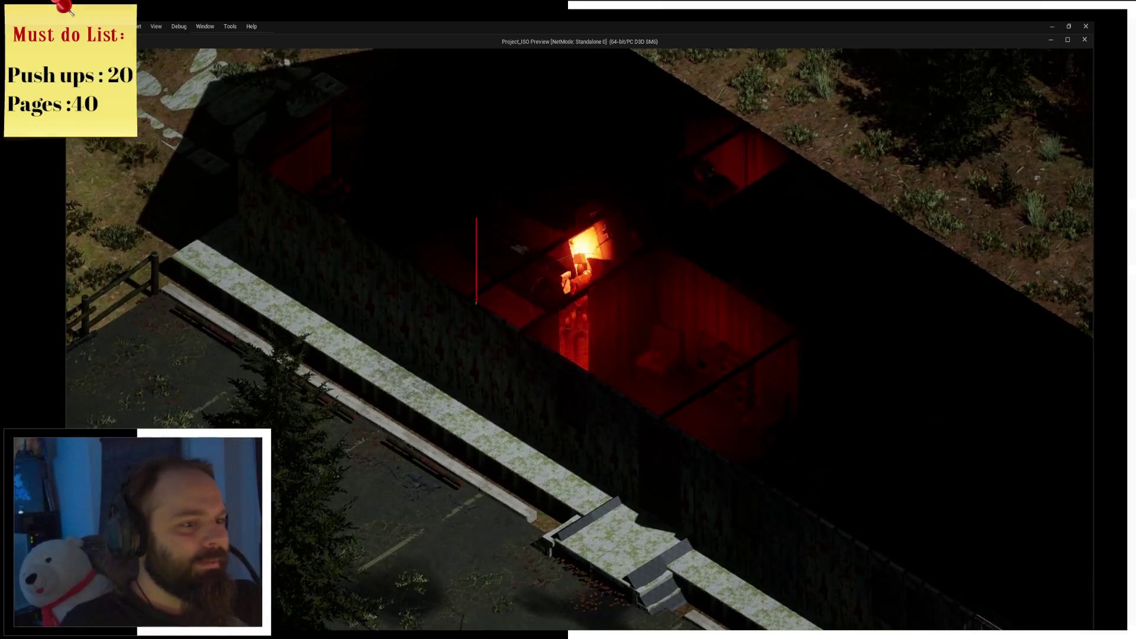
key("a")
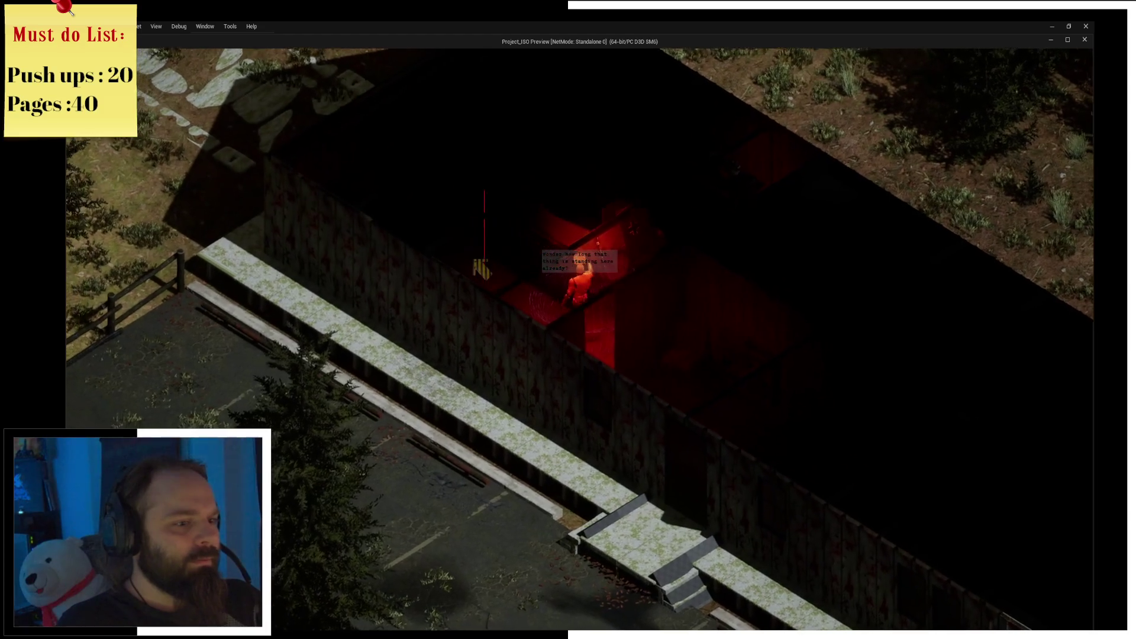
key("a")
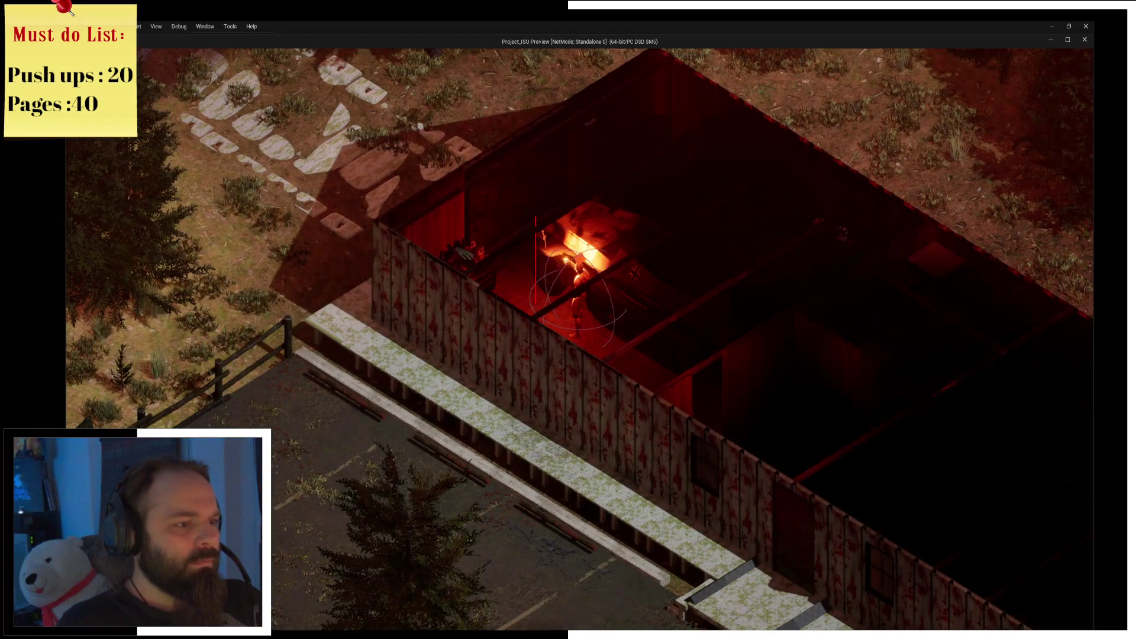
key("a")
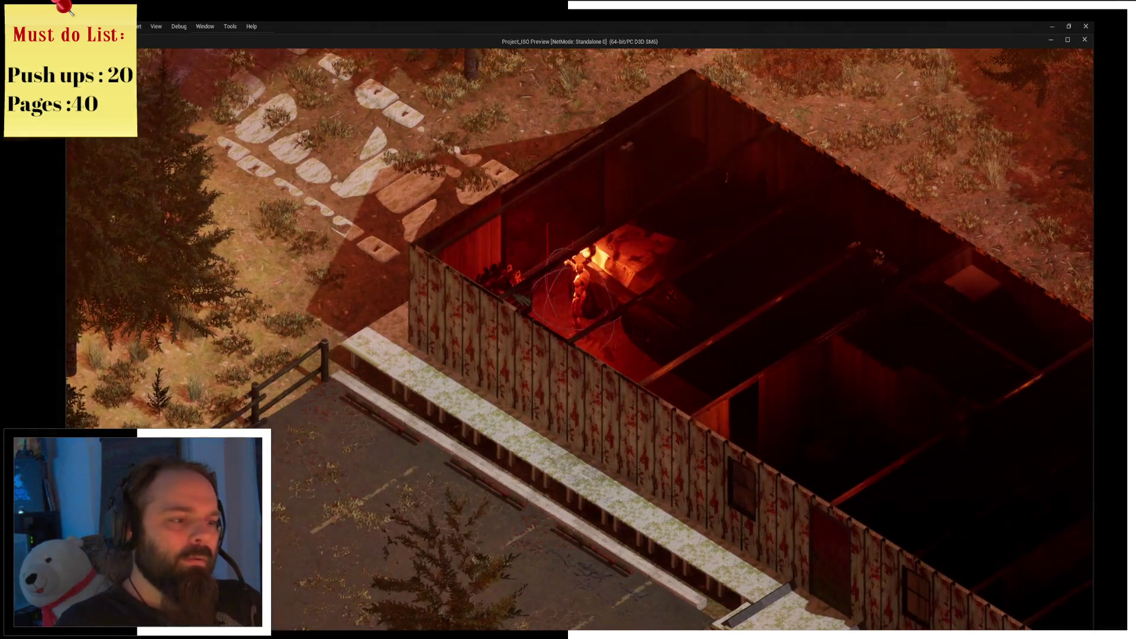
Open the crate's four-stack loot window, close it, recheck it, then stop play.
key("e")
left_click(578, 248)
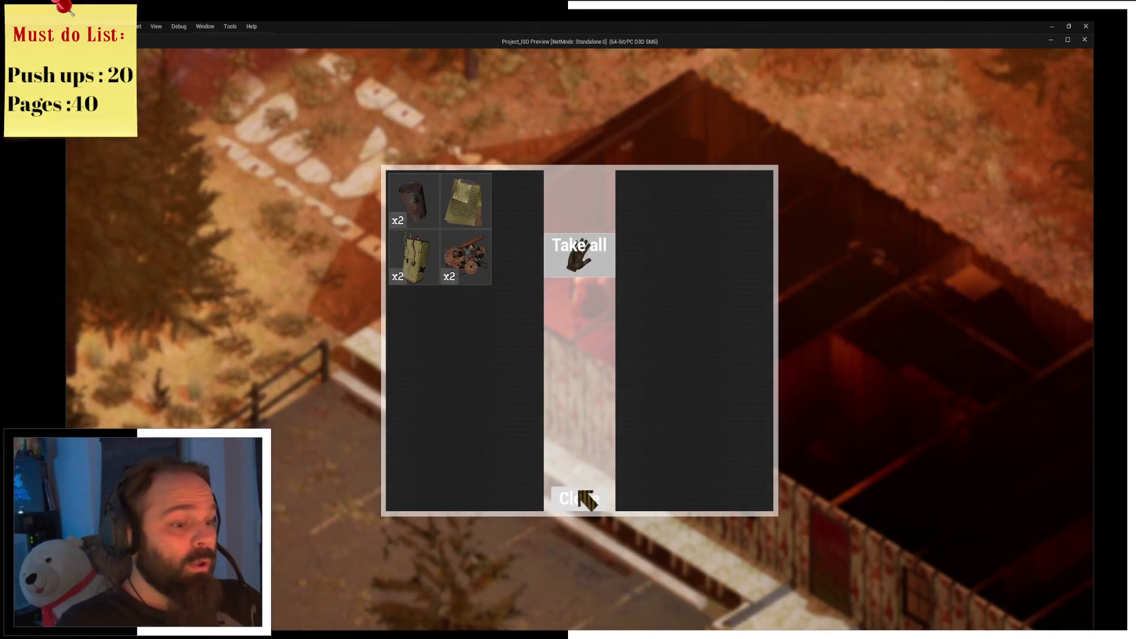
left_click(580, 498)
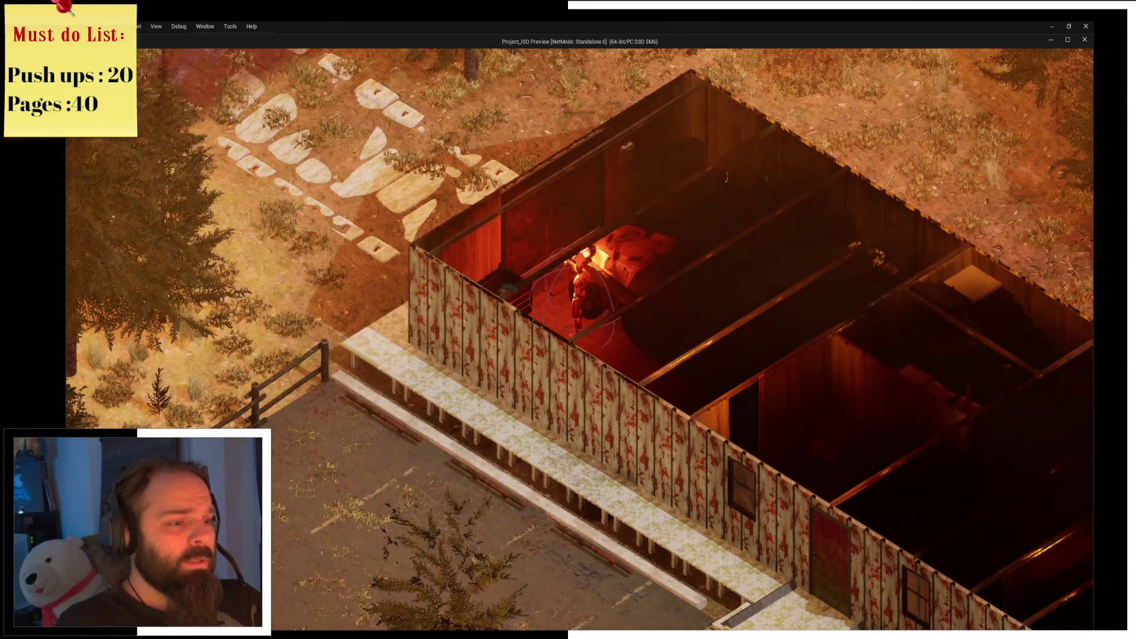
key("e")
left_click(579, 254)
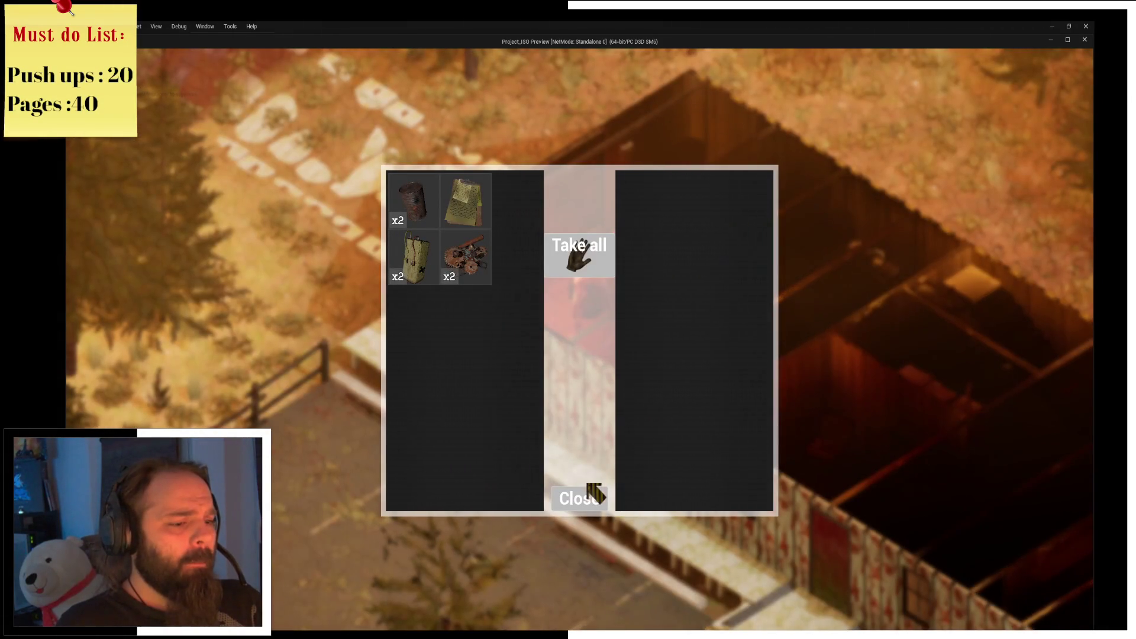
left_click(593, 493)
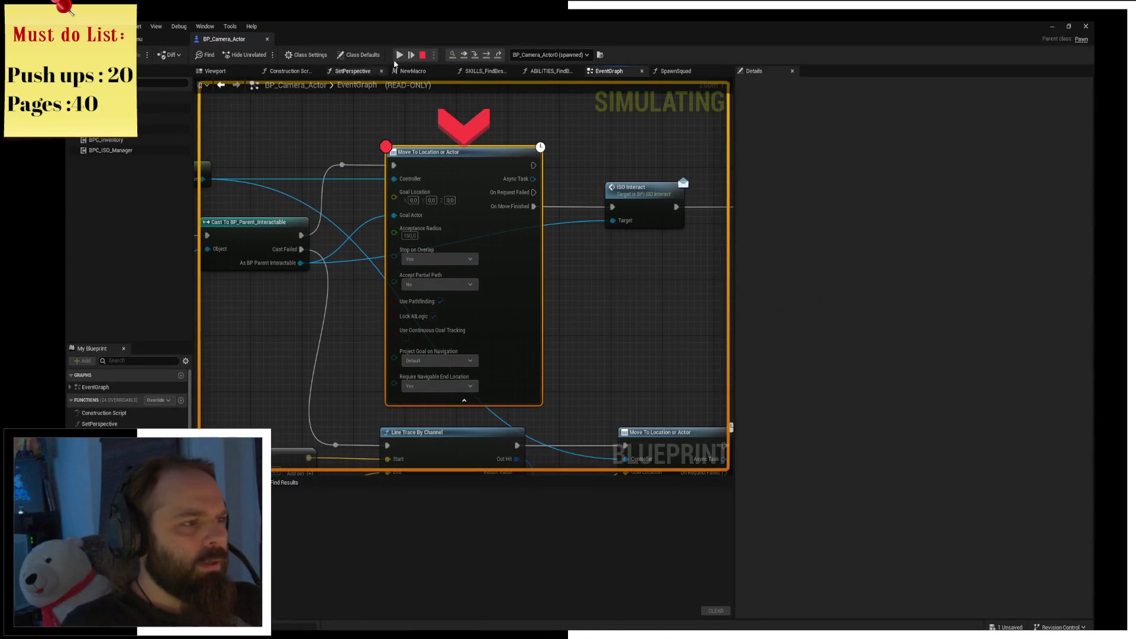
left_click(424, 55)
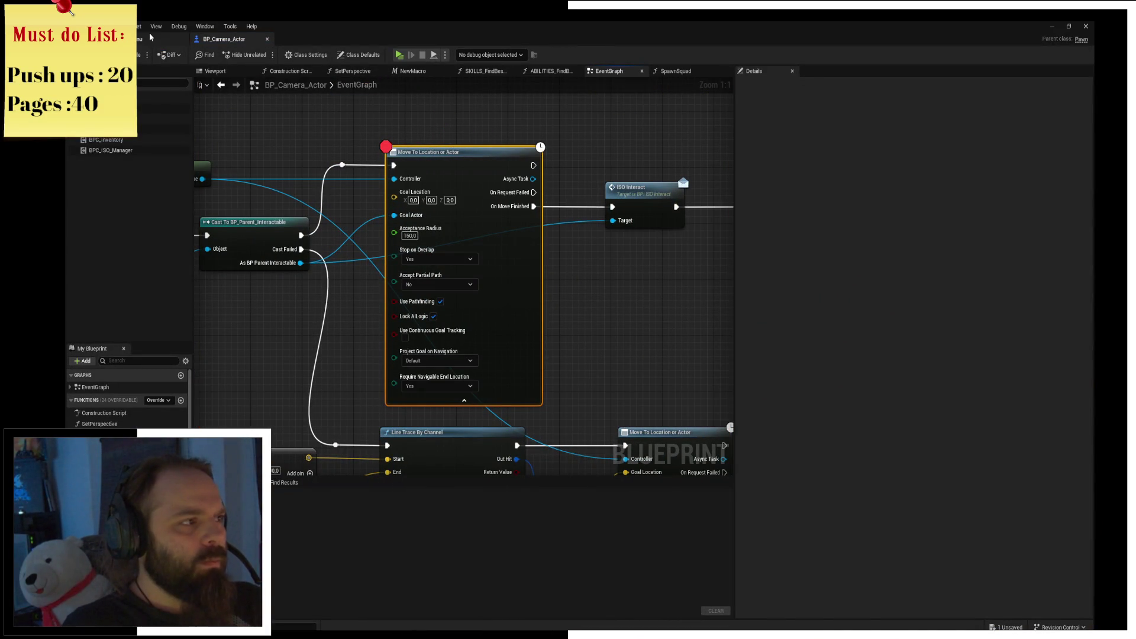
Open the SandCamp_WP level from the Locations > SandCamp maps folder.
left_click(150, 37)
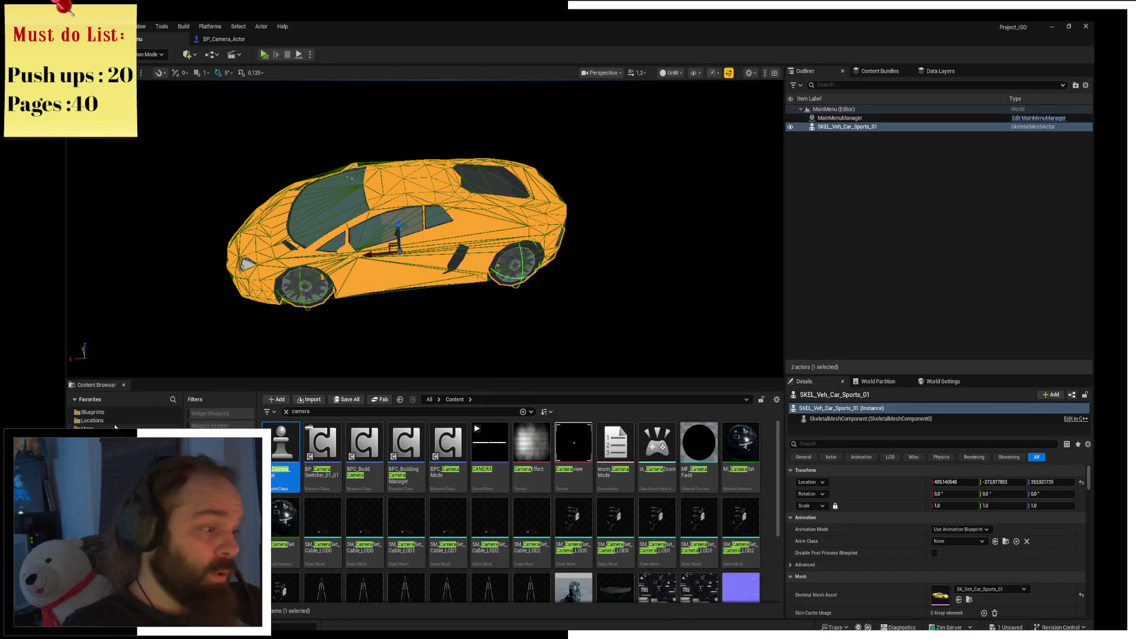
left_click(92, 421)
left_click(286, 411)
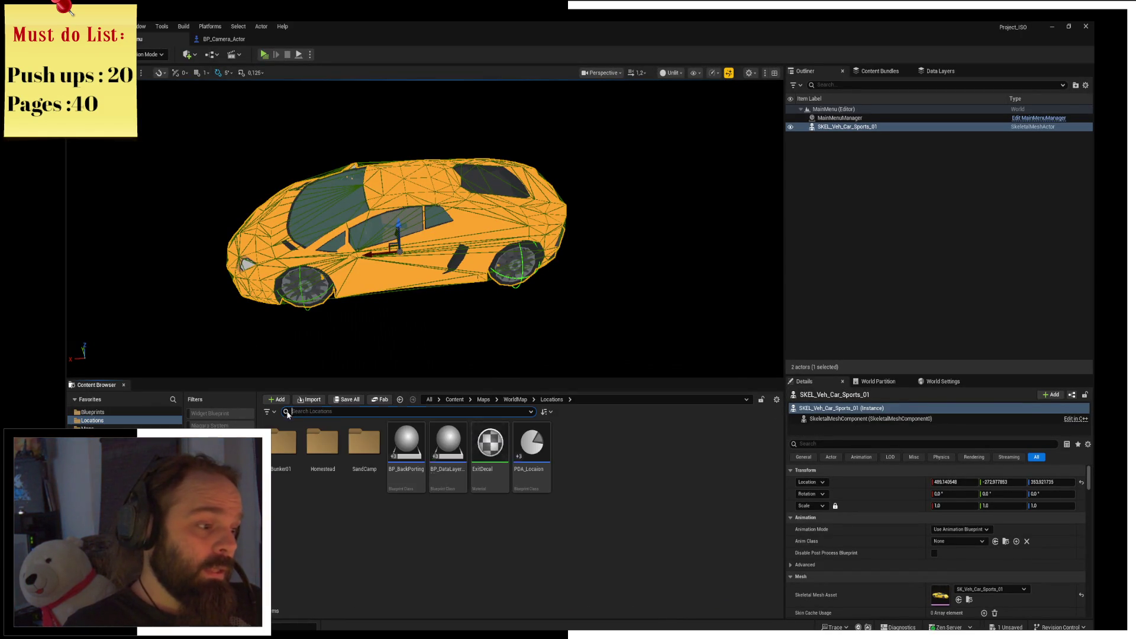
double_click(364, 445)
double_click(573, 524)
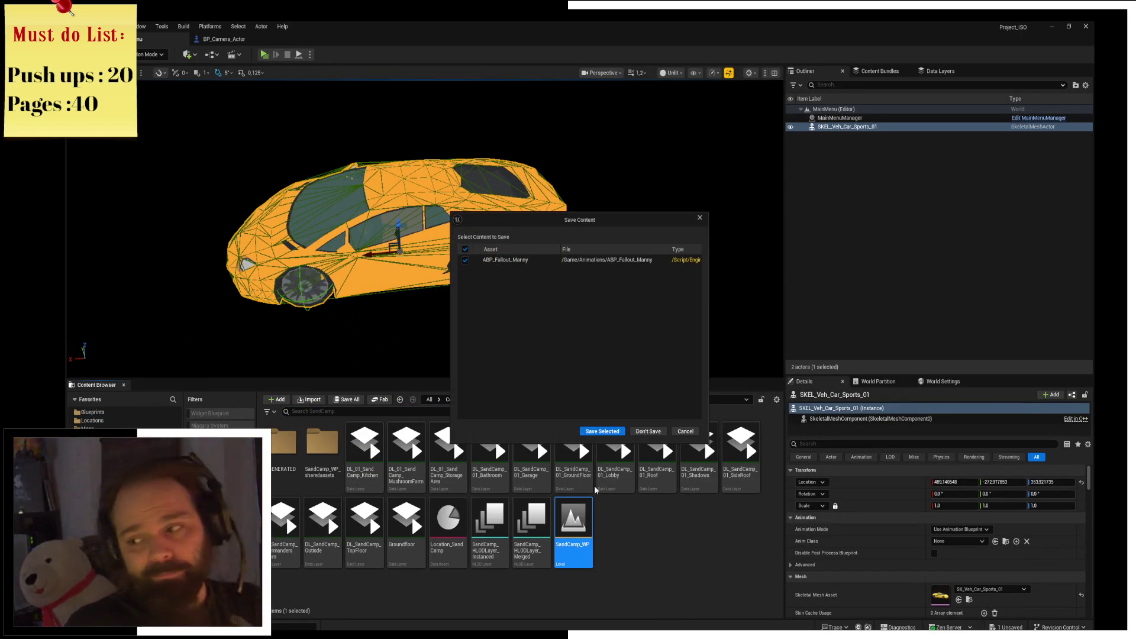
left_click(585, 435)
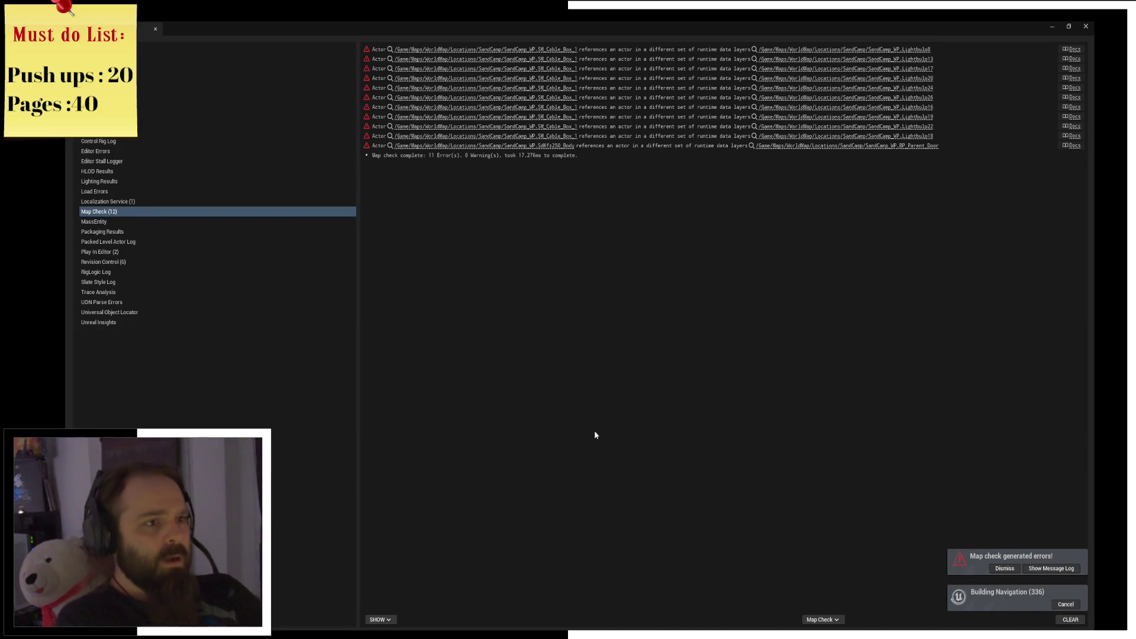
Close the map check log and select every actor in the level's Outliner.
left_click(1086, 26)
left_click(888, 171)
key("ctrl+a")
Force load all the selected SandCamp actors.
right_click(861, 198)
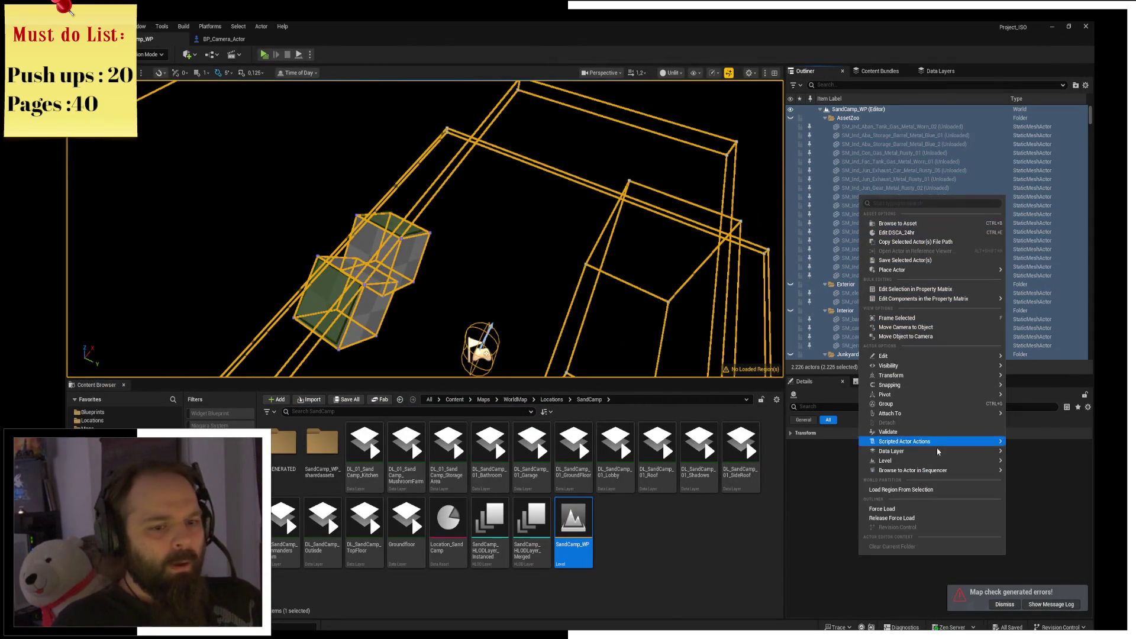
left_click(933, 512)
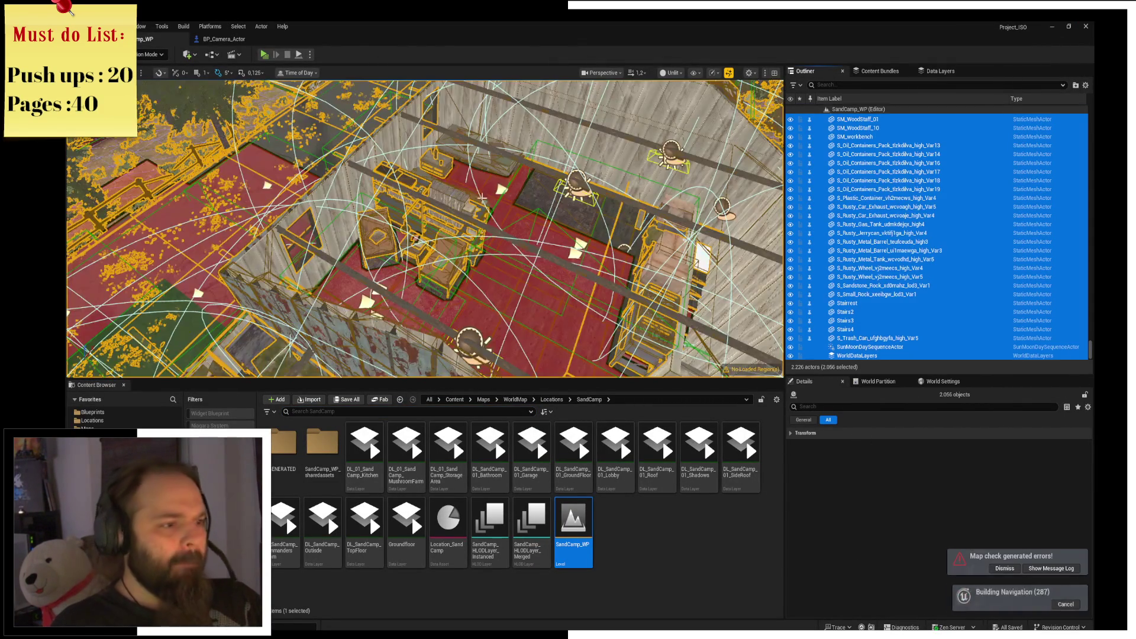
left_click_drag(544, 192, 544, 202)
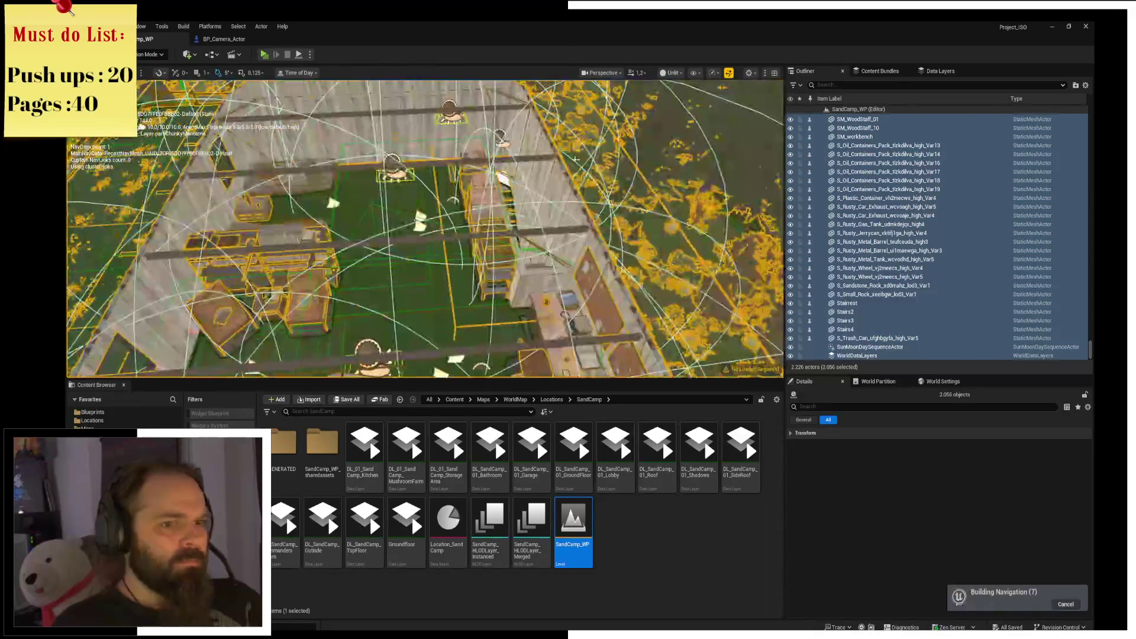
Hide the DL_SandCamp_Outside and DL_SandCamp_TopFloor data layers.
left_click(940, 71)
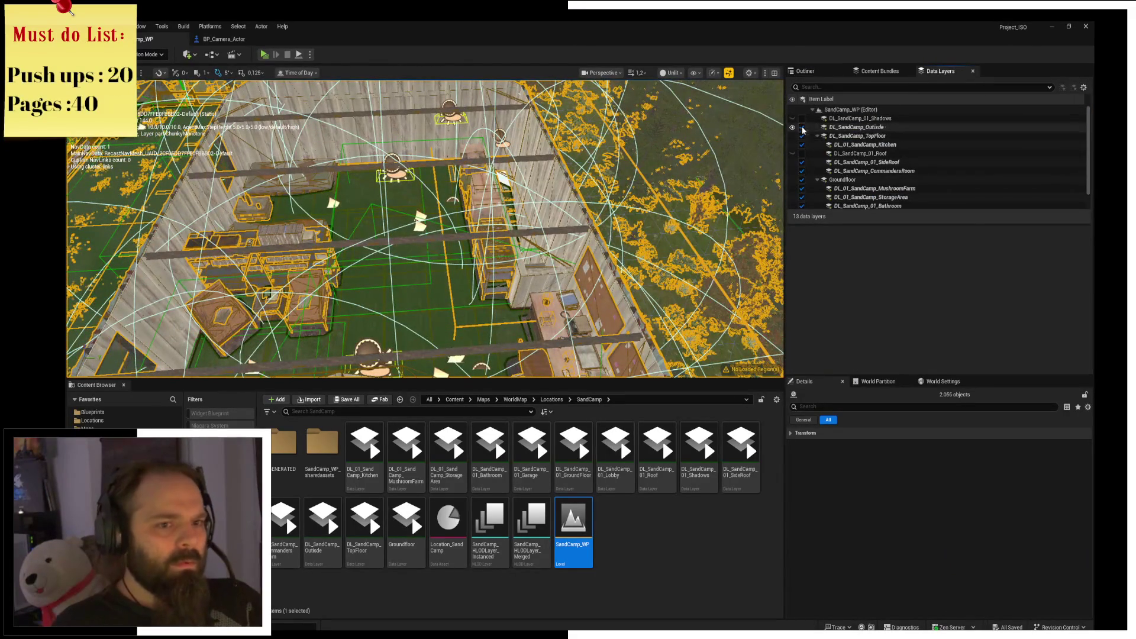
left_click(802, 127)
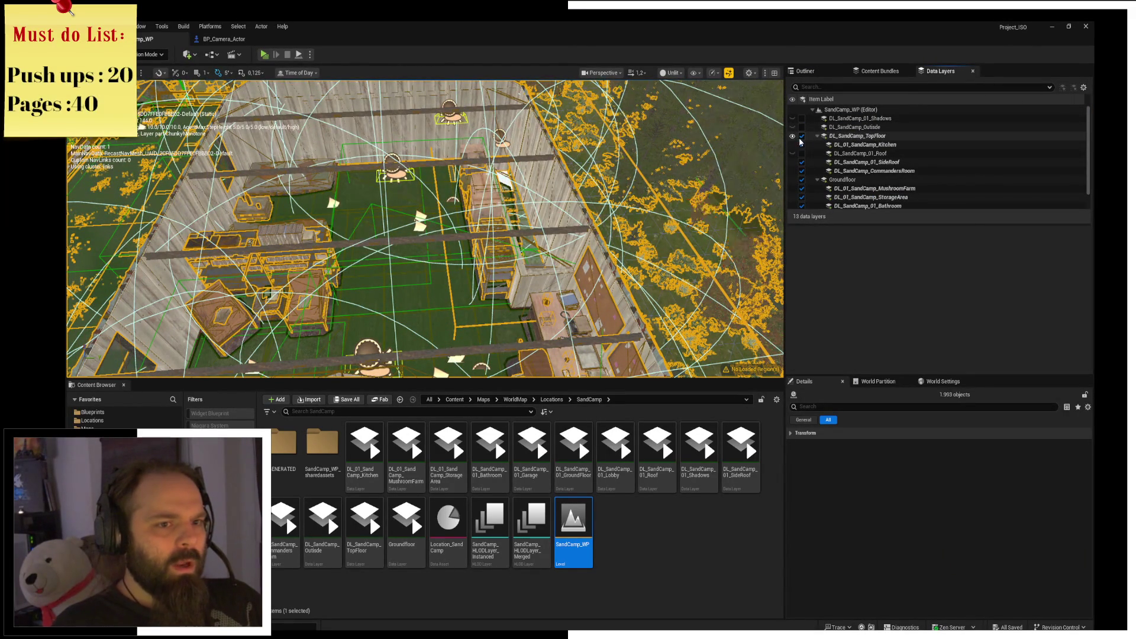
left_click(803, 136)
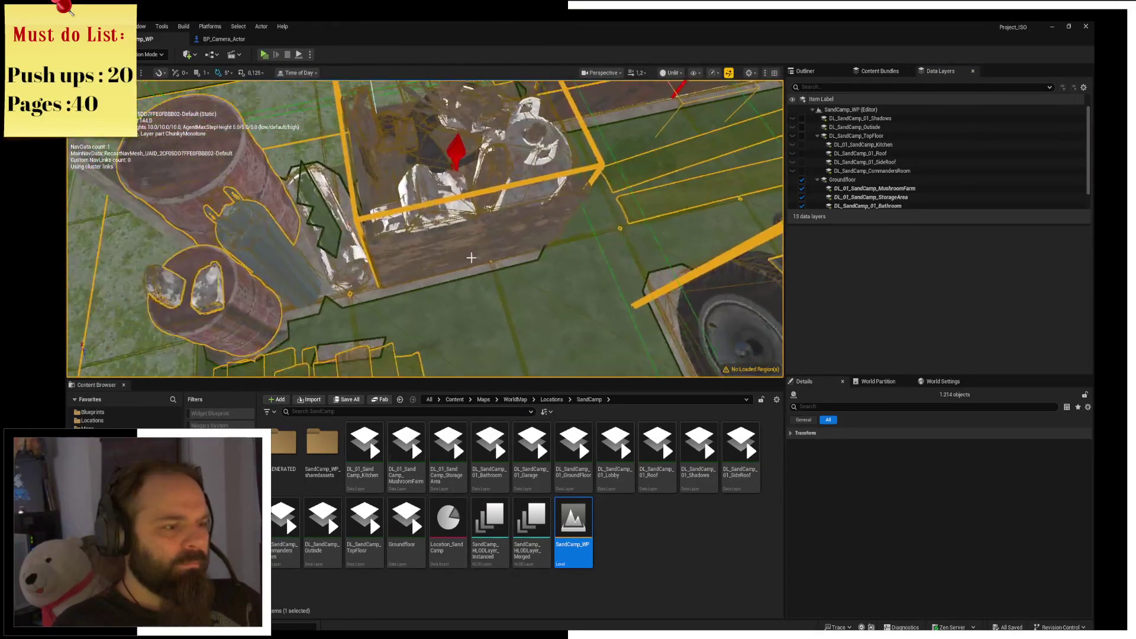
left_click(468, 261)
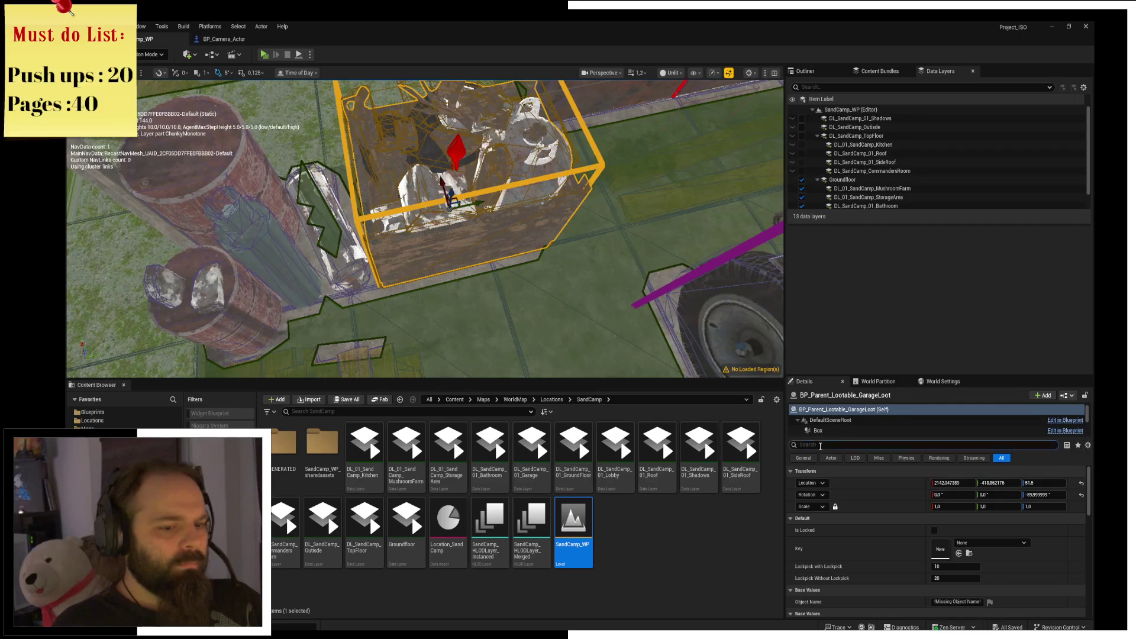
Filter Details and inspect the crate's StaticMesh_0, Oil_Flask, JerryCan_01 and GasKanister components.
type("con")
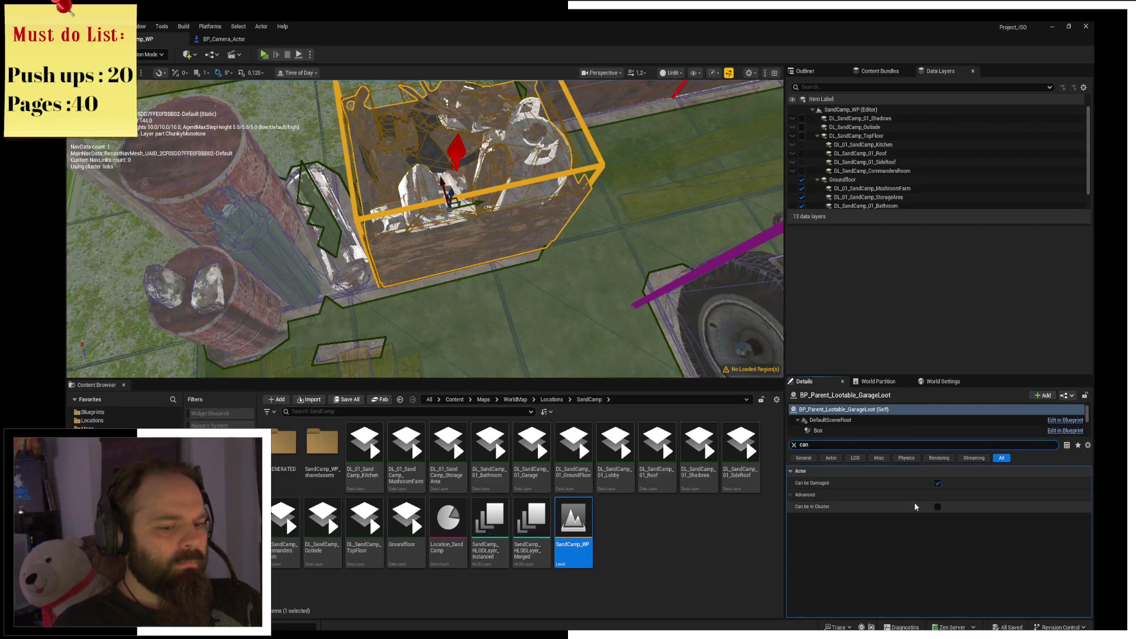
type("ffec")
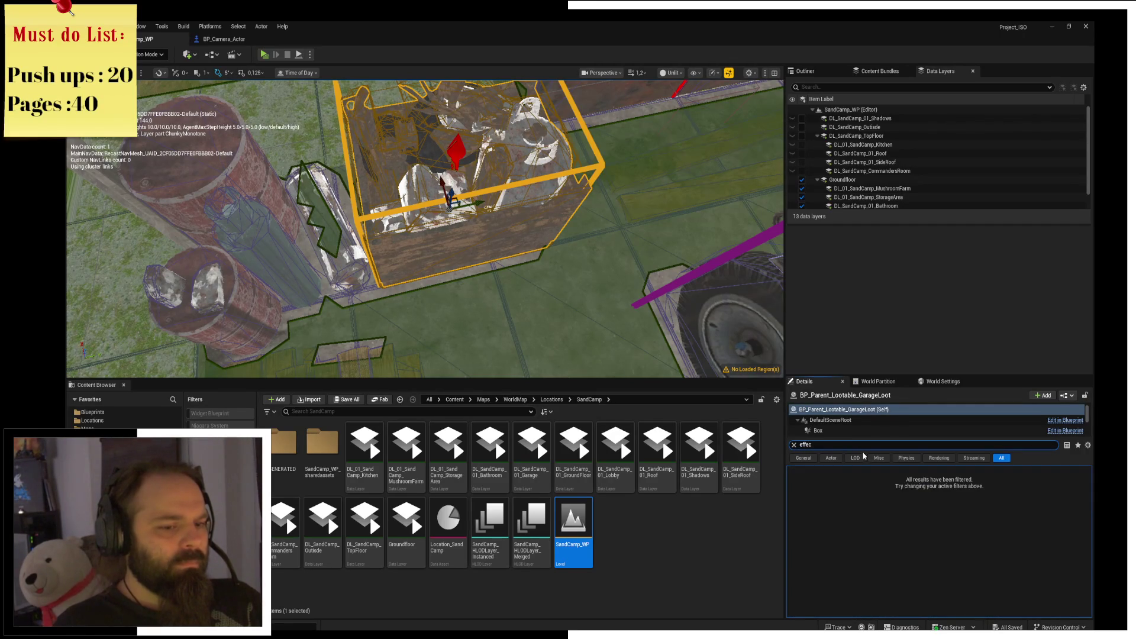
scroll(855, 426, "down", 1)
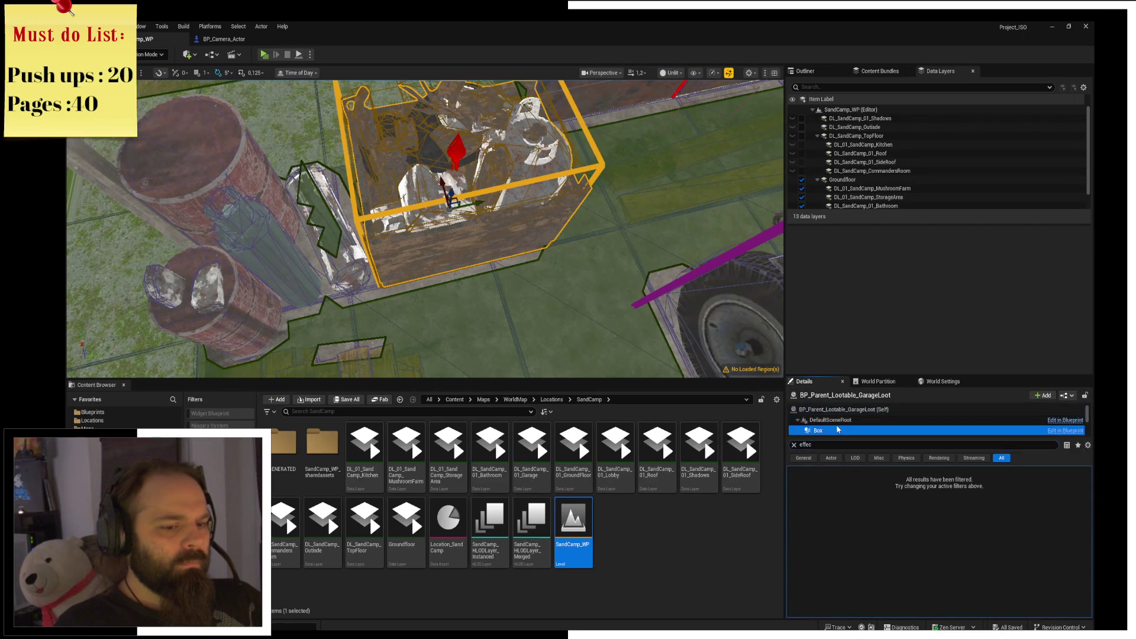
left_click(840, 429)
scroll(845, 427, "down", 1)
left_click(848, 425)
scroll(850, 430, "down", 1)
scroll(849, 426, "down", 1)
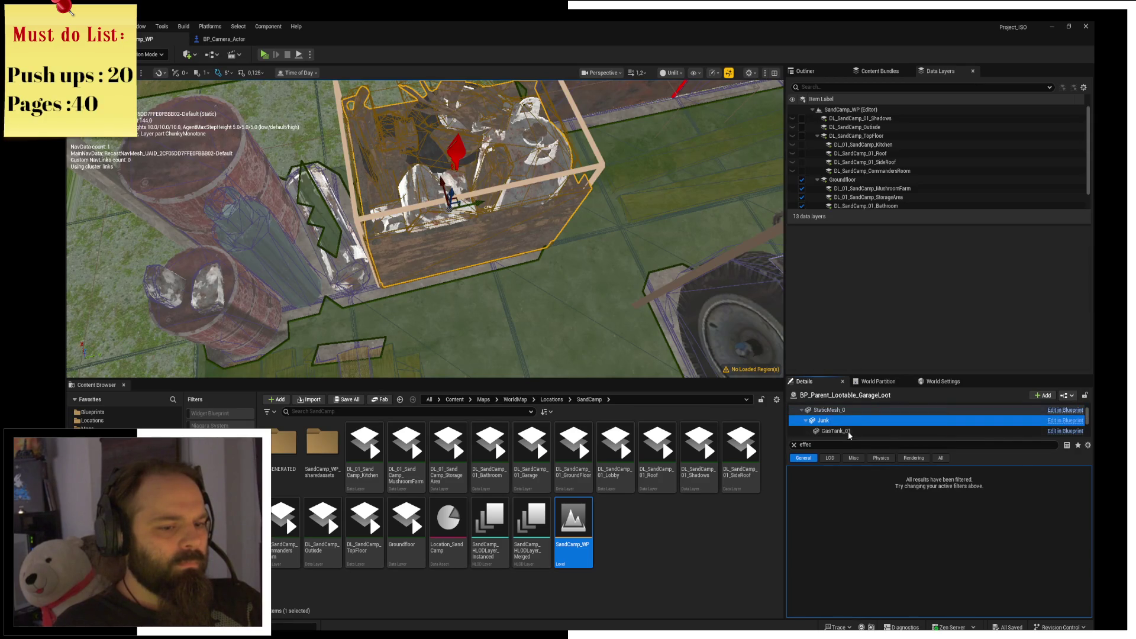
left_click(851, 428)
scroll(852, 434, "down", 1)
left_click(853, 434)
scroll(854, 431, "down", 1)
left_click(853, 432)
scroll(852, 432, "down", 2)
scroll(853, 432, "down", 3)
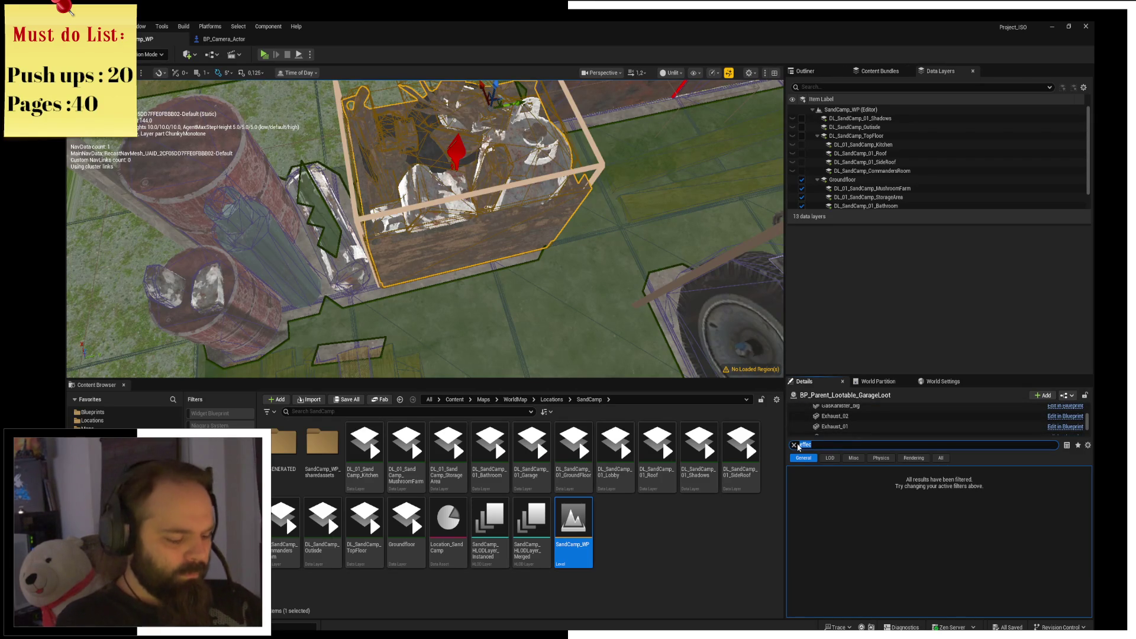
Search Details for 'nav' and check the Junk and GasTank_01 components' navigation settings.
type("nav")
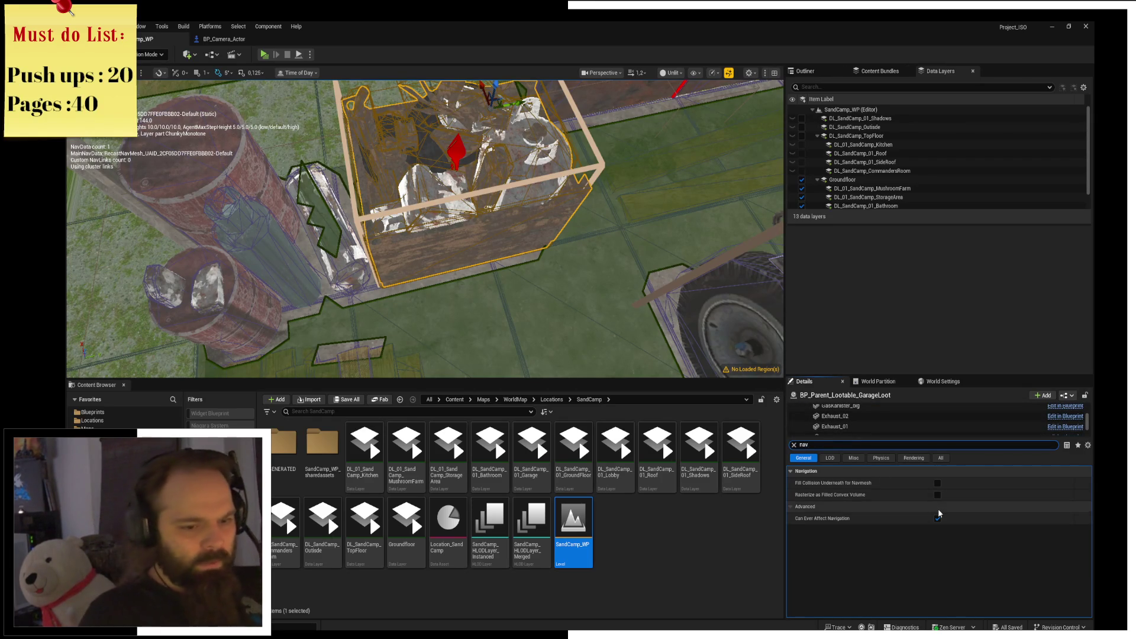
scroll(873, 430, "up", 3)
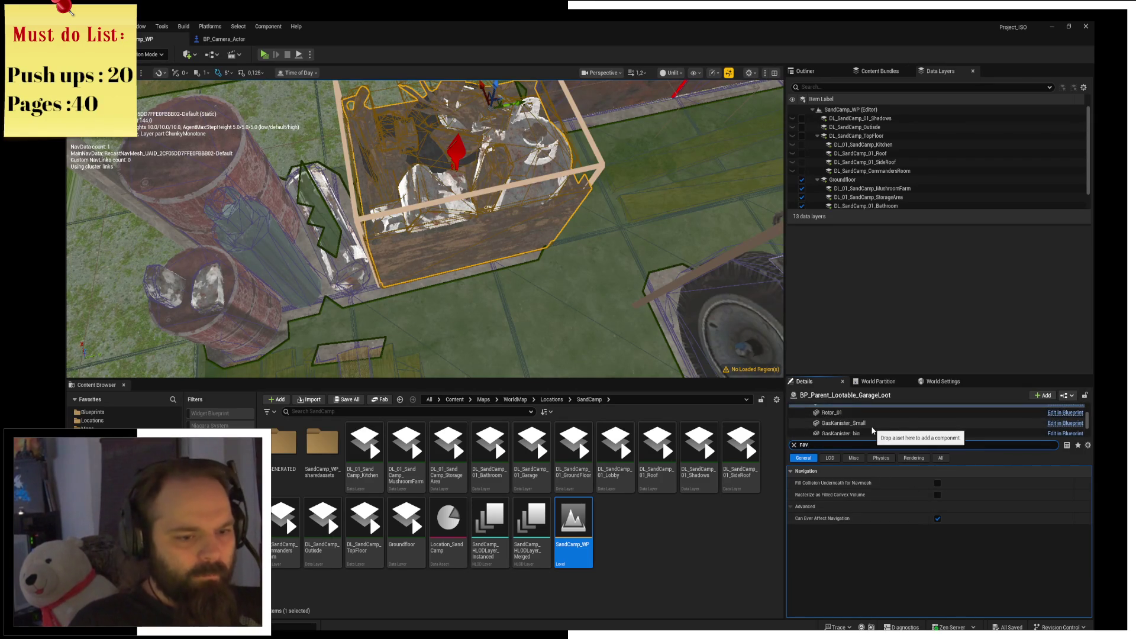
scroll(859, 417, "up", 3)
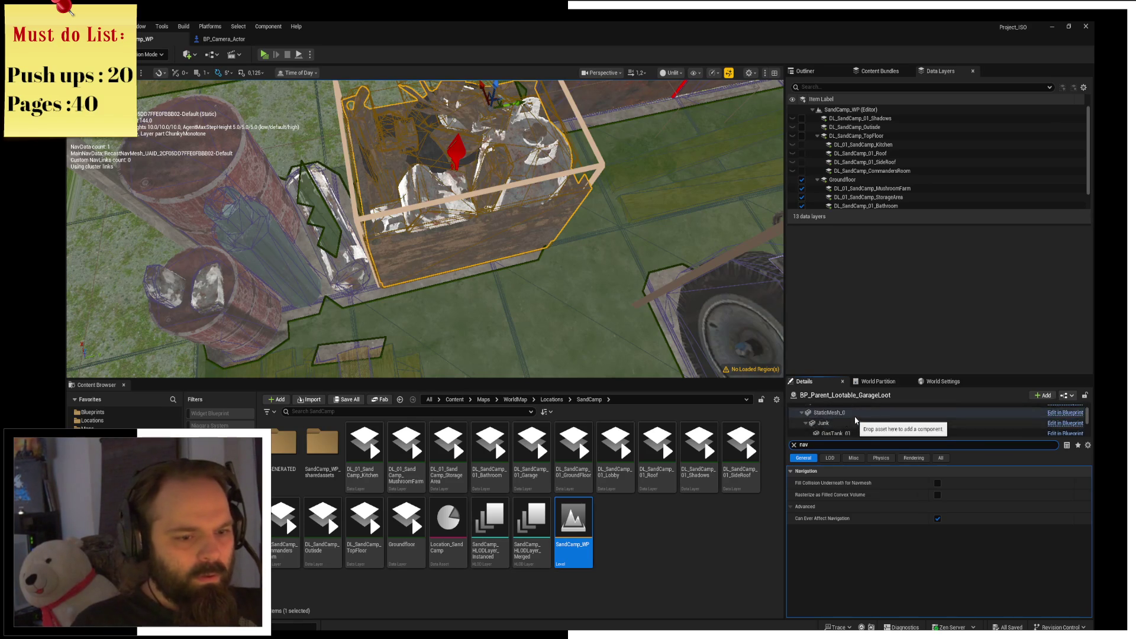
left_click(838, 422)
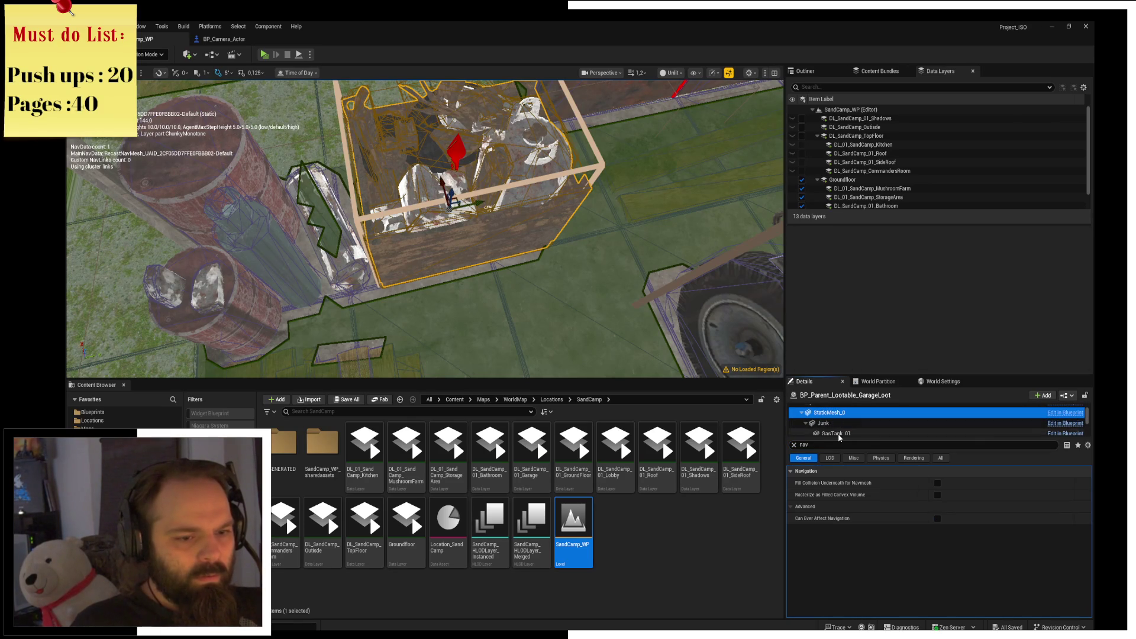
left_click(854, 431)
scroll(858, 428, "down", 2)
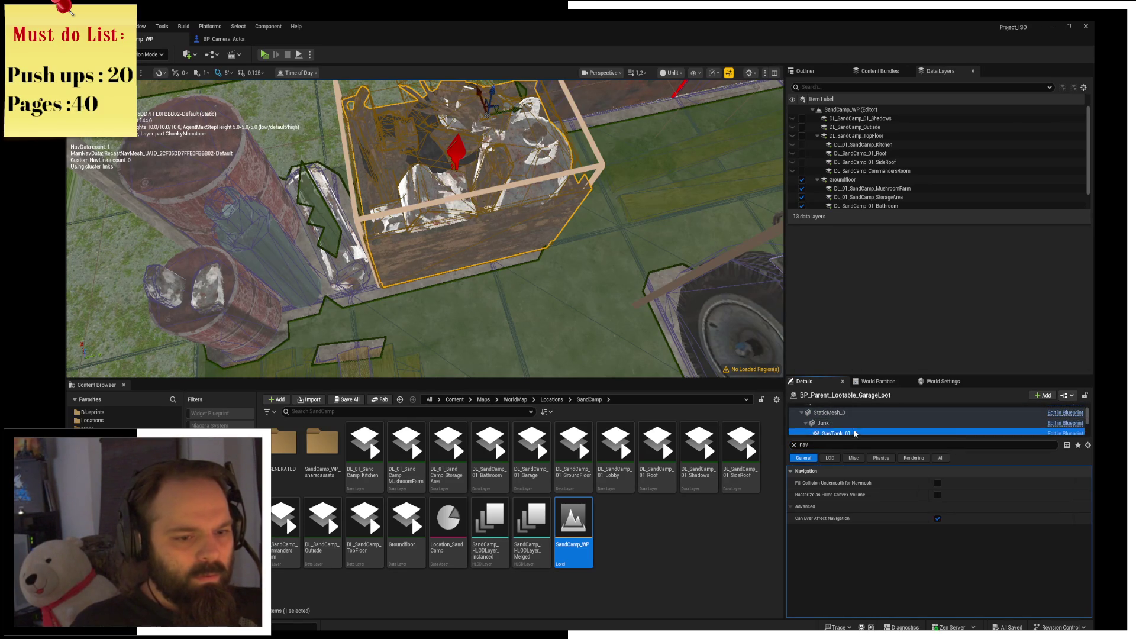
scroll(858, 426, "down", 5)
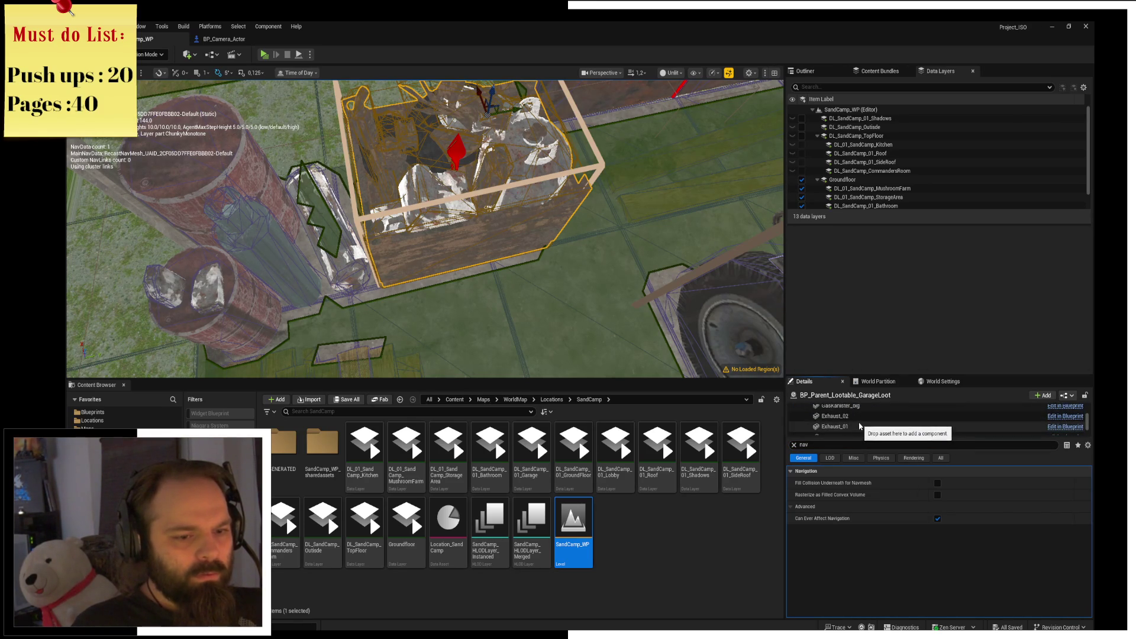
Uncheck Can Ever Affect Navigation on the Wheel component, focus the crate, and save.
left_click(852, 413)
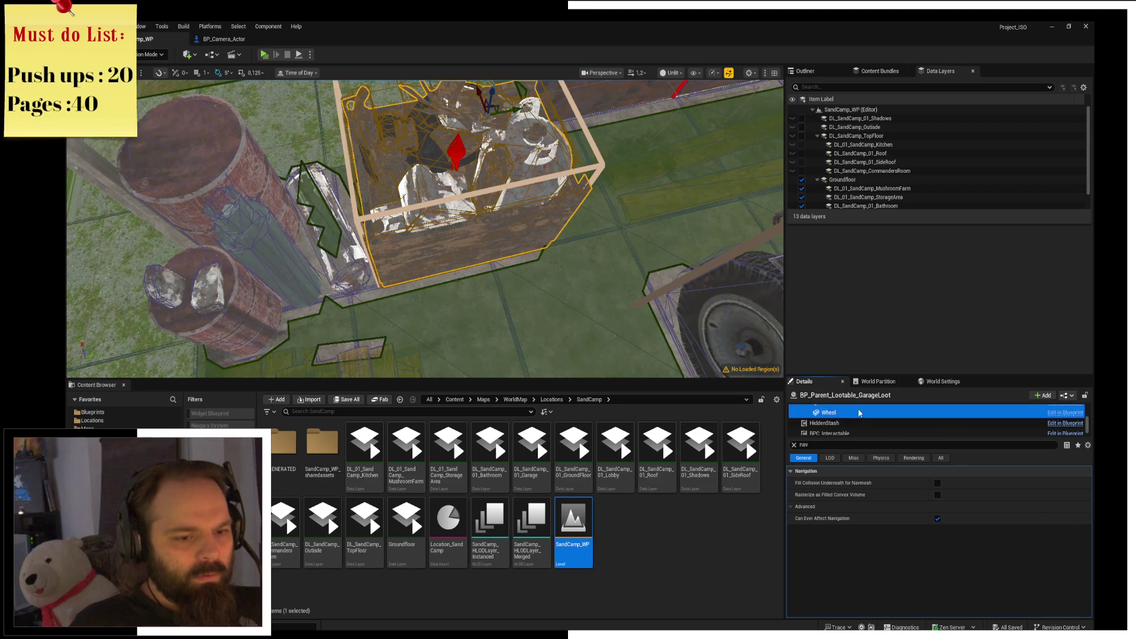
left_click(937, 518)
key("f")
key("ctrl+s")
Play in editor, resume past the breakpoints, and close the crate's two-stack loot window.
key("alt+p")
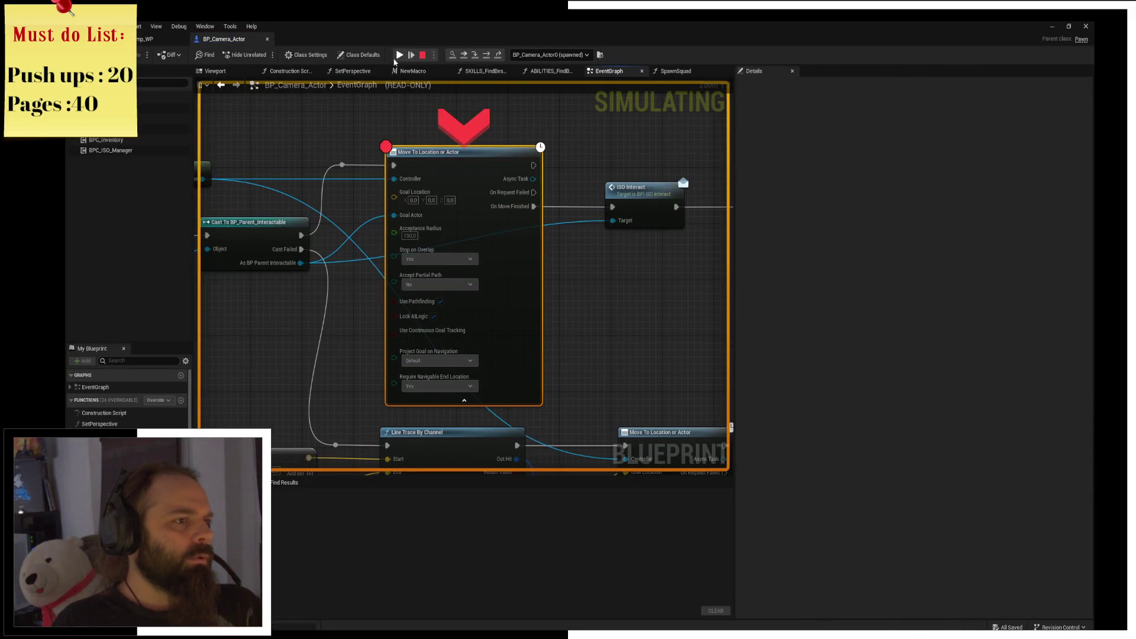
left_click(395, 59)
left_click(399, 56)
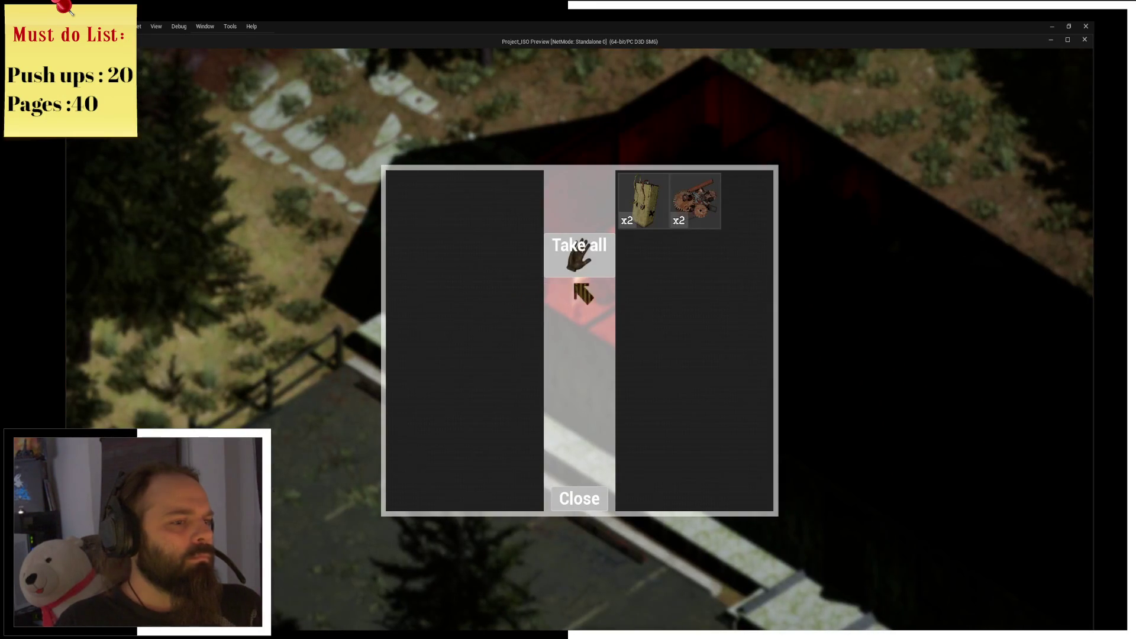
left_click(577, 251)
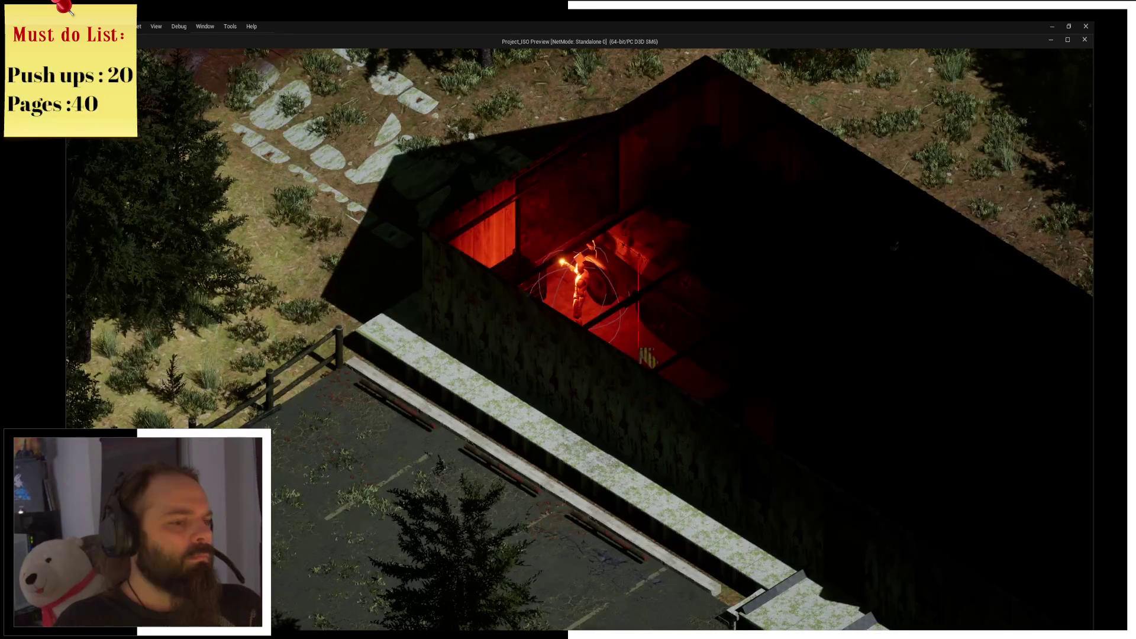
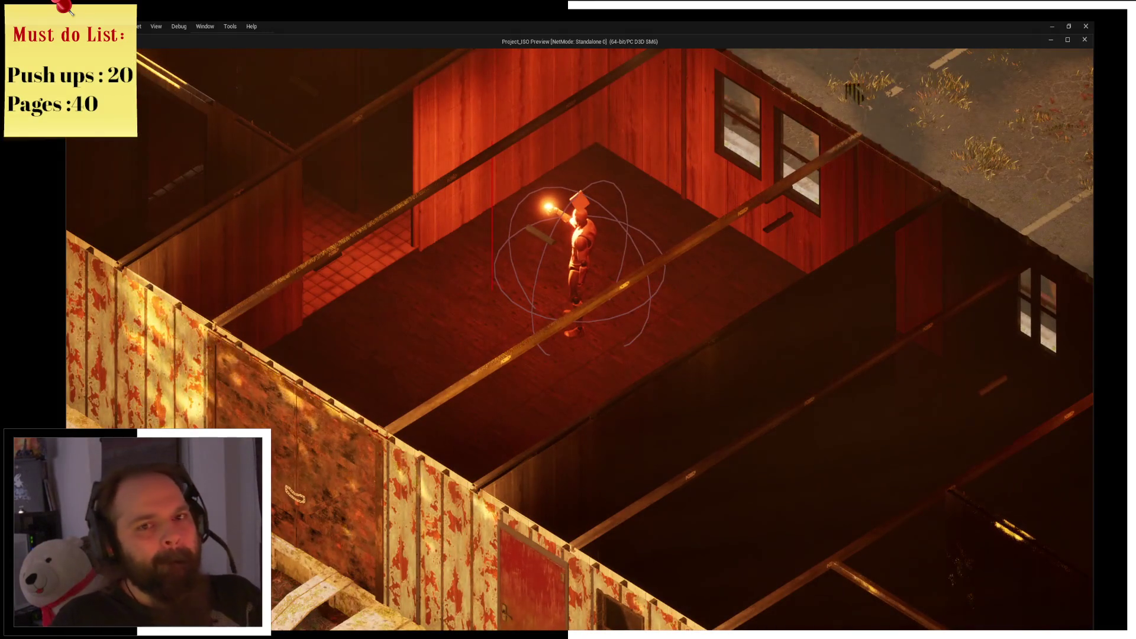
Stop the session and trace the first runtime error to its Line Trace By Channel node.
left_click(1085, 39)
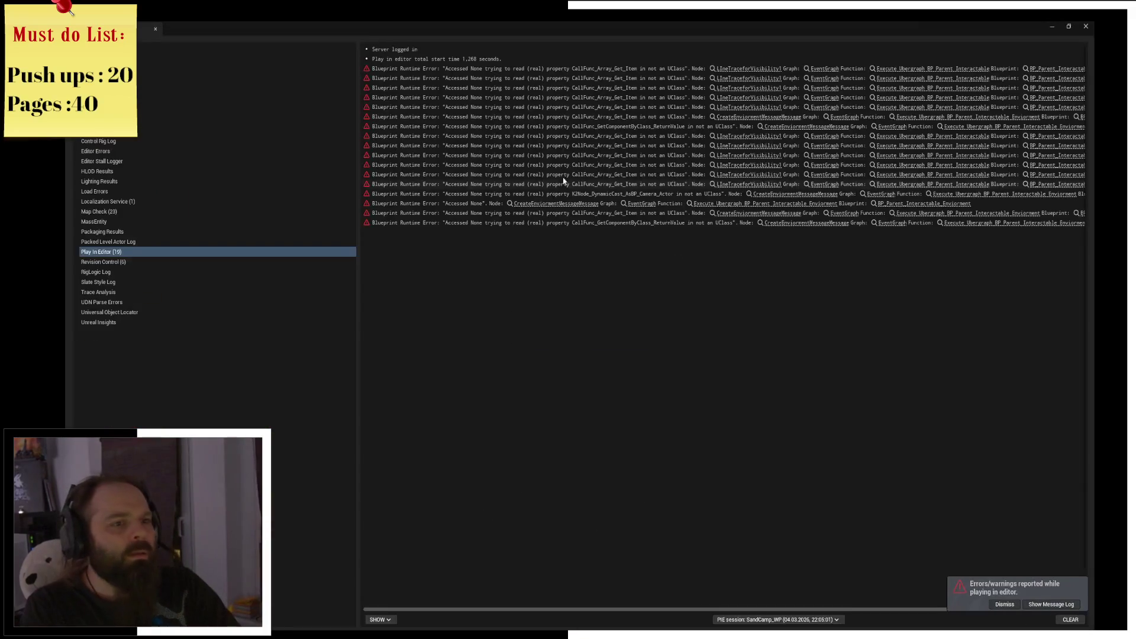
left_click(772, 70)
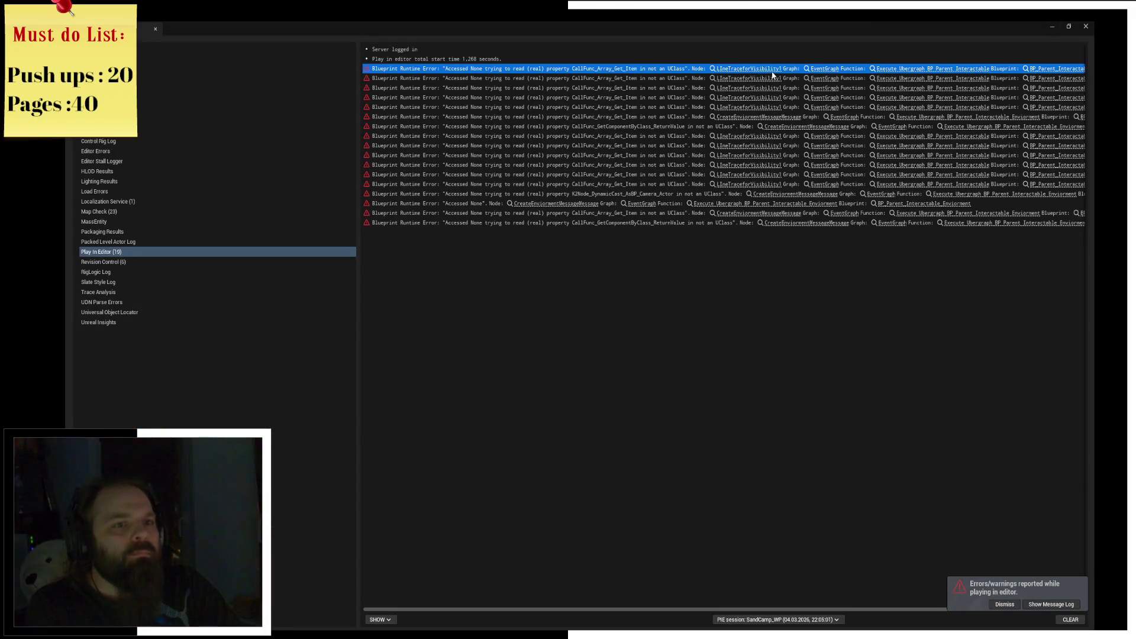
left_click(1067, 68)
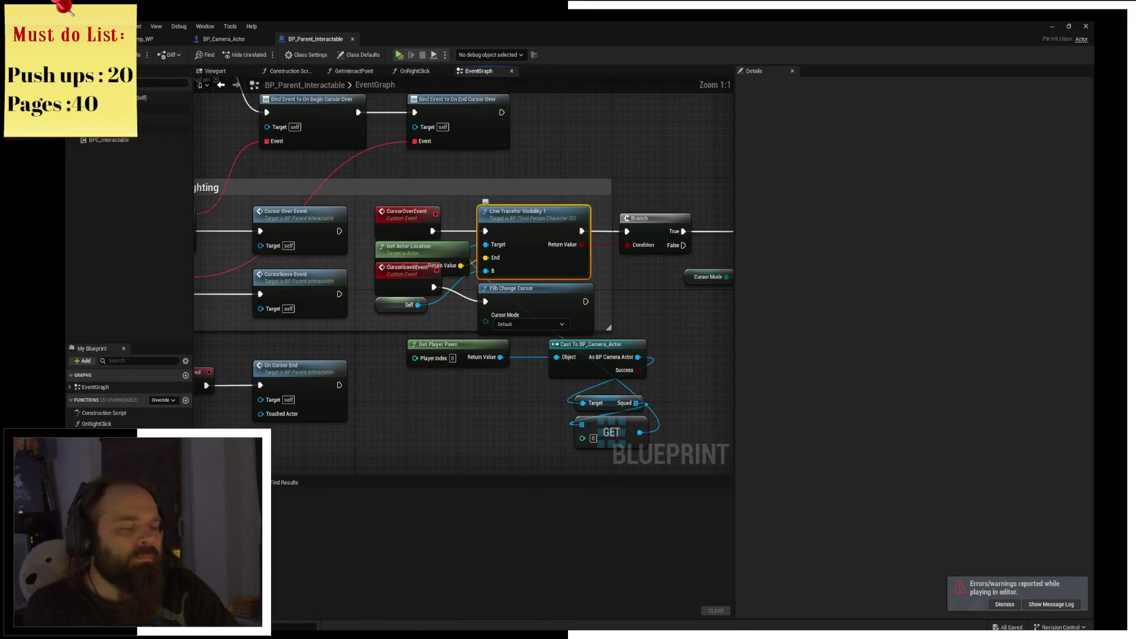
scroll(518, 217, "up", 2)
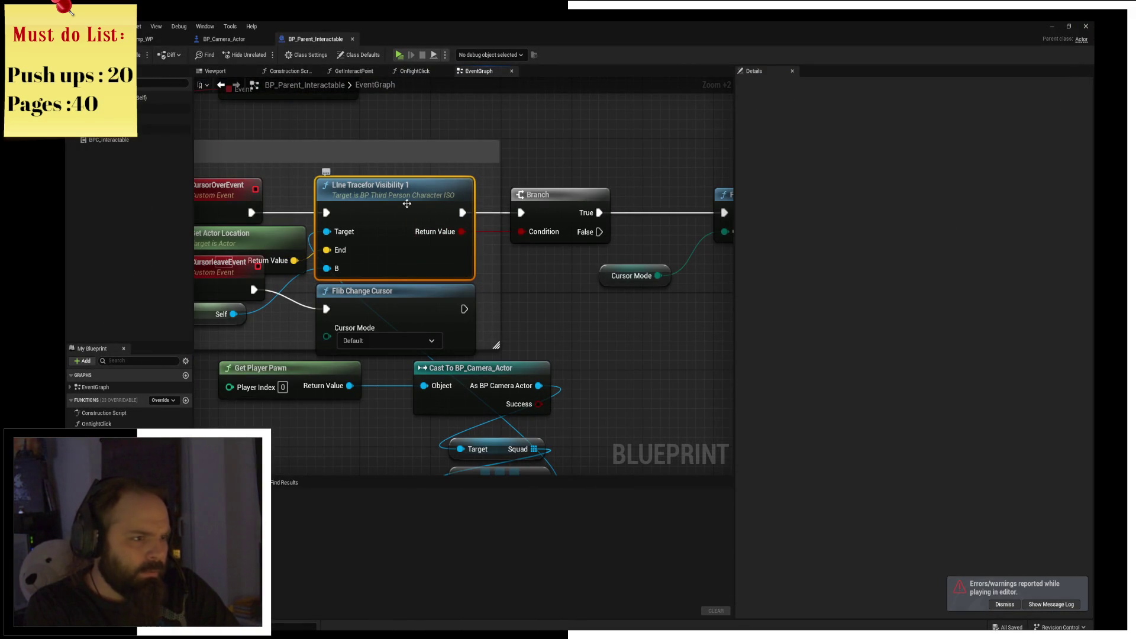
key("alt+g")
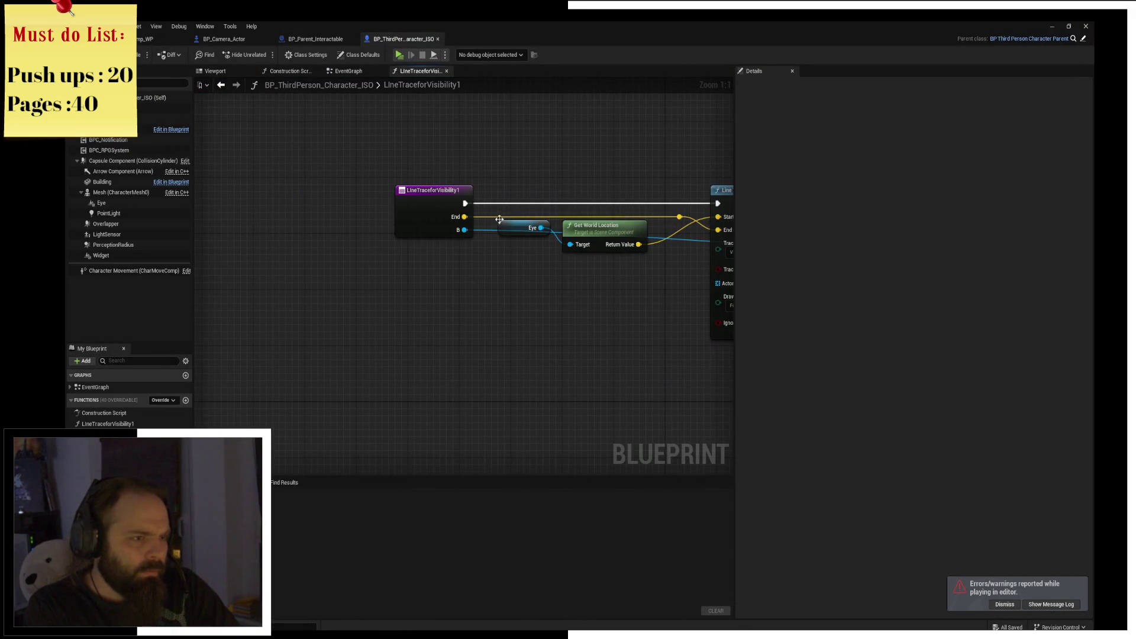
left_click_drag(522, 214, 465, 166)
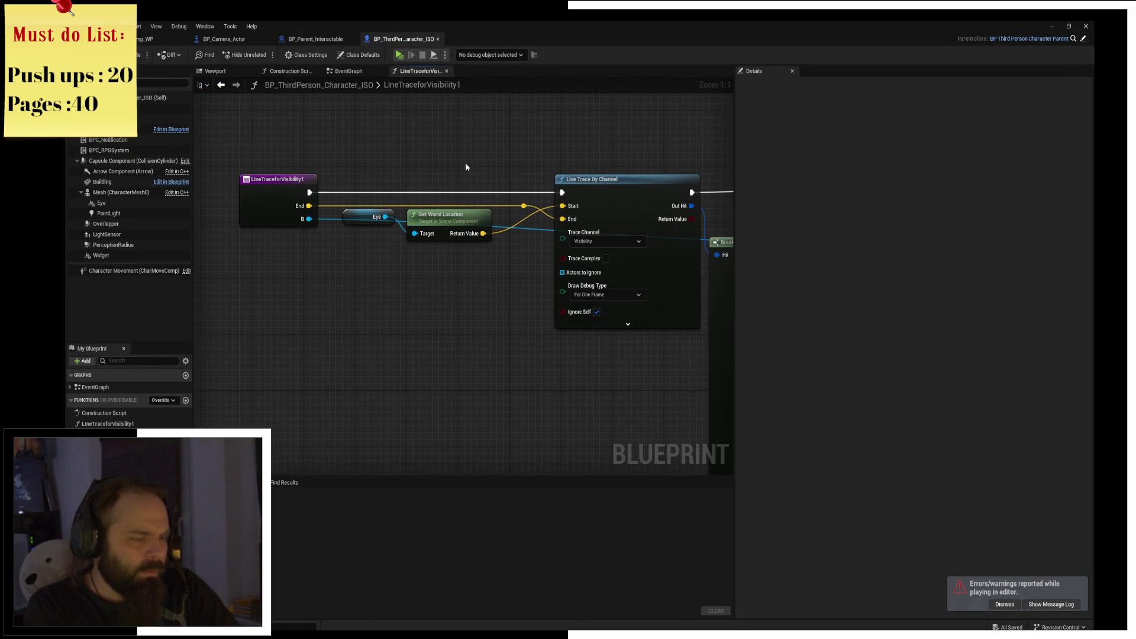
Delete the Line Tracefor Visibility 1 node from the interactable's event graph.
left_click(354, 71)
scroll(527, 296, "down", 1)
mouse_move(526, 296)
left_mouse_down()
mouse_move(340, 185)
mouse_move(650, 165)
left_mouse_up()
left_click(338, 149)
key("Delete")
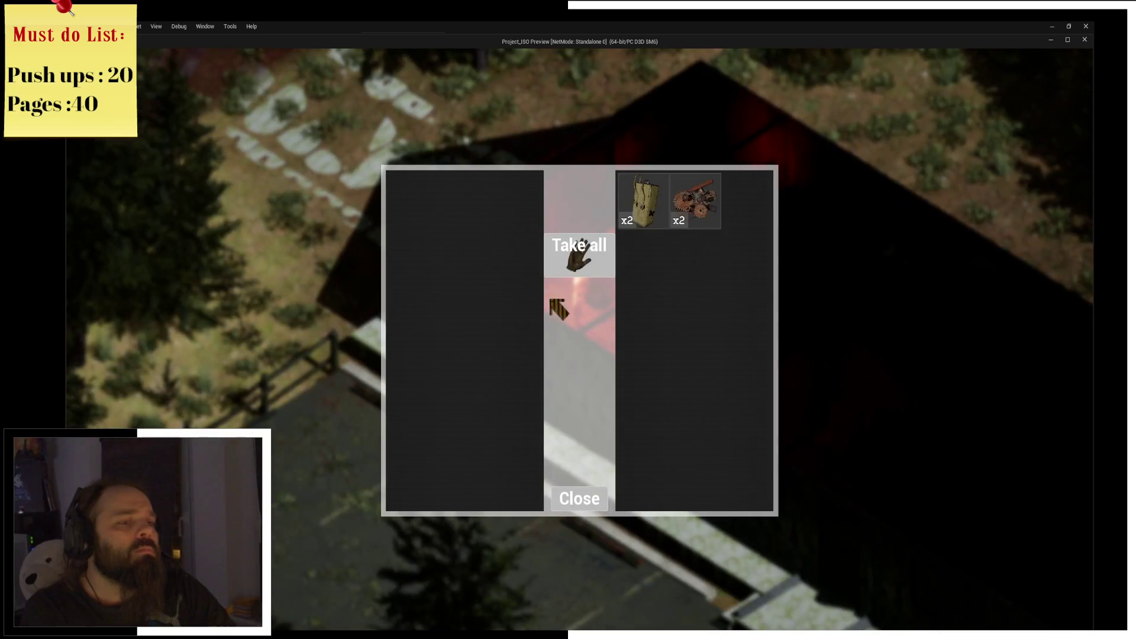
Take all items from both shed containers and walk toward the Gasoline Mix item.
left_click(577, 257)
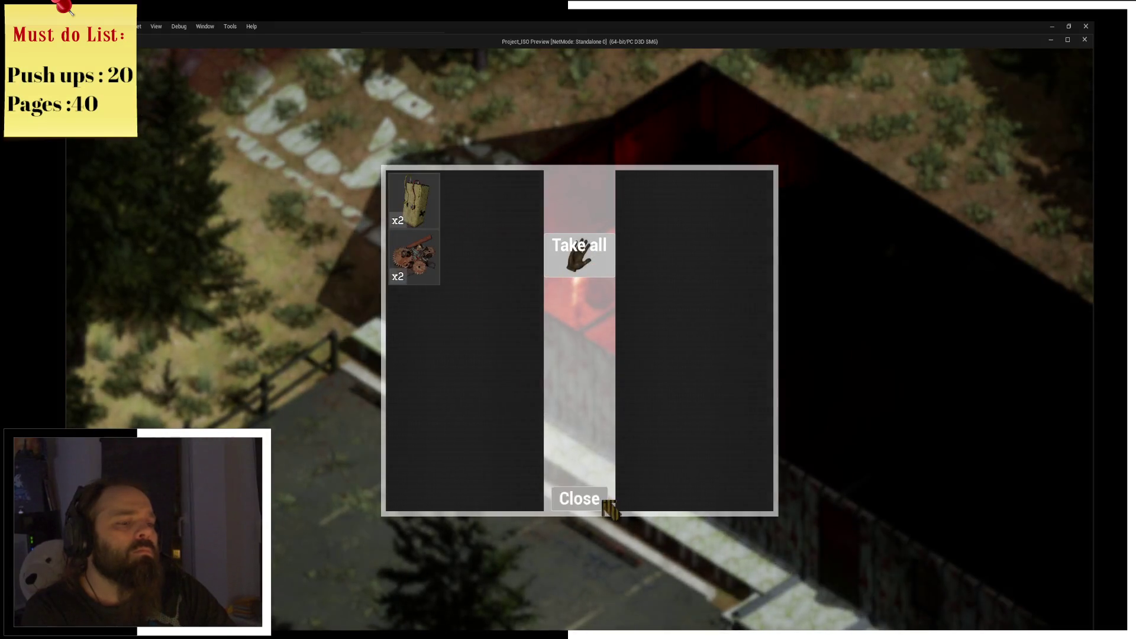
left_click(605, 502)
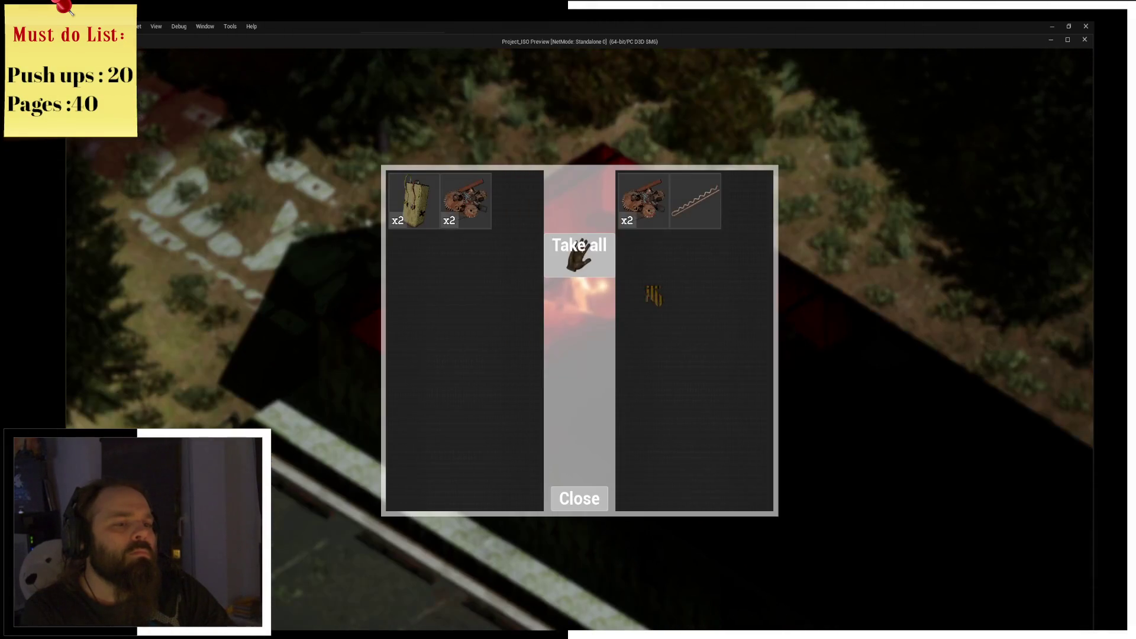
left_click(580, 253)
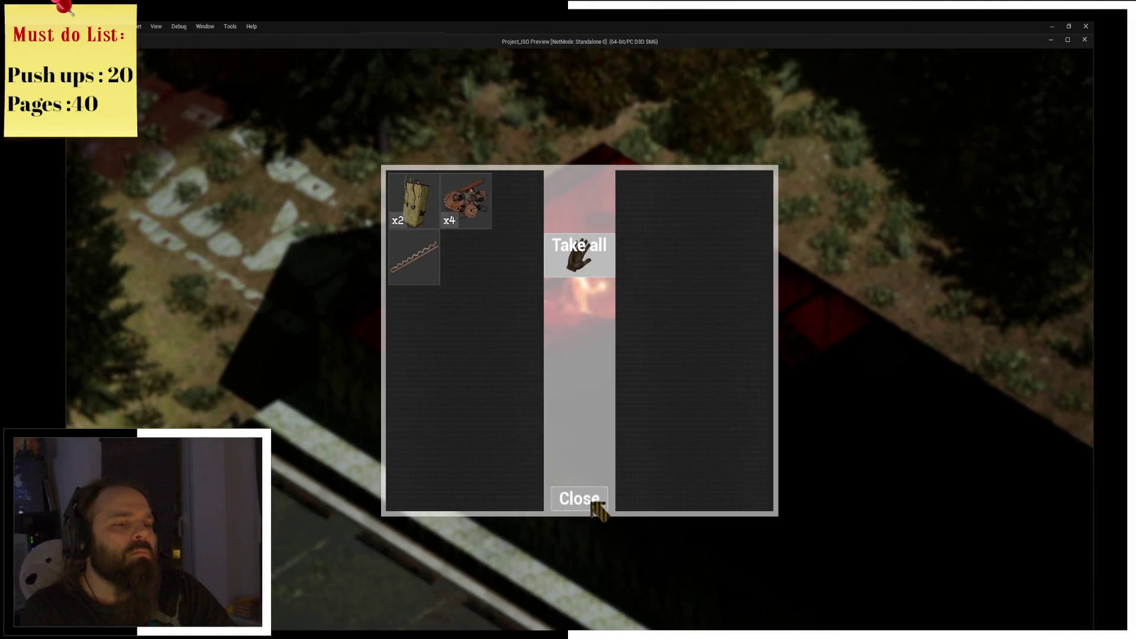
left_click(594, 503)
left_click(753, 304)
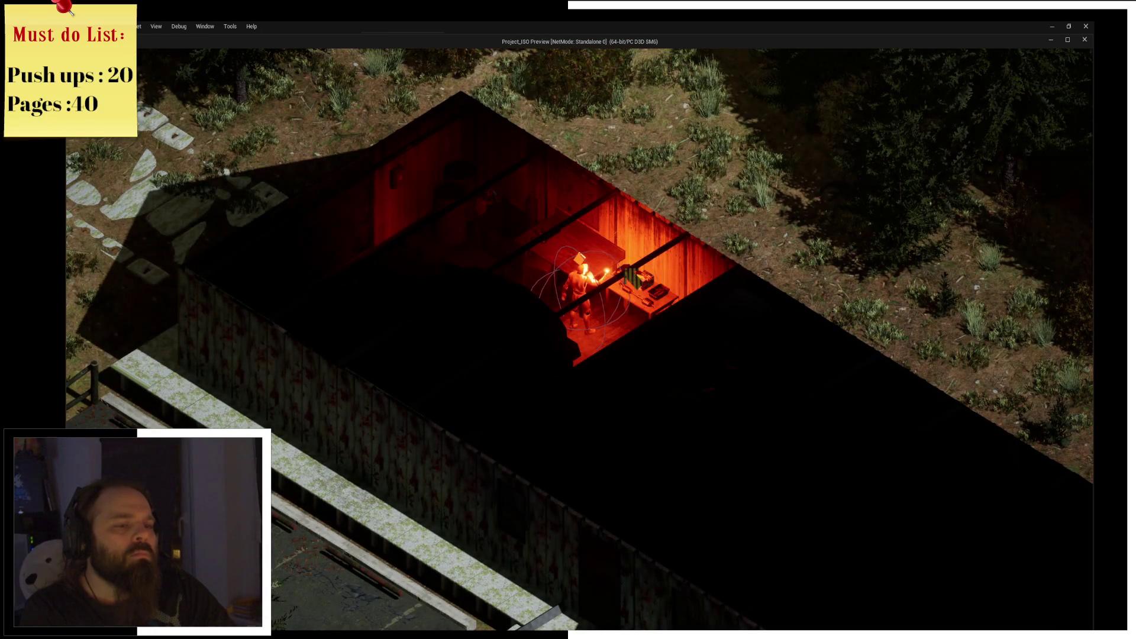
scroll(580, 284, "up", 3)
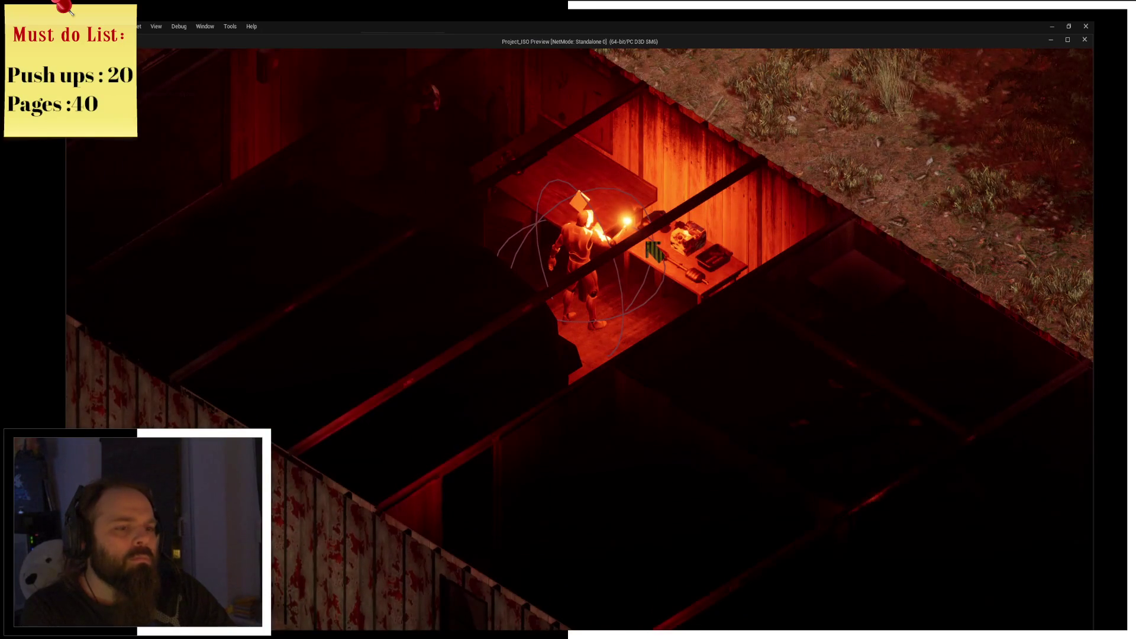
scroll(580, 284, "down", 3)
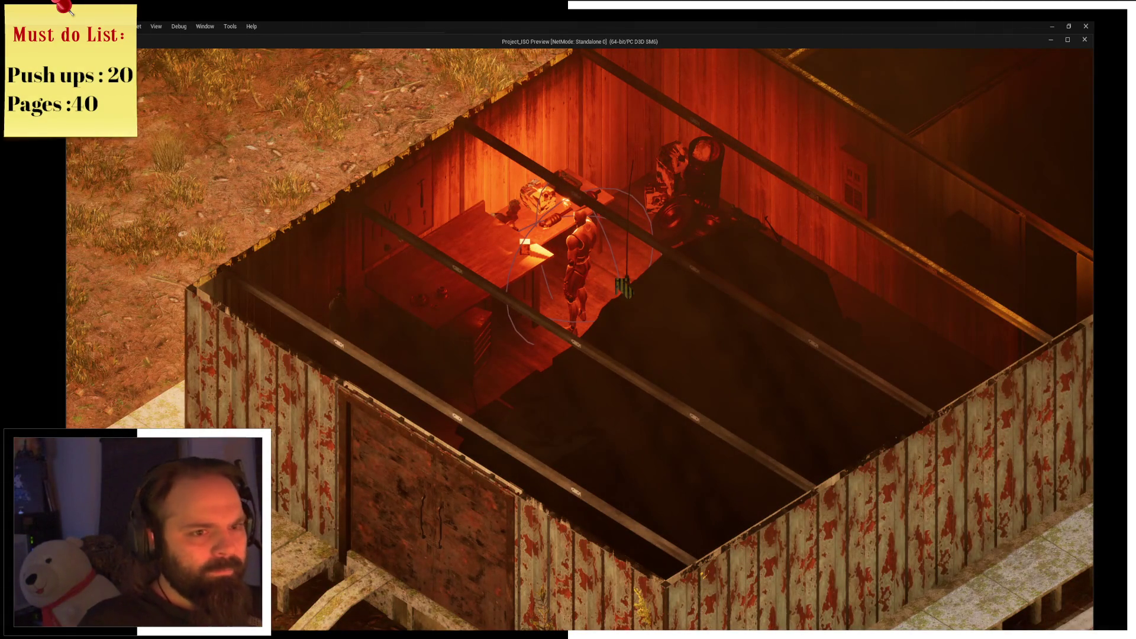
Read and close the Mechanics Note in the inventory, then stop play.
key("i")
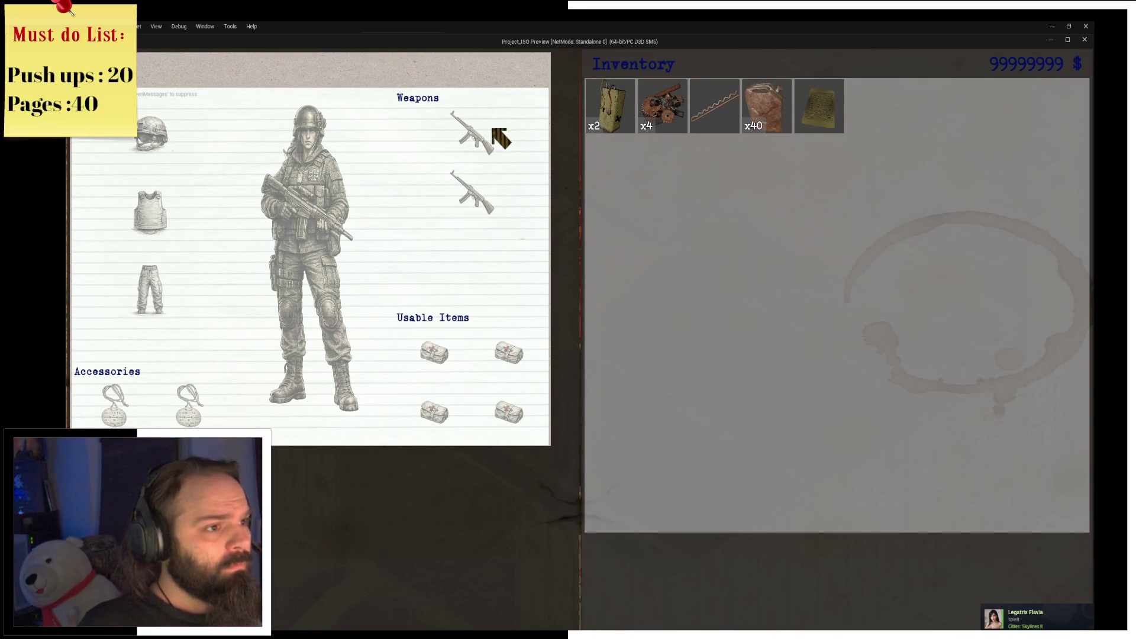
mouse_move(602, 129)
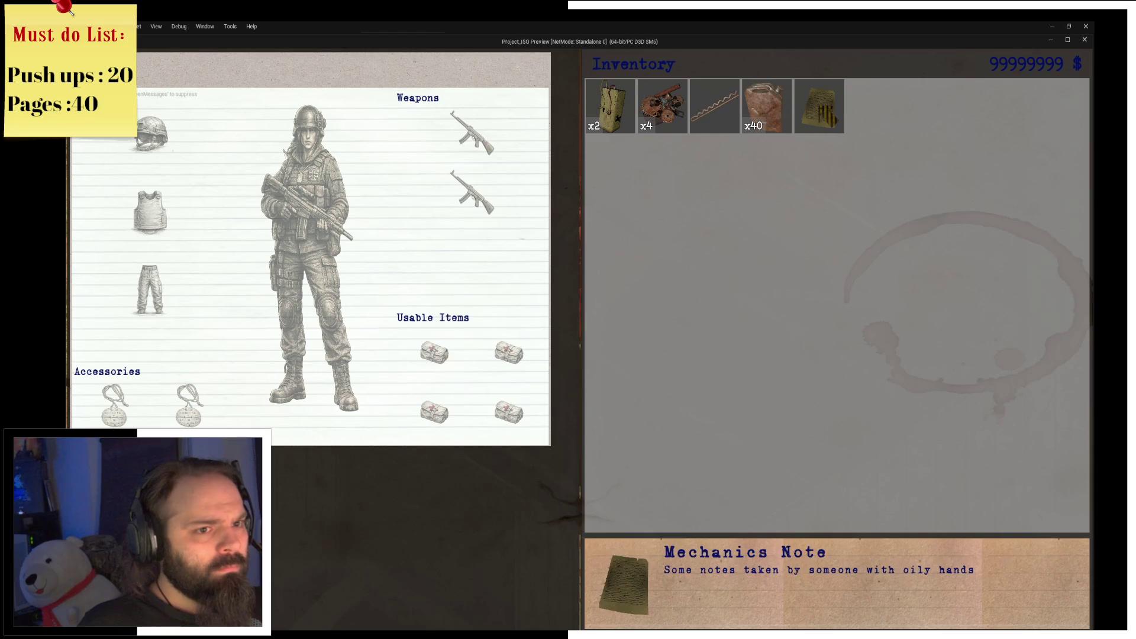
left_click(819, 109)
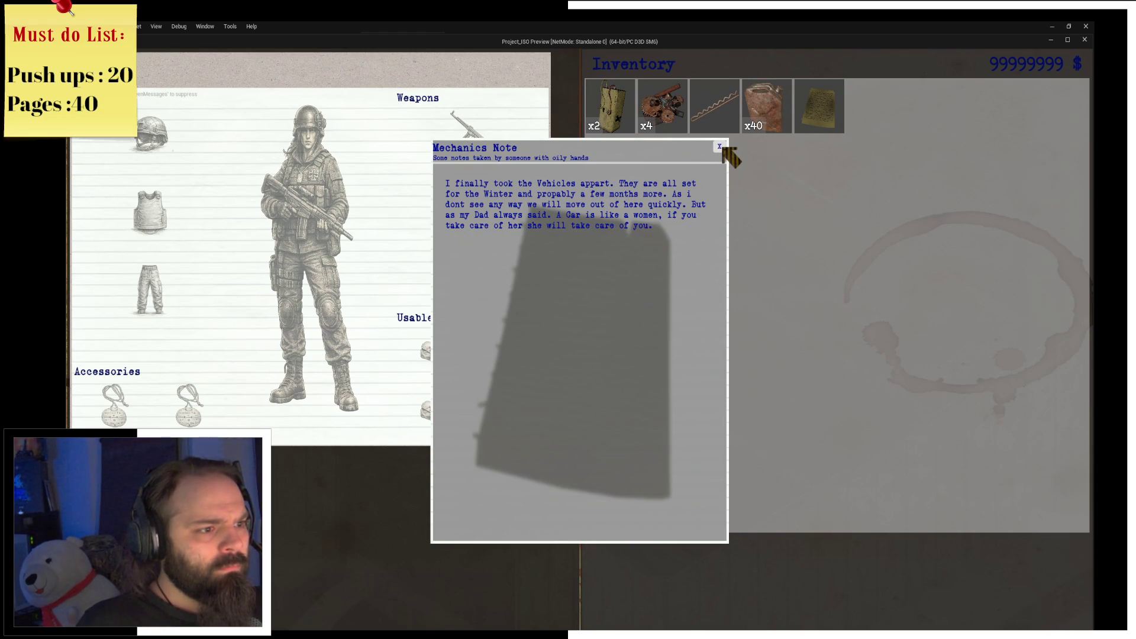
left_click(720, 146)
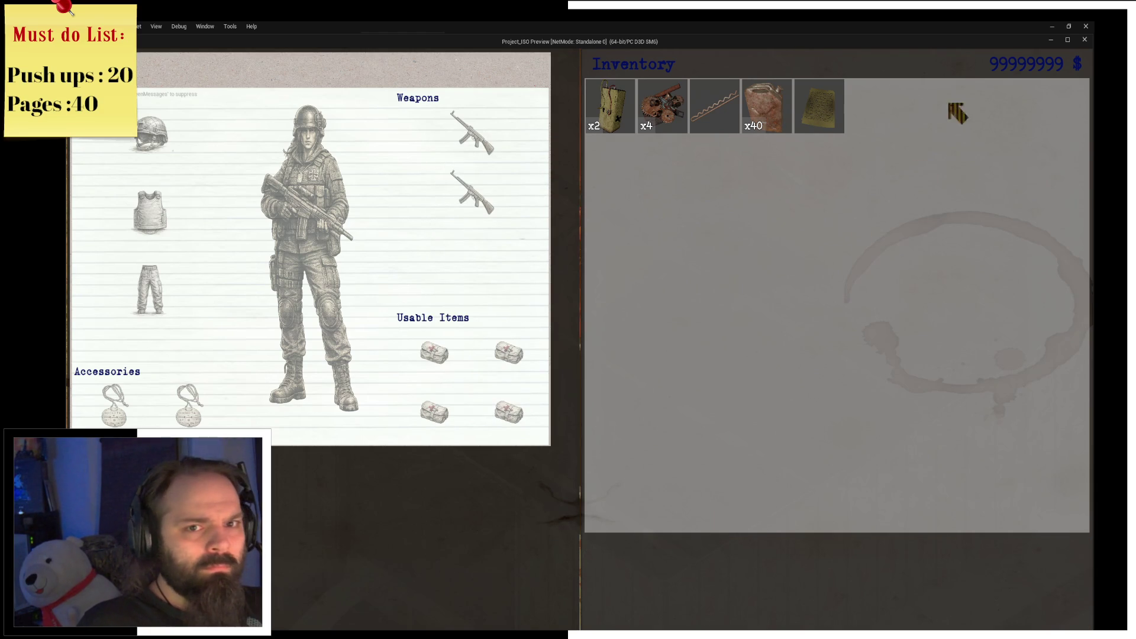
left_click(1086, 40)
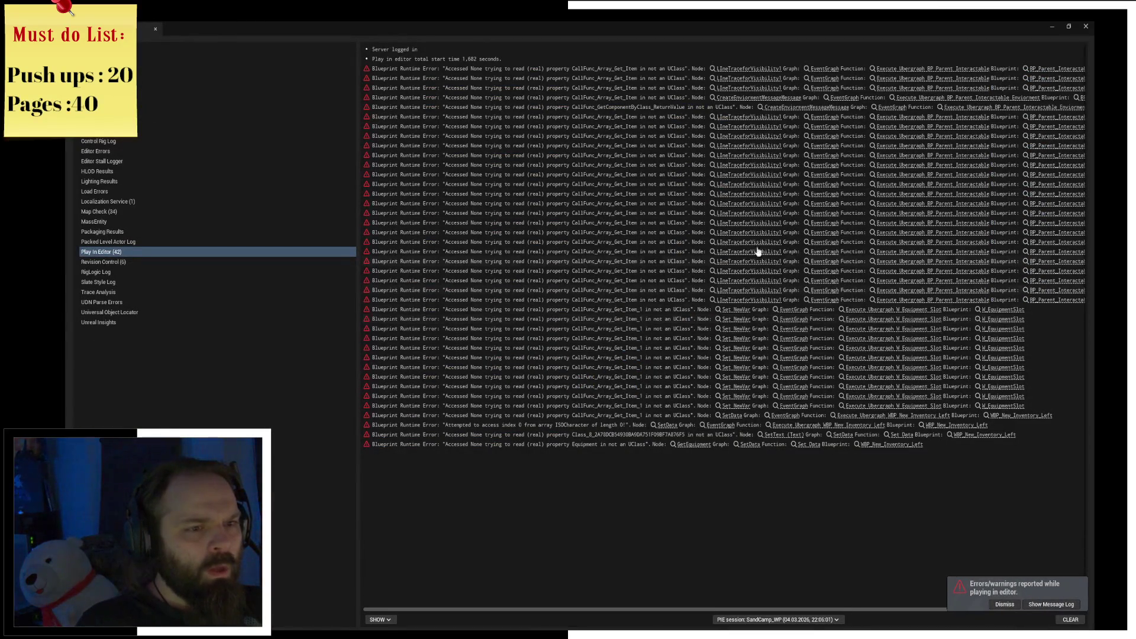
Locate the Line Trace for Visibility node and select the pawn, cast and GET nodes.
left_click(758, 122)
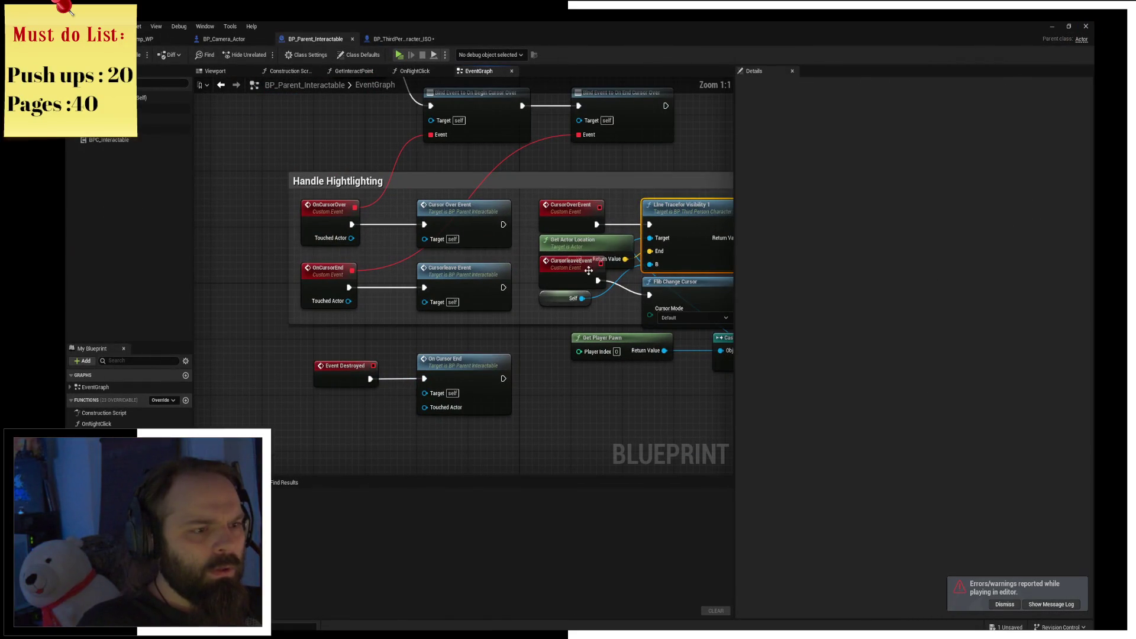
mouse_move(560, 286)
left_mouse_down()
mouse_move(541, 302)
mouse_move(561, 300)
mouse_move(559, 290)
left_mouse_up()
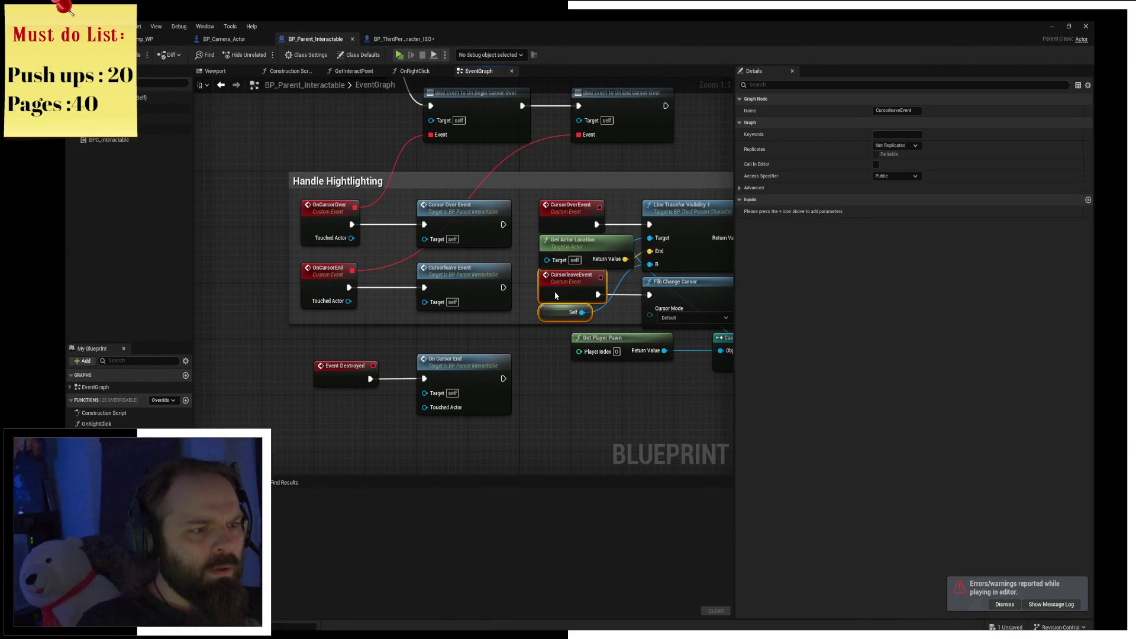
left_click(637, 192)
left_click_drag(637, 192, 506, 175)
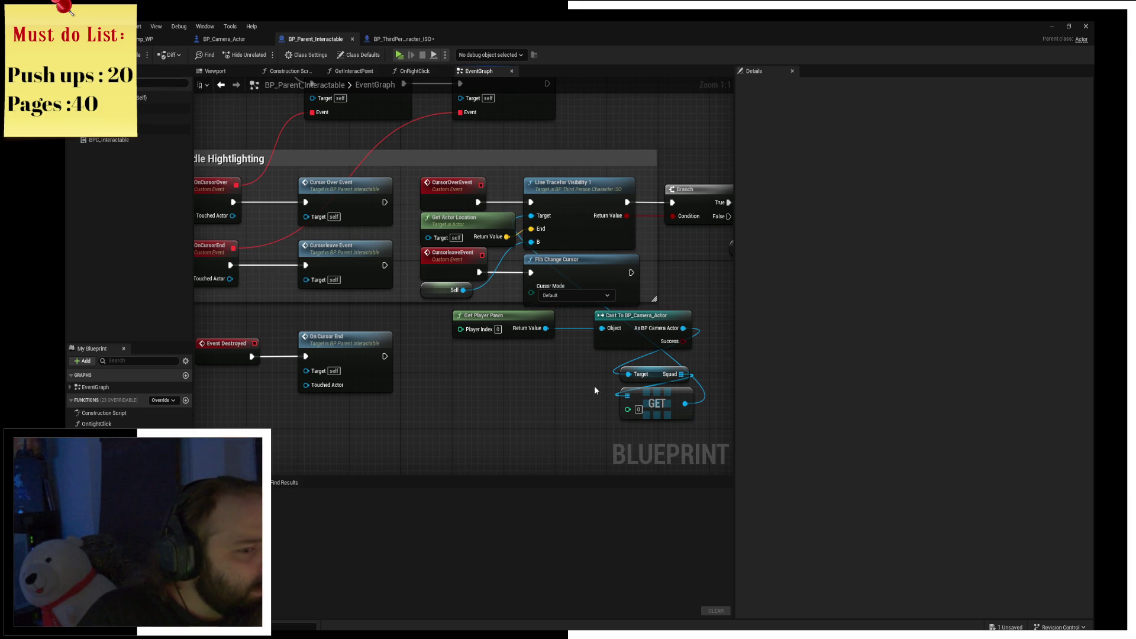
mouse_move(526, 421)
left_mouse_down()
mouse_move(663, 323)
mouse_move(551, 425)
mouse_move(424, 431)
mouse_move(503, 363)
left_mouse_up()
scroll(373, 411, "up", 1)
scroll(528, 348, "down", 1)
key("Escape")
Add an Is Valid node from the GET output and place it before the shifted trace chain.
mouse_move(499, 426)
left_mouse_down()
mouse_move(532, 291)
mouse_move(533, 126)
mouse_move(572, 117)
mouse_move(567, 270)
left_mouse_up()
type("is valc")
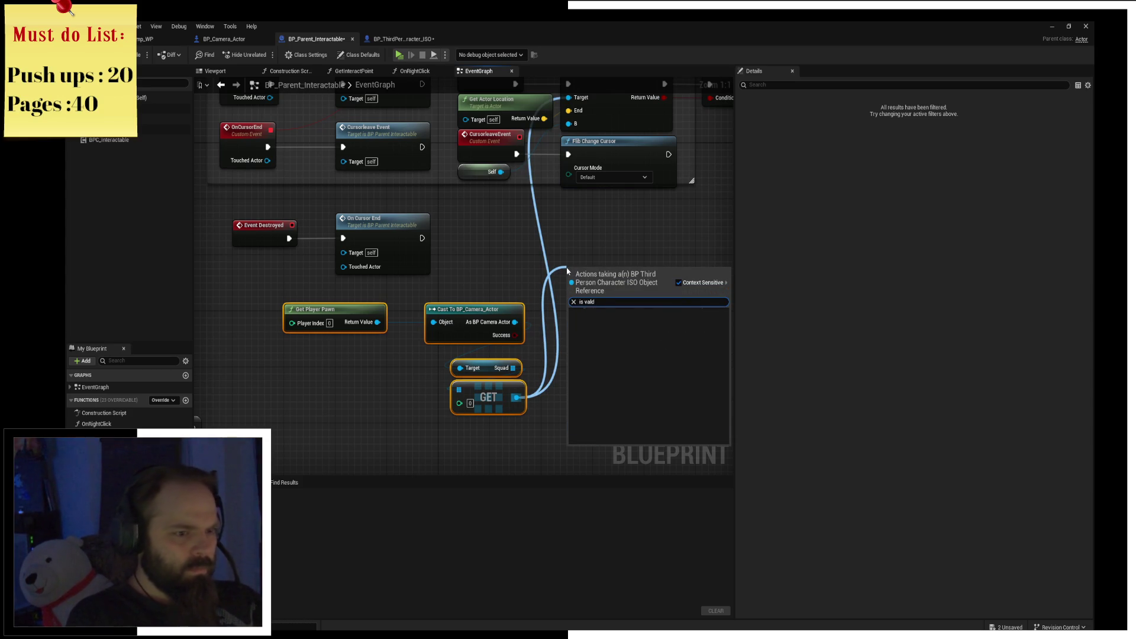
key("Return")
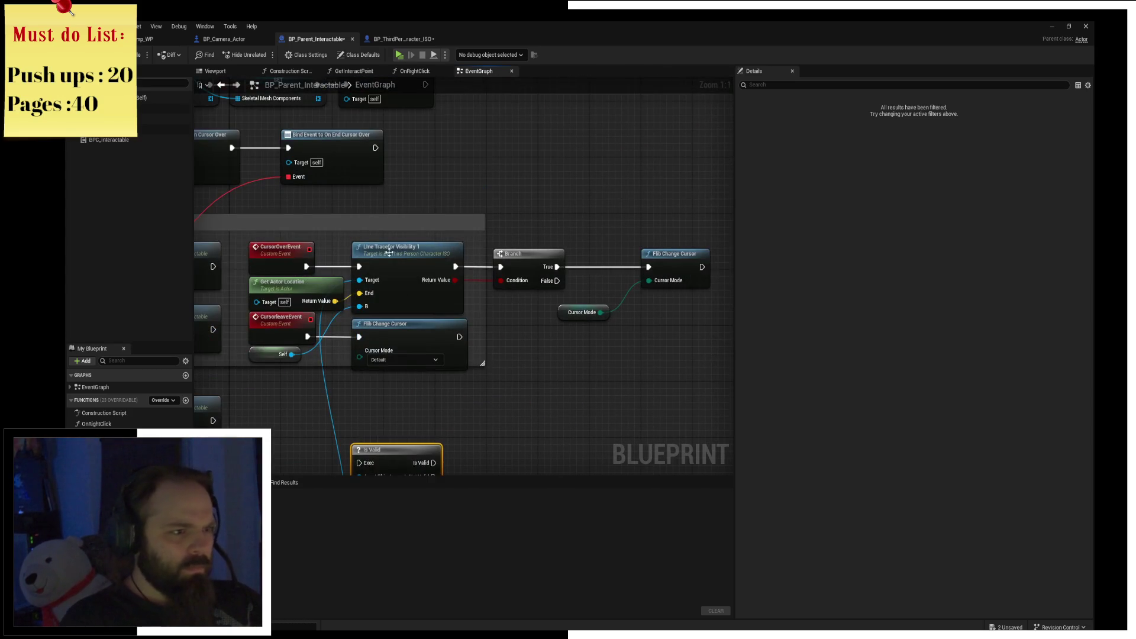
left_click(381, 245)
left_click_drag(349, 236, 677, 375)
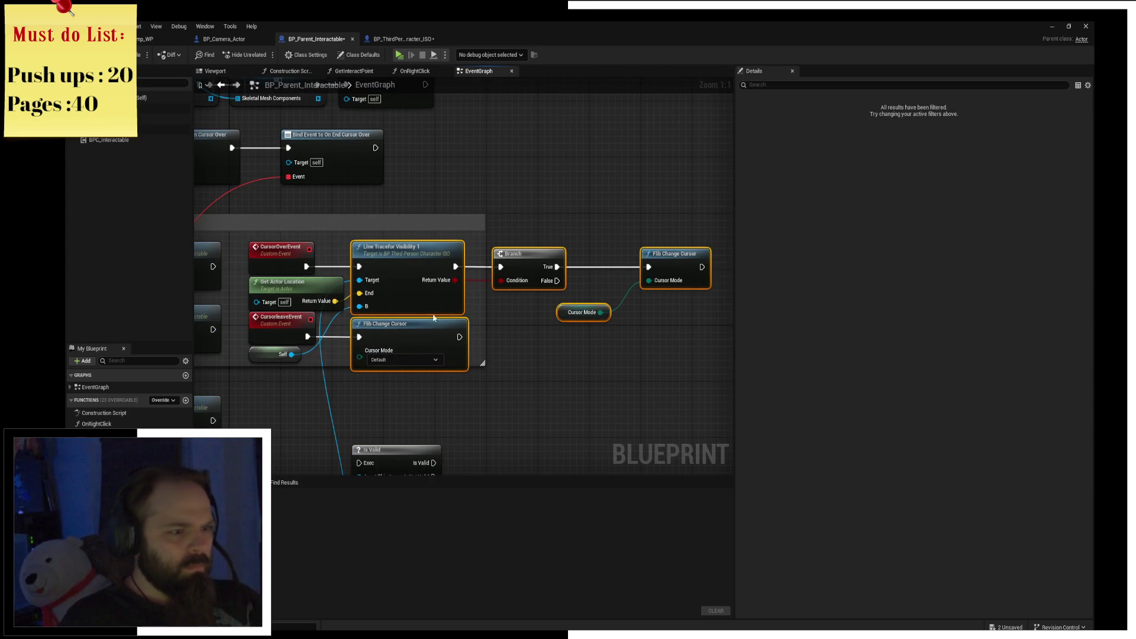
left_click_drag(435, 335, 583, 335)
mouse_move(404, 451)
left_mouse_down()
mouse_move(423, 275)
mouse_move(444, 254)
mouse_move(421, 271)
mouse_move(507, 267)
left_mouse_up()
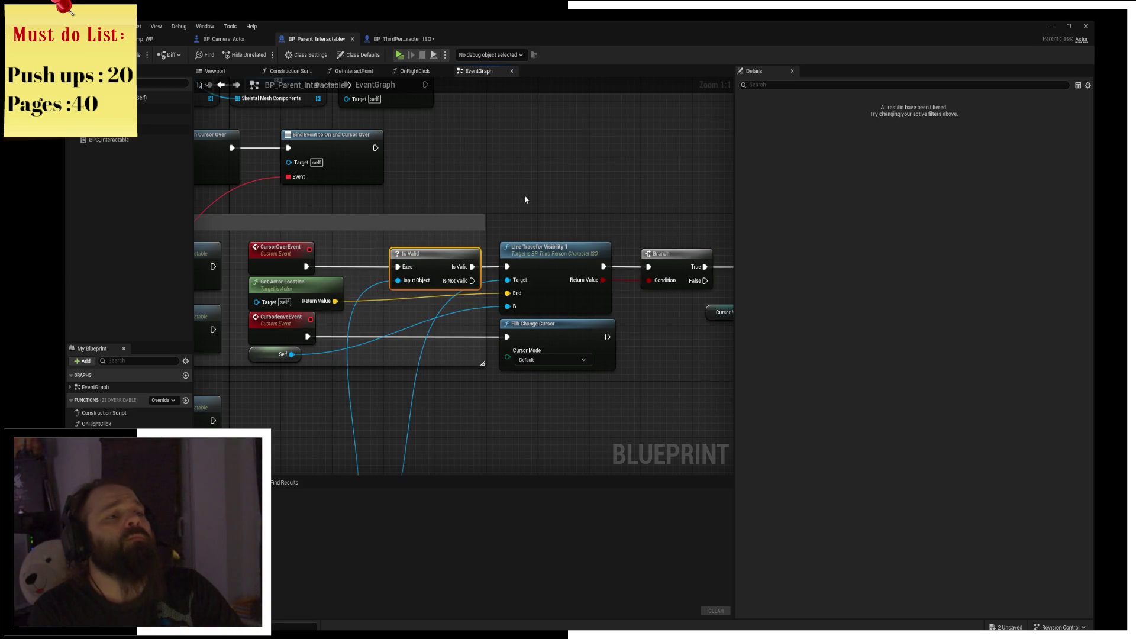
Save and compile BP_Parent_Interactable, then start a test play session.
key("ctrl+s")
key("F7")
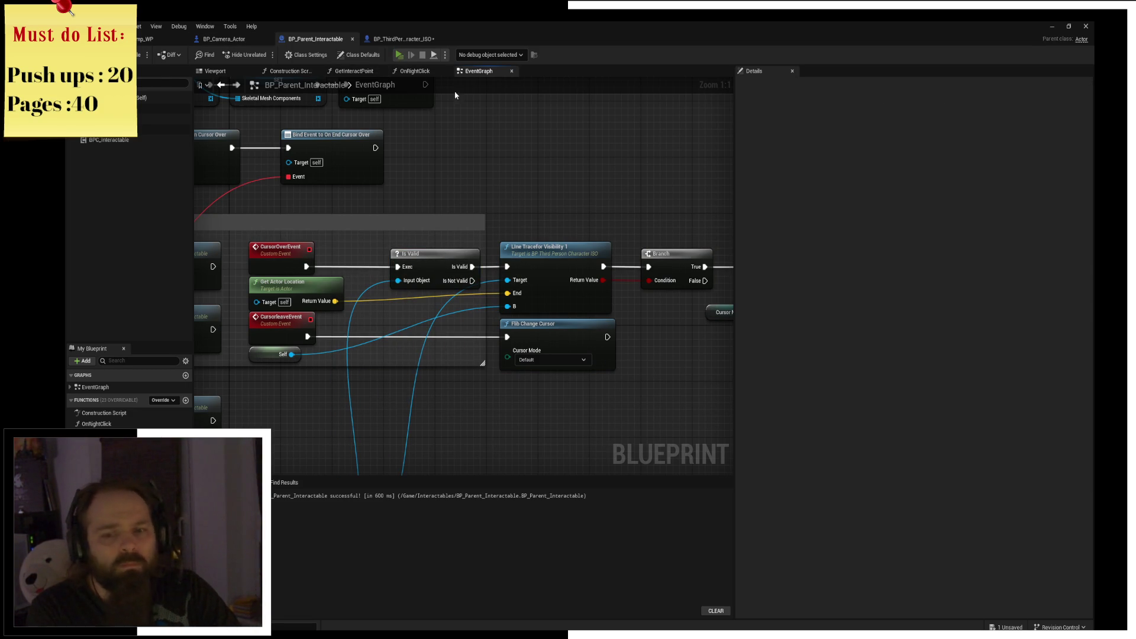
key("alt+p")
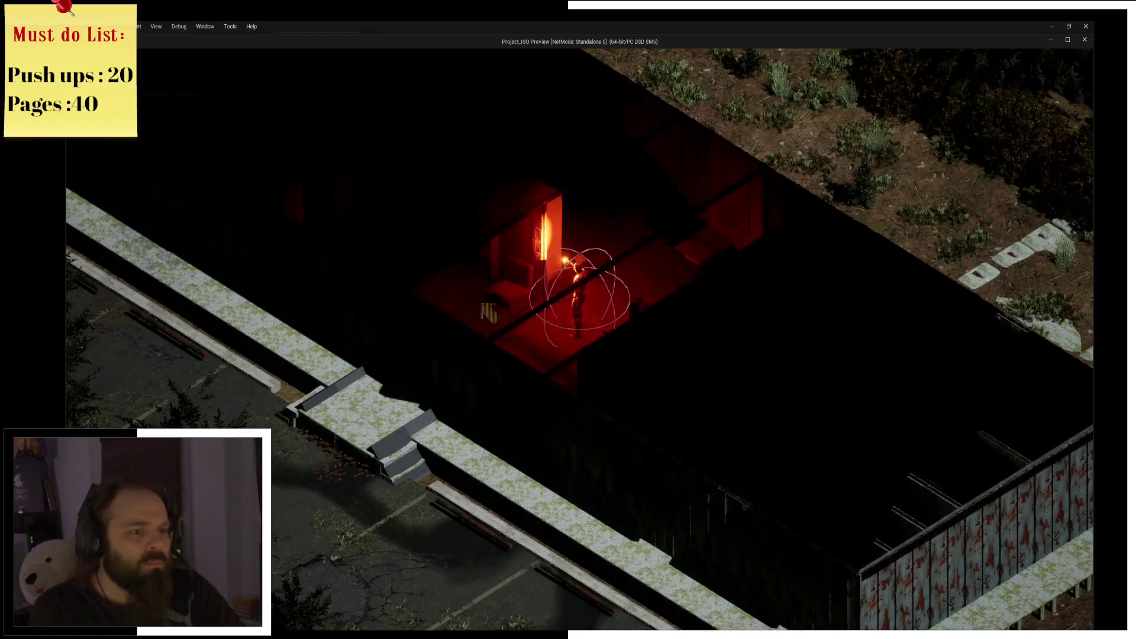
Walk the character up-left through the room, end play, and gather the Get Player Pawn and Cast nodes.
key("a")
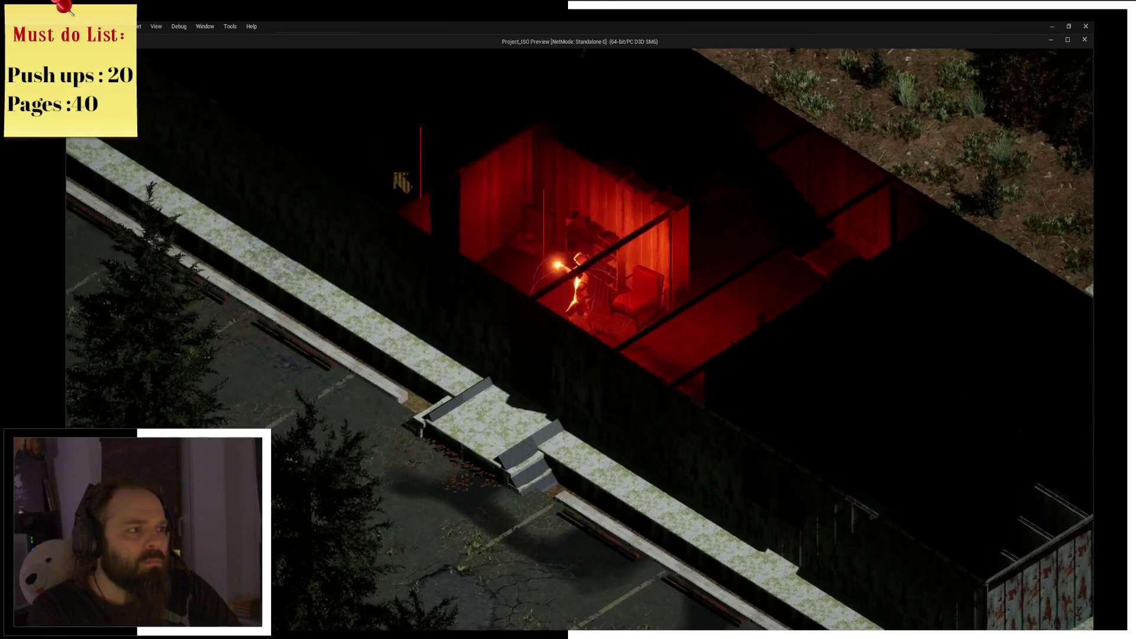
key("a")
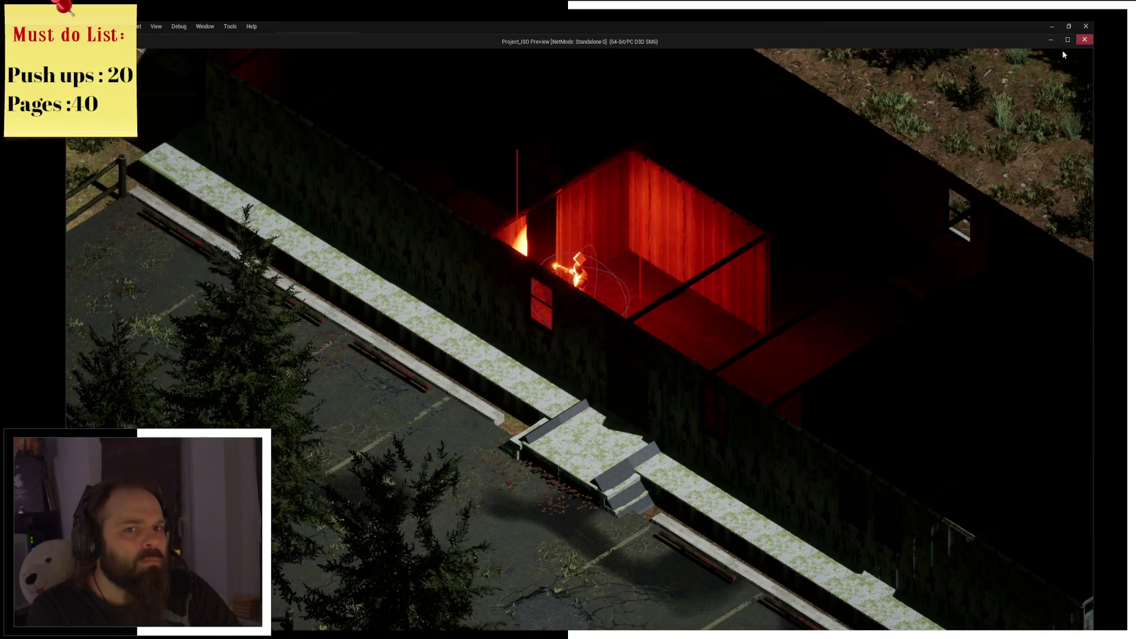
left_click(1086, 38)
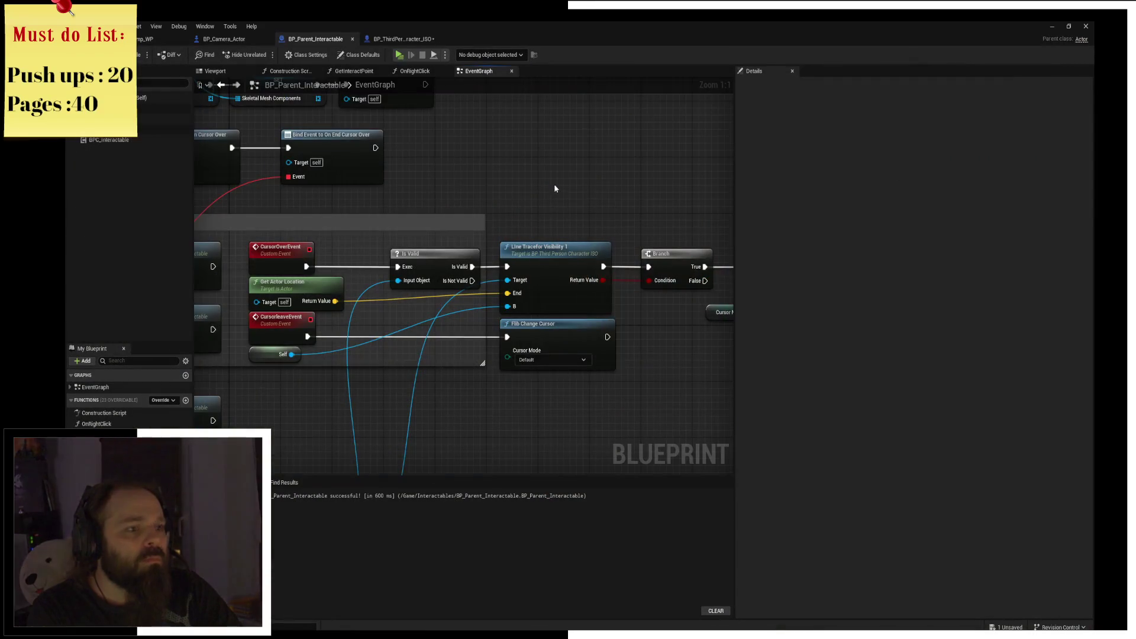
scroll(631, 189, "down", 3)
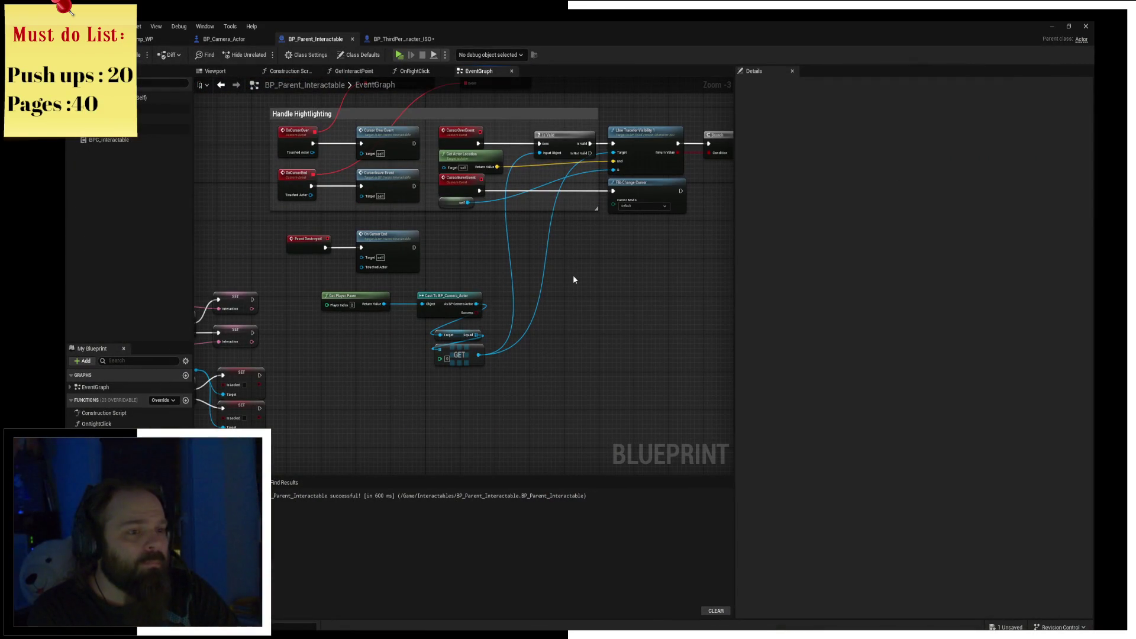
left_click_drag(368, 291, 491, 370)
Collapse the Get Player Pawn and Cast nodes into a graph named GetSquadLeader.
left_click_drag(452, 297, 555, 236)
right_click(555, 236)
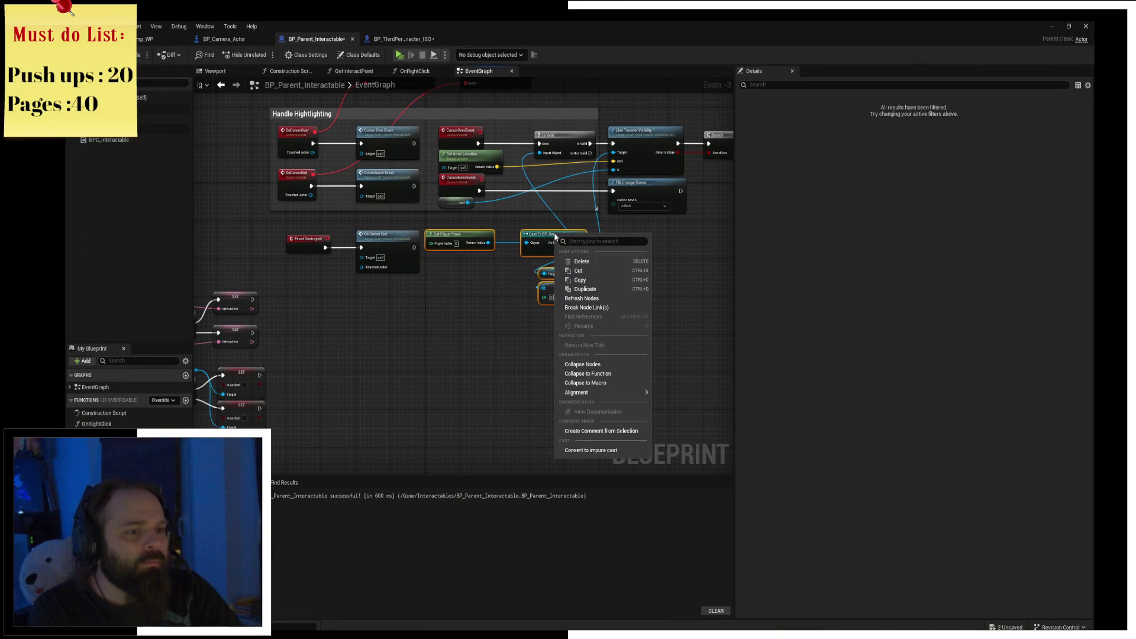
left_click(609, 364)
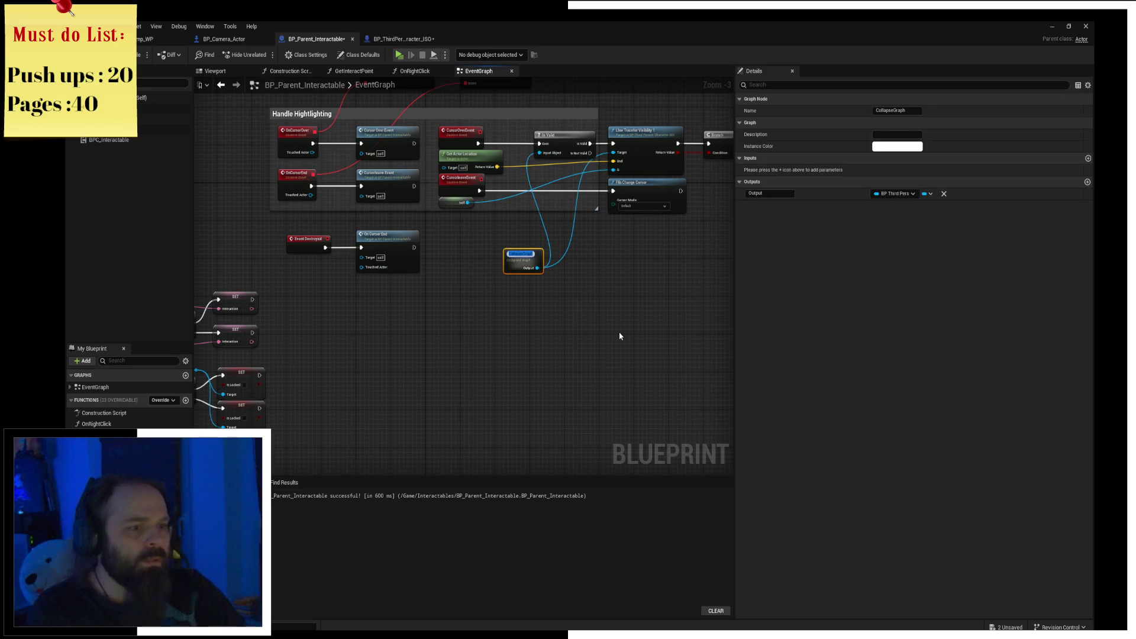
type("GetFirst")
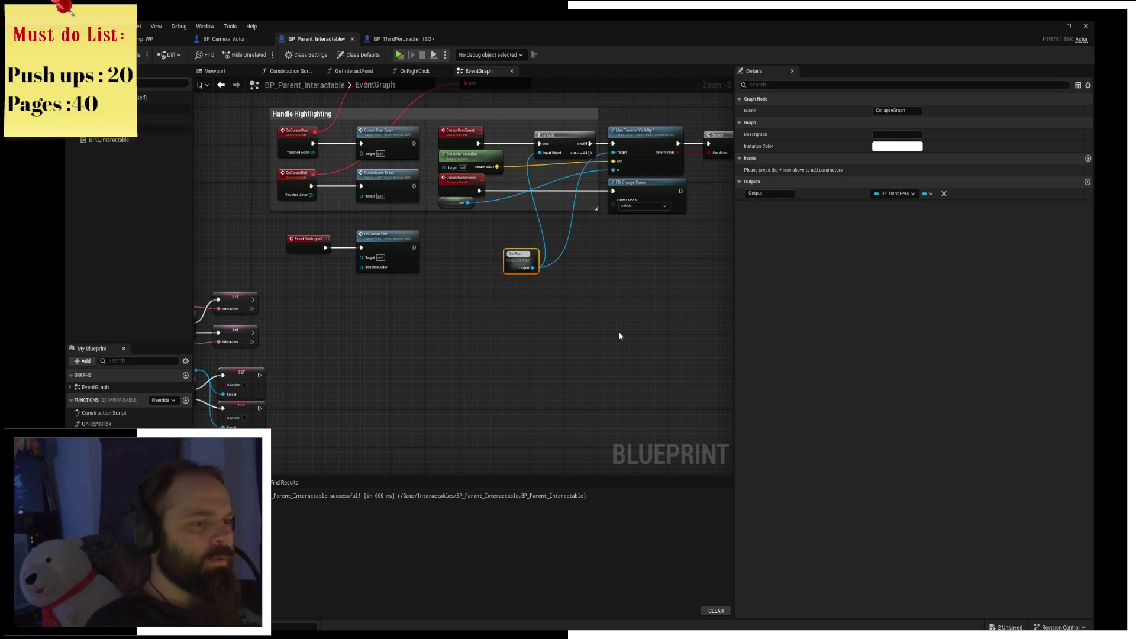
type("SquadMemb")
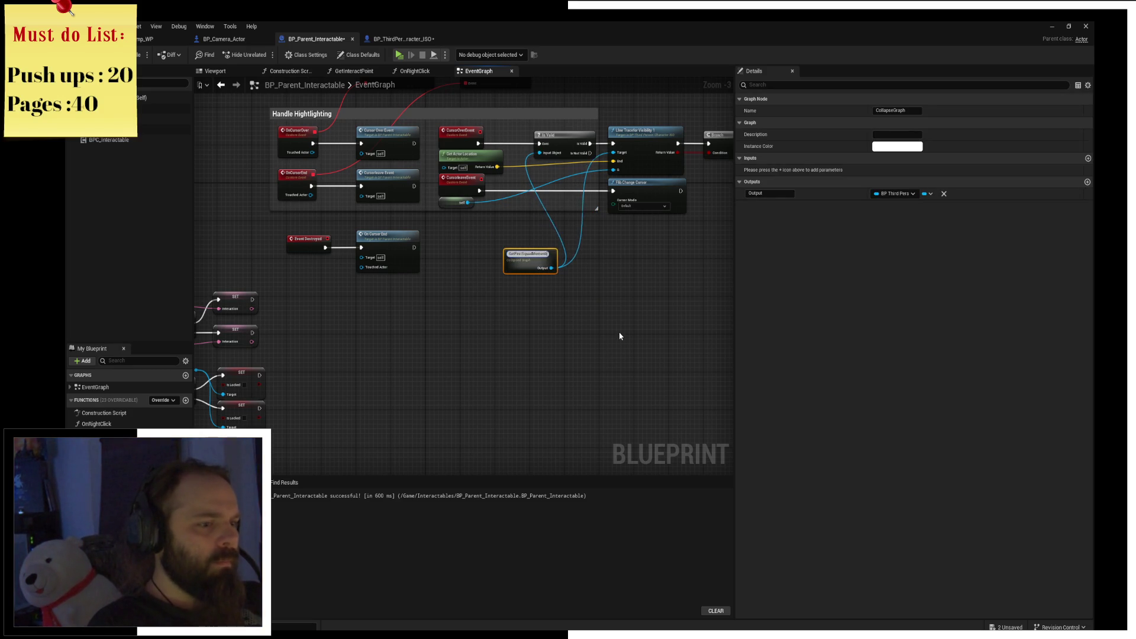
key("BackSpace")
key("BackSpace")
key("BackSpace")
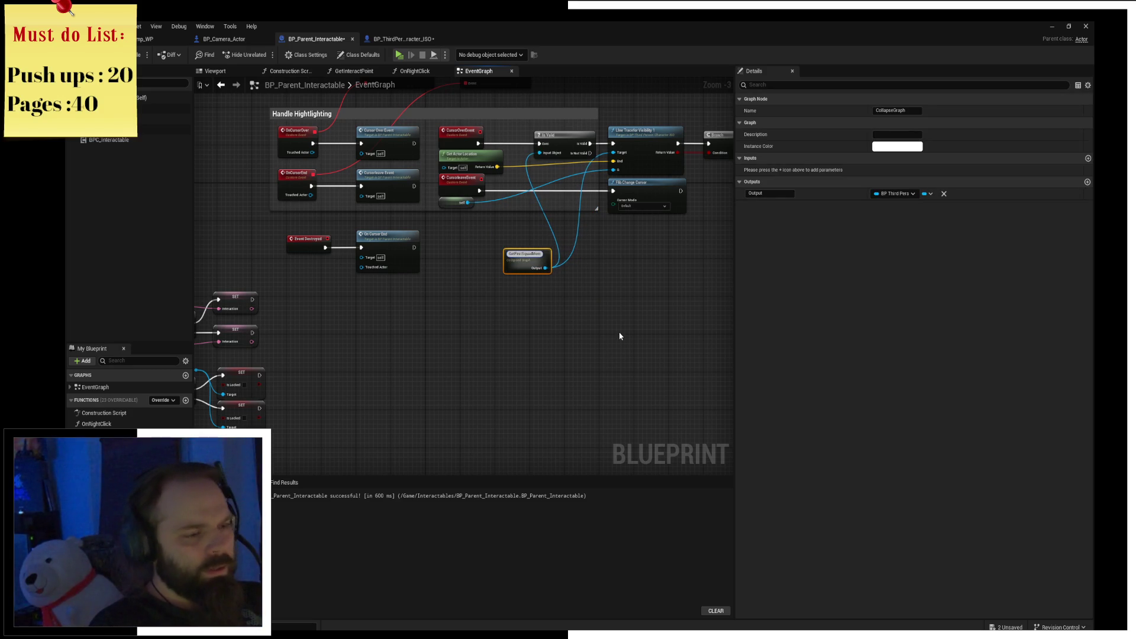
key("BackSpace")
type("A")
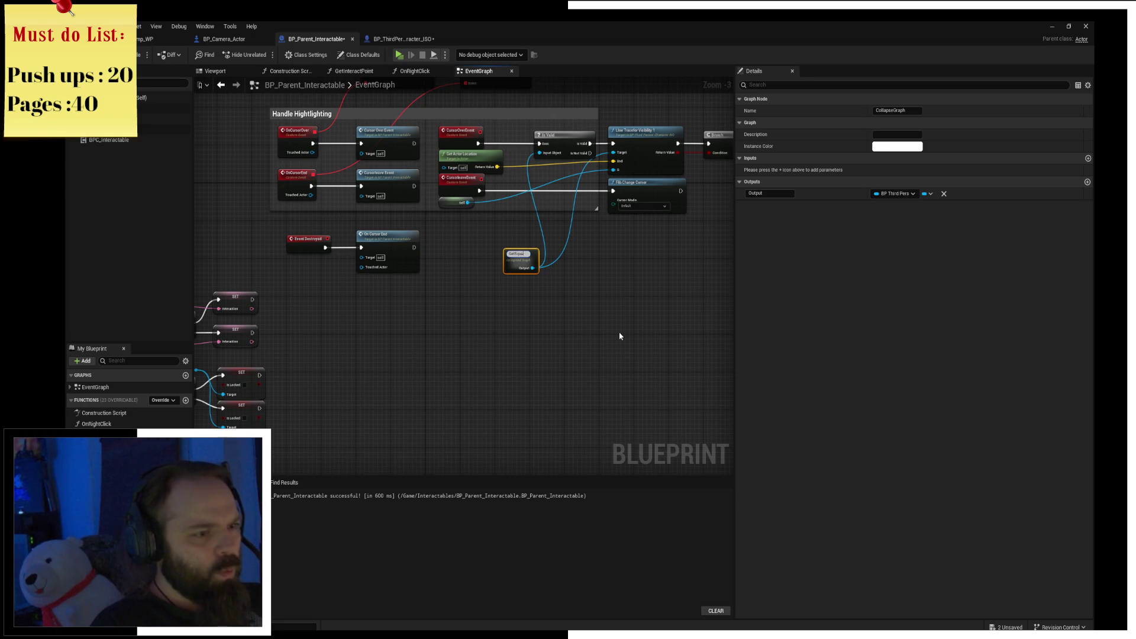
type("er")
key("Return")
Move GetSquadLeader into the highlighting event group and reposition the highlighting nodes.
mouse_move(621, 332)
left_mouse_down()
mouse_move(469, 413)
mouse_move(461, 456)
left_mouse_up()
mouse_move(365, 381)
left_mouse_down()
mouse_move(383, 304)
mouse_move(365, 296)
mouse_move(371, 263)
left_mouse_up()
mouse_move(268, 183)
left_mouse_down()
mouse_move(415, 121)
mouse_move(628, 323)
left_mouse_up()
left_click_drag(406, 234, 350, 138)
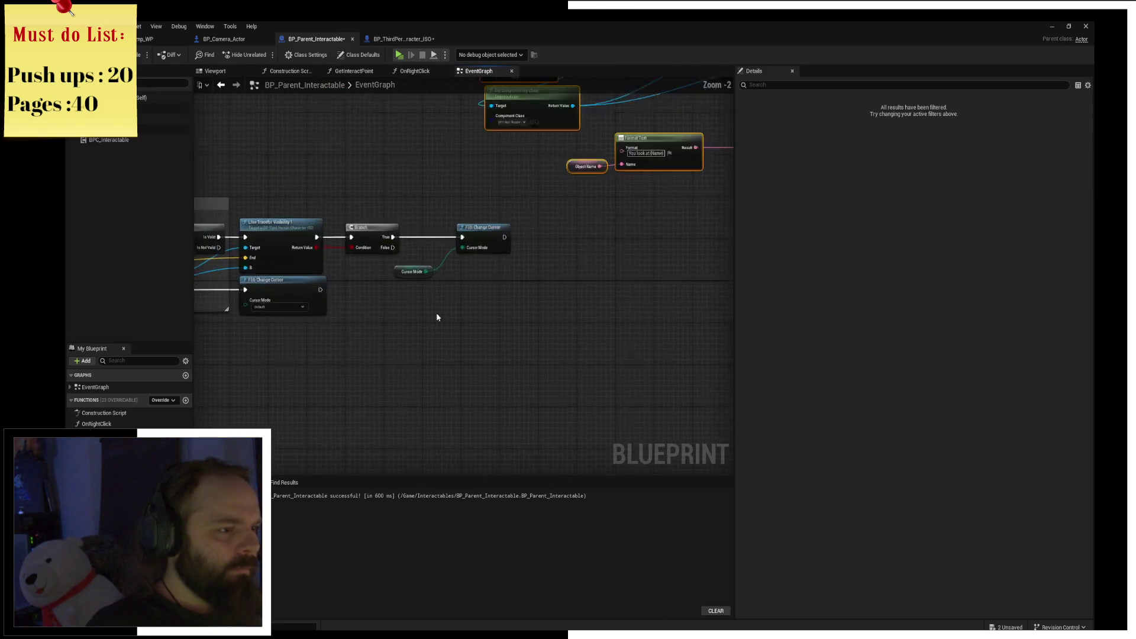
scroll(580, 335, "up", 4)
left_click_drag(319, 343, 480, 337)
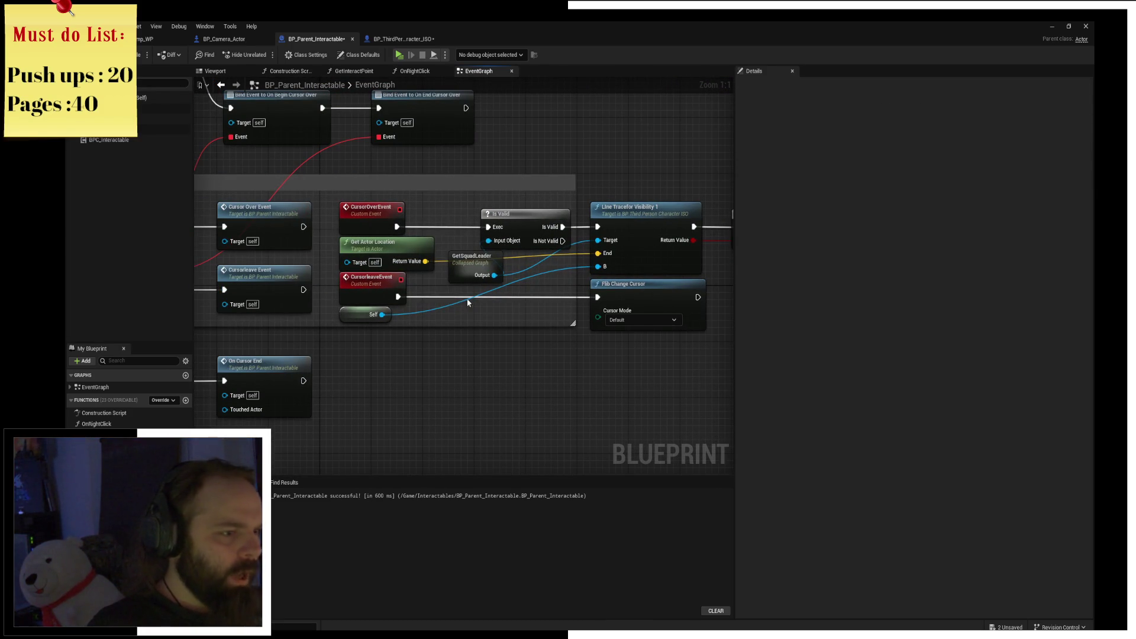
left_click_drag(471, 268, 465, 275)
left_click(566, 364)
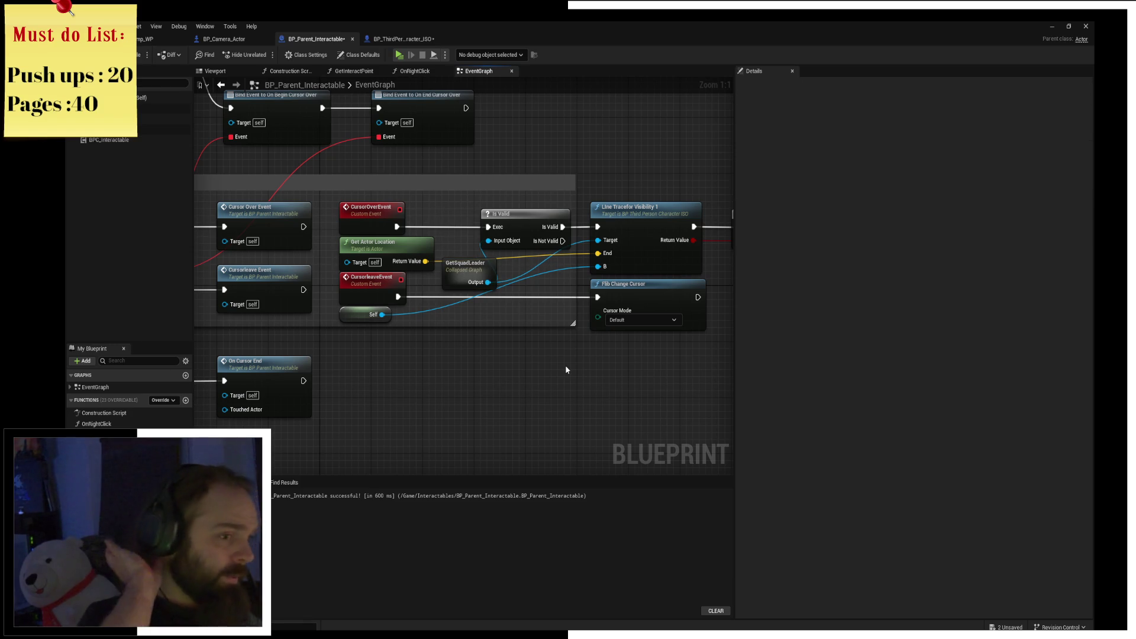
Shift the Is Valid, Line Trace and Branch chain right, then return to SandCamp_WP.
mouse_move(566, 365)
left_mouse_down()
mouse_move(419, 412)
mouse_move(339, 414)
left_mouse_up()
left_click_drag(284, 253, 710, 323)
left_click_drag(378, 277, 528, 270)
left_click(514, 220)
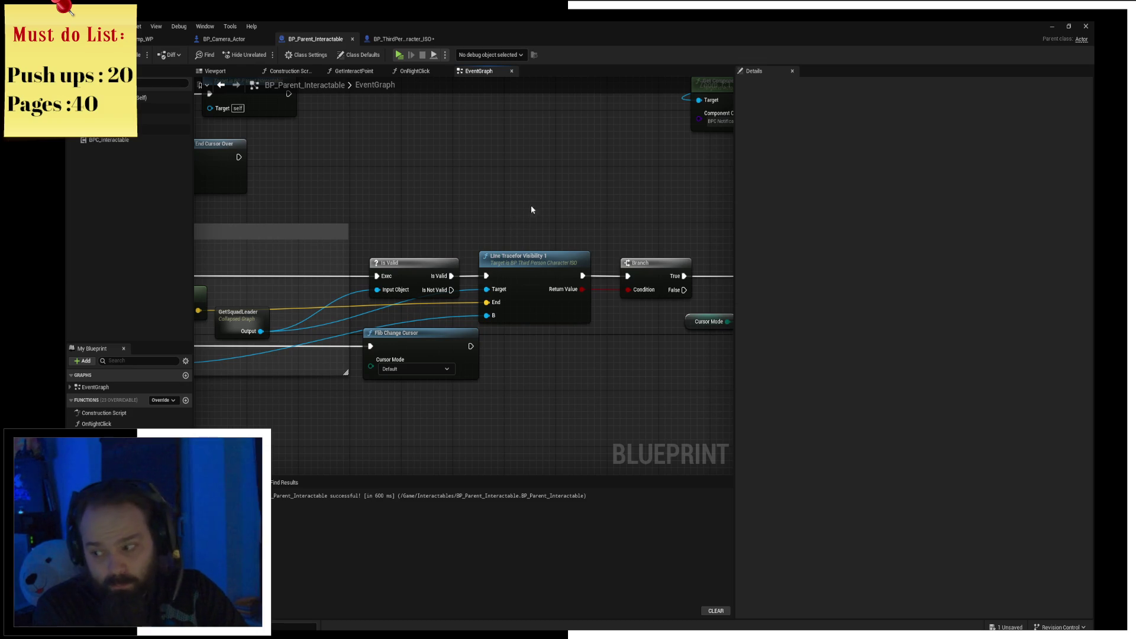
left_click(146, 42)
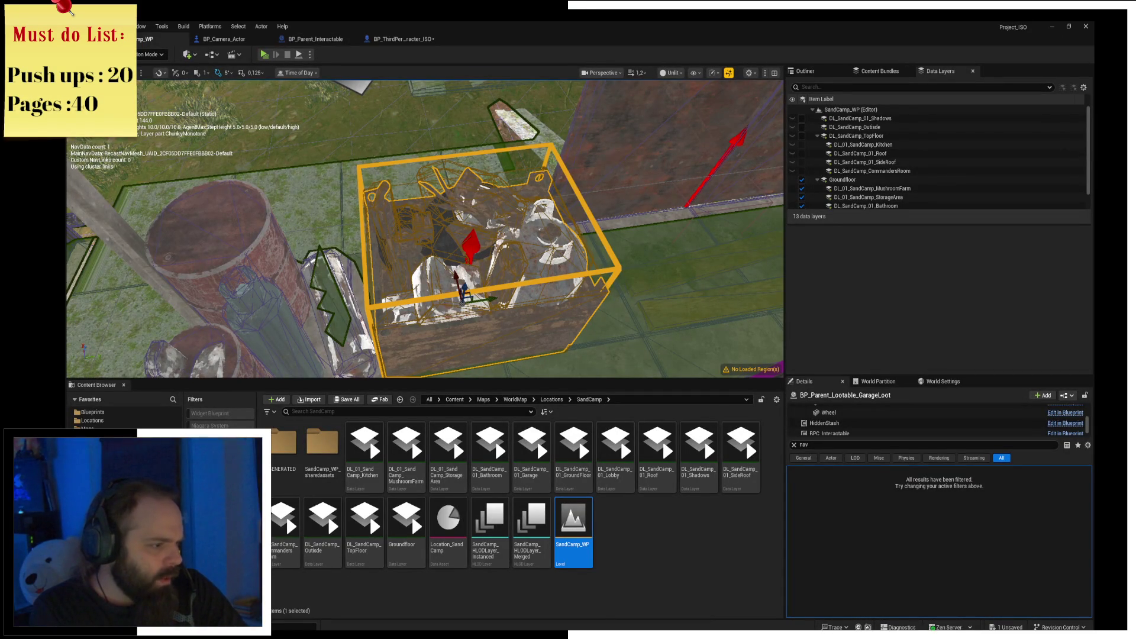
Go back to the Content root and search all content for WBP assets.
key("alt+Left")
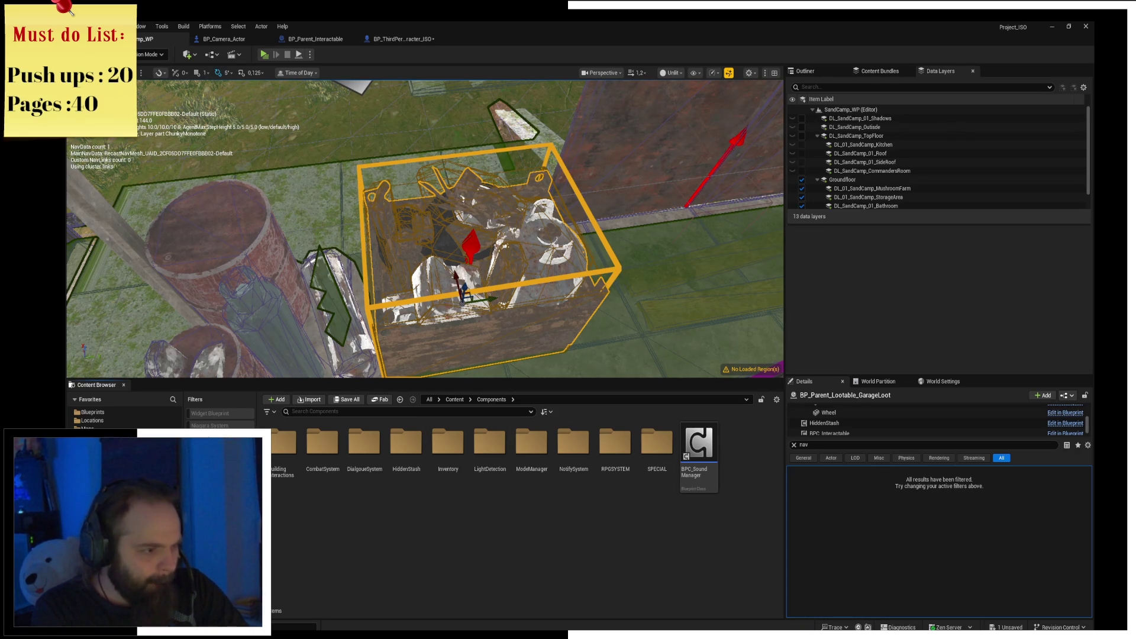
key("alt+Left")
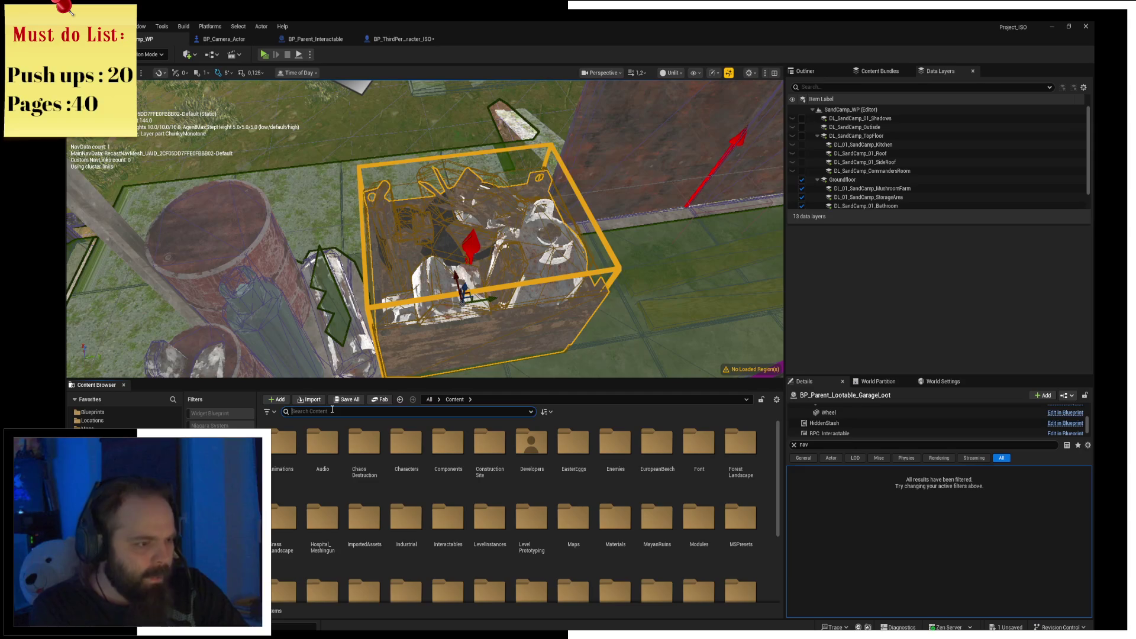
left_click(332, 410)
type("ESC")
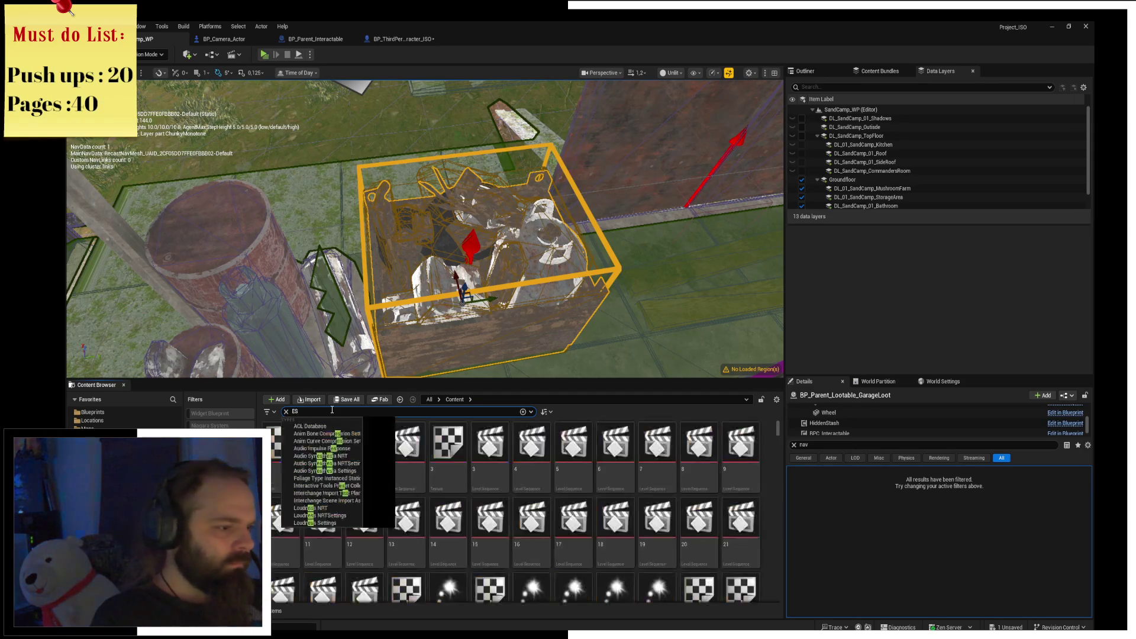
left_click(430, 400)
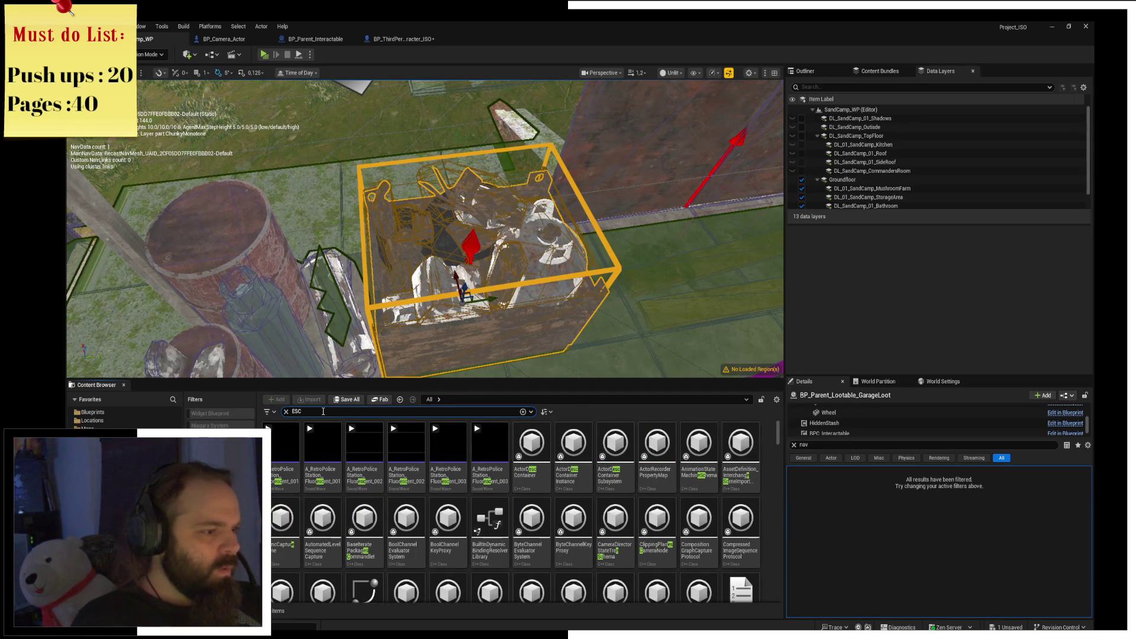
type("WBP")
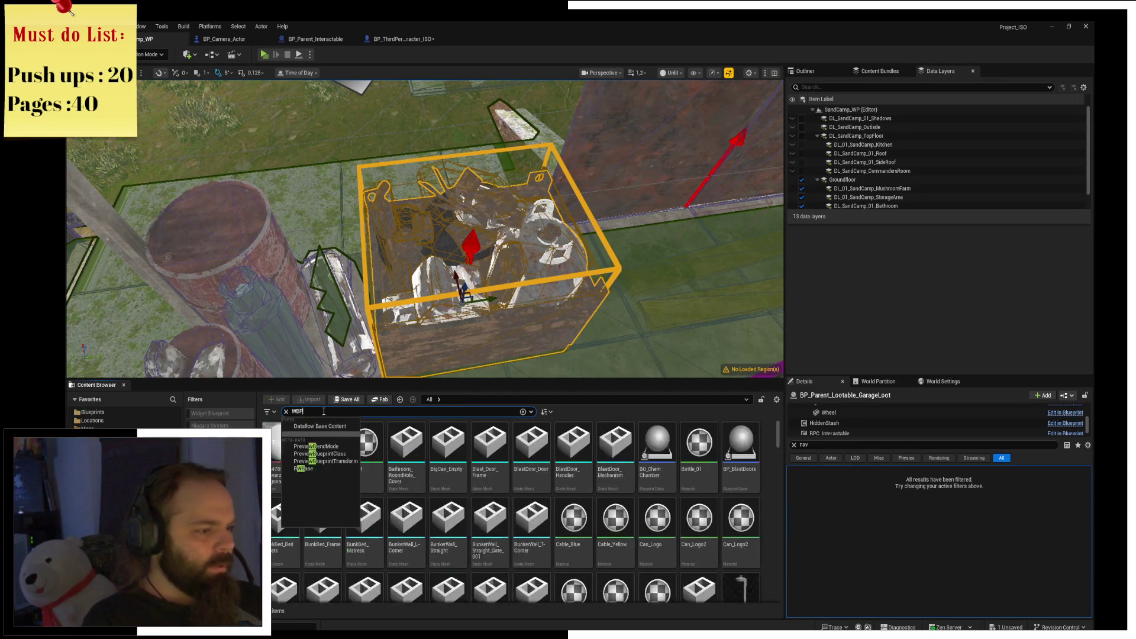
scroll(533, 520, "down", 2)
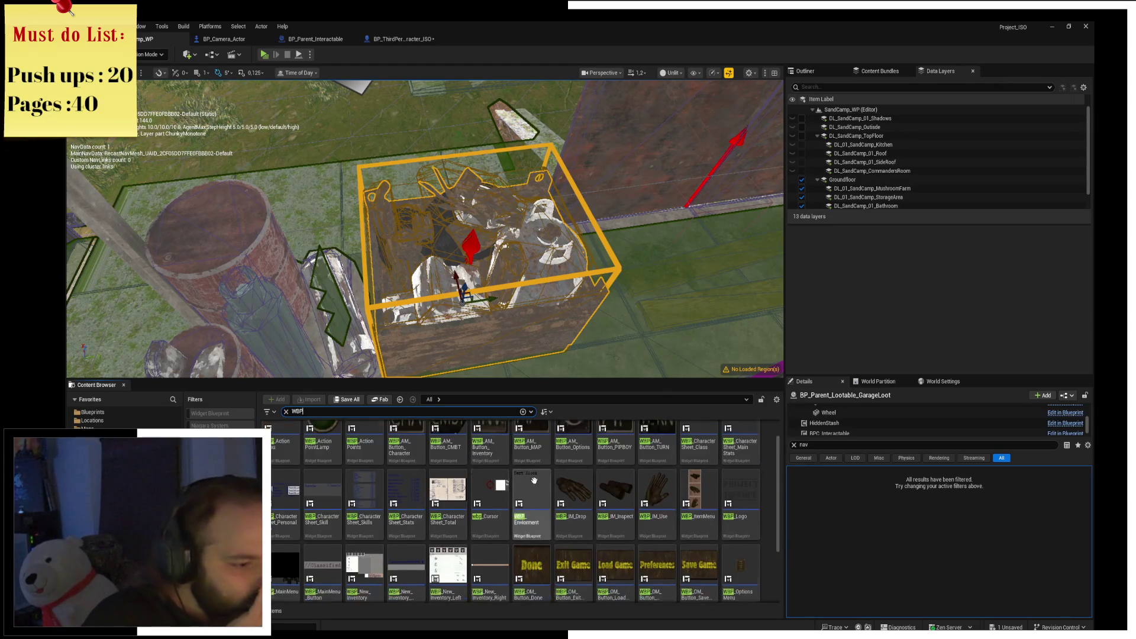
Open the Reference Viewer for the WBP_OM_Button_ExitGame asset.
right_click(584, 543)
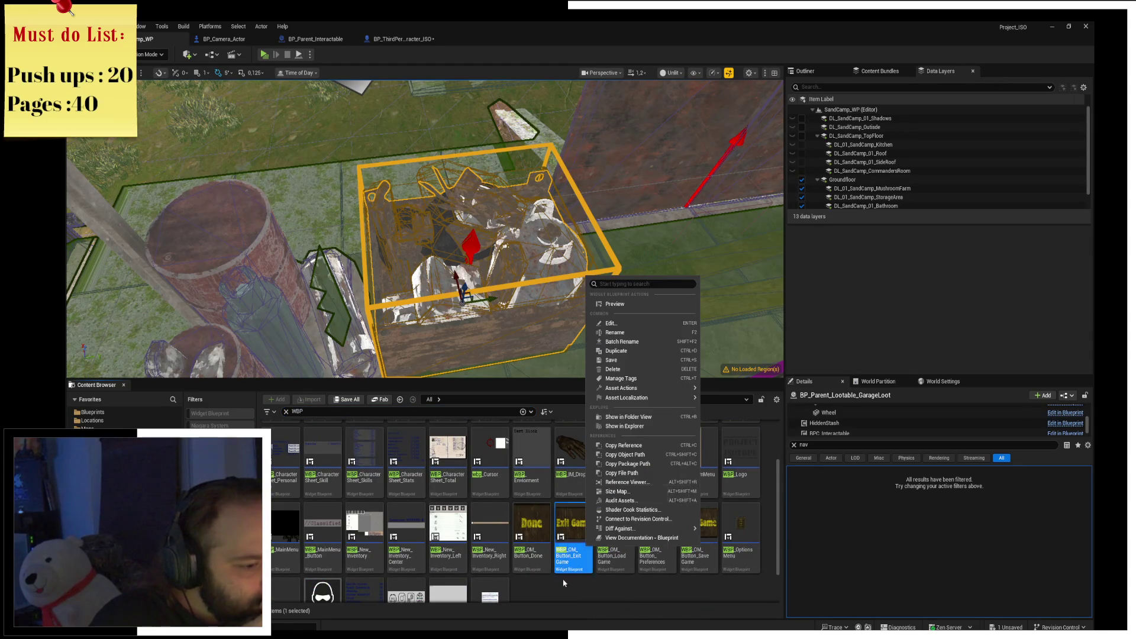
left_click(574, 589)
left_click(566, 546)
right_click(569, 546)
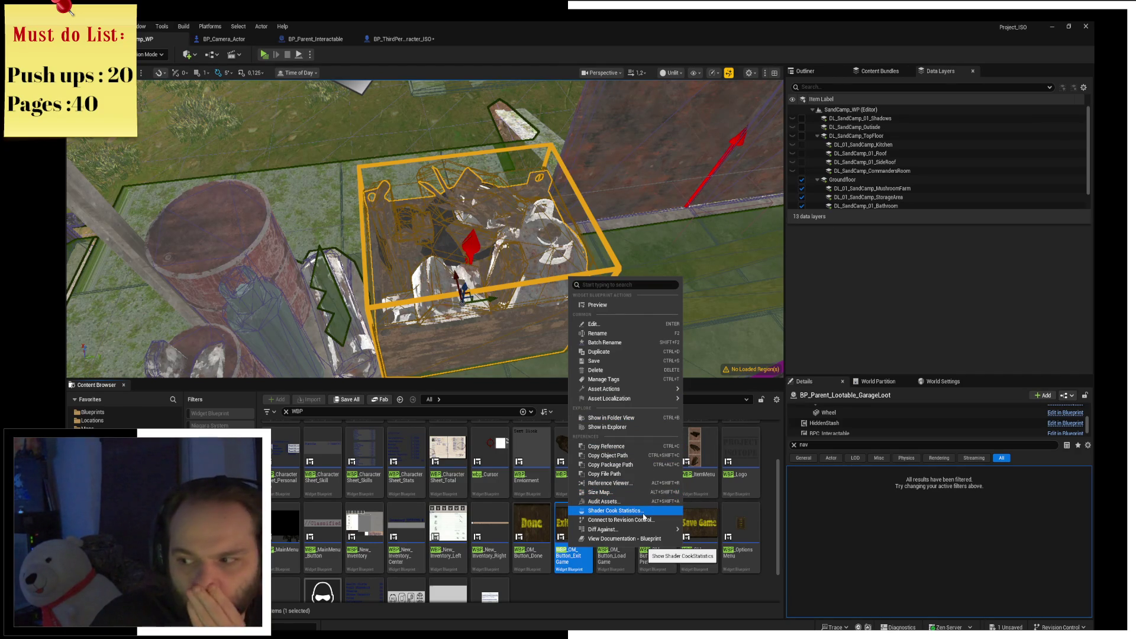
mouse_move(639, 398)
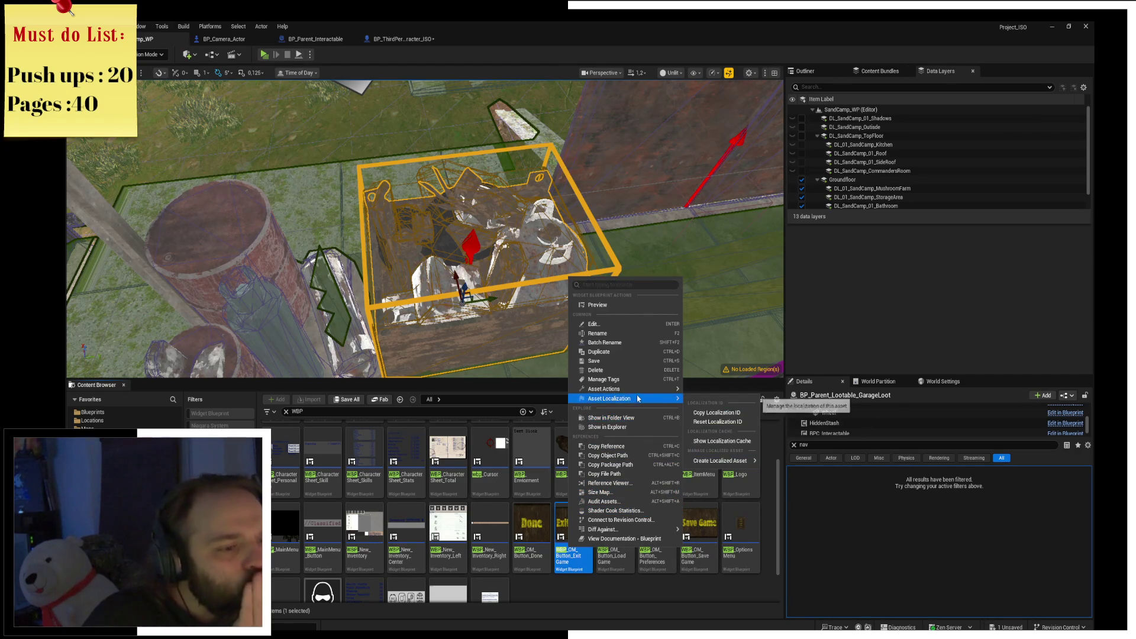
left_click(640, 483)
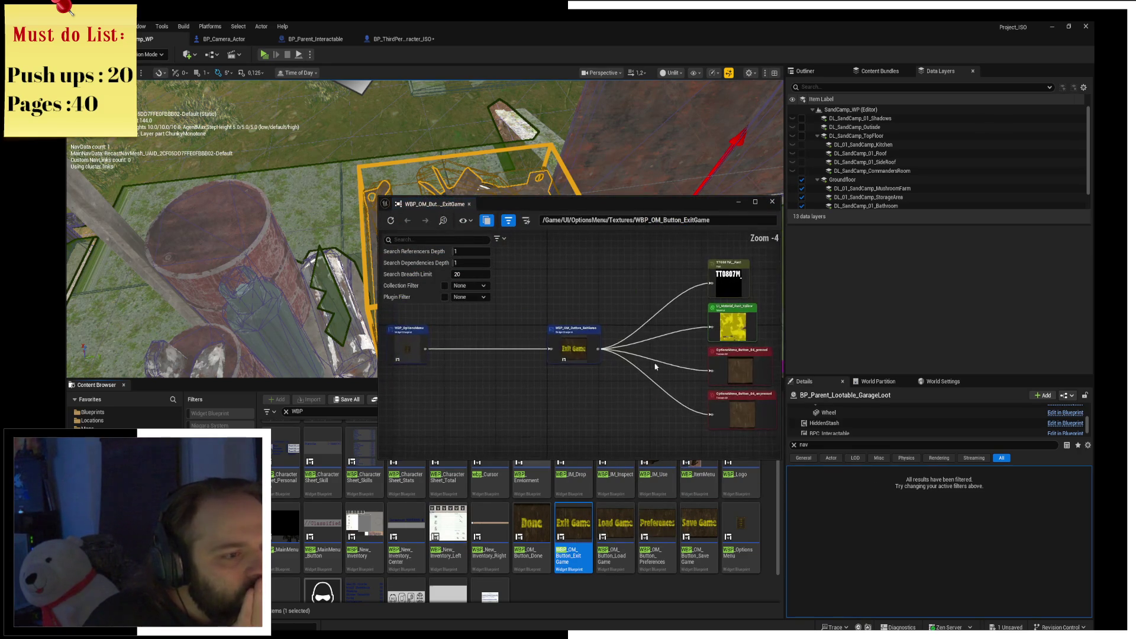
Re-centre references on WBP_OptionsMenu, then search 'Options' and open WBP_OptionsMenu in the Designer.
double_click(407, 348)
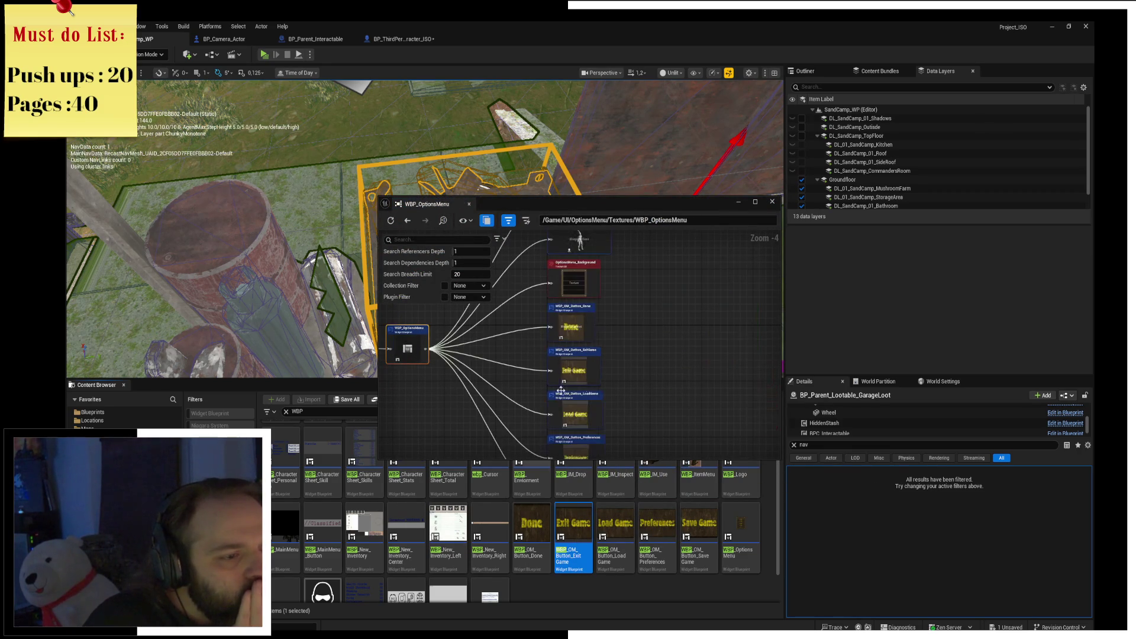
left_click(773, 202)
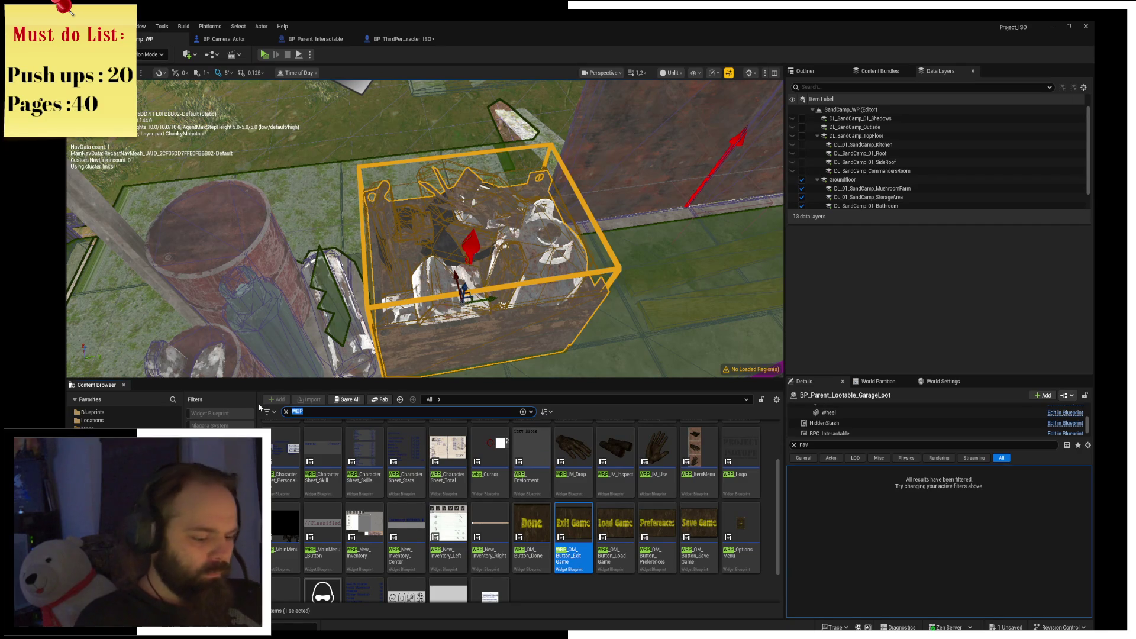
type("Ptions")
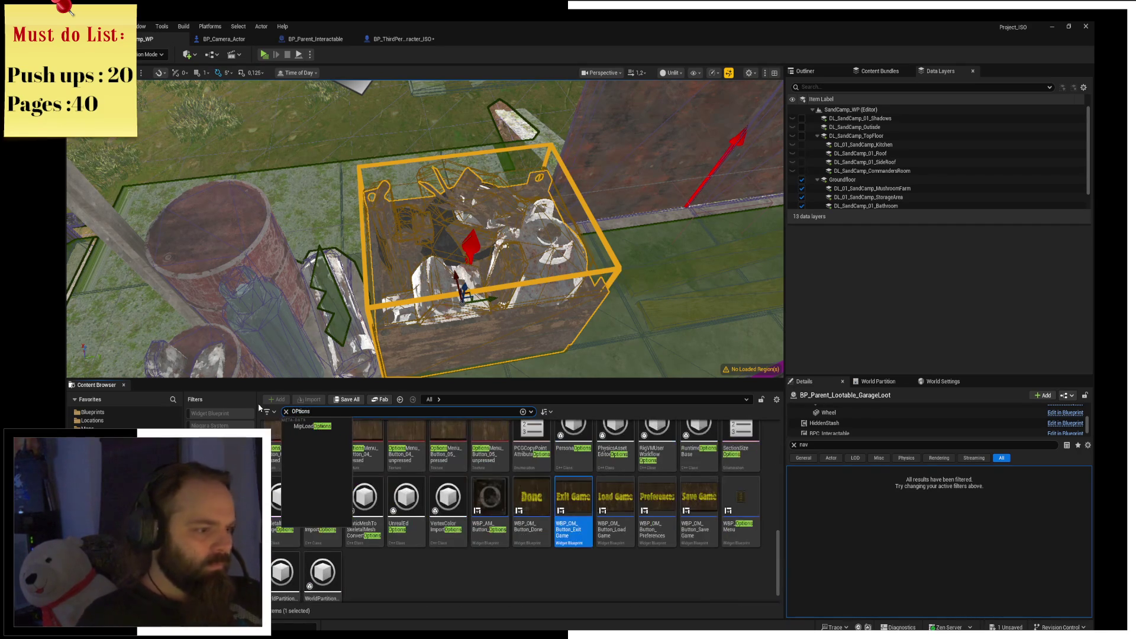
double_click(741, 509)
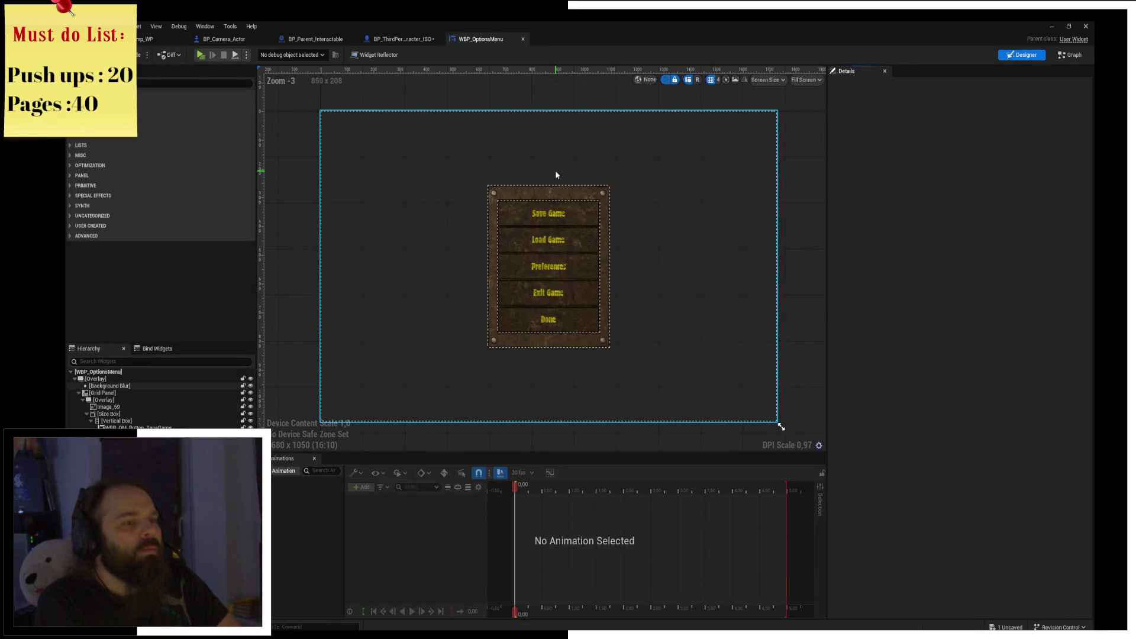
left_click(533, 191)
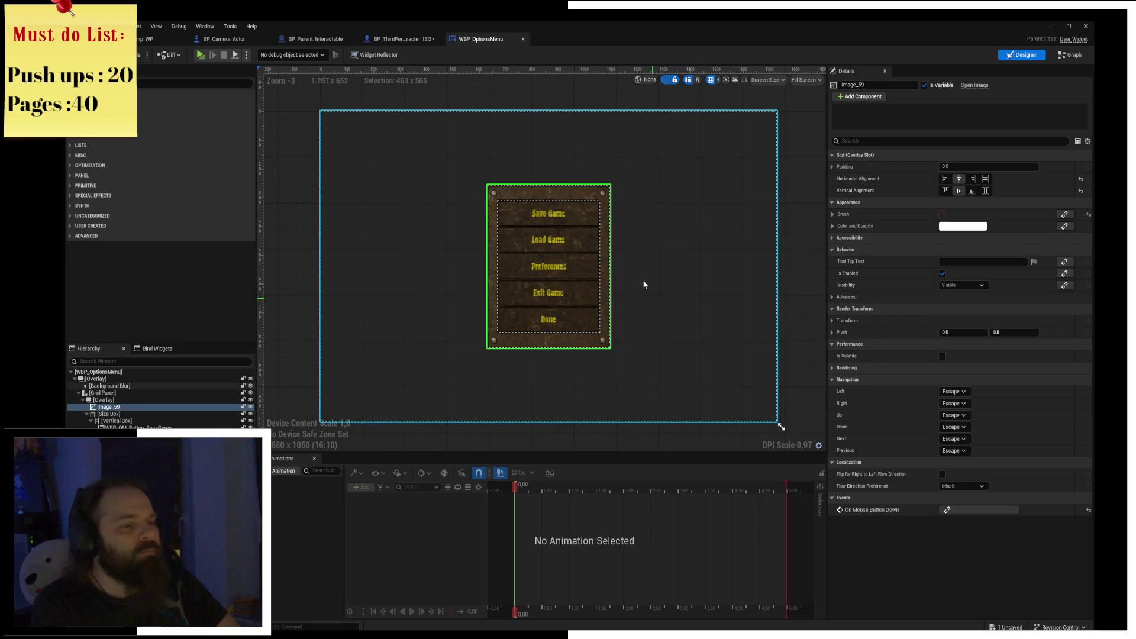
Delete the unused Image_59 from the options menu and select the Save Game button.
key("Delete")
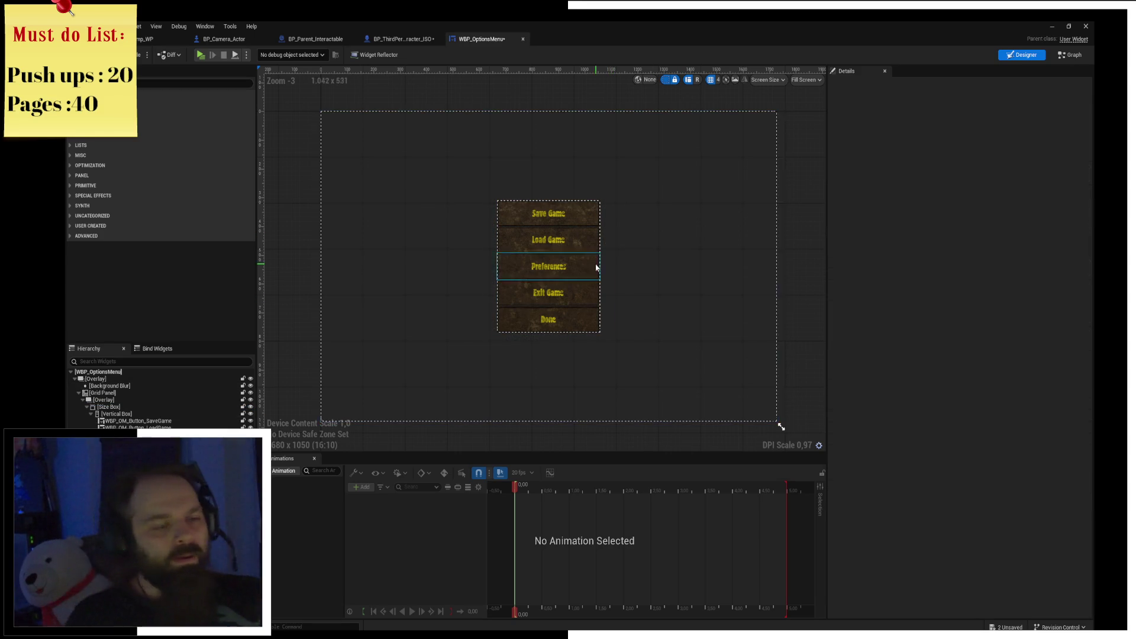
scroll(540, 203, "up", 4)
scroll(561, 196, "up", 1)
left_click(556, 231)
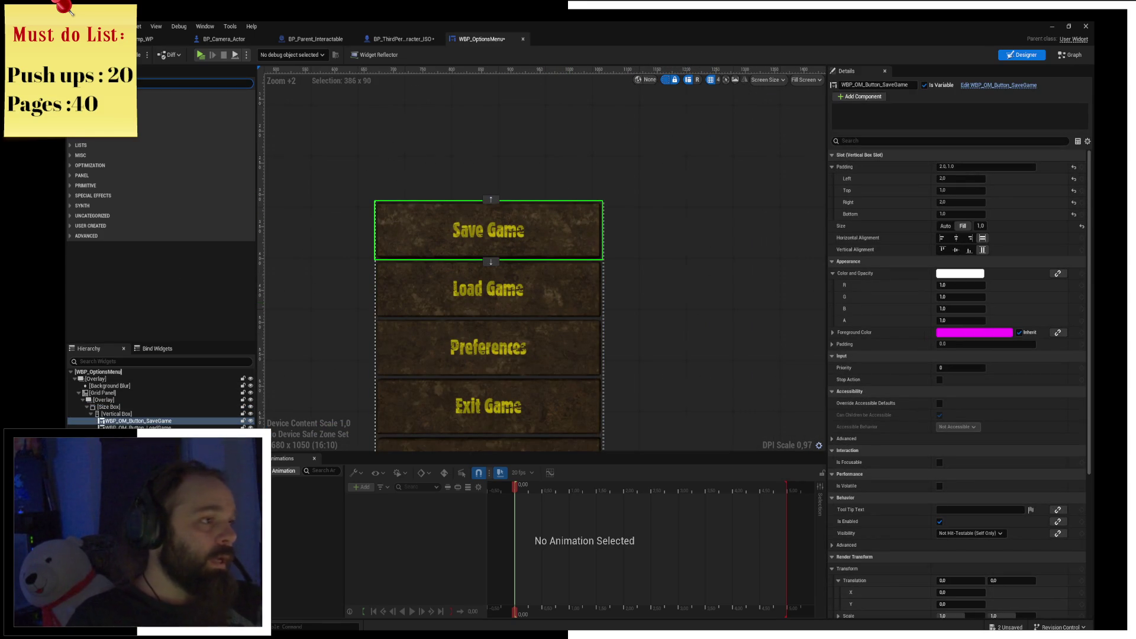
Search the Palette for 'button' and pick WBP Main Menu Button.
type("button")
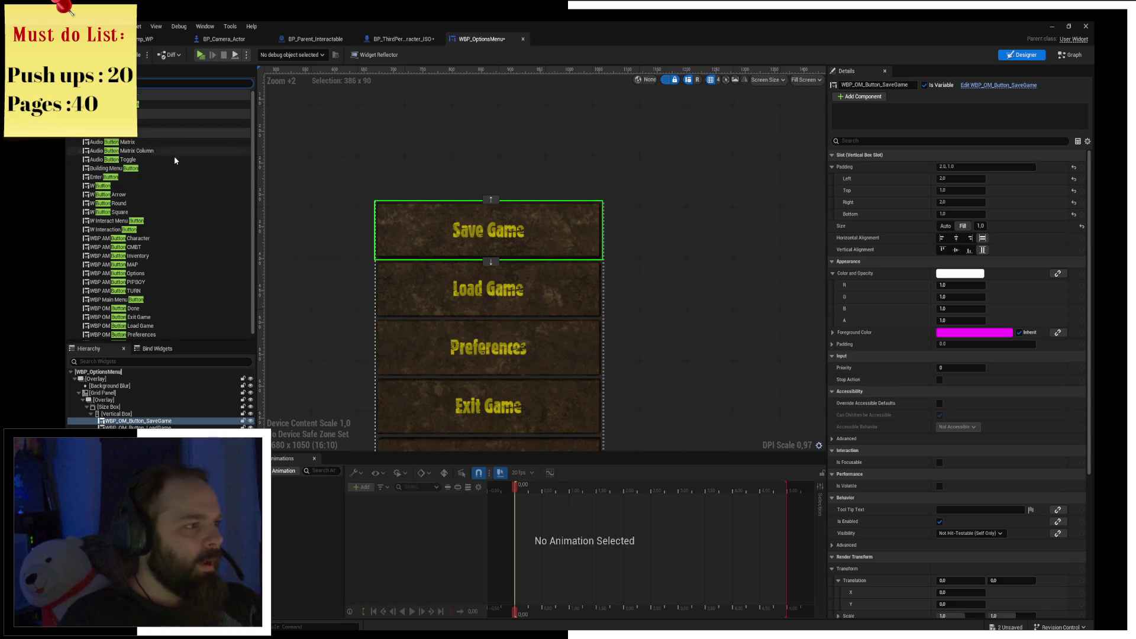
scroll(174, 155, "down", 1)
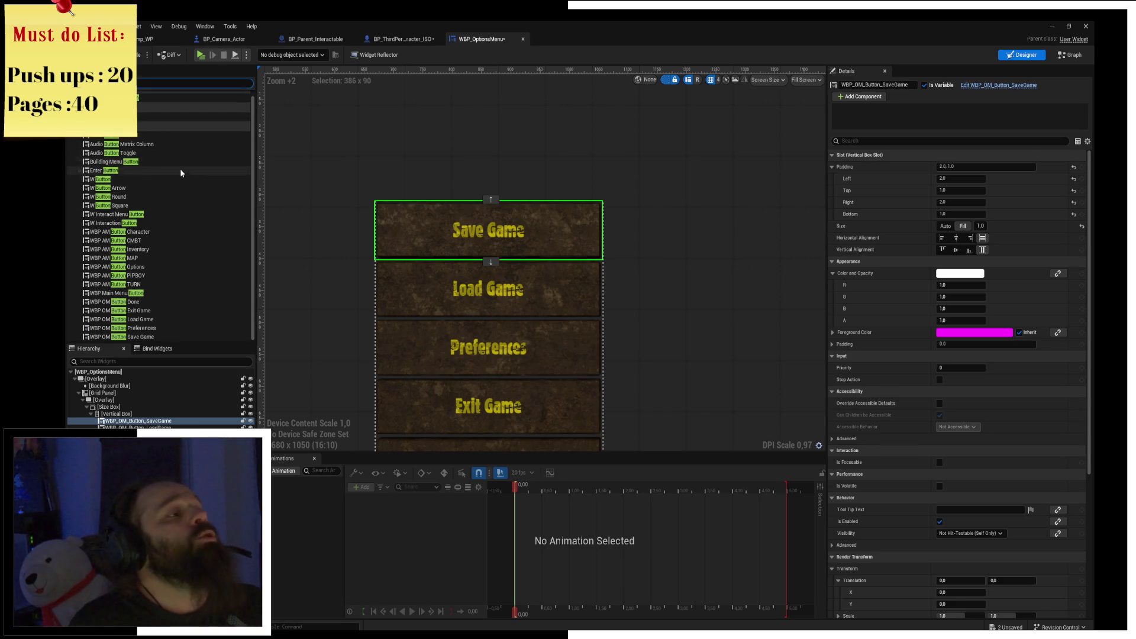
left_click(158, 296)
Place a WBP Main Menu Button under Done and duplicate it with Ctrl+D.
mouse_move(520, 415)
left_mouse_down()
mouse_move(545, 258)
mouse_move(545, 287)
left_mouse_up()
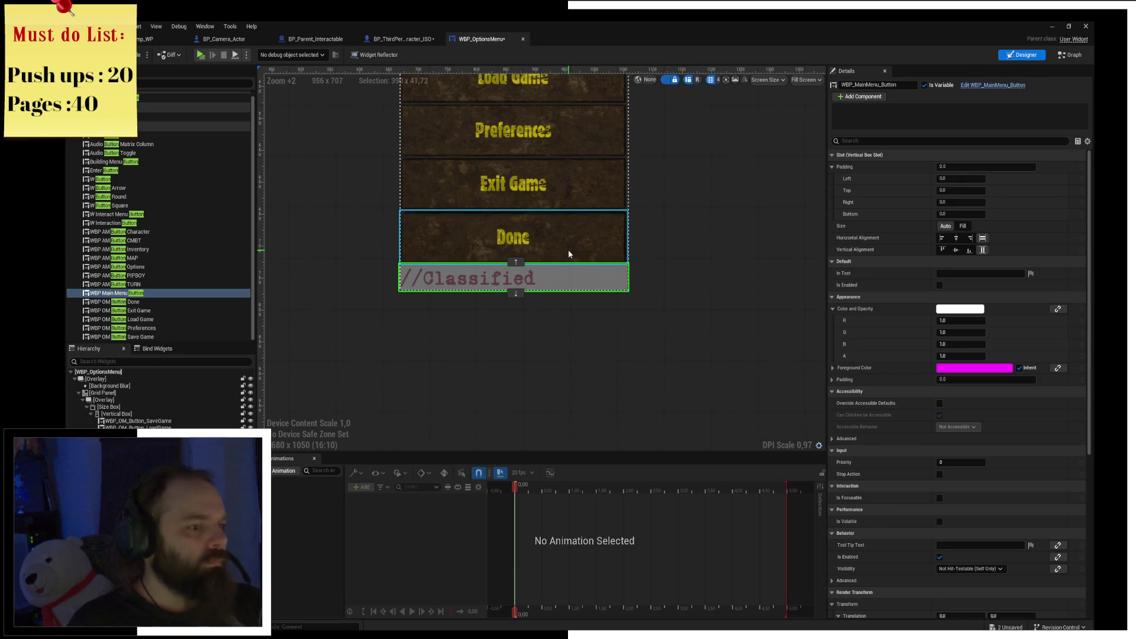
left_click_drag(568, 249, 566, 304)
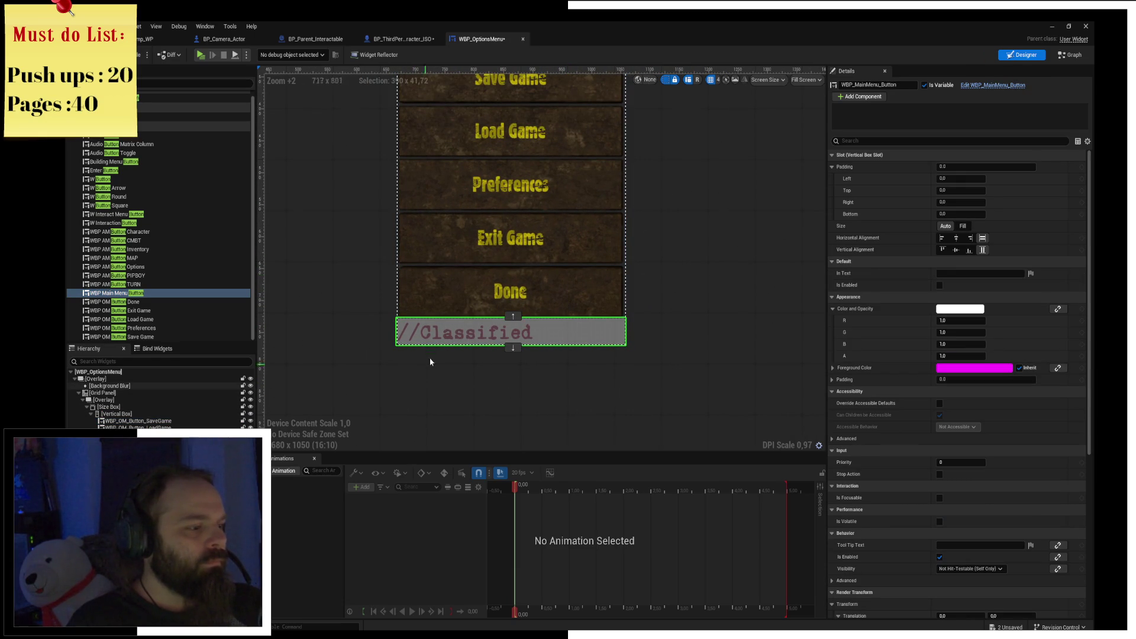
key("ctrl+d")
scroll(555, 143, "down", 1)
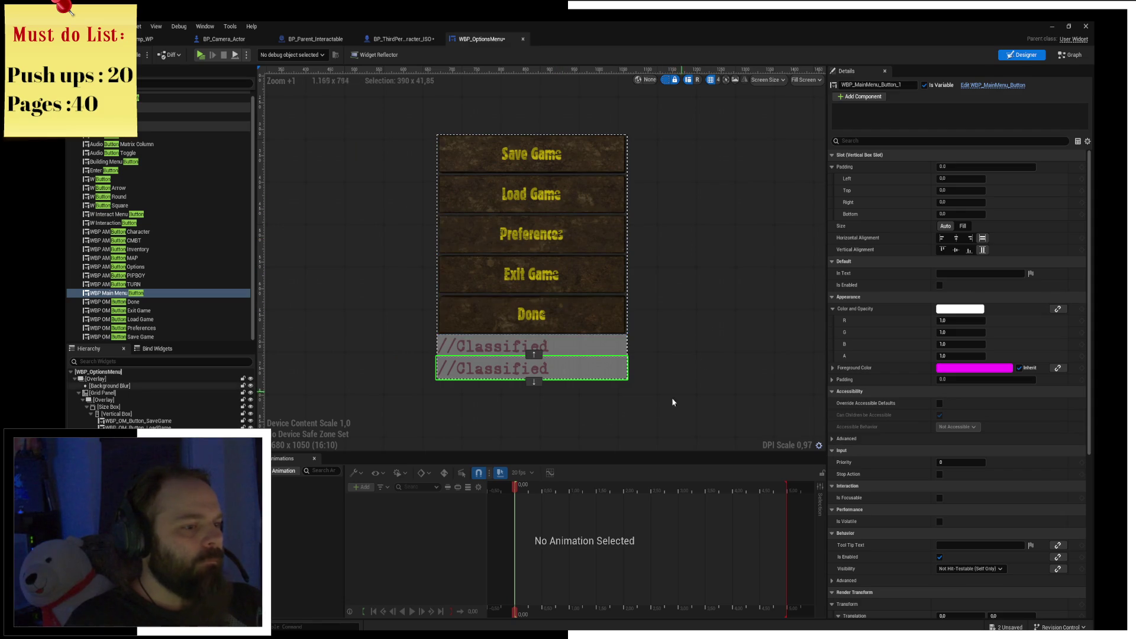
key("ctrl+d")
key("ctrl+d")
key("ctrl+d")
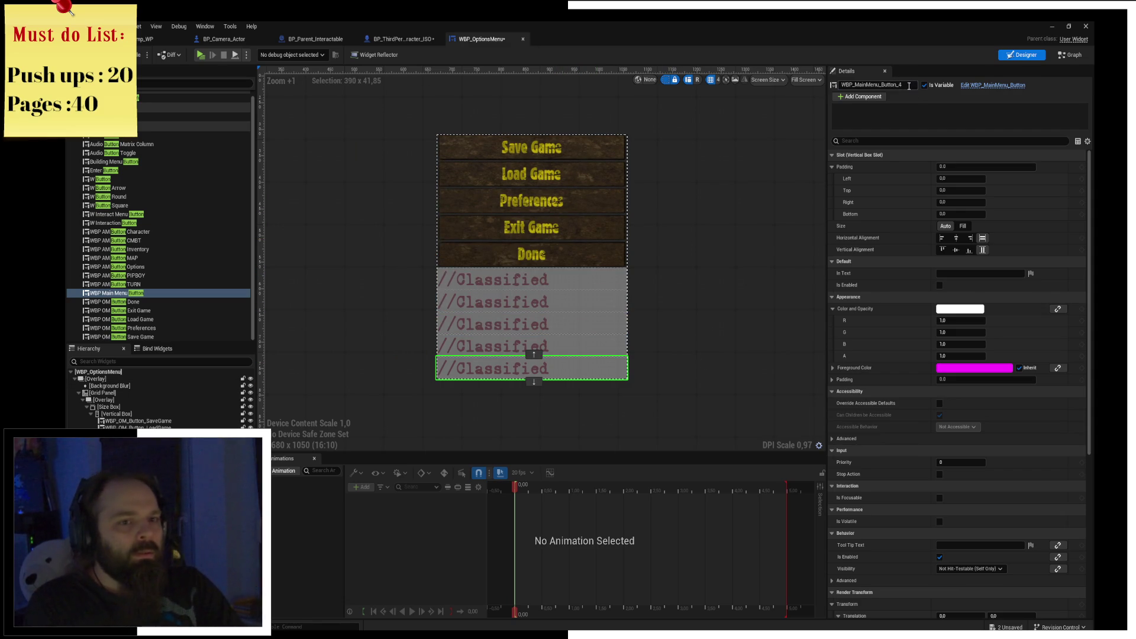
Rename the bottom button Btn_Done, enable it, and label it Done.
type("Btb")
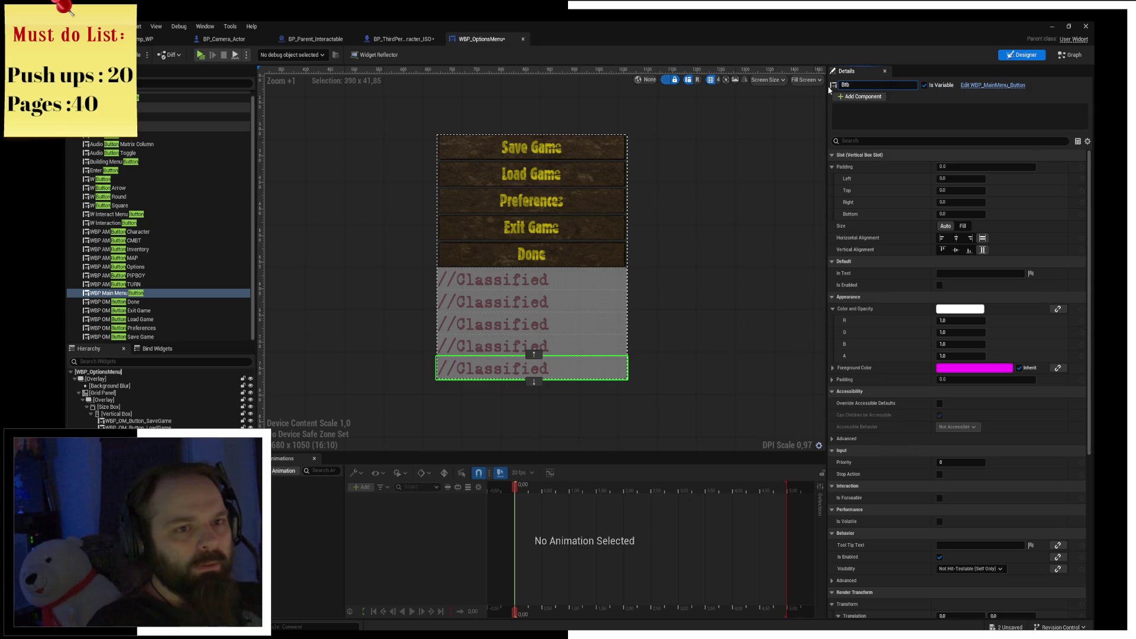
type("Btn_Done")
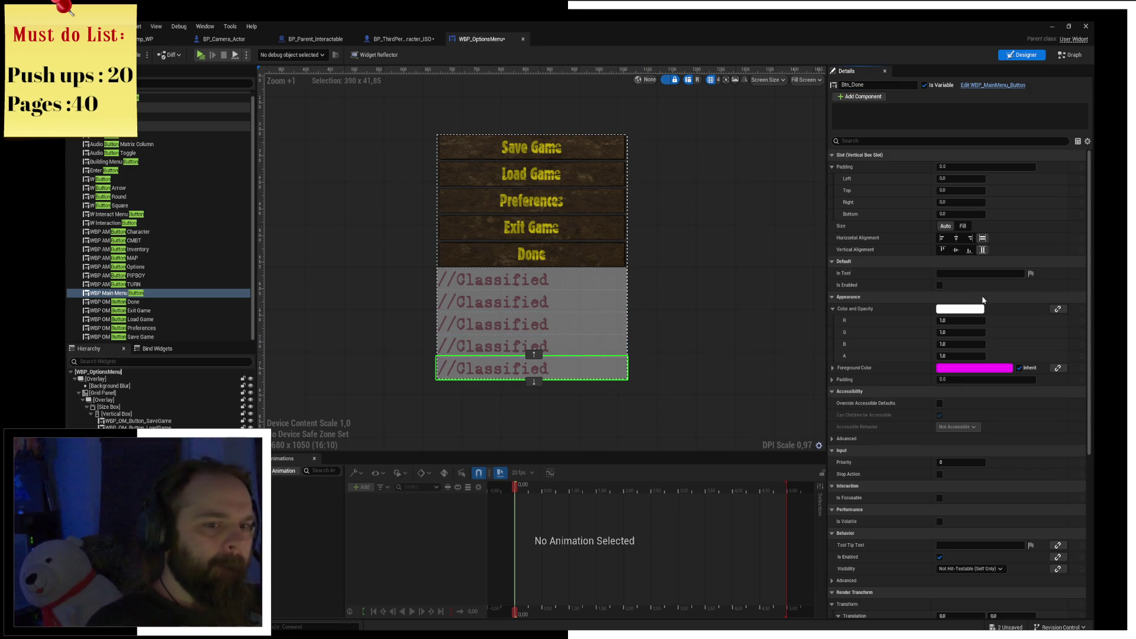
left_click(940, 286)
left_click(958, 273)
type("Done")
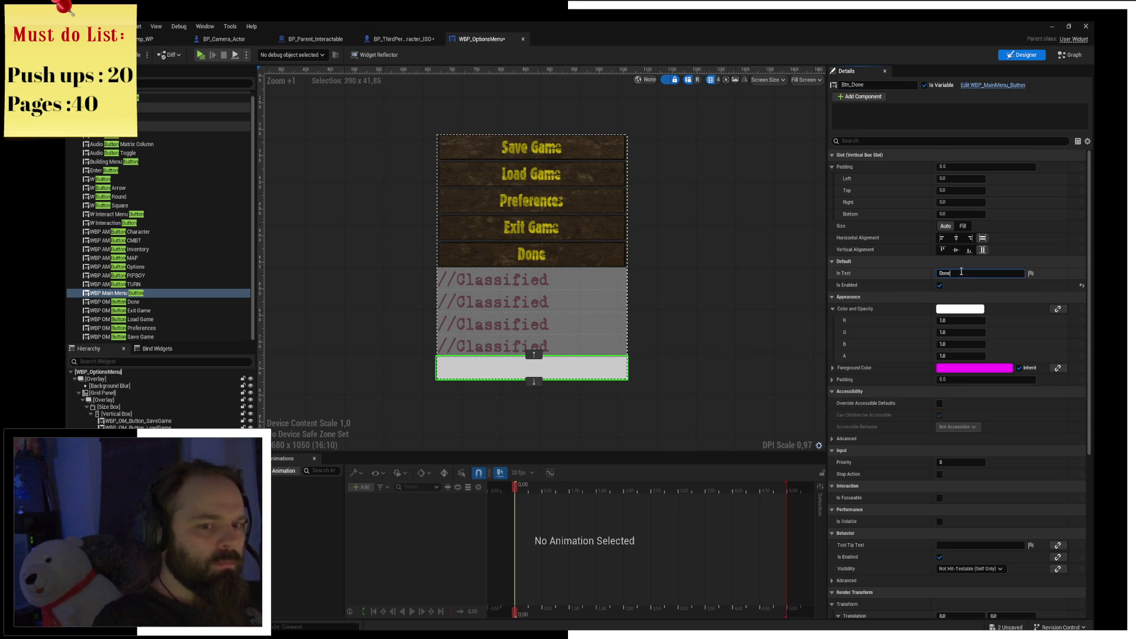
key("Return")
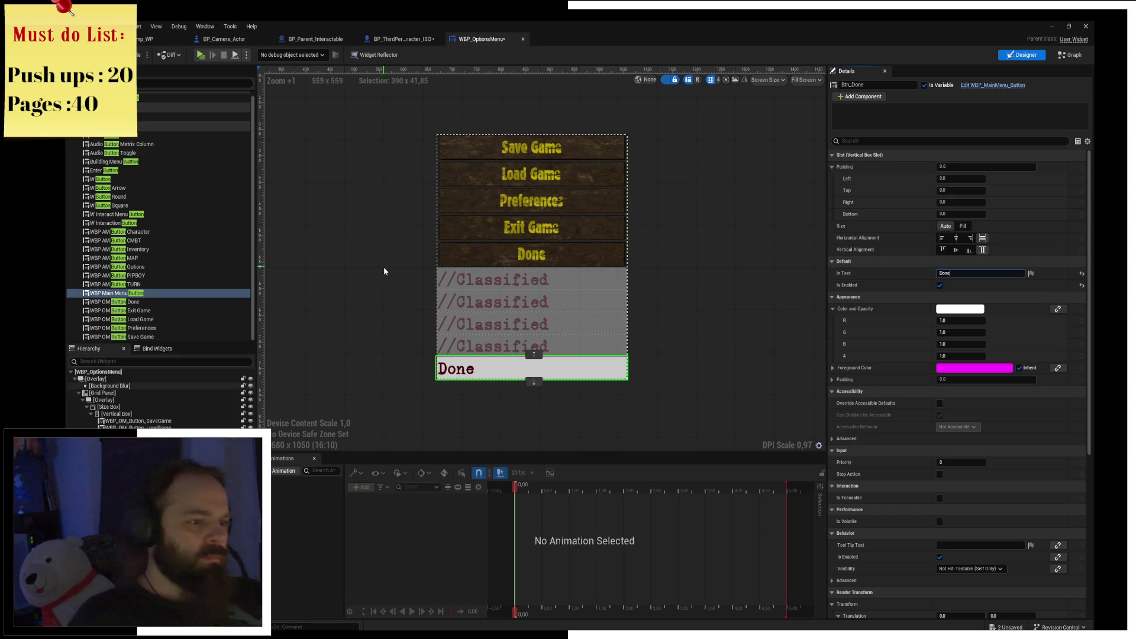
Make the fourth button Btn_ExitGame, enabled and labelled Exit Game, then begin renaming the third.
left_click(497, 350)
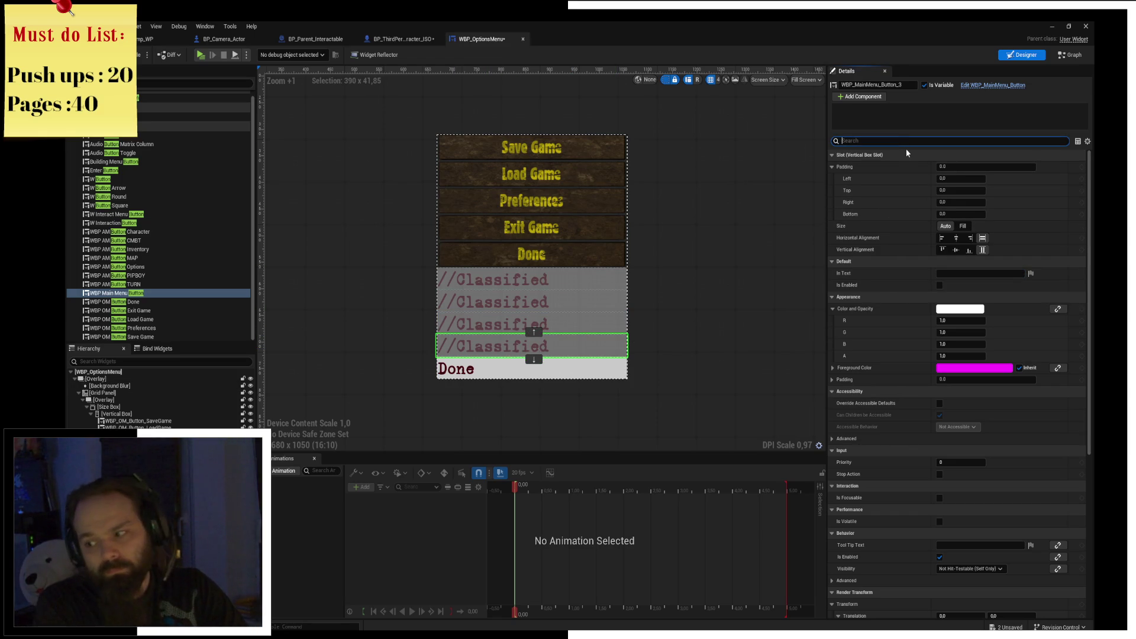
left_click(892, 87)
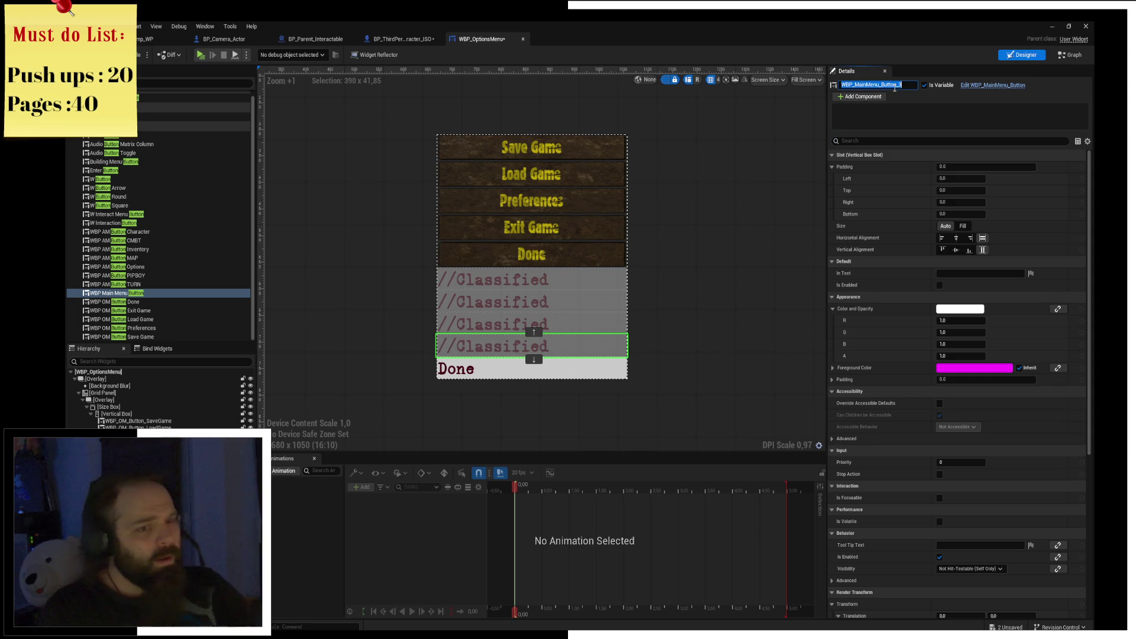
type("Btn_ExitGame")
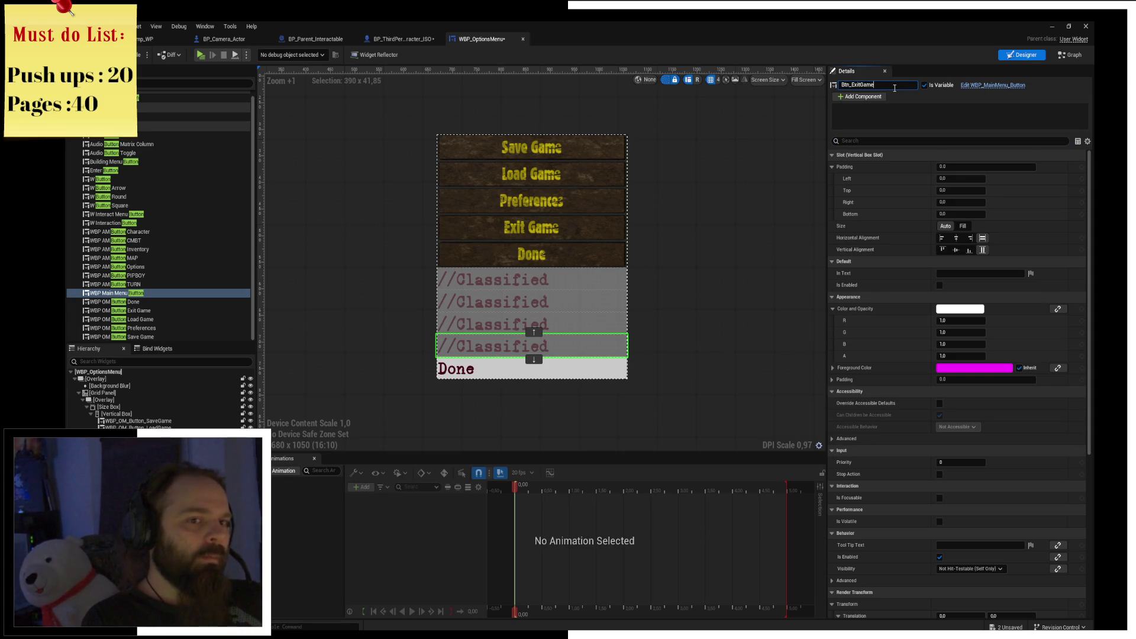
key("Return")
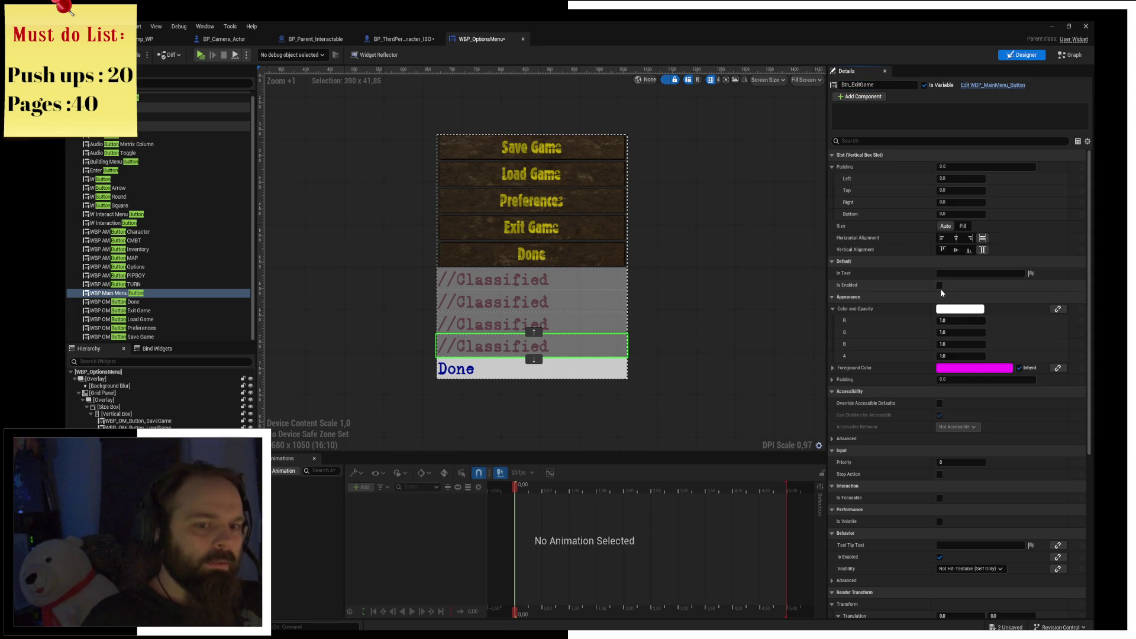
left_click(939, 286)
left_click(950, 273)
type("Exit")
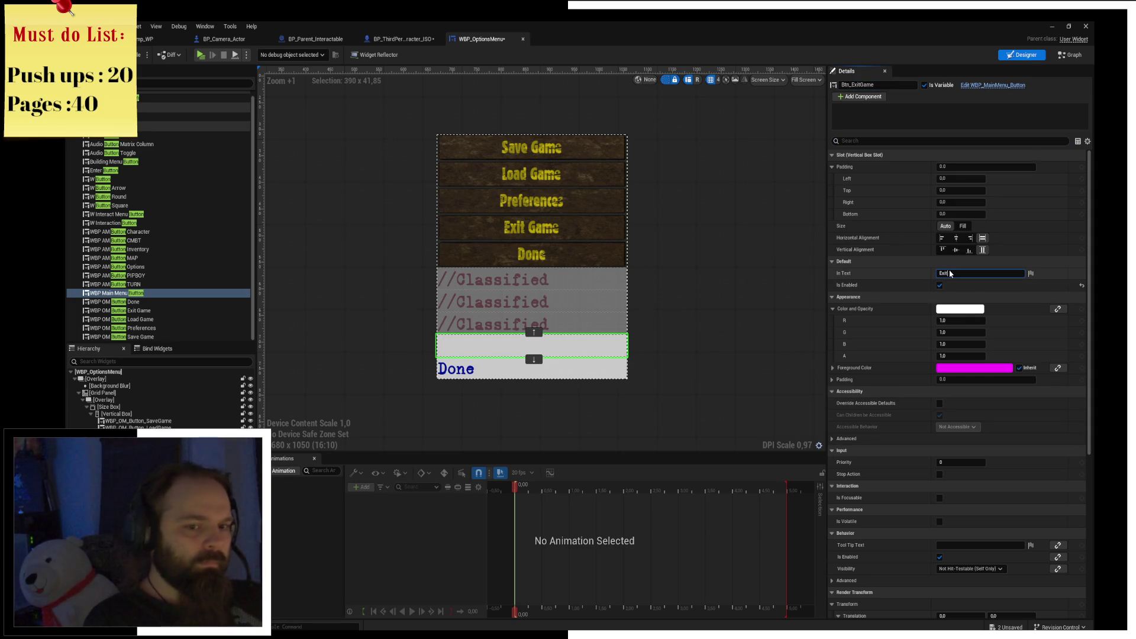
type("Game")
key("Return")
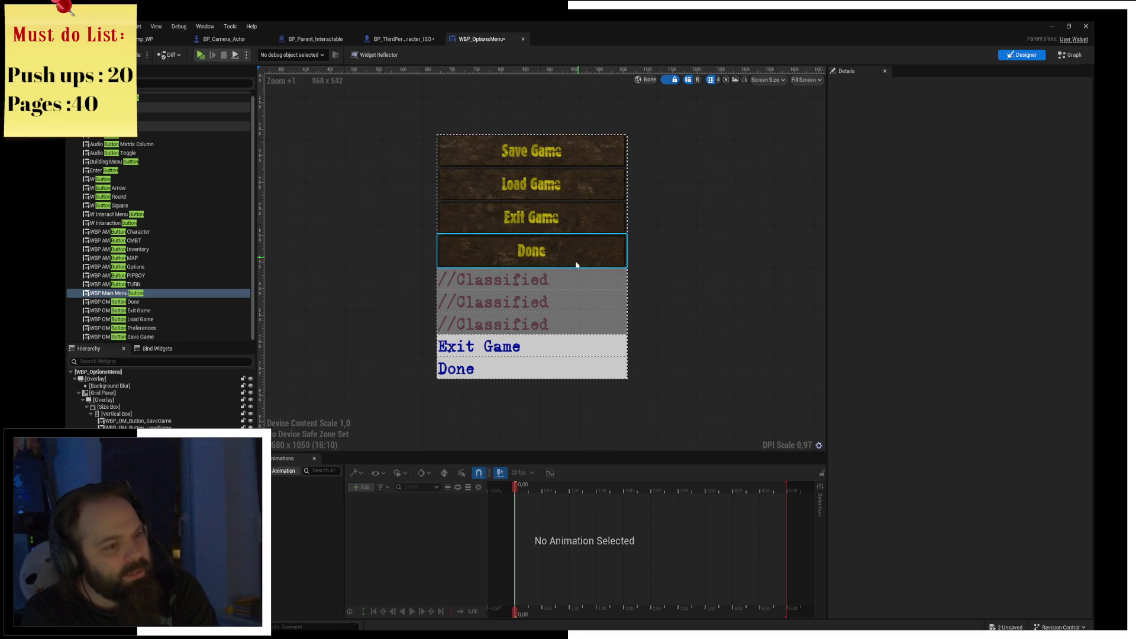
left_click(538, 324)
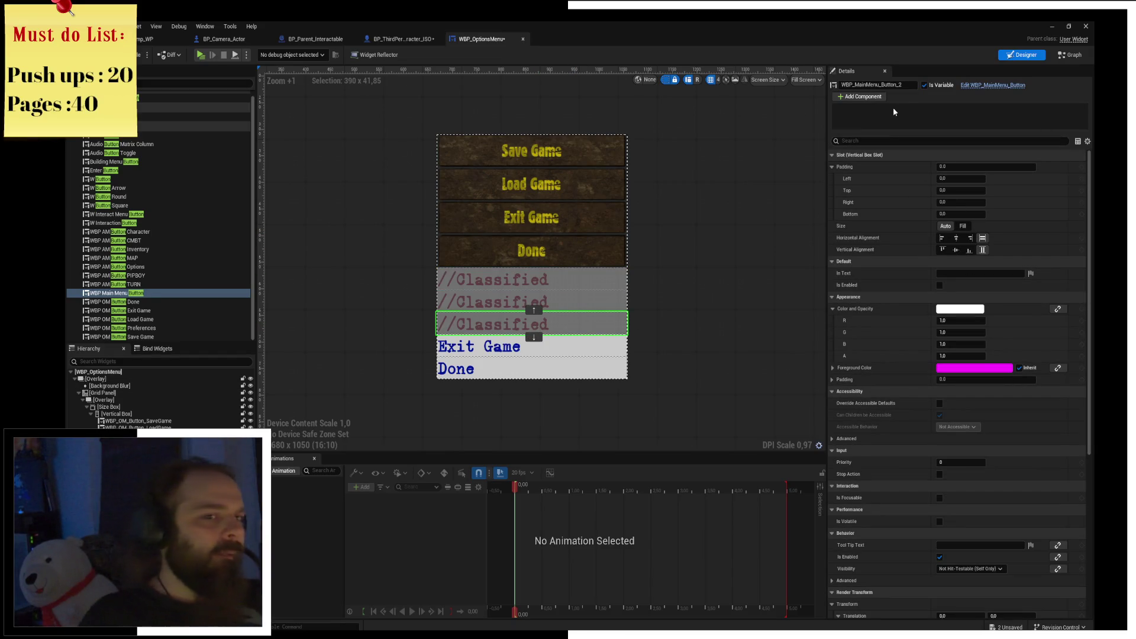
left_click(907, 85)
type("Btn_Setting")
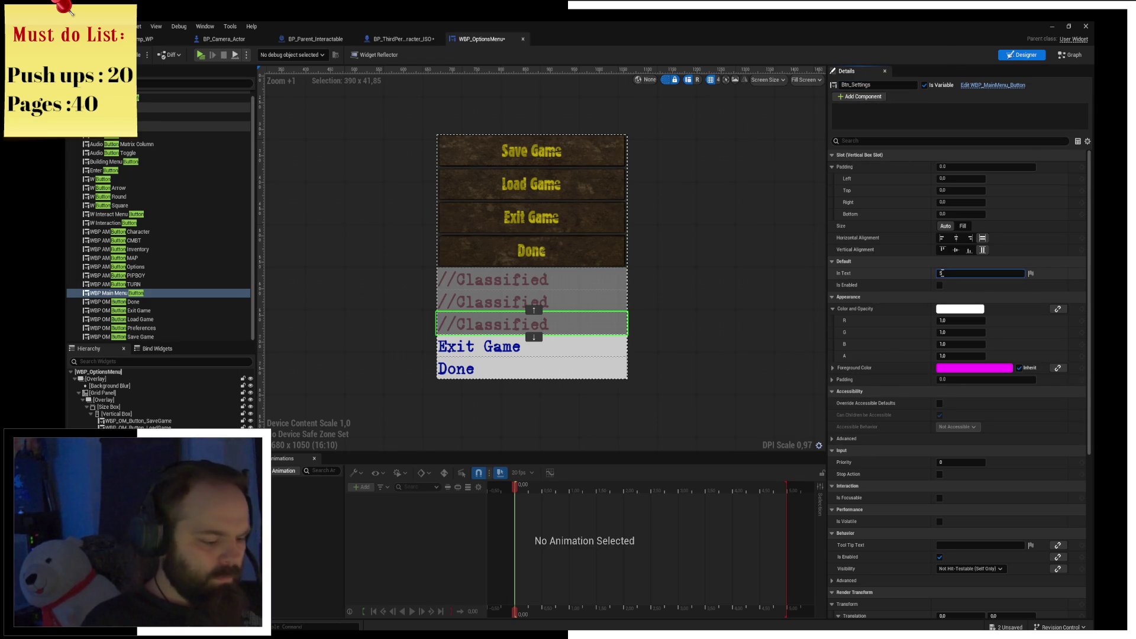
Name and enable Btn_Settings, then enable the second button and label it Load Game.
type("s")
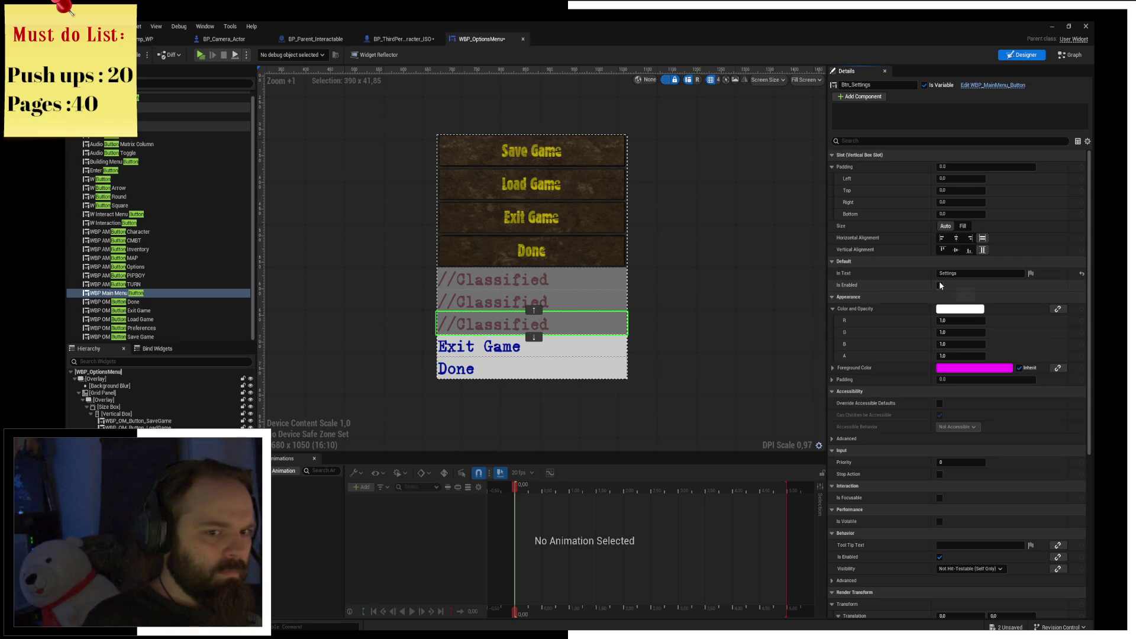
left_click(940, 286)
left_click(559, 305)
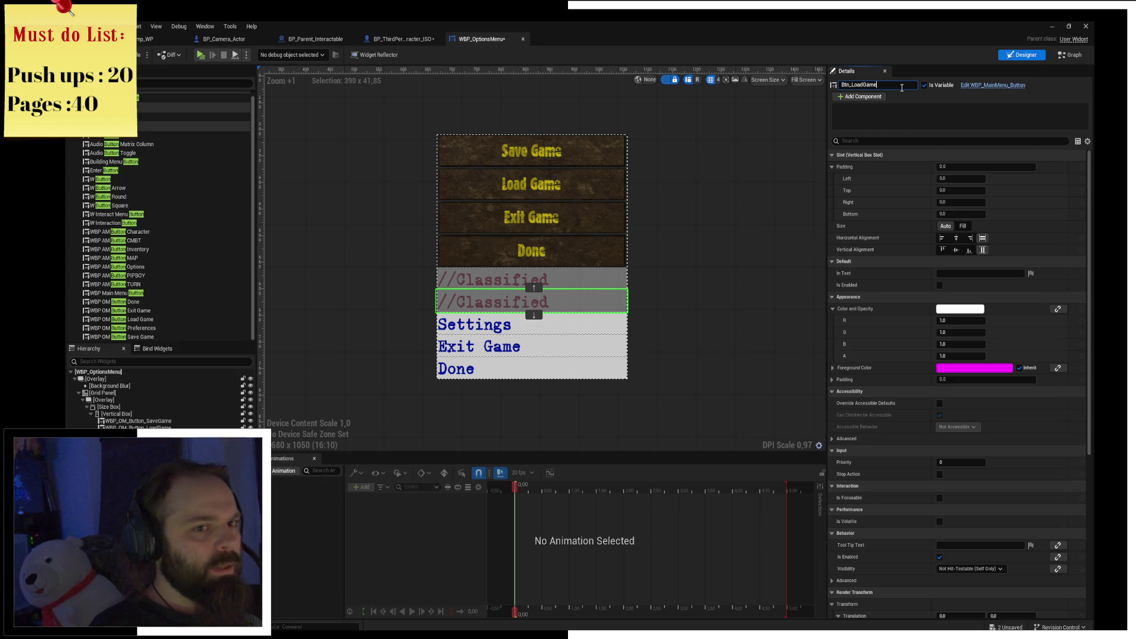
left_click(940, 285)
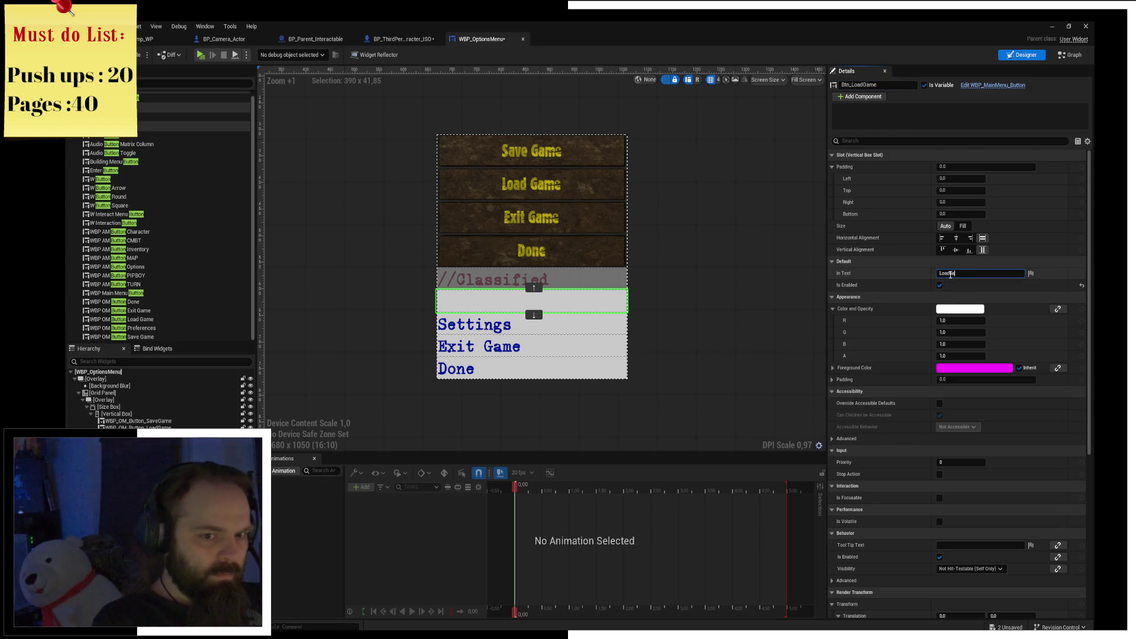
left_click(951, 273)
key("Return")
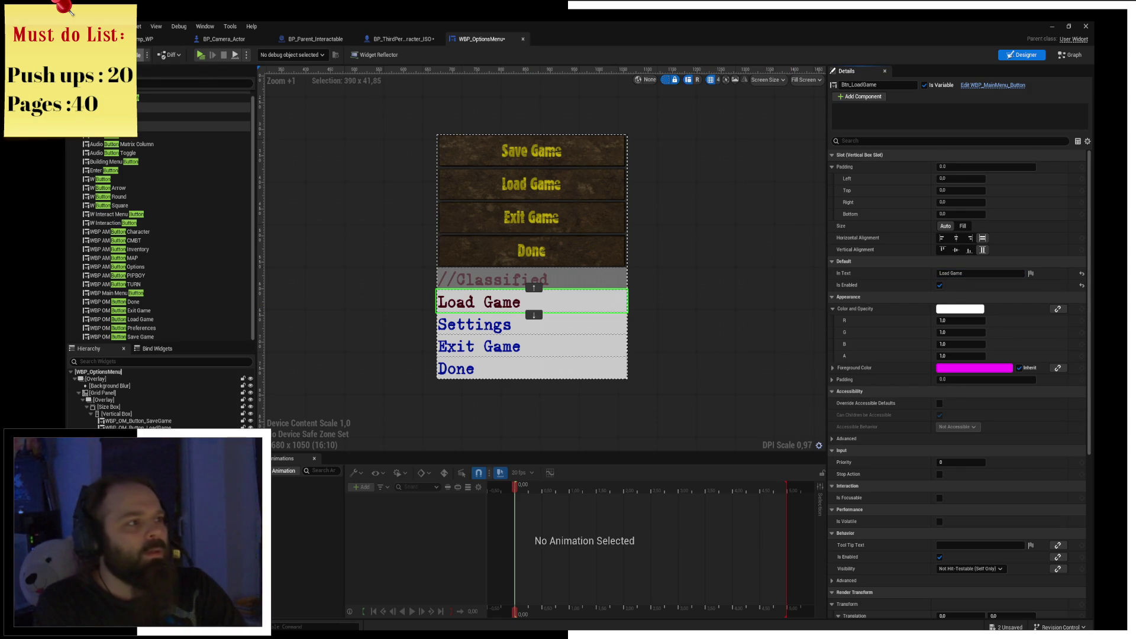
Rename the top button Btn_SaveGame labelled SaveGame, then disable both Save and Load buttons.
left_click(545, 277)
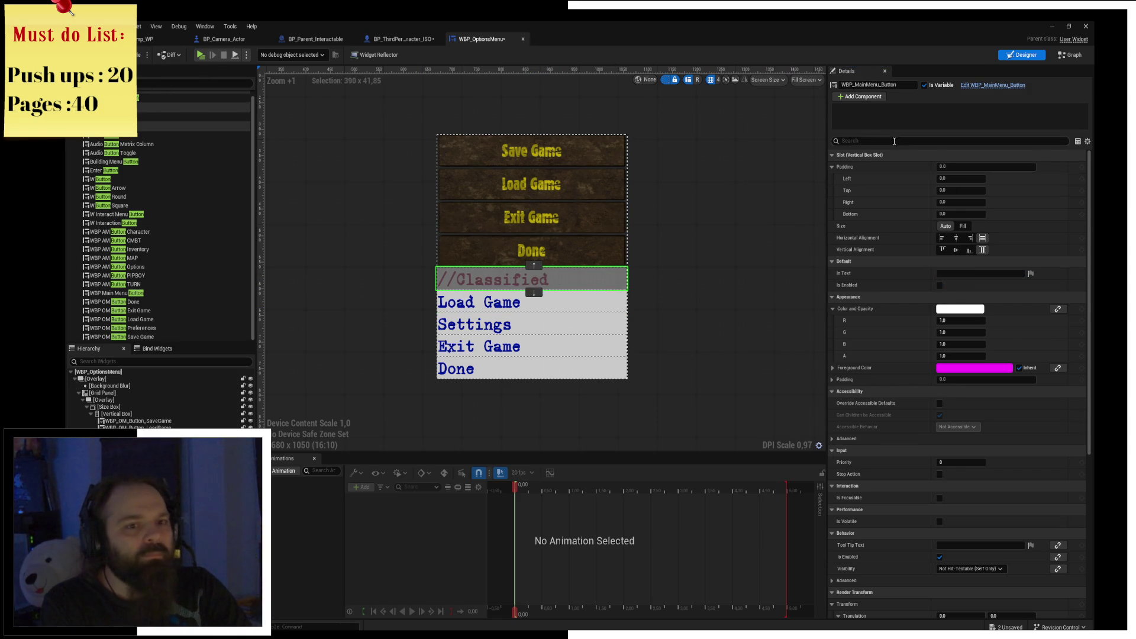
double_click(895, 85)
type("Btn_SaveGame")
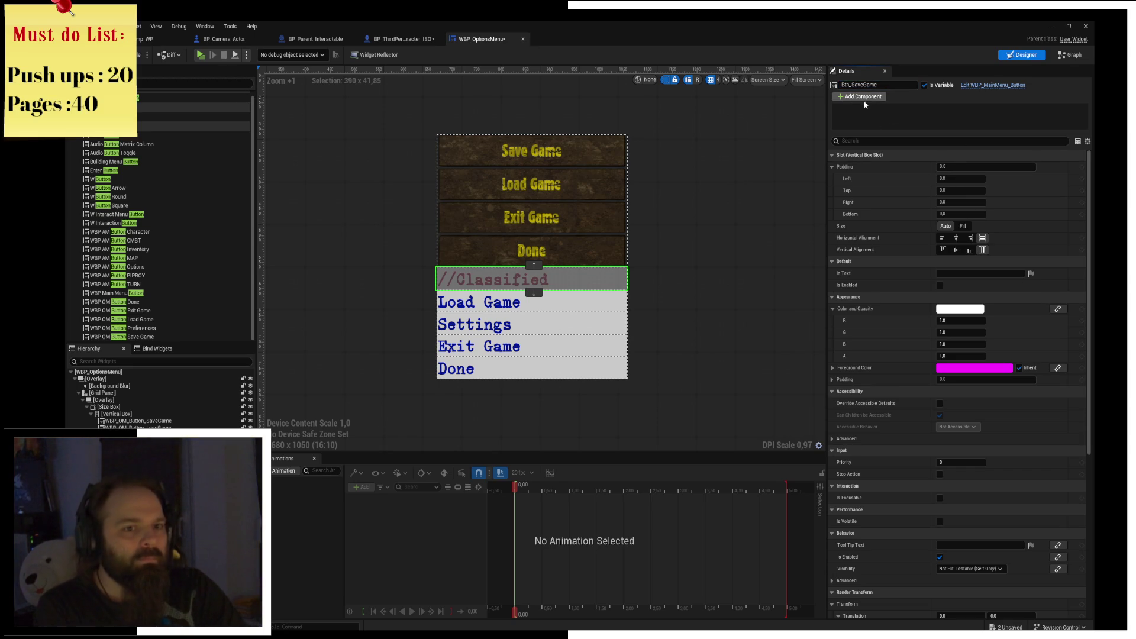
left_click(939, 285)
left_click(951, 273)
type("Sav")
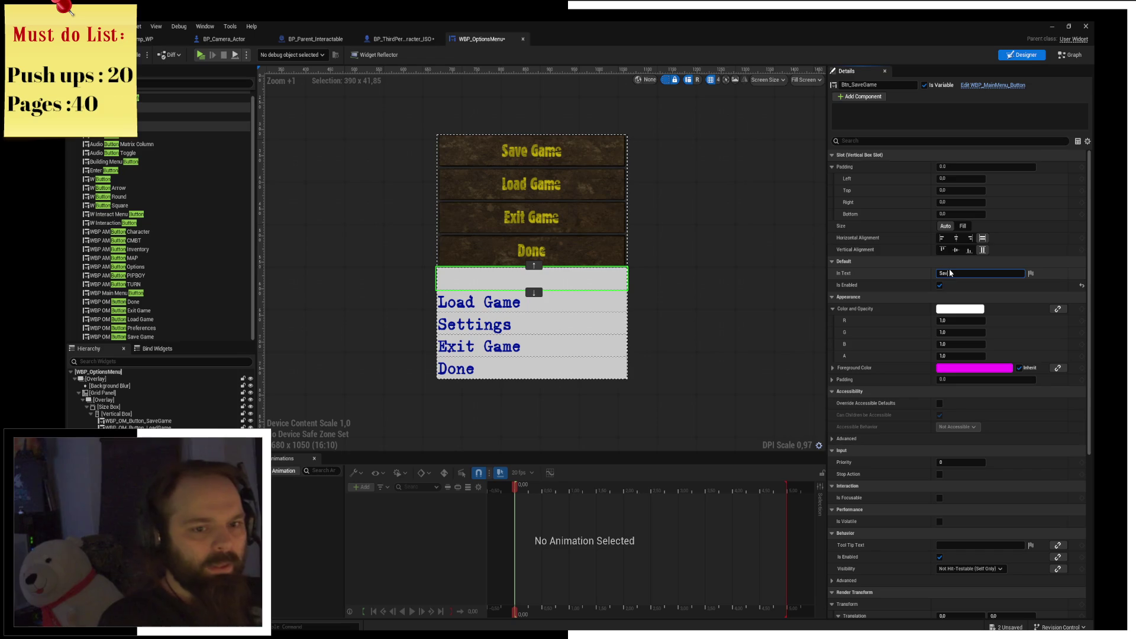
type("eGame")
key("Return")
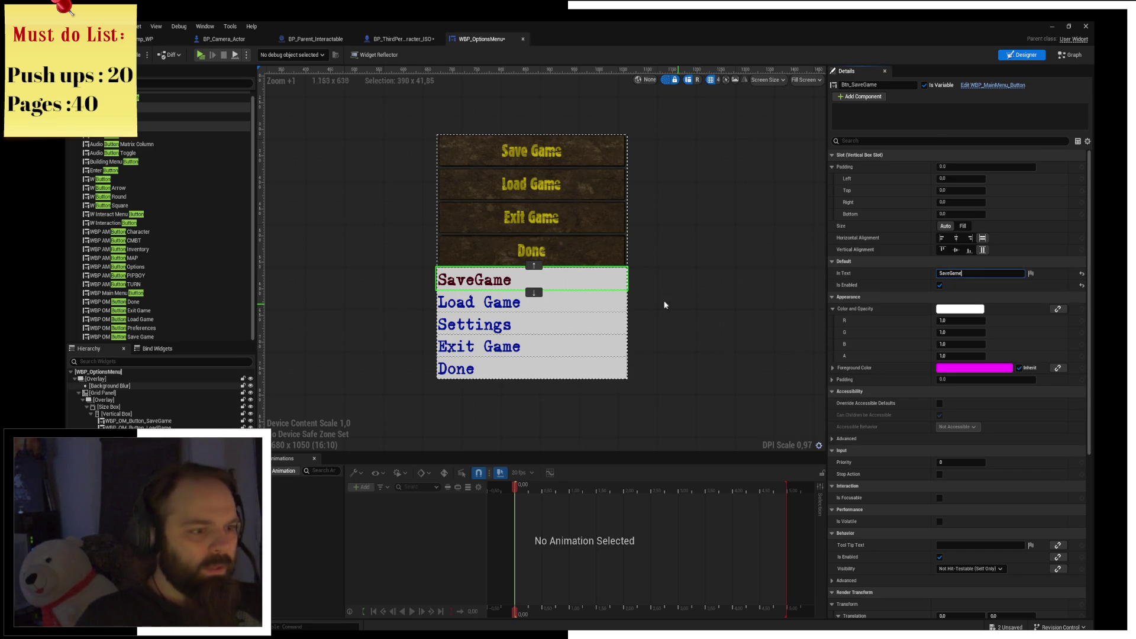
left_click(626, 305, "ctrl")
left_click(939, 246)
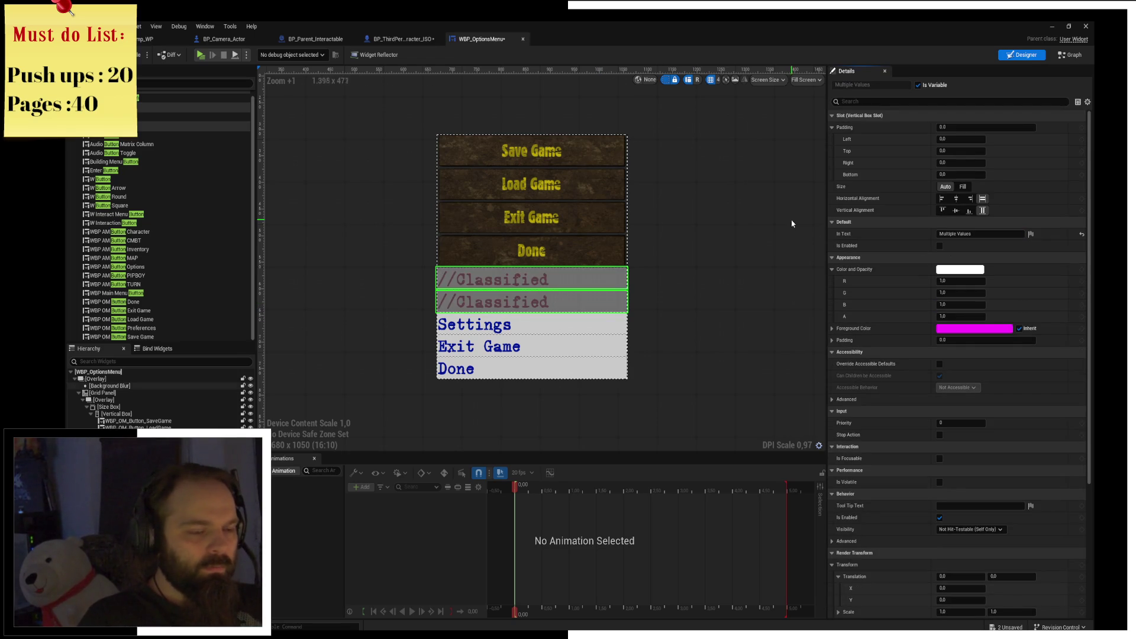
Turn off Is Enabled on Btn_Settings, then delete the four wooden buttons, confirming Yes.
left_click(592, 237)
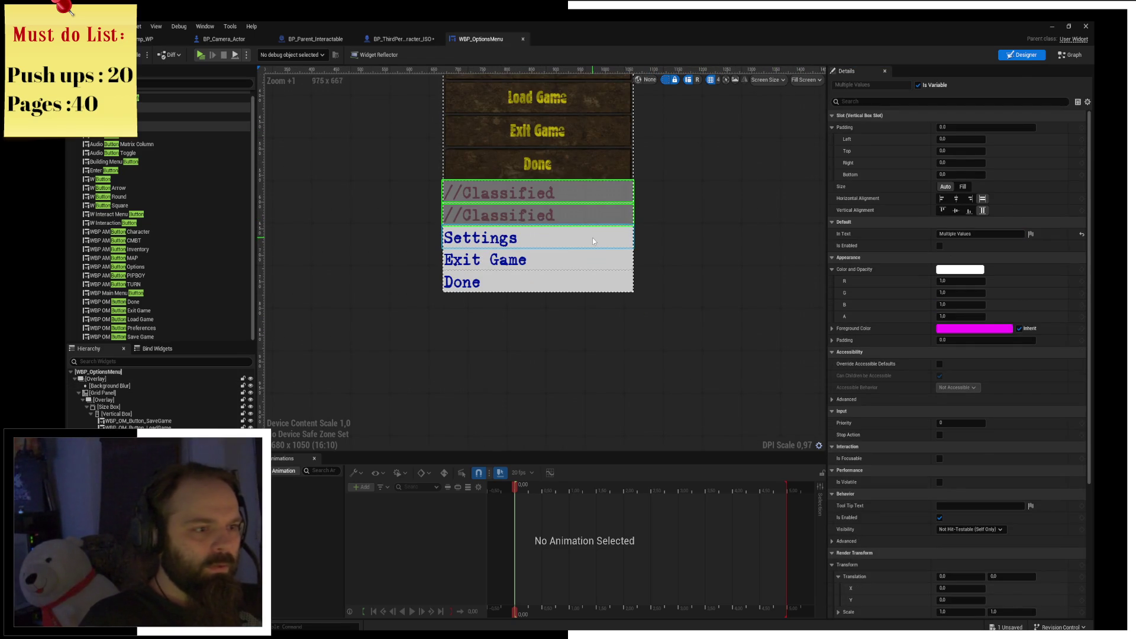
left_click(940, 285)
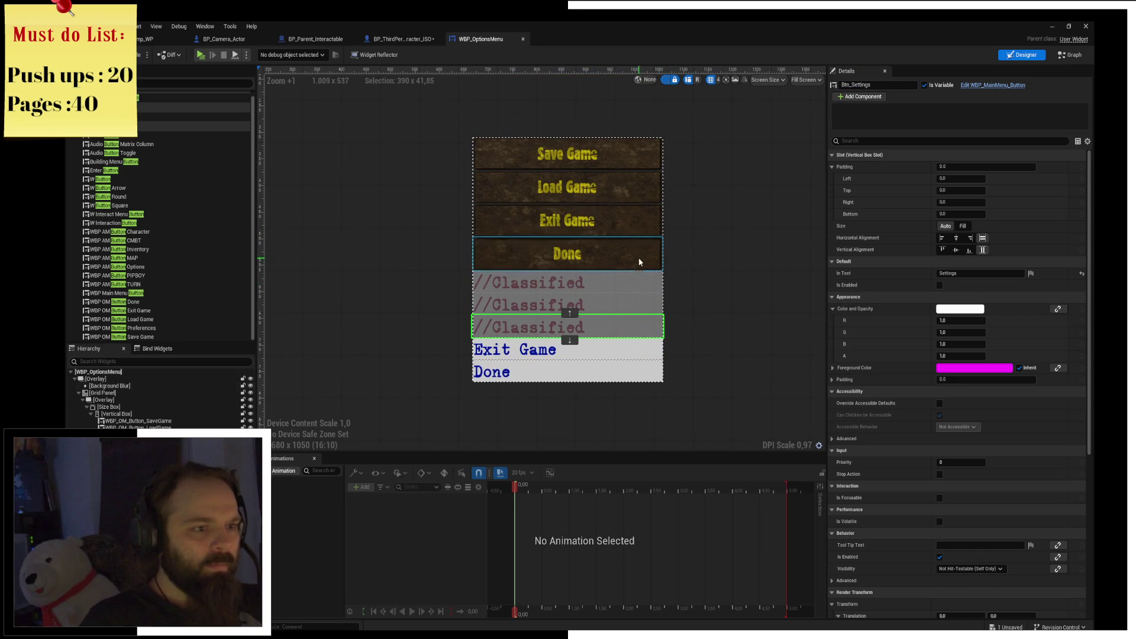
left_click(638, 257)
left_click(629, 220, "ctrl")
left_click(627, 153, "ctrl")
left_click(627, 187, "ctrl")
key("Delete")
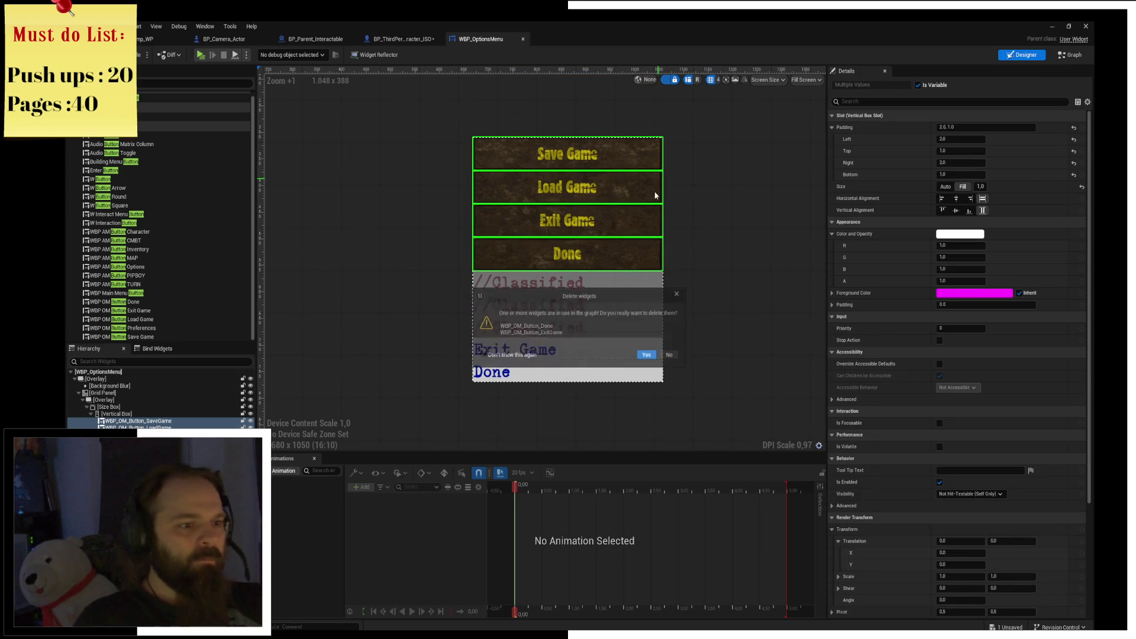
left_click(647, 356)
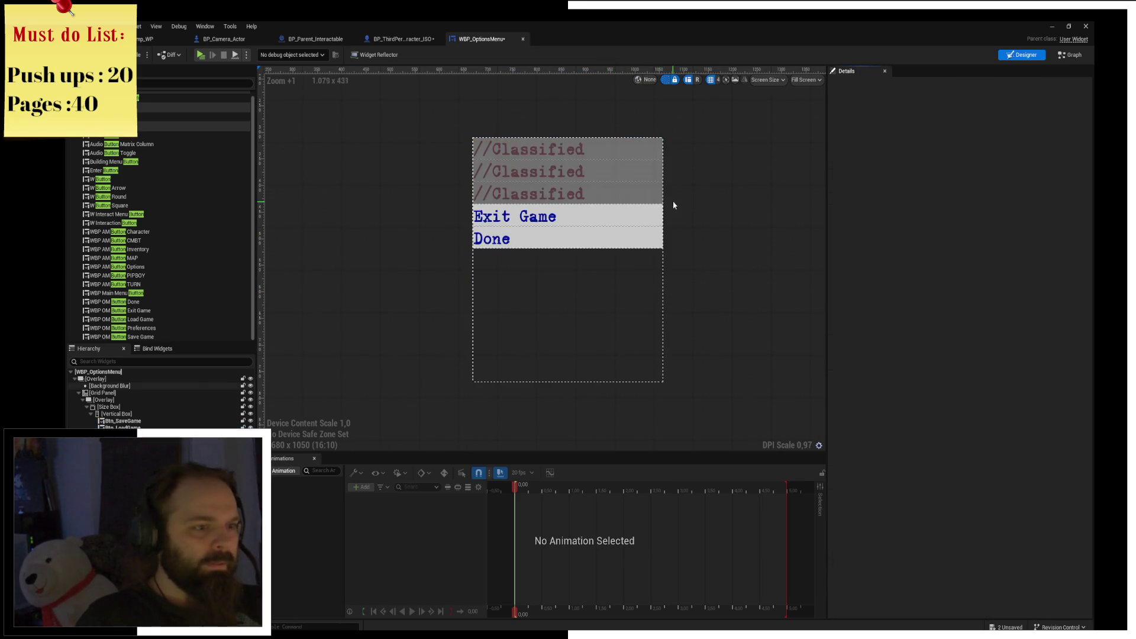
Select the new Btn_SaveGame and Done buttons in the menu.
left_click(563, 149)
left_click(580, 241, "ctrl")
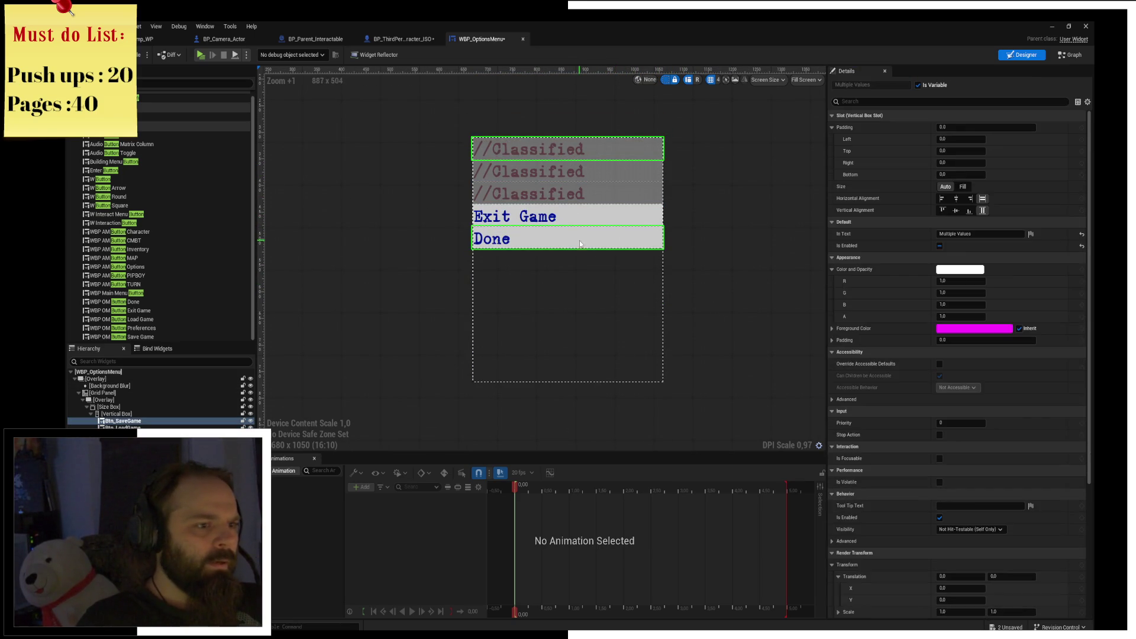
scroll(1027, 478, "down", 5)
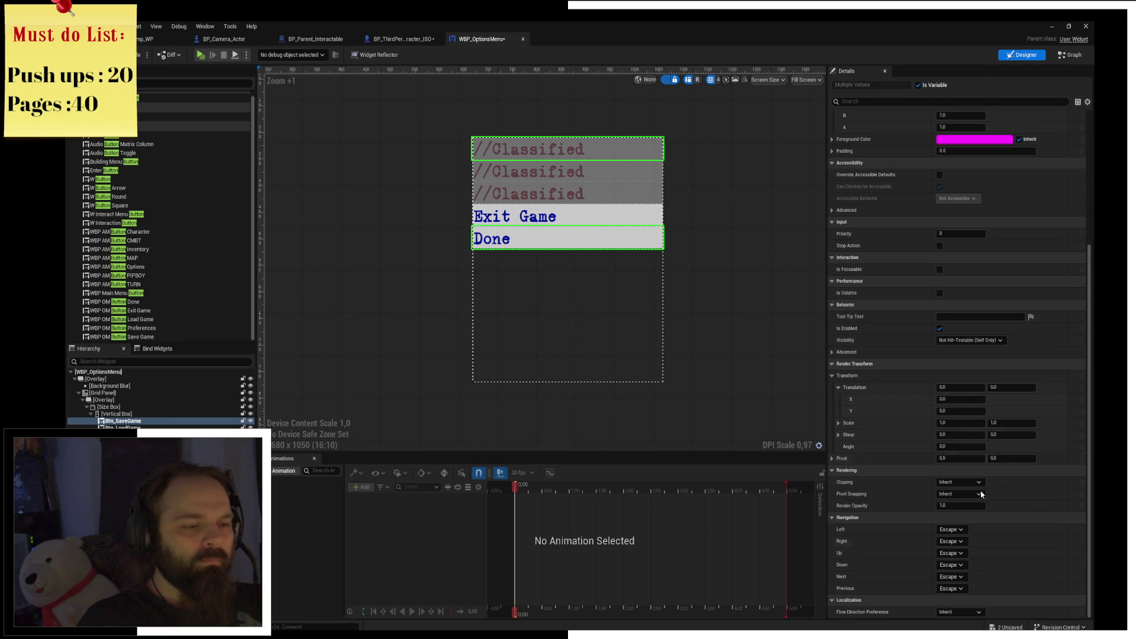
From Btn_Done, inspect WBP_MainMenu_Button's On Clicked graph, then return to WBP_OptionsMenu.
left_click(517, 251)
left_click(536, 238)
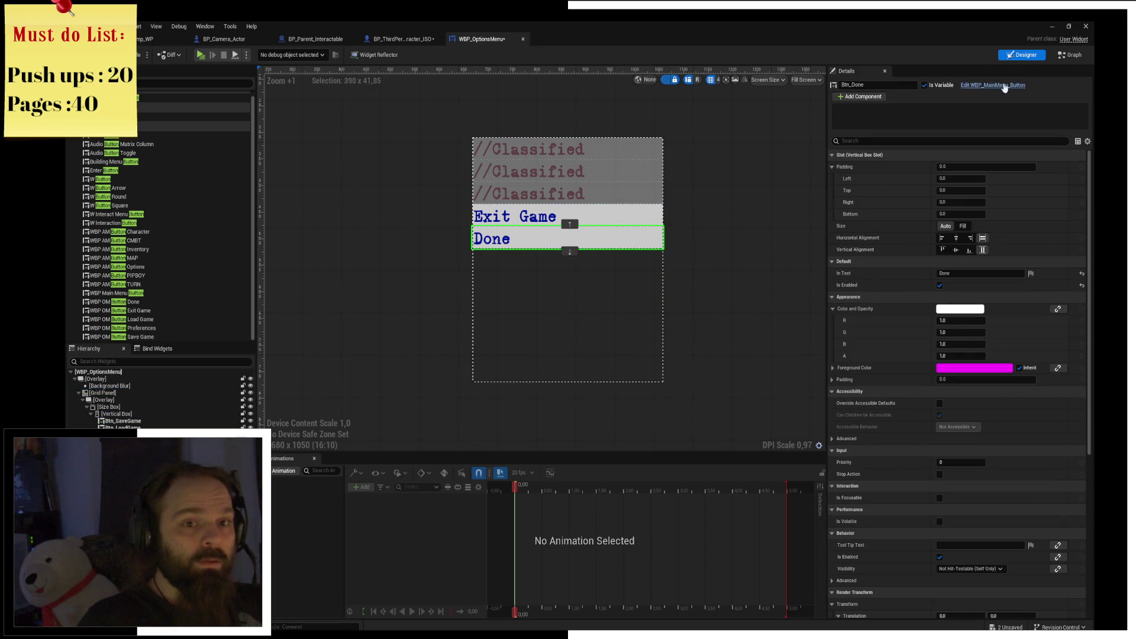
left_click(1005, 86)
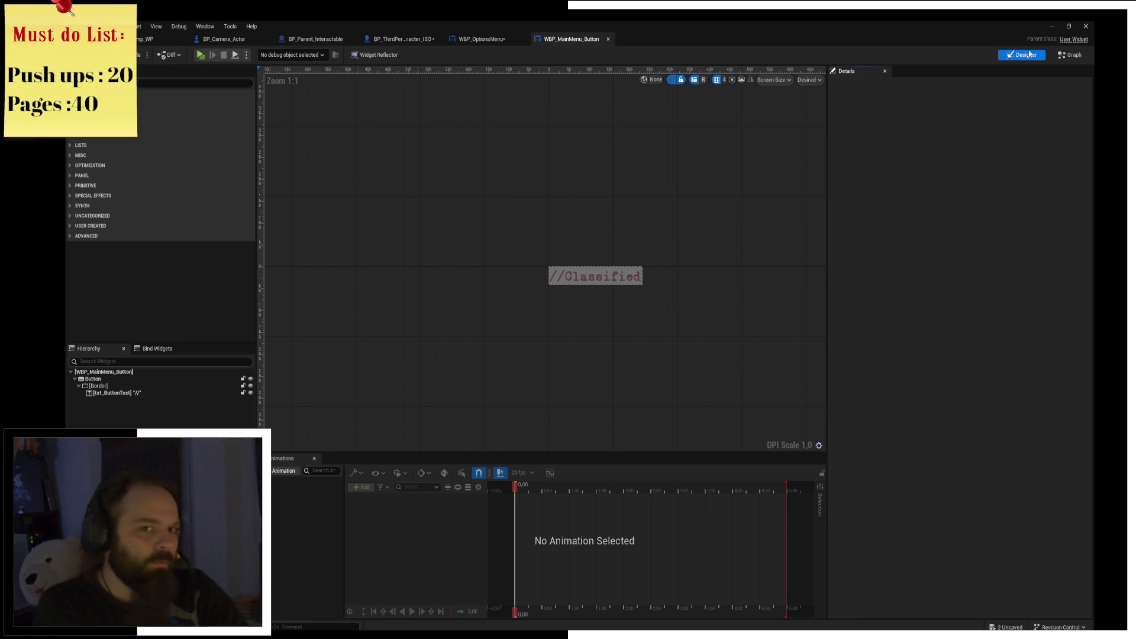
left_click(1064, 55)
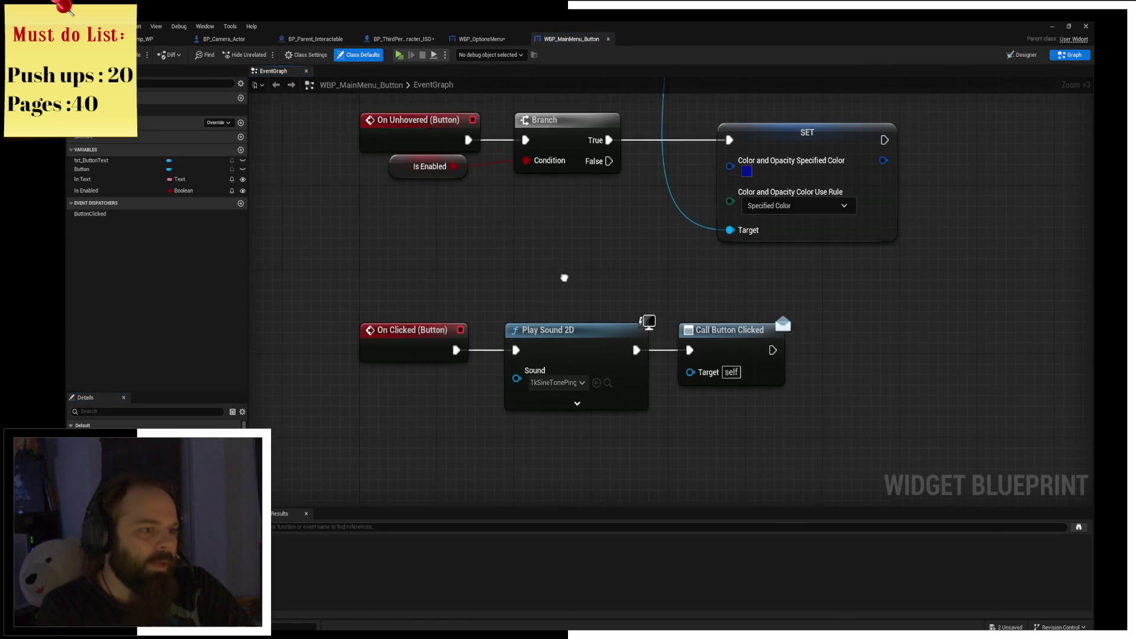
left_click_drag(447, 265, 497, 223)
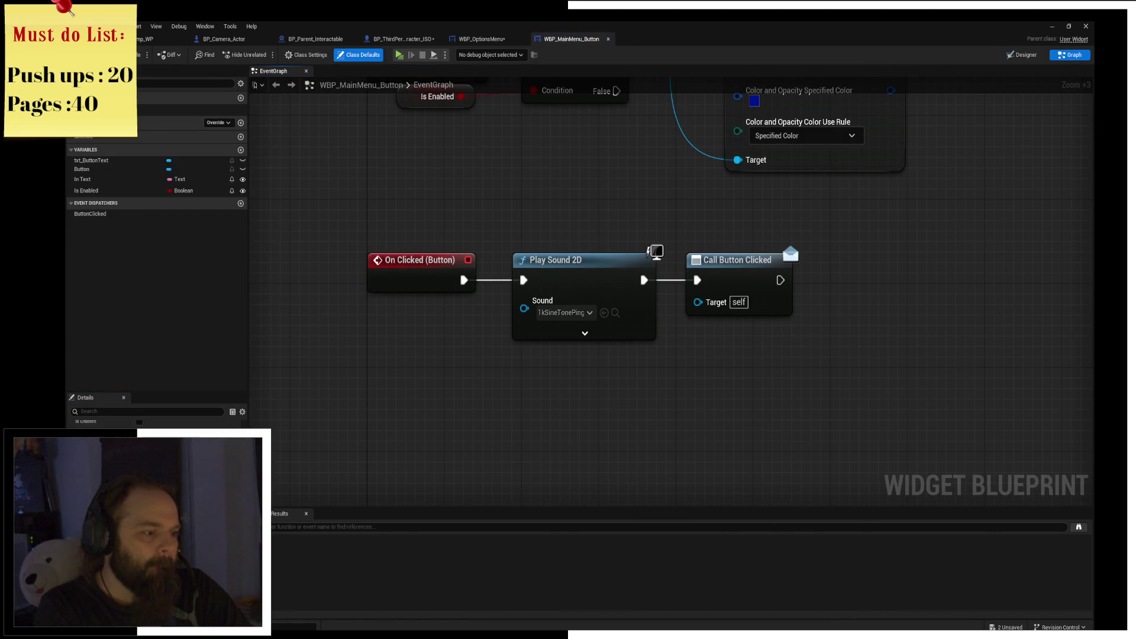
scroll(154, 424, "down", 3)
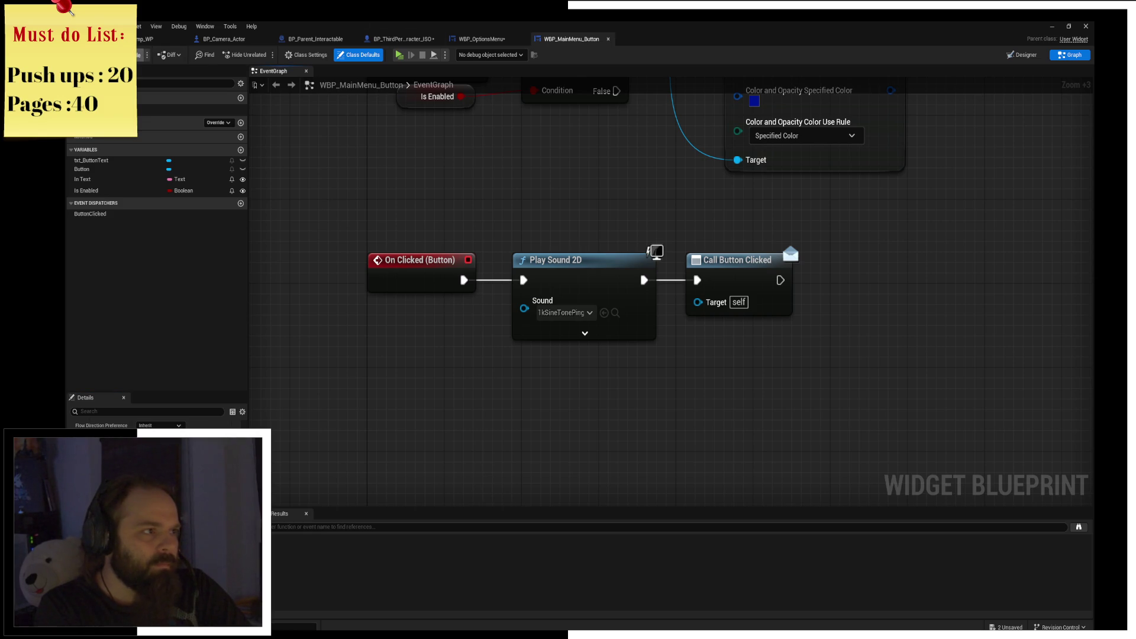
left_click(482, 39)
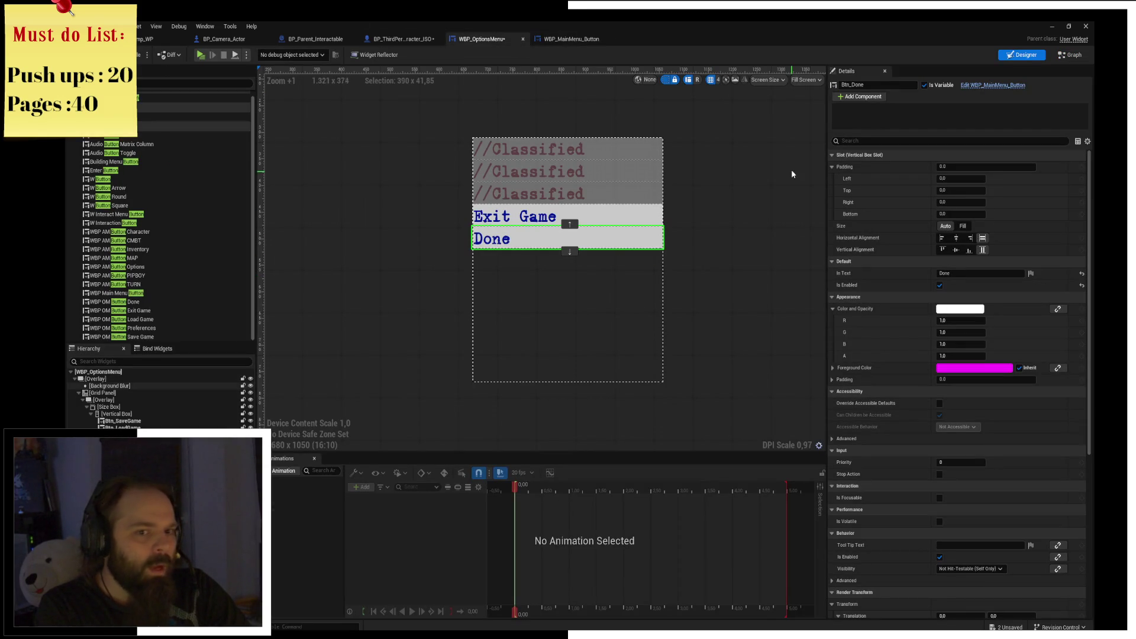
Add a Button Clicked event for Btn_Done from its Details events list.
scroll(921, 580, "down", 5)
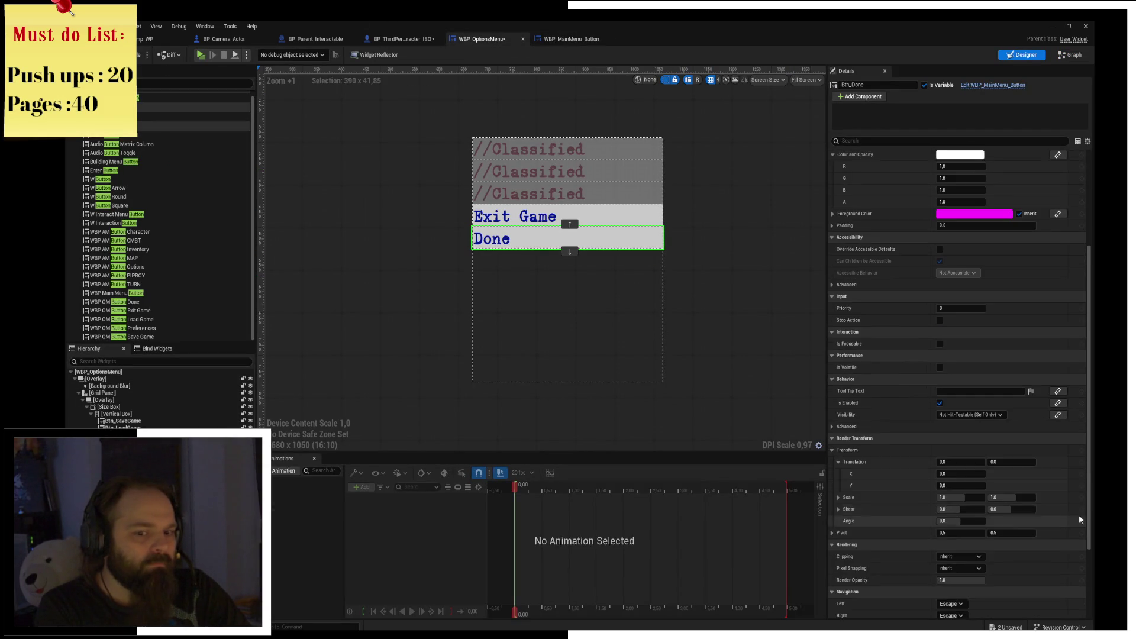
left_click_drag(1095, 543, 1094, 610)
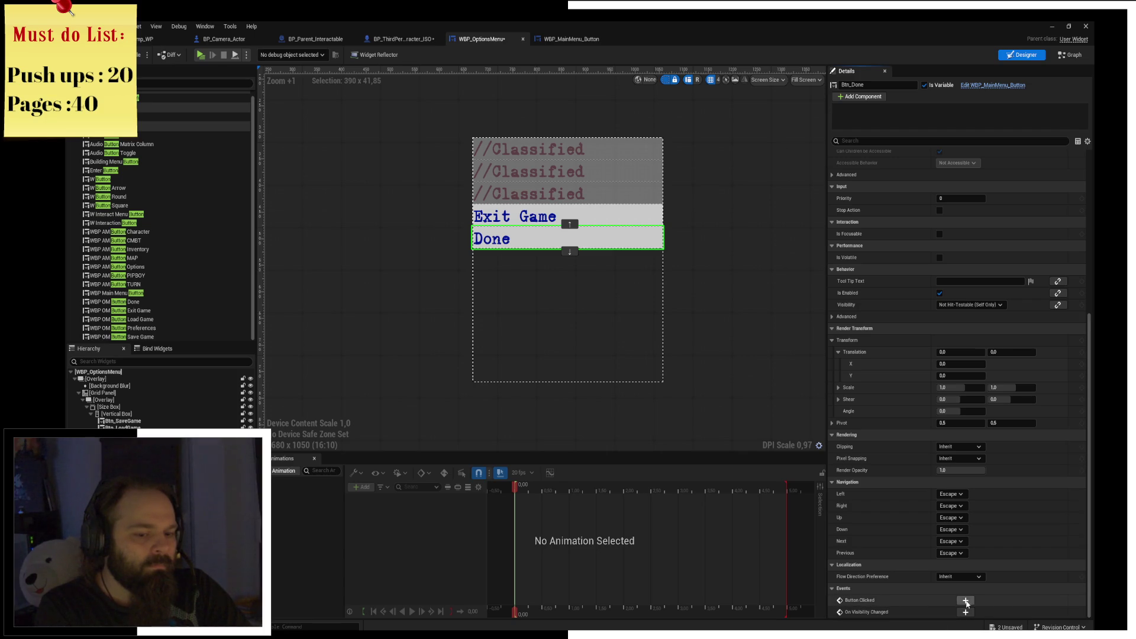
left_click(966, 601)
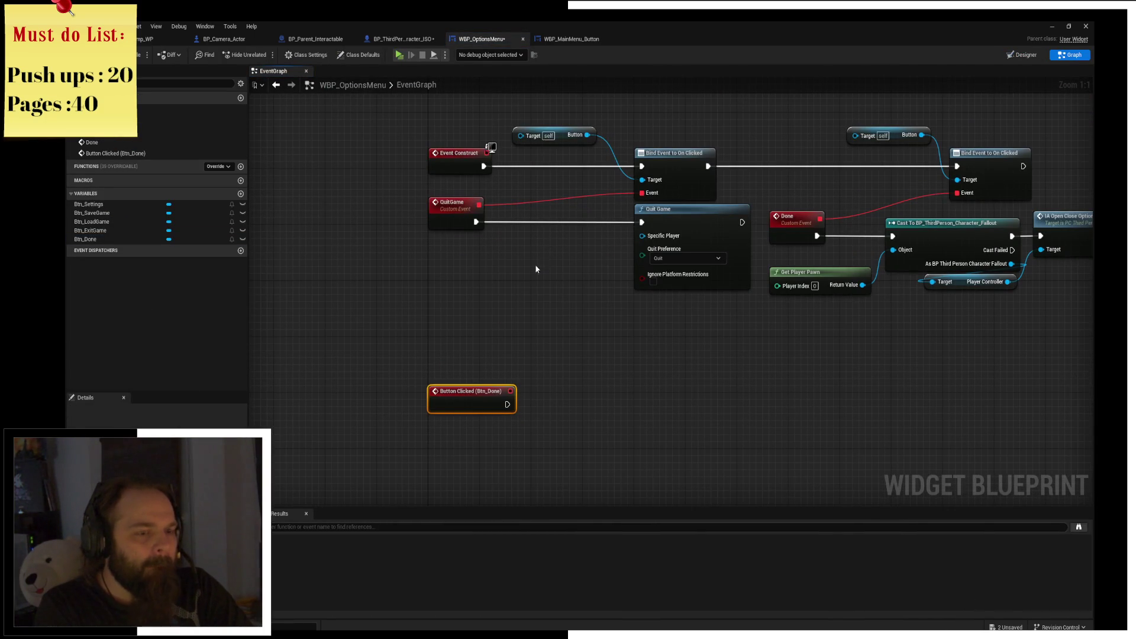
Delete the Target self node and the first Bind Event to On Clicked node.
left_click(599, 265)
left_click_drag(509, 116, 639, 198)
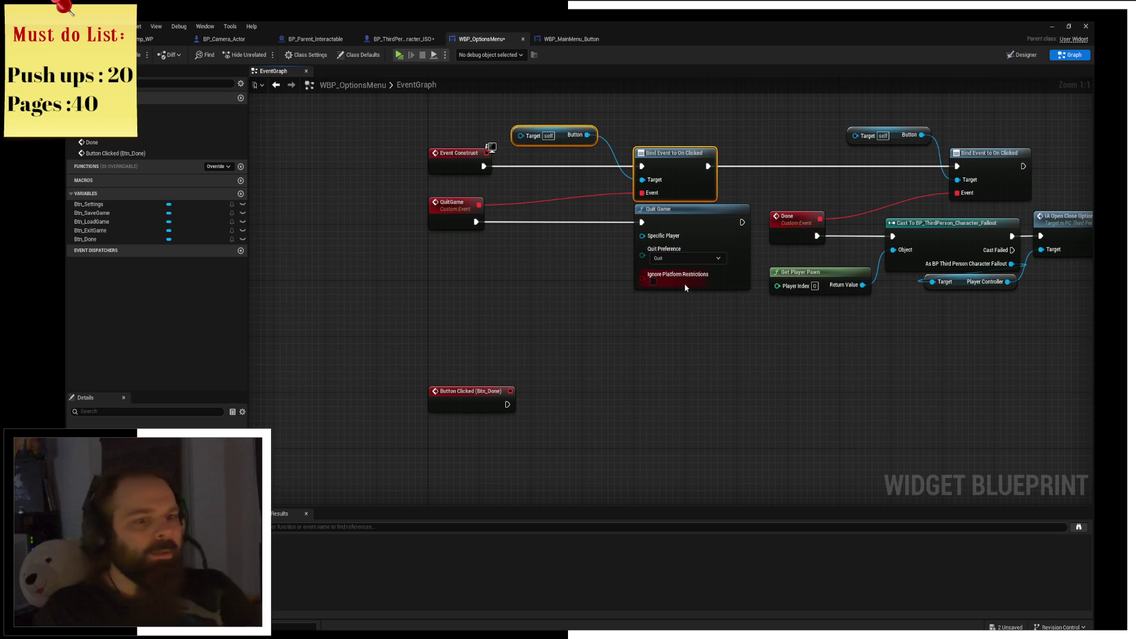
key("Delete")
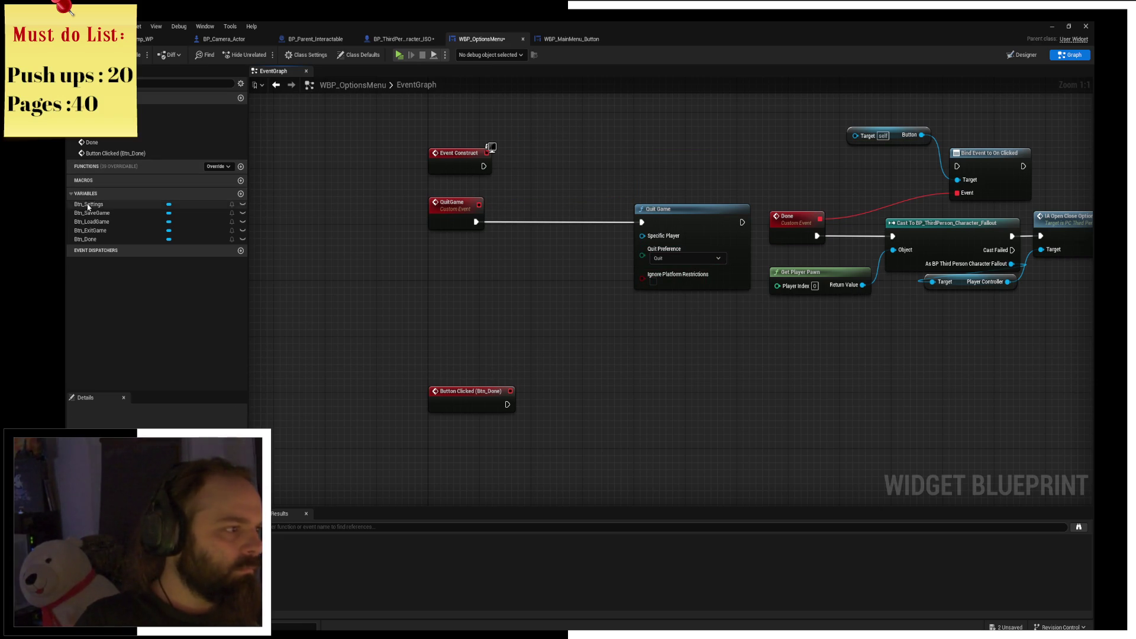
Add Button Clicked events for Btn_Settings, Btn_SaveGame, Btn_LoadGame and Btn_ExitGame.
left_click(89, 204)
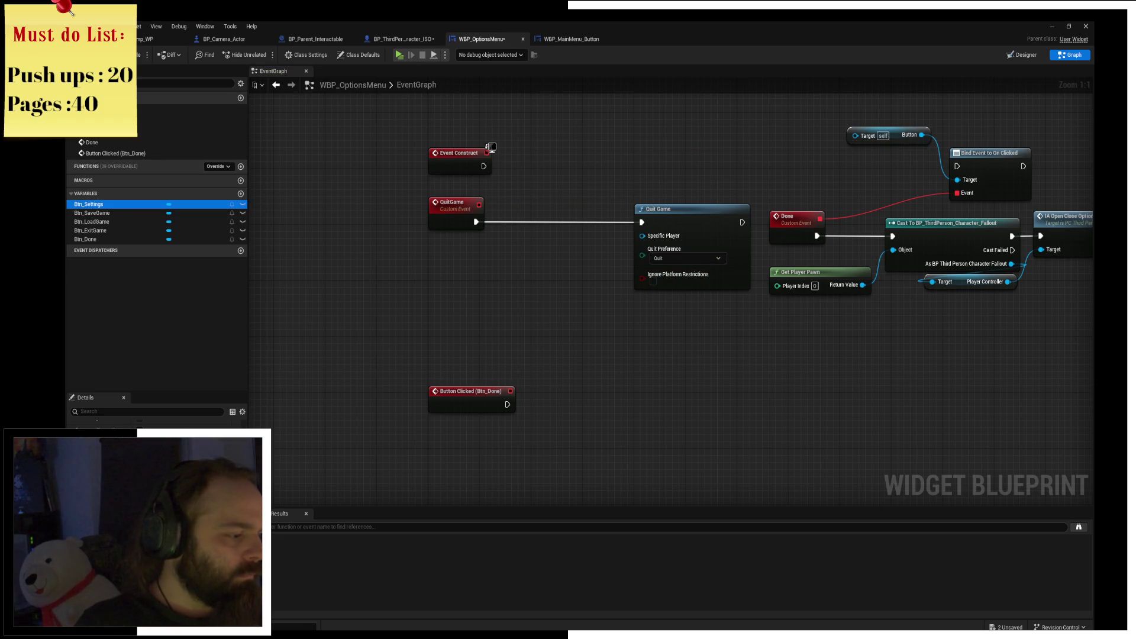
left_click(185, 200)
left_click(92, 224)
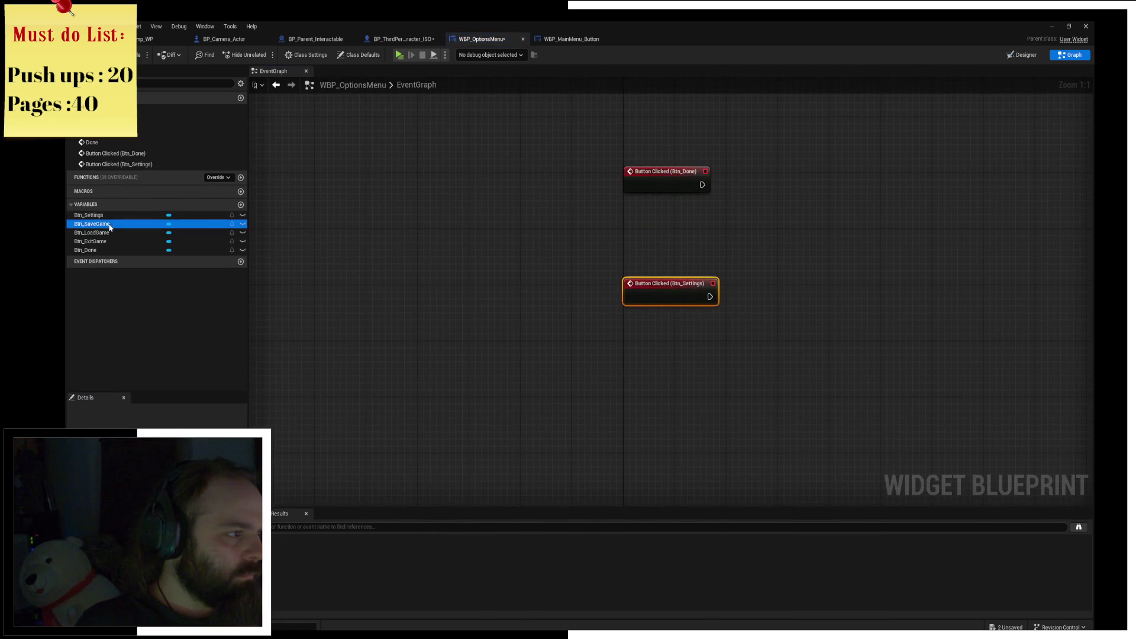
left_click(241, 533)
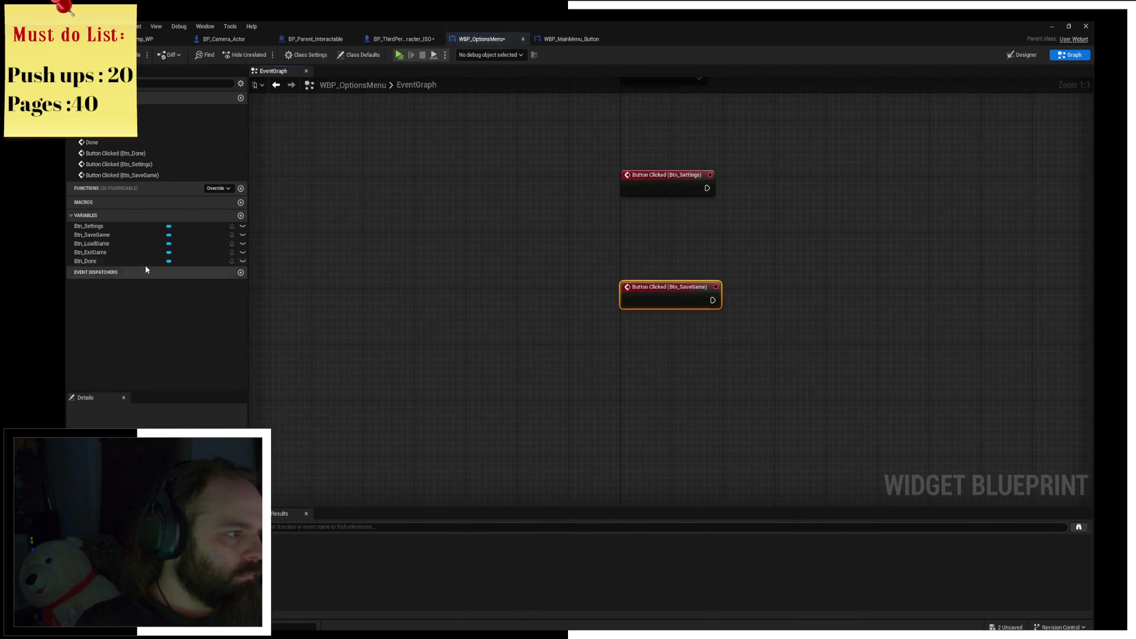
left_click(92, 243)
left_click(240, 532)
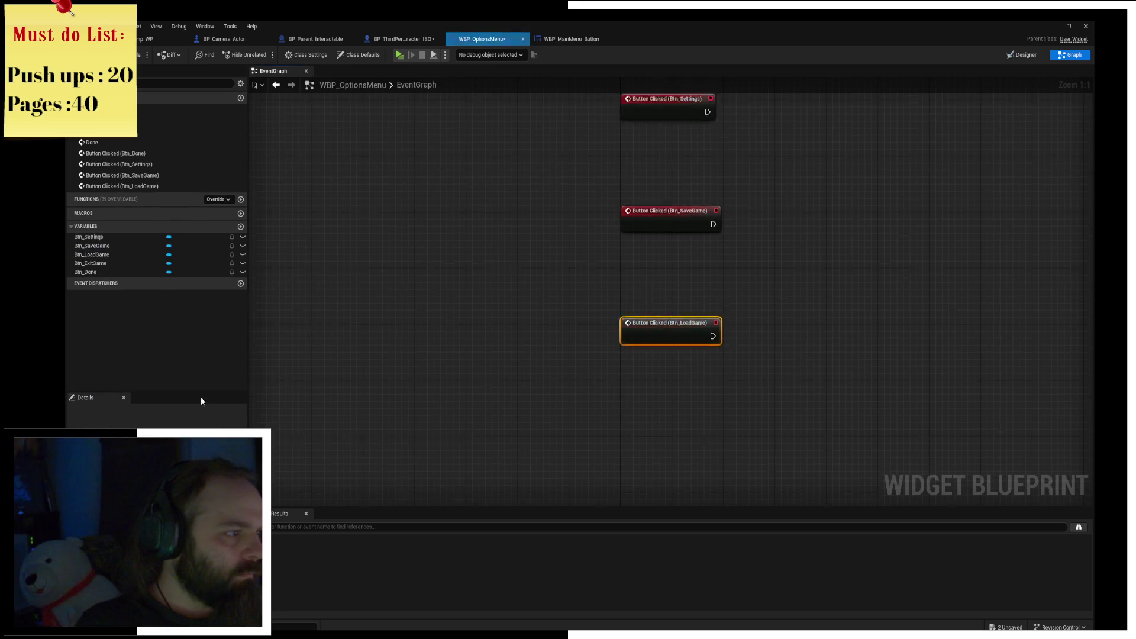
left_click(114, 264)
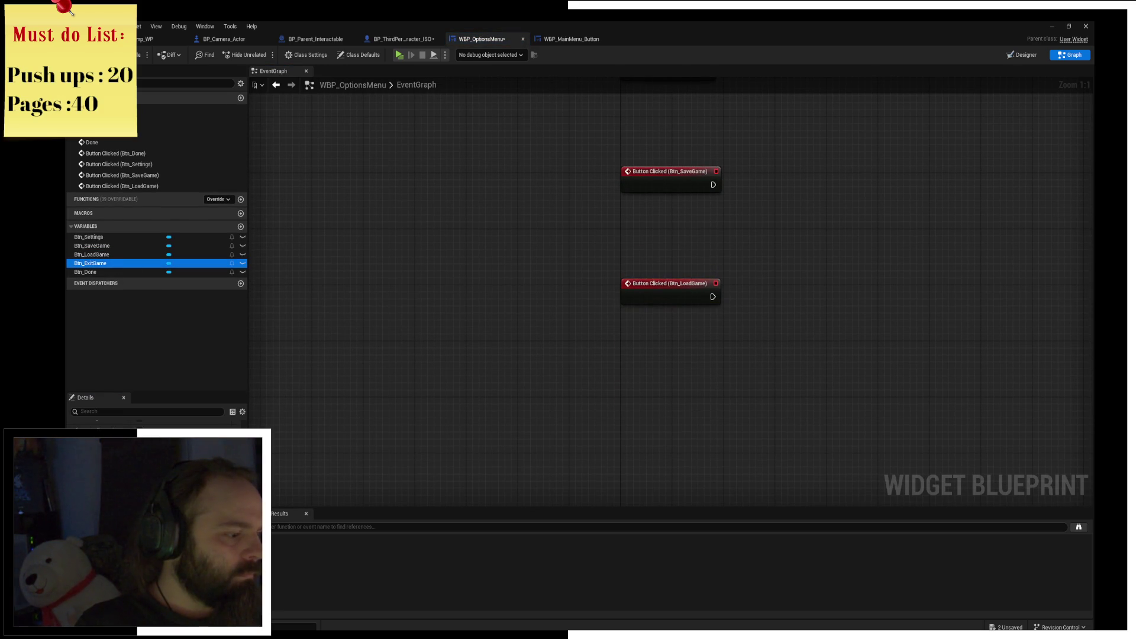
left_click(241, 533)
Delete the remaining bindings and Done custom event, moving the cast chain beside Btn_Done's click.
left_click(119, 283)
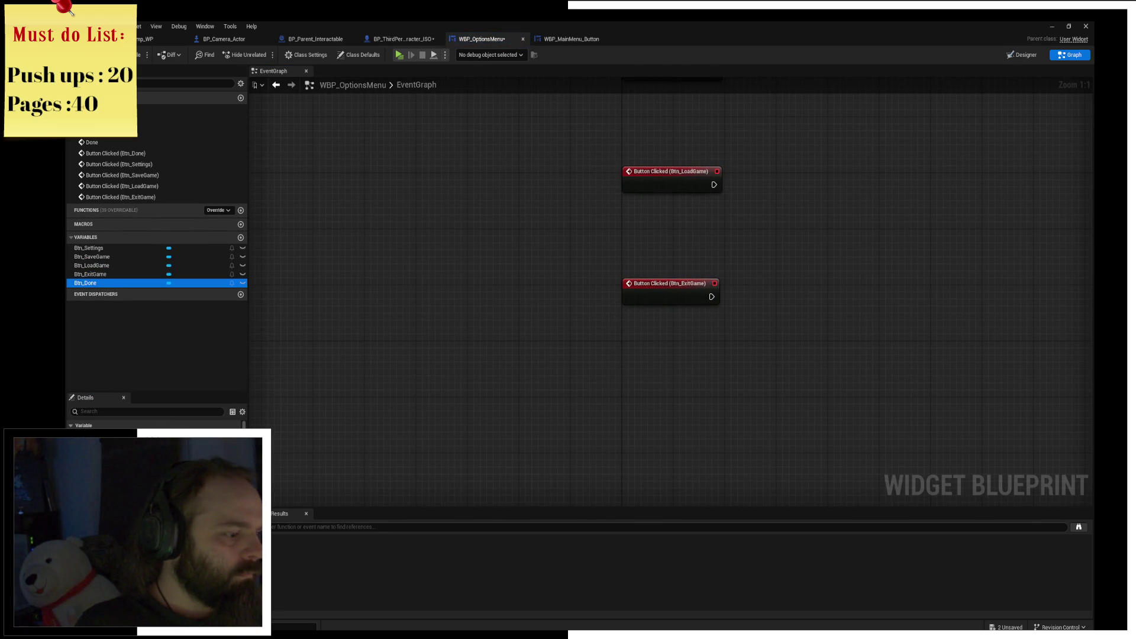
scroll(694, 256, "down", 4)
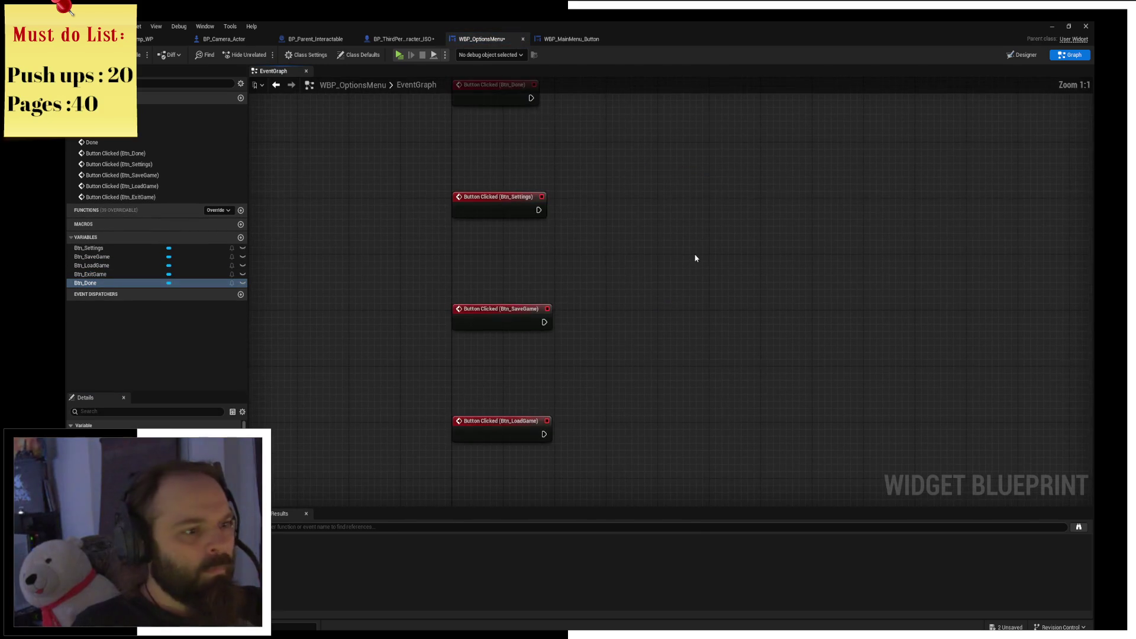
scroll(820, 136, "up", 4)
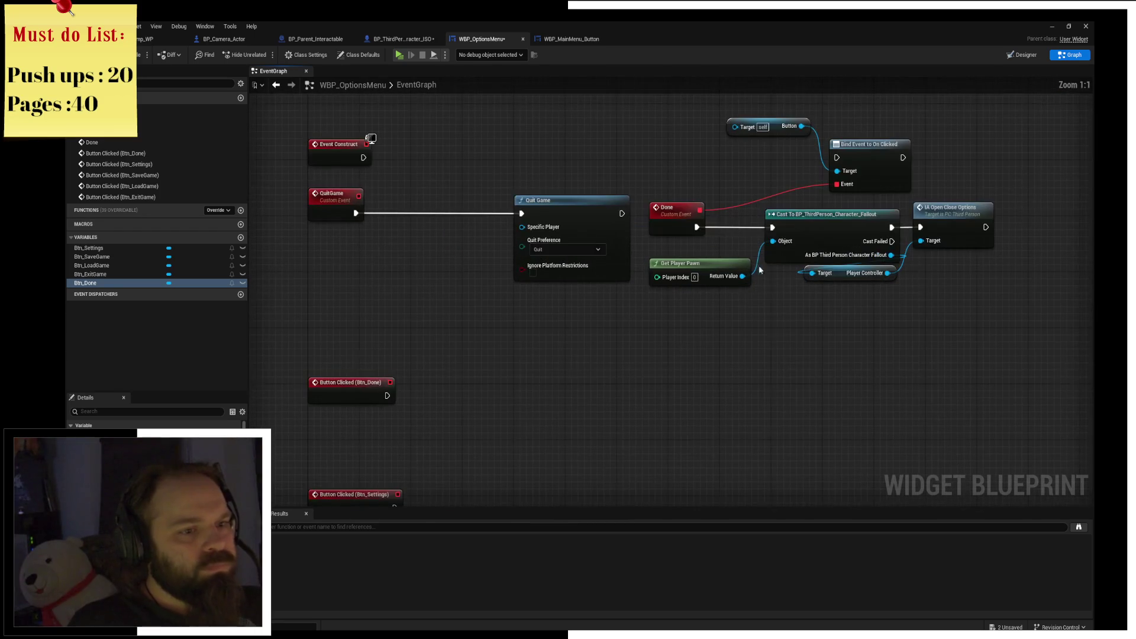
left_click_drag(695, 120, 841, 178)
key("Delete")
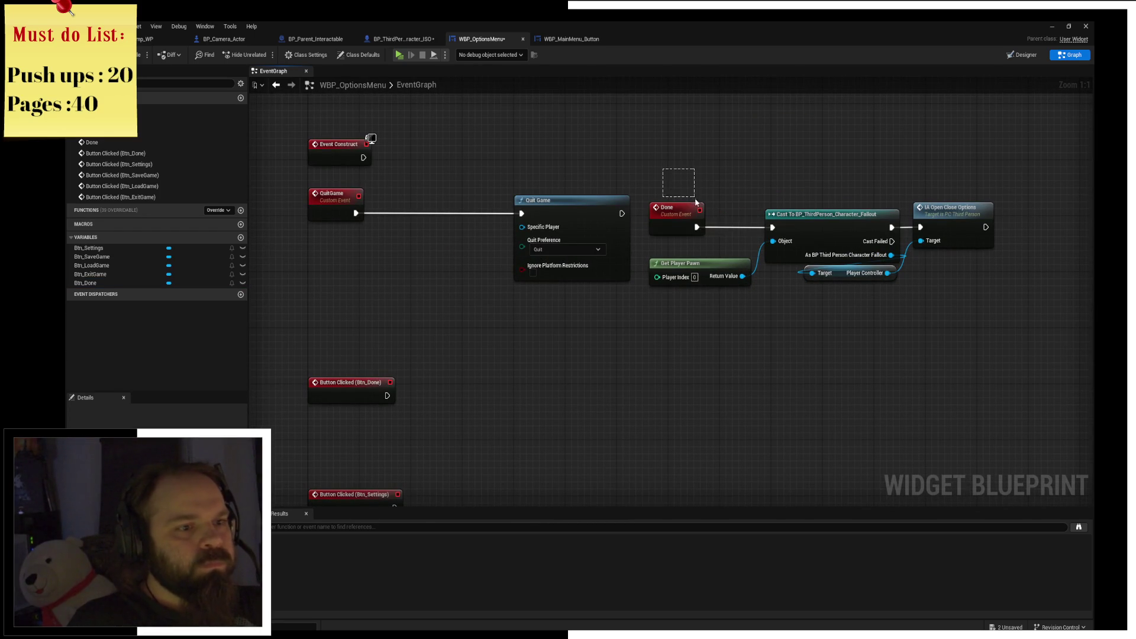
left_click_drag(696, 201, 698, 207)
key("Delete")
left_click_drag(674, 169, 883, 276)
mouse_move(835, 235)
left_mouse_down()
mouse_move(608, 601)
mouse_move(603, 134)
mouse_move(539, 271)
mouse_move(566, 144)
mouse_move(508, 147)
mouse_move(550, 339)
mouse_move(514, 211)
mouse_move(520, 163)
left_mouse_up()
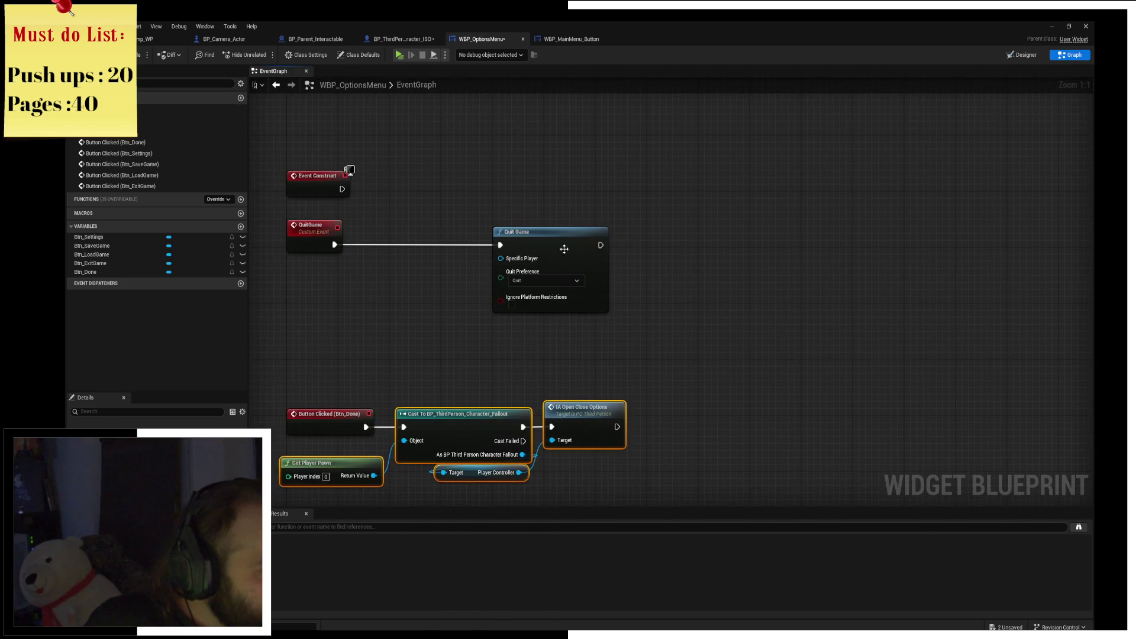
Delete Event Construct and QuitGame, and place Quit Game beside Btn_ExitGame's click event.
left_click_drag(273, 122, 350, 267)
key("Delete")
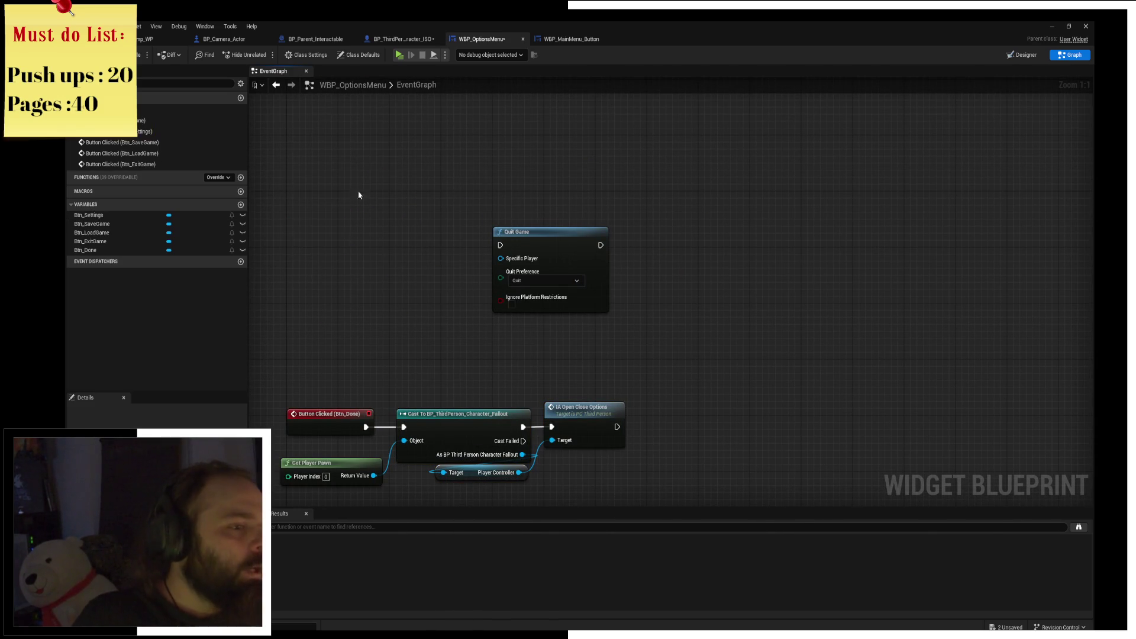
mouse_move(573, 246)
left_mouse_down()
mouse_move(515, 413)
mouse_move(517, 355)
mouse_move(489, 407)
left_mouse_up()
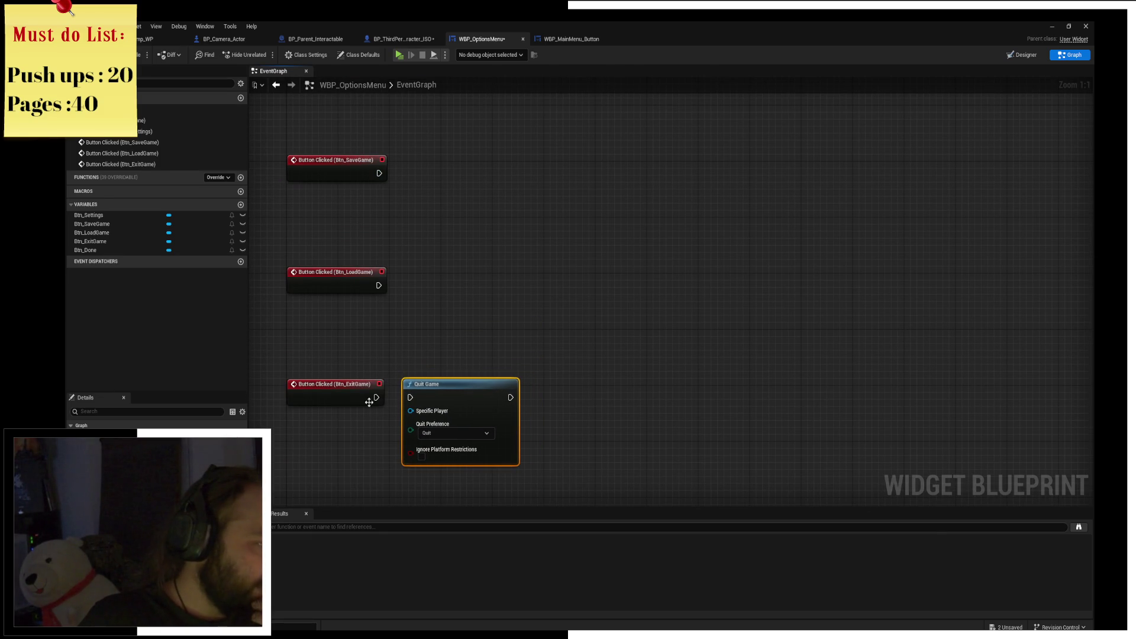
Save the blueprint, then in play open the options menu and press Done.
key("ctrl+s")
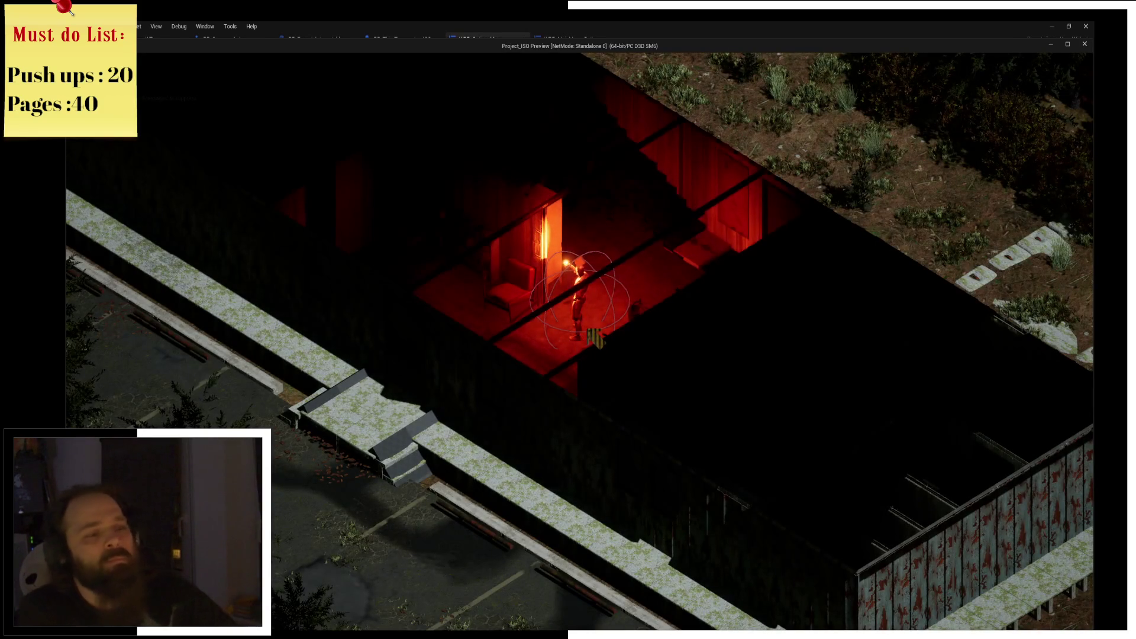
key("Escape")
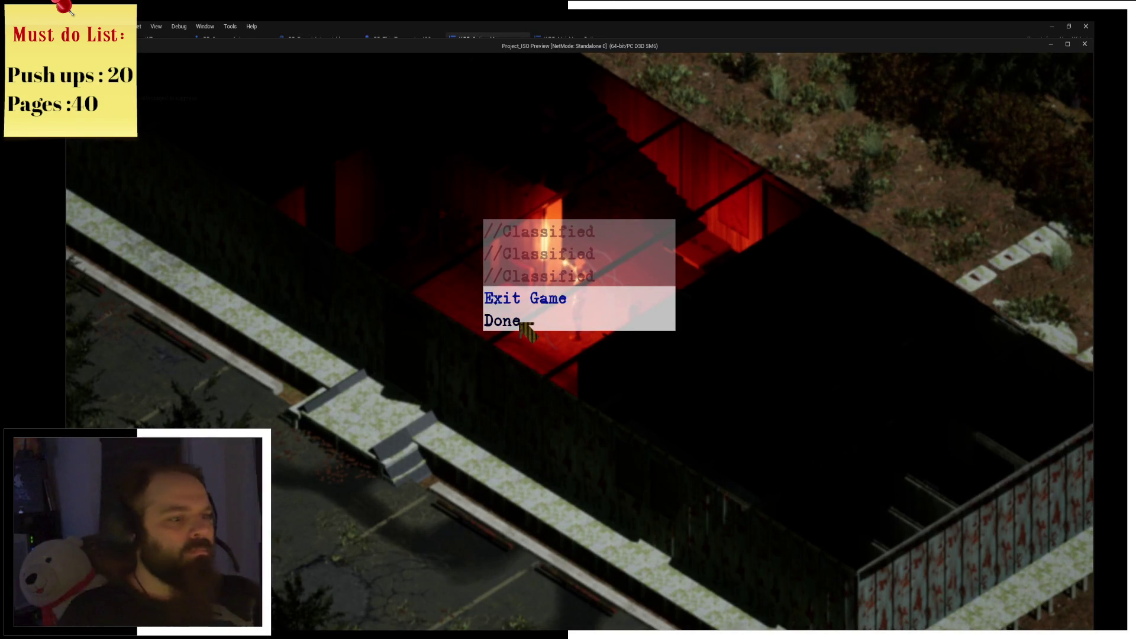
left_click(577, 326)
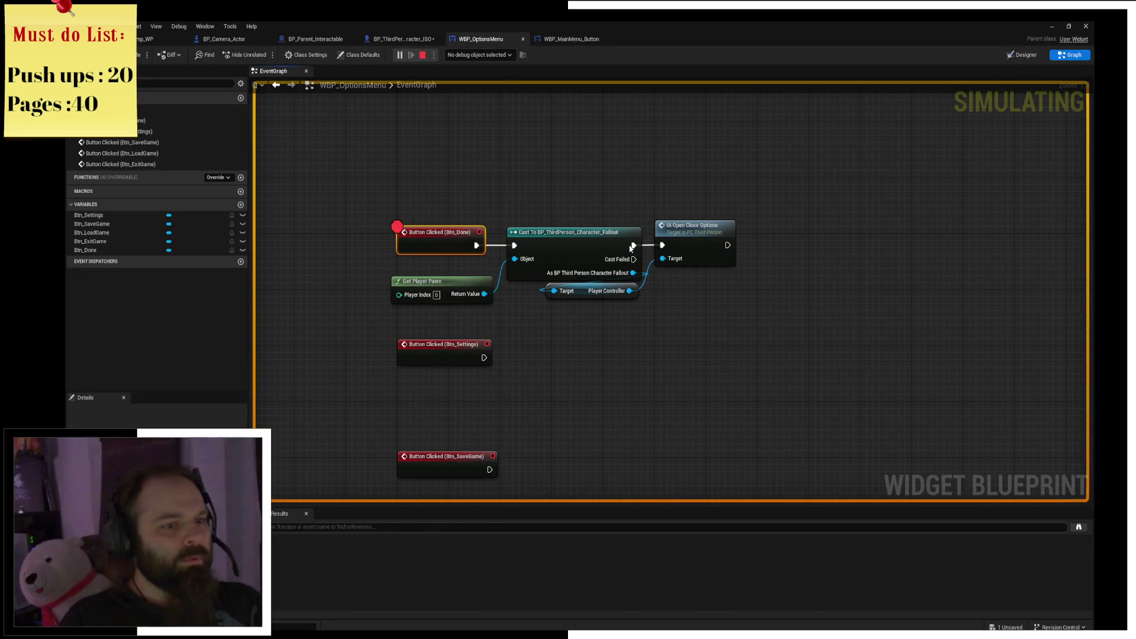
Press Done again in the game to hit the breakpoint, then stop the play session.
key("alt+Tab")
left_click(545, 322)
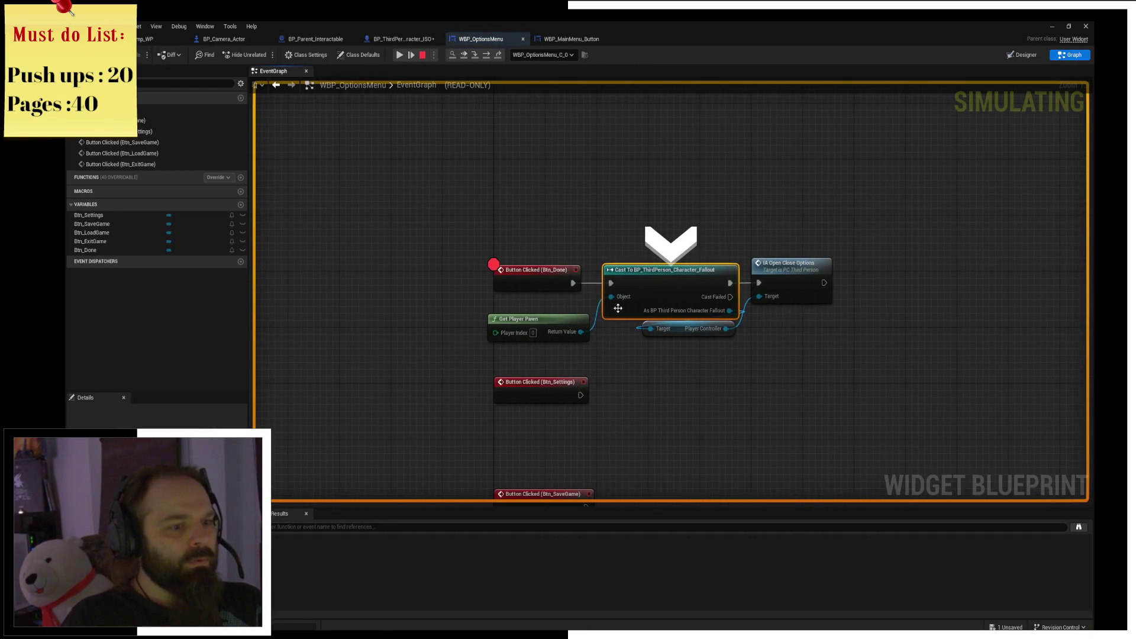
scroll(651, 248, "up", 4)
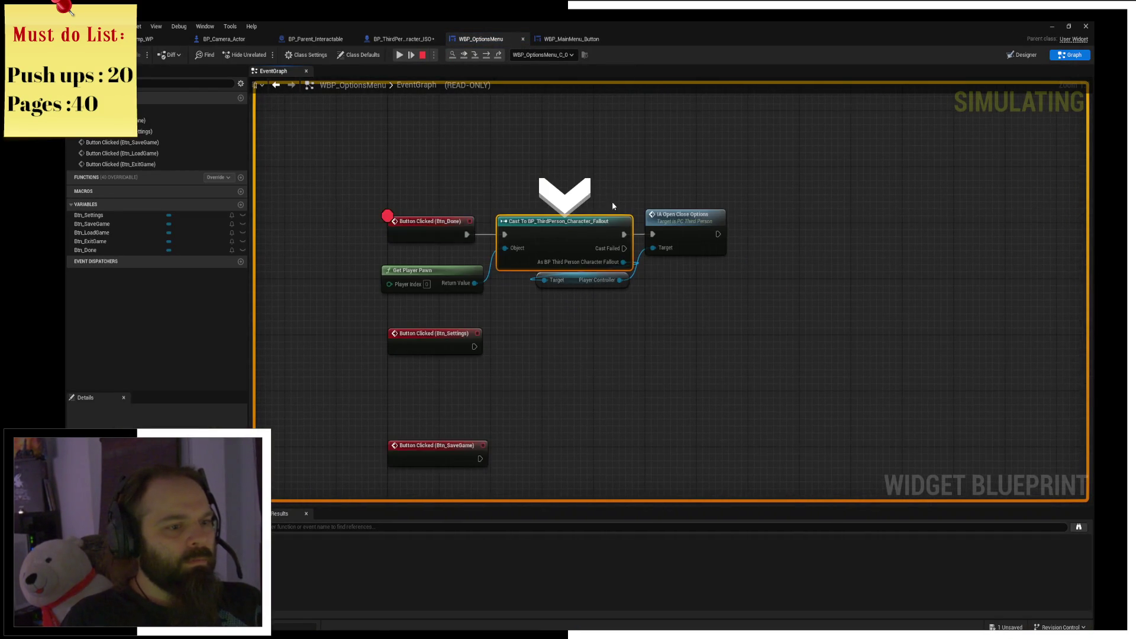
mouse_move(699, 325)
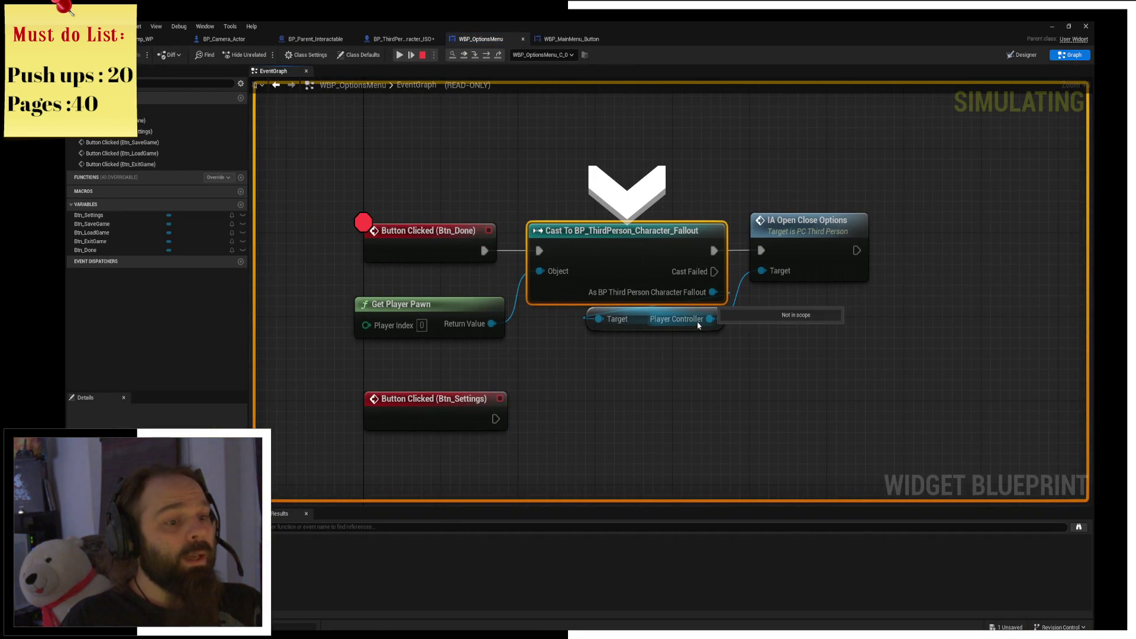
left_click(424, 55)
Delete the Get Player Pawn, Cast, Player Controller and IA Open Close Options nodes.
mouse_move(428, 282)
left_mouse_down()
mouse_move(541, 305)
mouse_move(757, 311)
mouse_move(651, 290)
mouse_move(567, 305)
left_mouse_up()
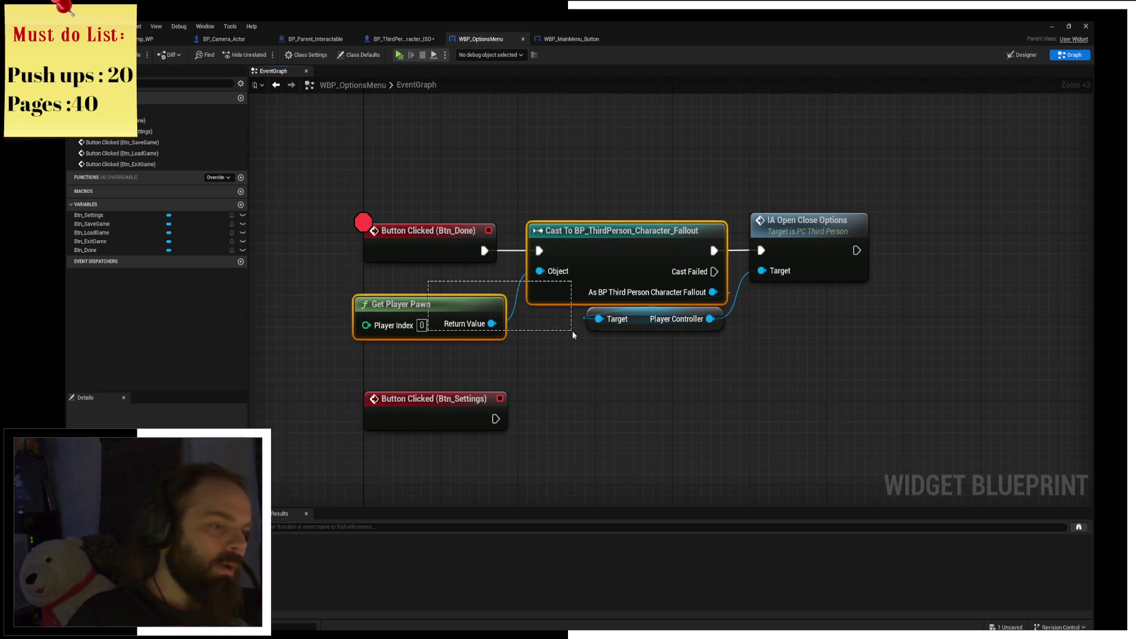
key("Delete")
left_click_drag(638, 232, 830, 374)
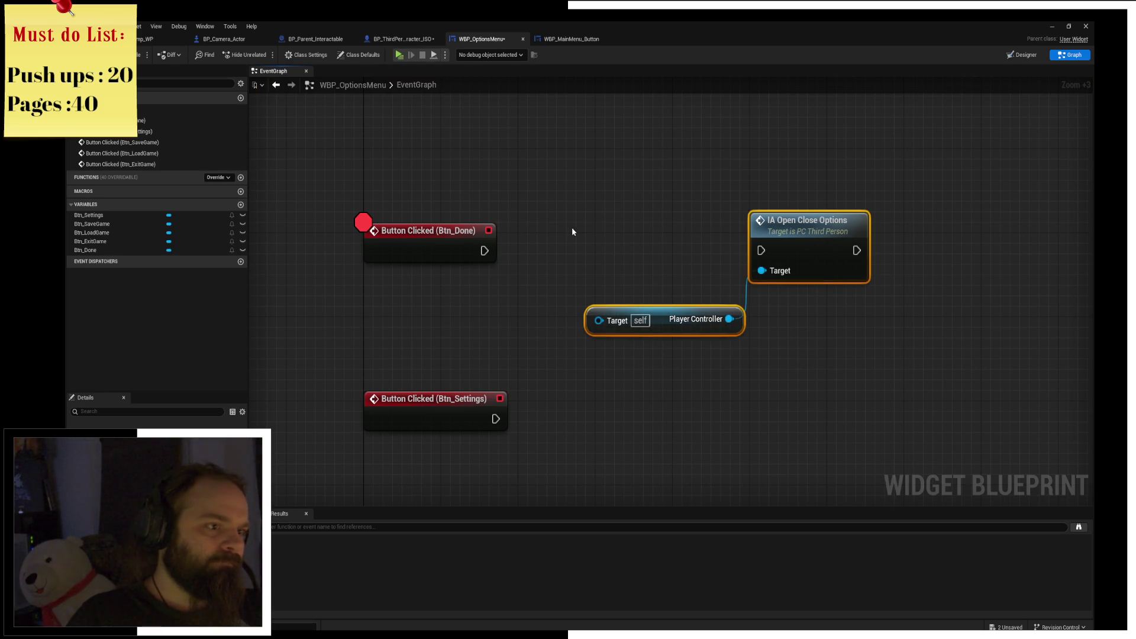
key("Delete")
Wire a Remove from Parent node to Btn_Done's click and launch a game preview.
left_click_drag(483, 251, 605, 249)
type("remove from")
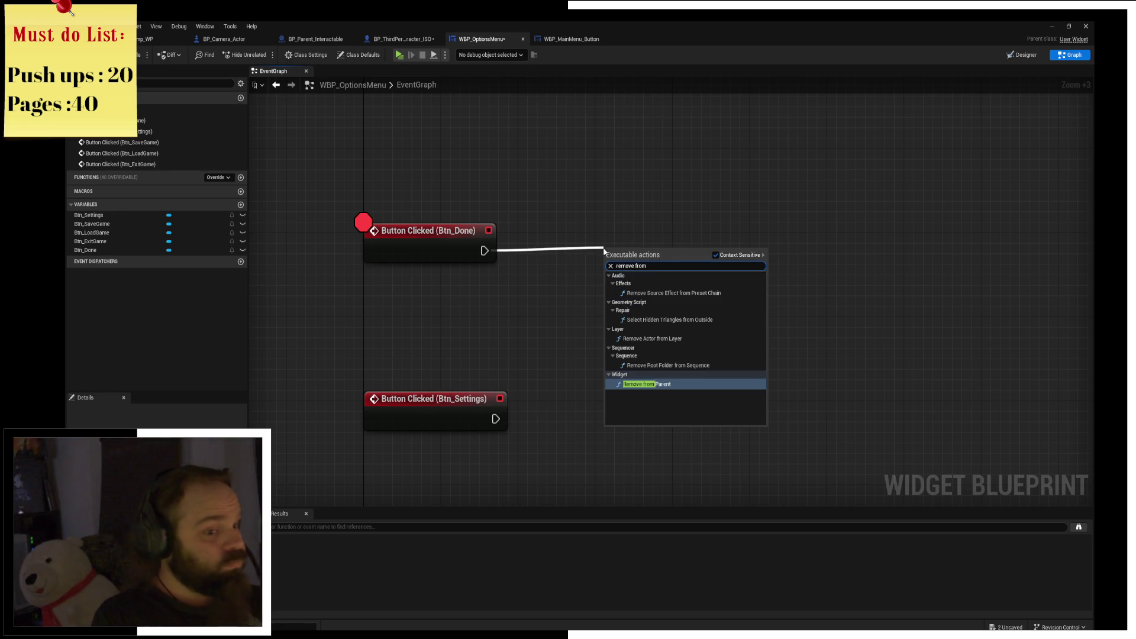
key("Return")
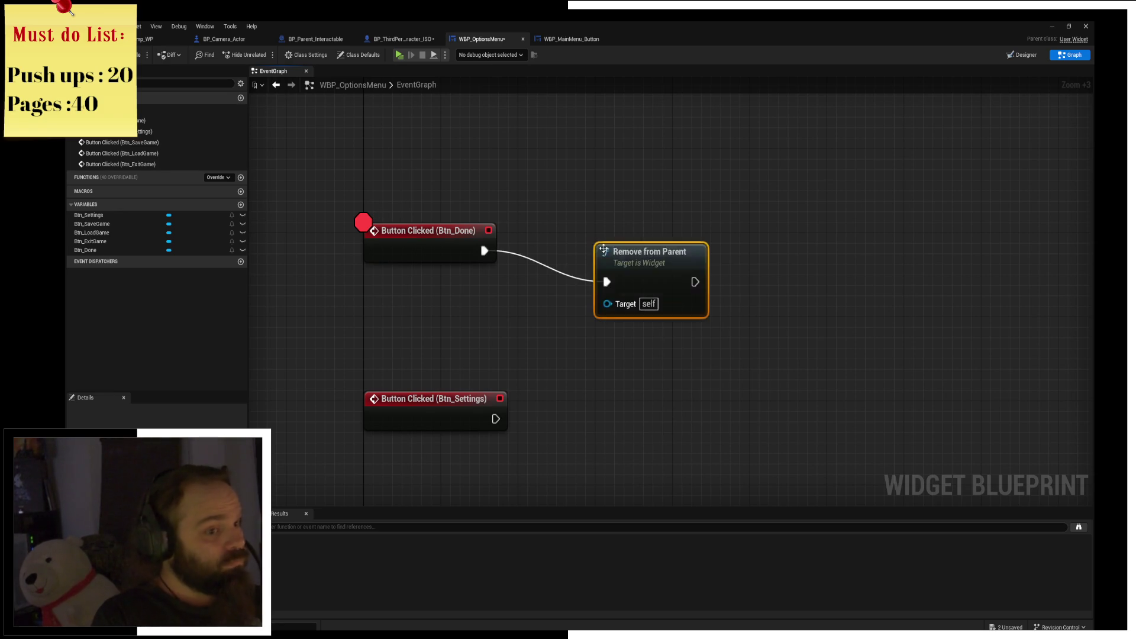
left_click_drag(622, 247, 545, 236)
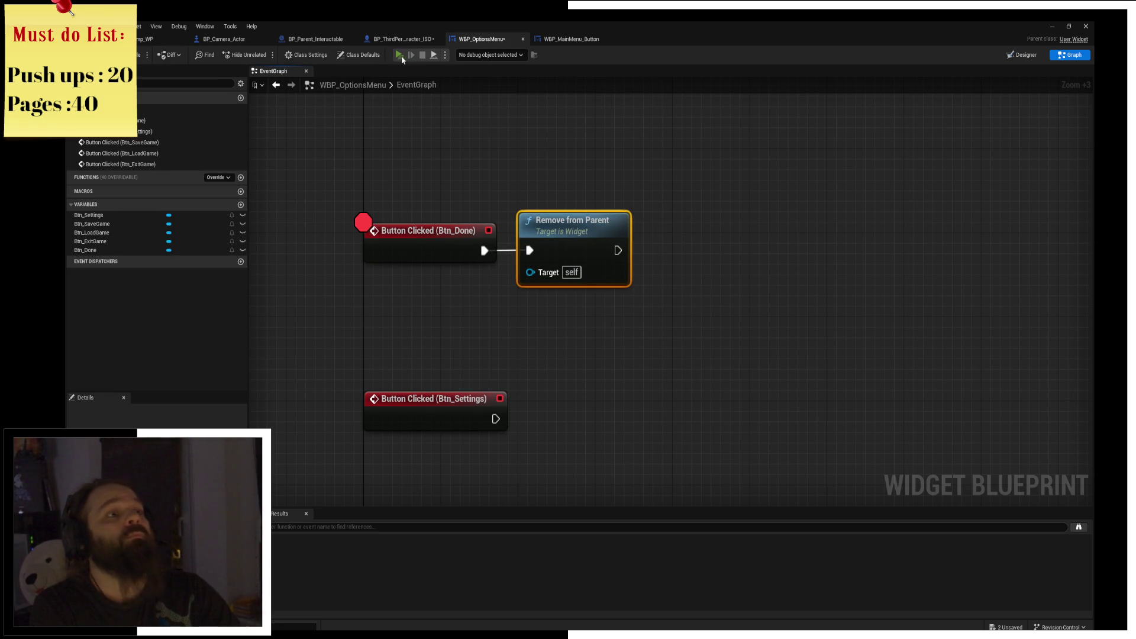
key("alt+p")
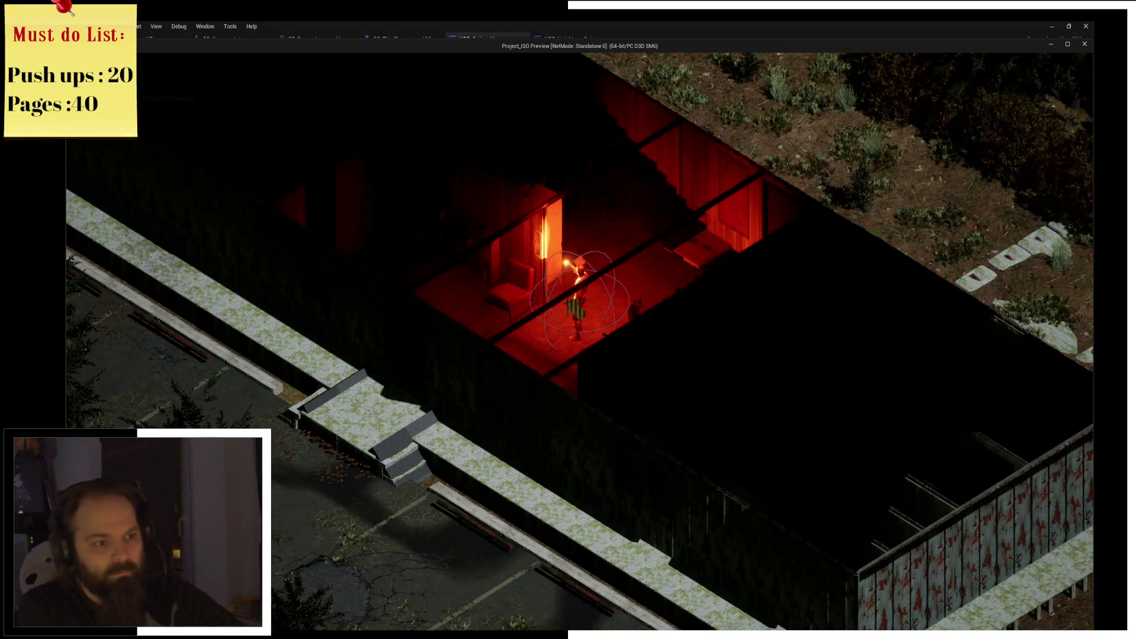
Open the menu with Escape, press Done, resume past the breakpoint, then end the preview.
key("Escape")
left_click(543, 325)
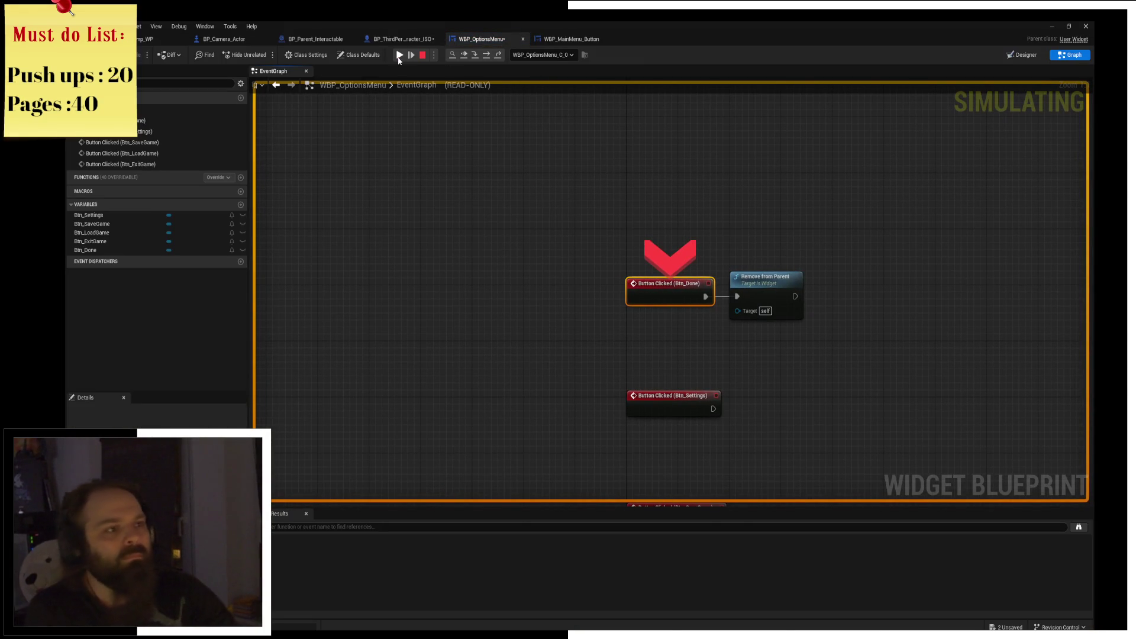
left_click(400, 57)
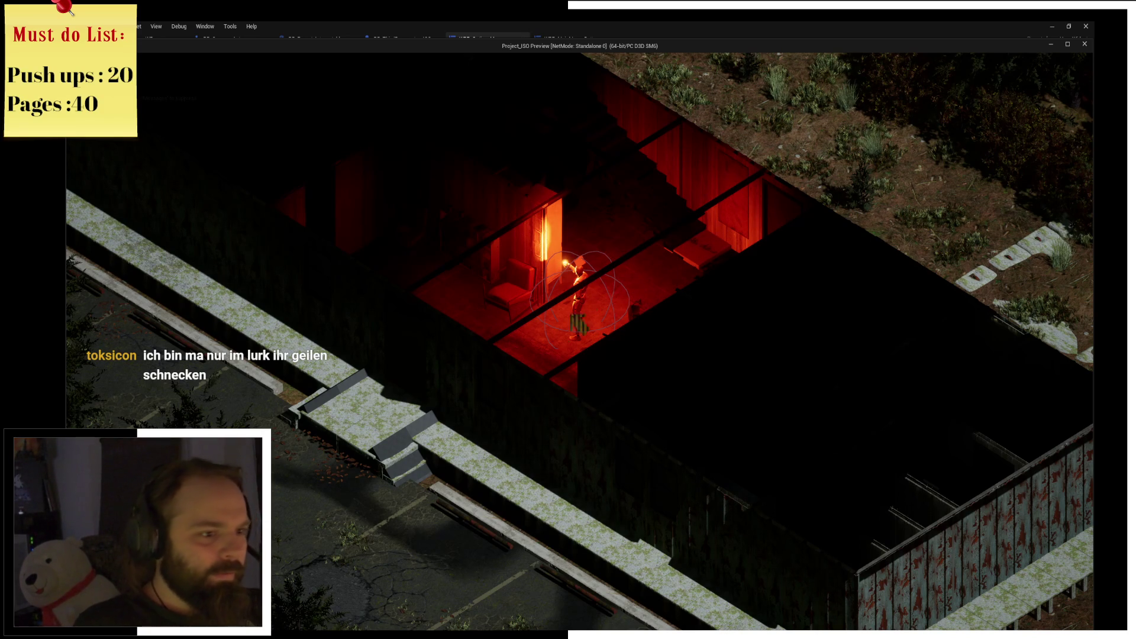
key("Escape")
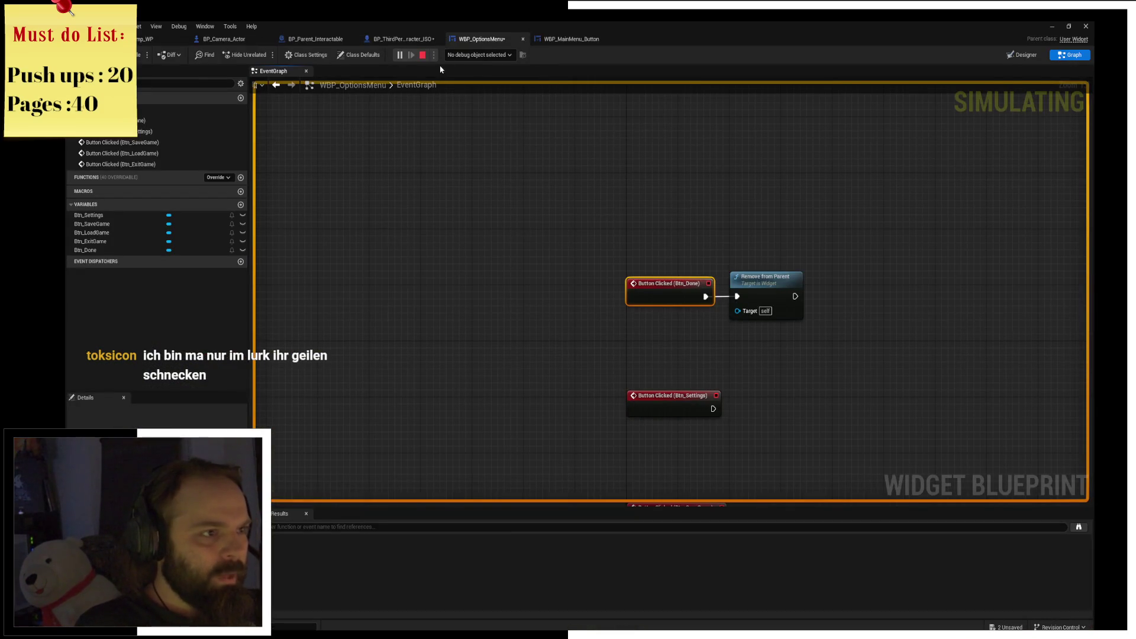
left_click(423, 57)
Delete the Remove from Parent node after Btn_Done.
scroll(560, 220, "up", 4)
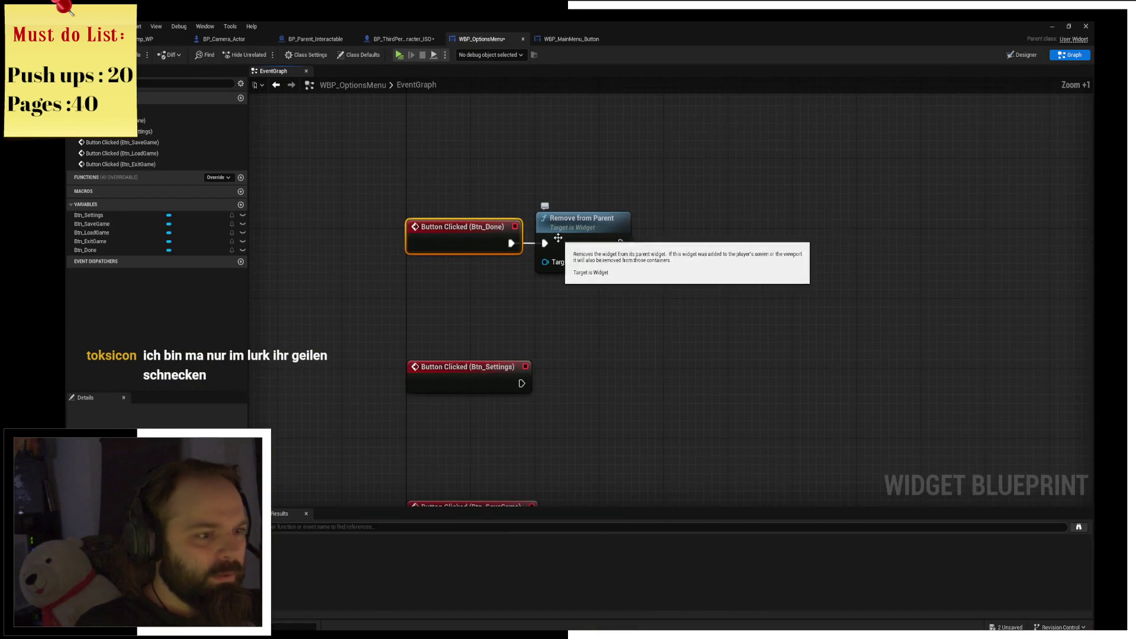
left_click(561, 220)
key("Delete")
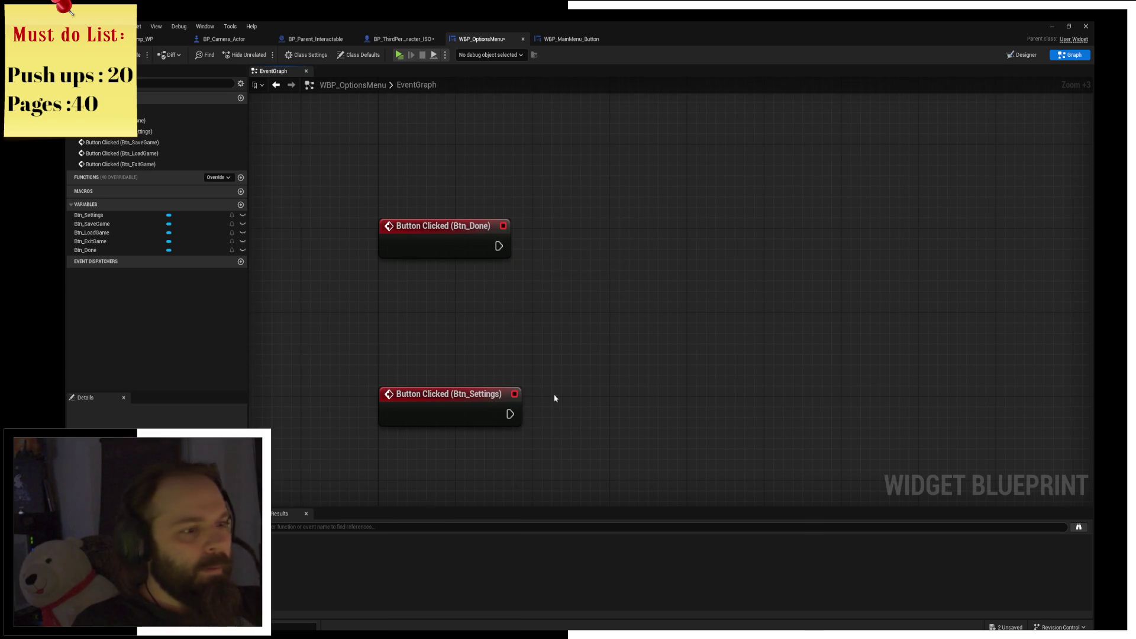
Stack the Btn_Settings, Btn_SaveGame and Btn_LoadGame click events beneath Btn_Done.
left_click_drag(550, 401, 575, 436)
mouse_move(457, 449)
left_mouse_down()
mouse_move(457, 329)
mouse_move(497, 277)
left_mouse_up()
mouse_move(520, 338)
left_mouse_down()
mouse_move(509, 279)
mouse_move(520, 256)
mouse_move(523, 276)
left_mouse_up()
left_click(515, 436)
mouse_move(515, 436)
left_mouse_down()
mouse_move(505, 304)
mouse_move(528, 29)
mouse_move(515, 312)
mouse_move(563, 132)
left_mouse_up()
mouse_move(428, 459)
left_mouse_down()
mouse_move(428, 251)
mouse_move(731, 282)
mouse_move(674, 174)
mouse_move(715, 118)
mouse_move(739, 225)
mouse_move(729, 223)
left_mouse_up()
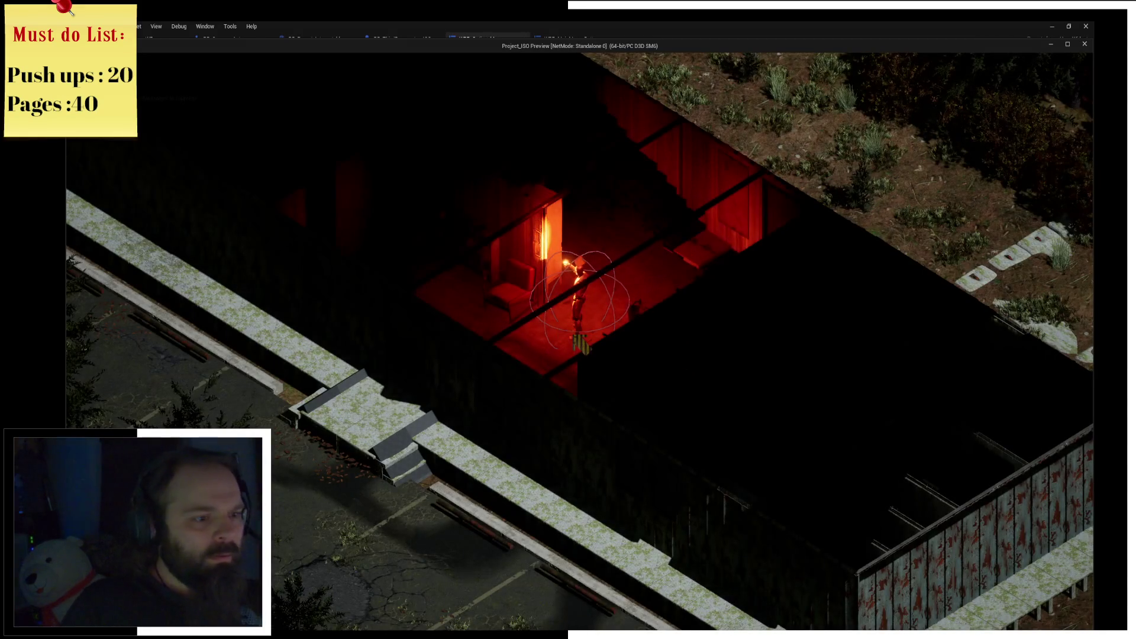
Quit the preview via Exit Game, then move the Btn_ExitGame and Quit Game nodes lower.
key("Escape")
left_click(557, 302)
scroll(702, 307, "down", 3)
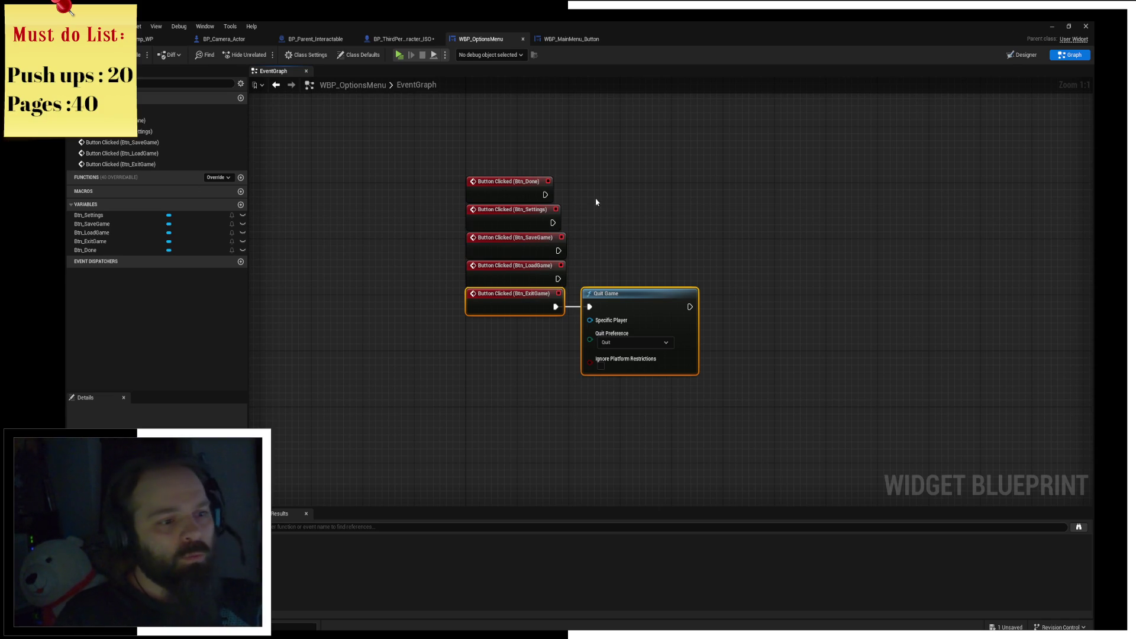
left_click_drag(616, 309, 616, 373)
left_click(641, 288)
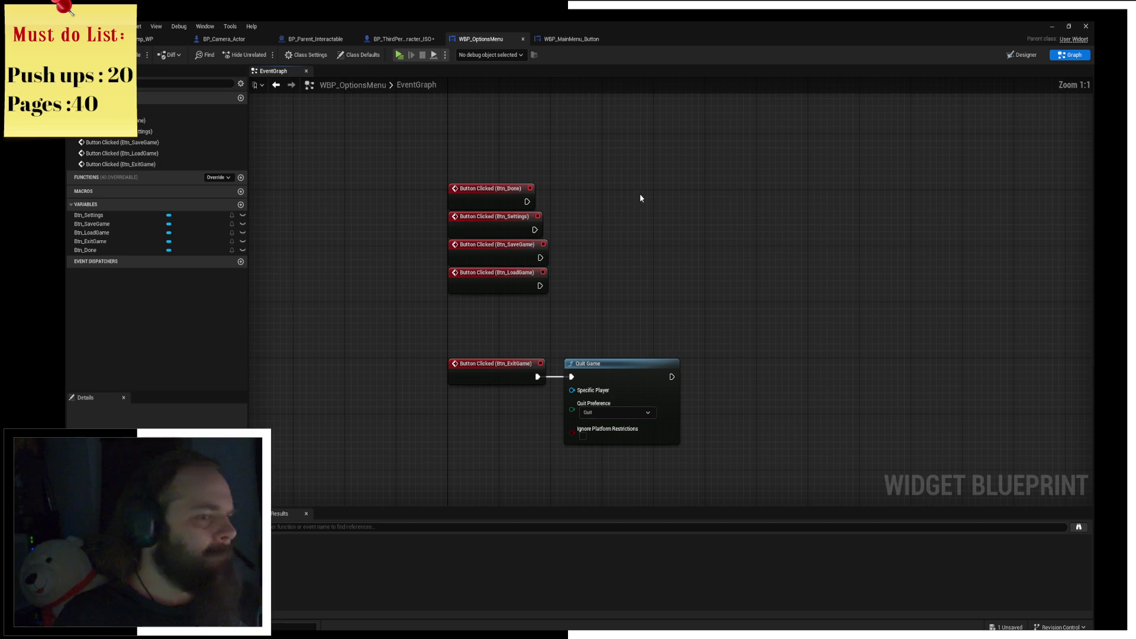
Raise Btn_Done and pull Btn_Settings up closer beneath it.
scroll(643, 191, "up", 3)
left_click_drag(431, 187, 431, 111)
left_click(440, 210)
left_click_drag(432, 229, 433, 197)
left_click(573, 287)
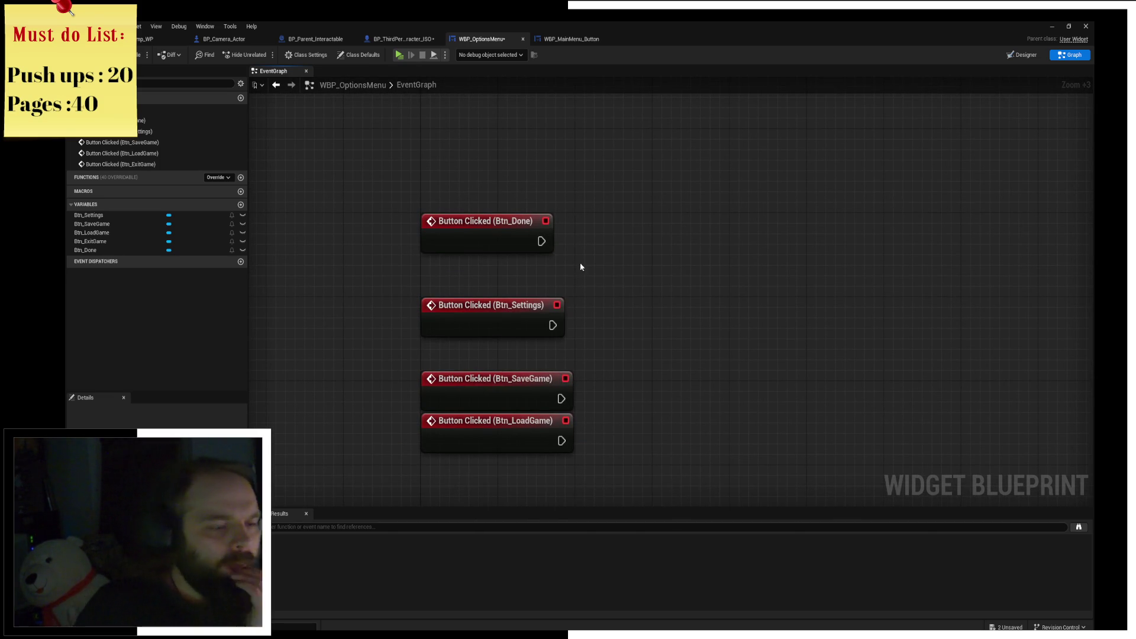
left_click_drag(629, 318, 622, 239)
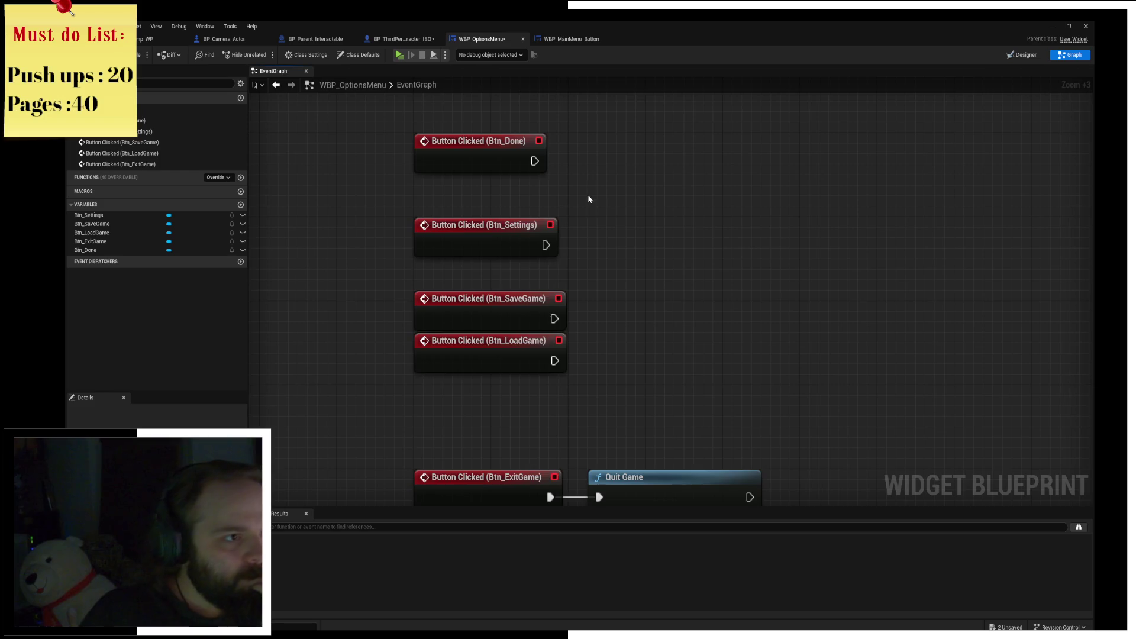
left_click_drag(589, 202, 611, 280)
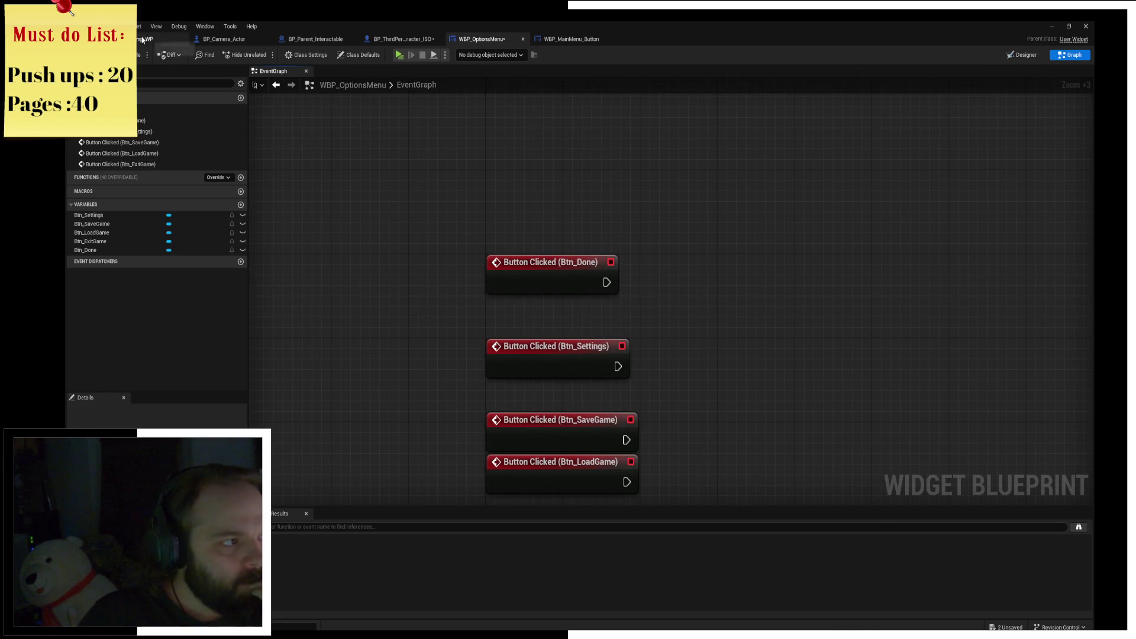
In the level editor's Content Browser, search assets for 'Controller' and then 'C'.
left_click(145, 39)
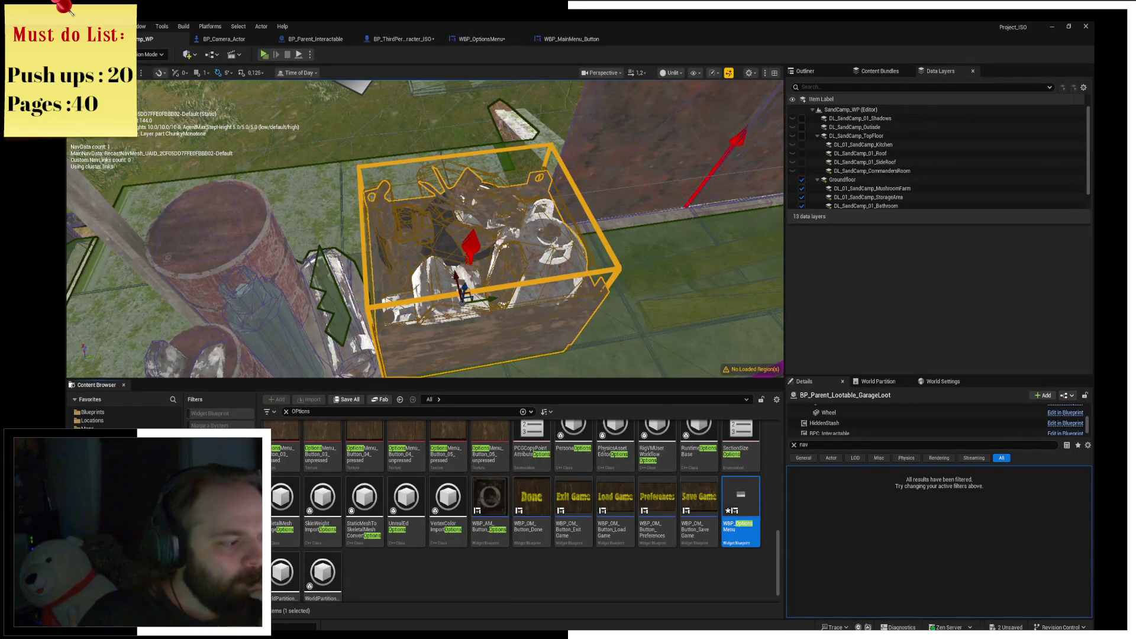
left_click(319, 412)
type("player")
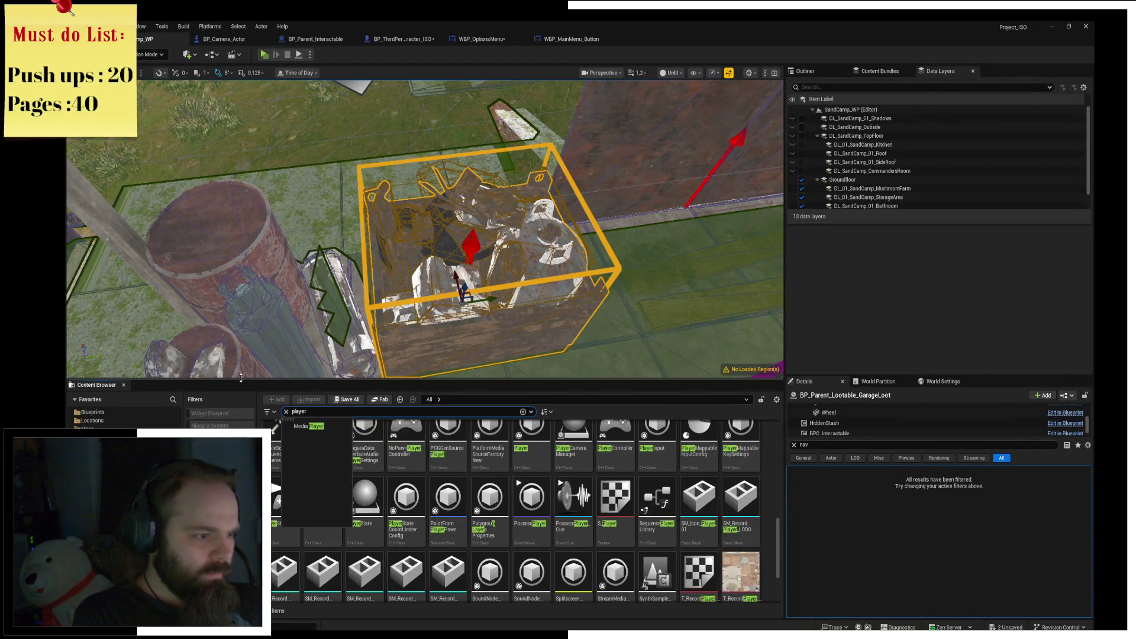
type("Controller")
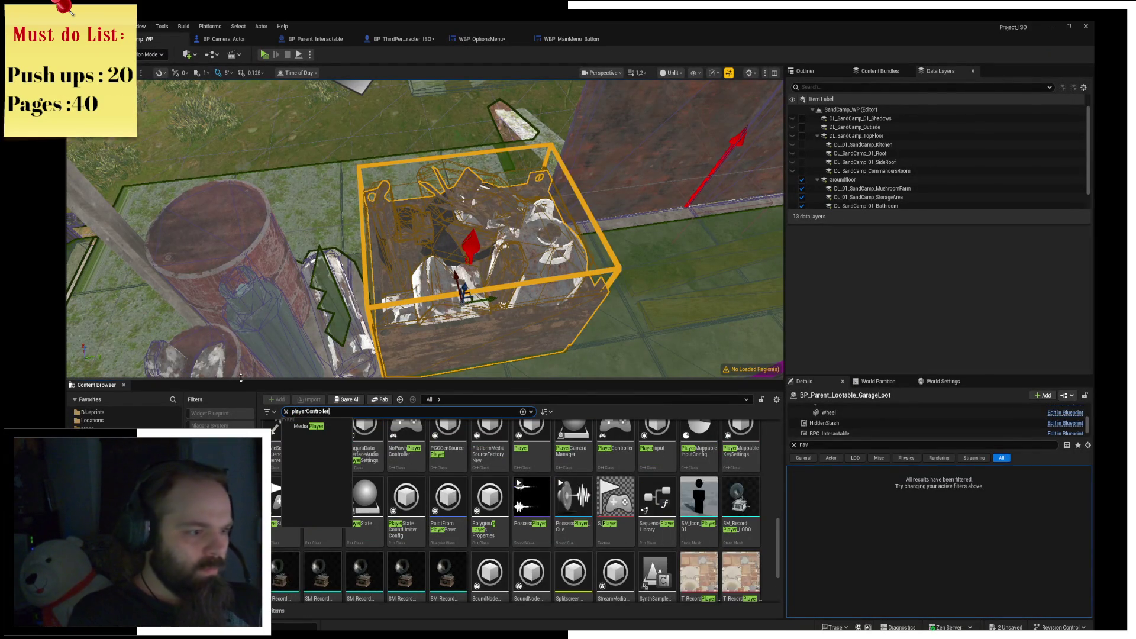
key("Return")
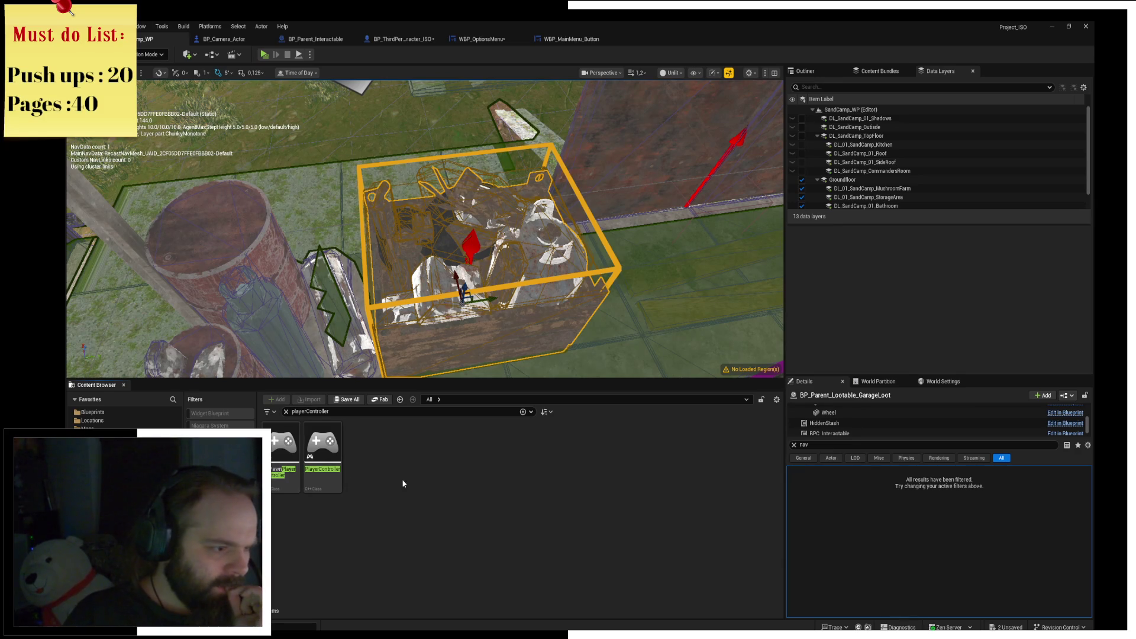
left_click(362, 413)
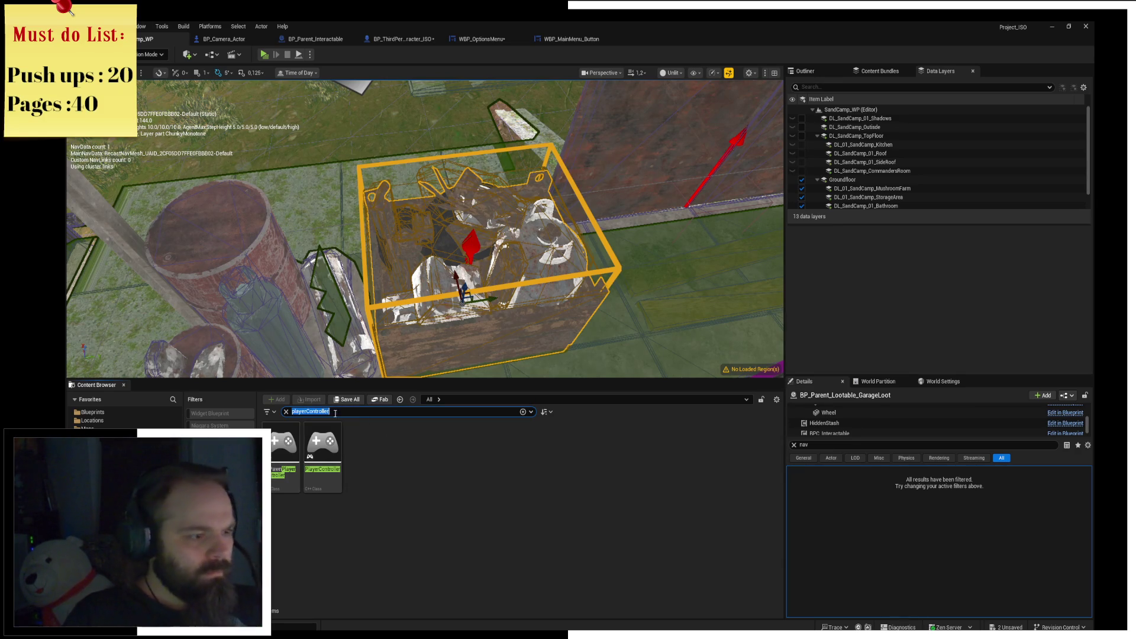
type("PC")
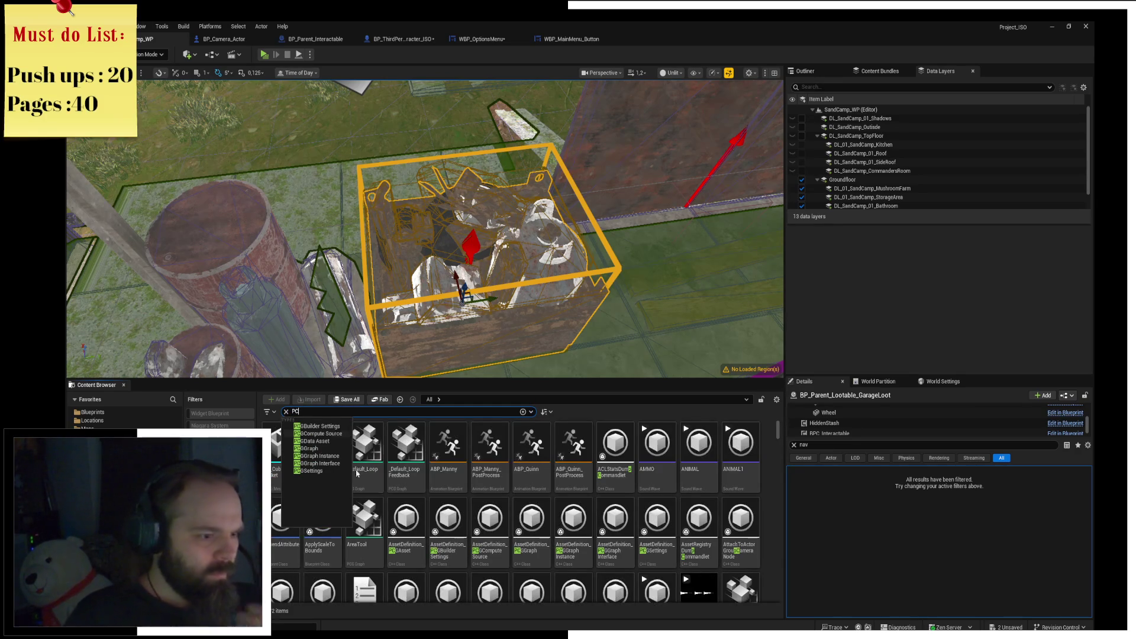
mouse_move(485, 464)
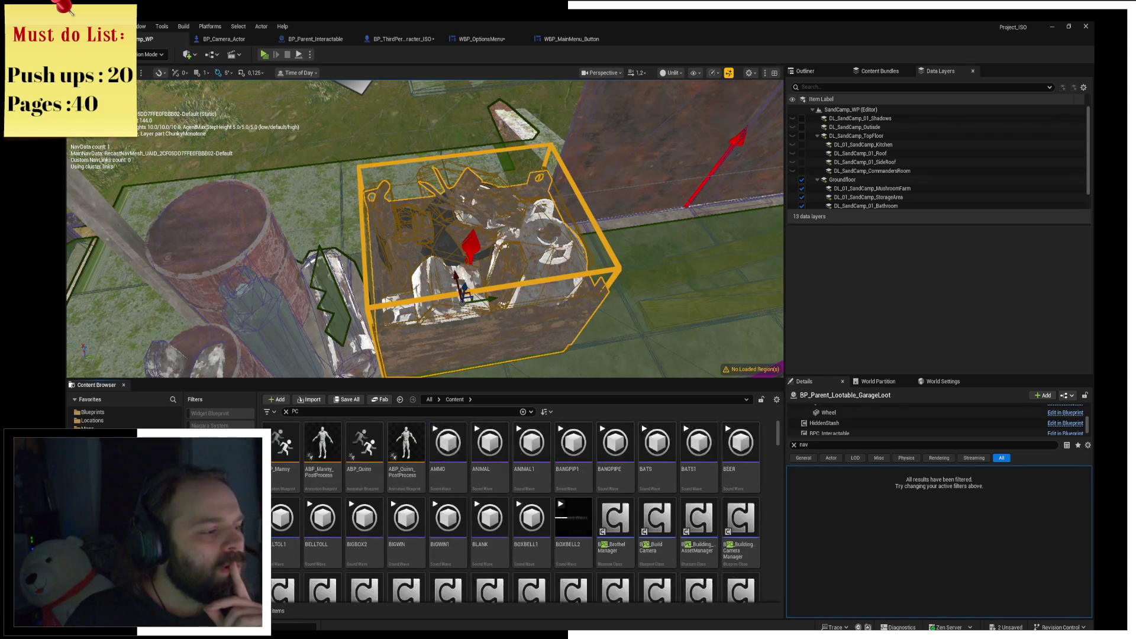
Clear the search and browse to the Player Controller Class from World Settings.
left_click(286, 412)
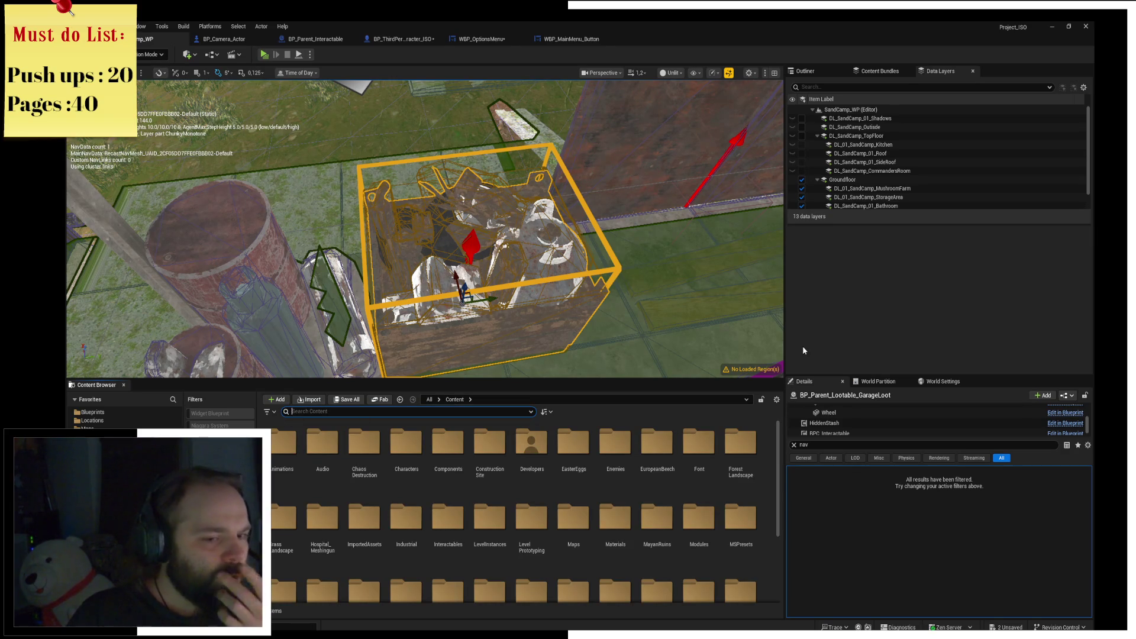
left_click(879, 382)
left_click(931, 383)
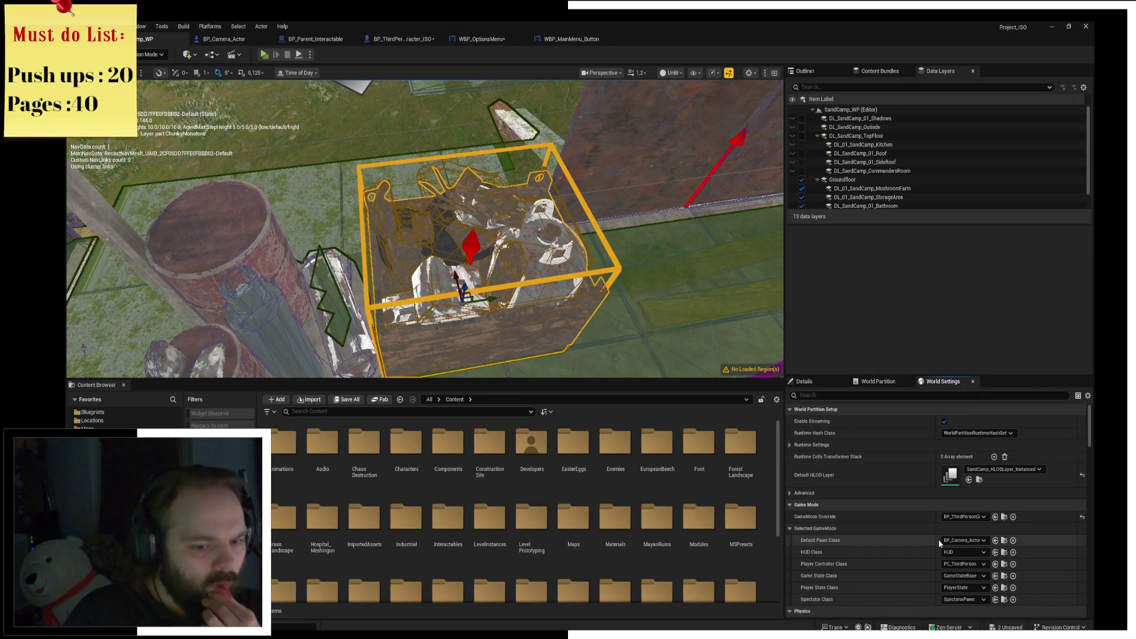
left_click(995, 565)
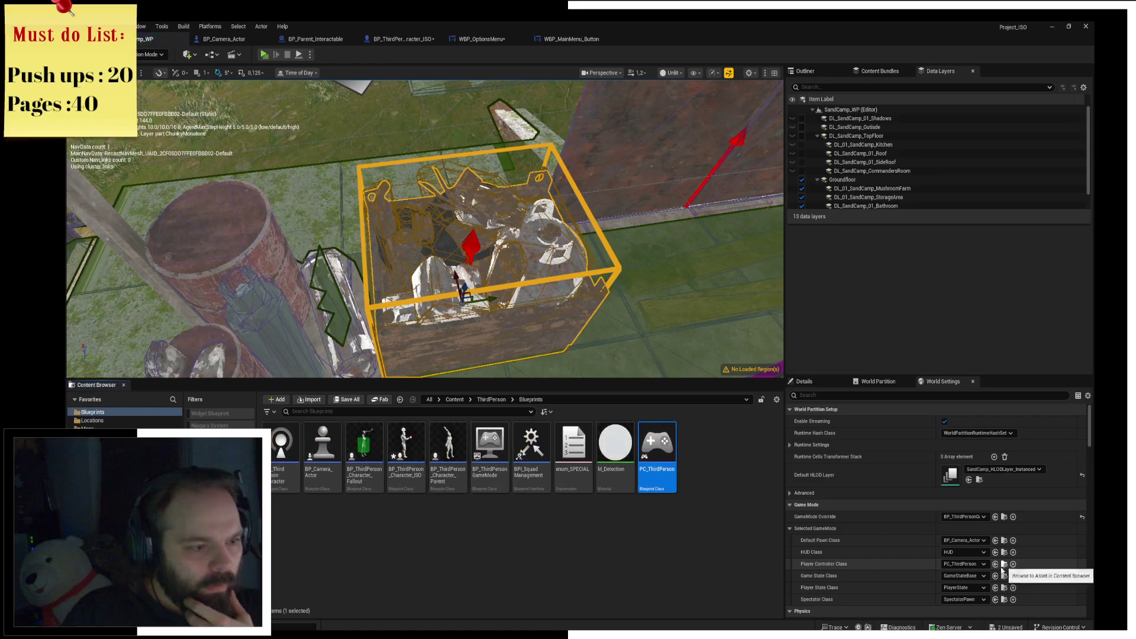
Open PC_ThirdPerson and survey its event graph around the FPSInterAction, Cast and Attack nodes.
double_click(648, 471)
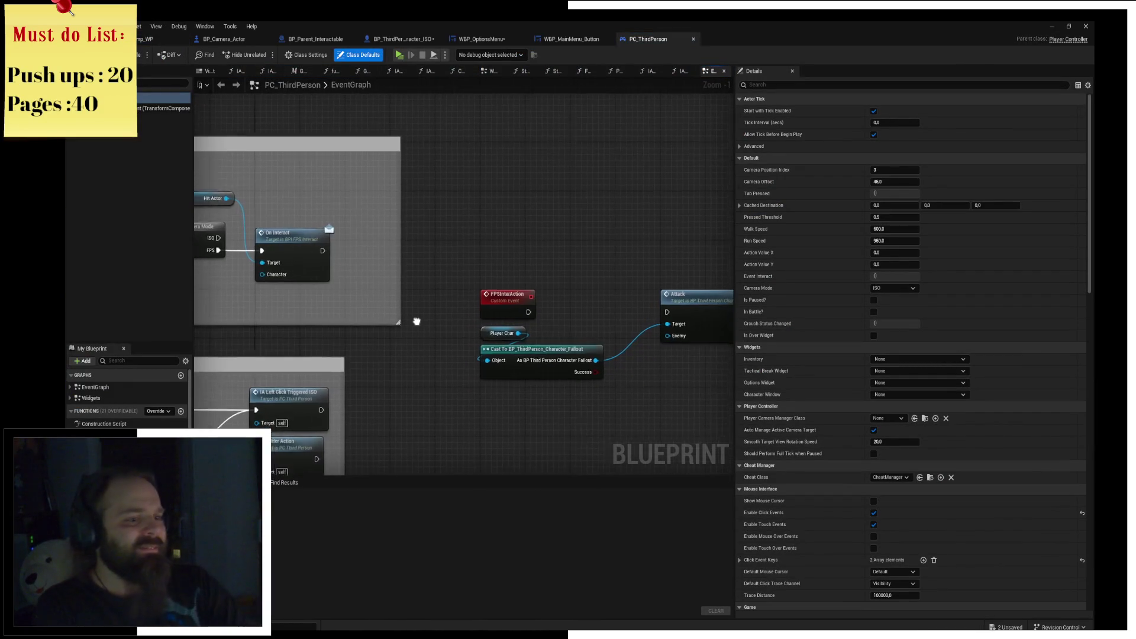
left_click_drag(432, 194, 707, 383)
scroll(479, 335, "down", 2)
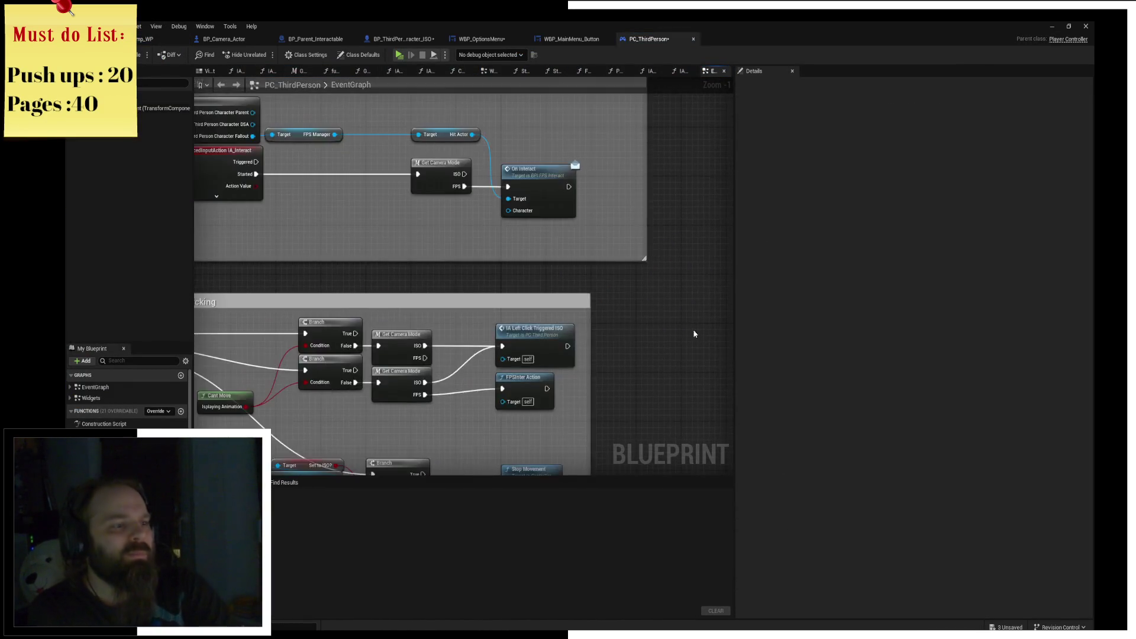
scroll(492, 268, "up", 2)
mouse_move(442, 280)
left_mouse_down()
mouse_move(438, 345)
mouse_move(312, 129)
mouse_move(250, 135)
mouse_move(265, 97)
mouse_move(373, 310)
left_mouse_up()
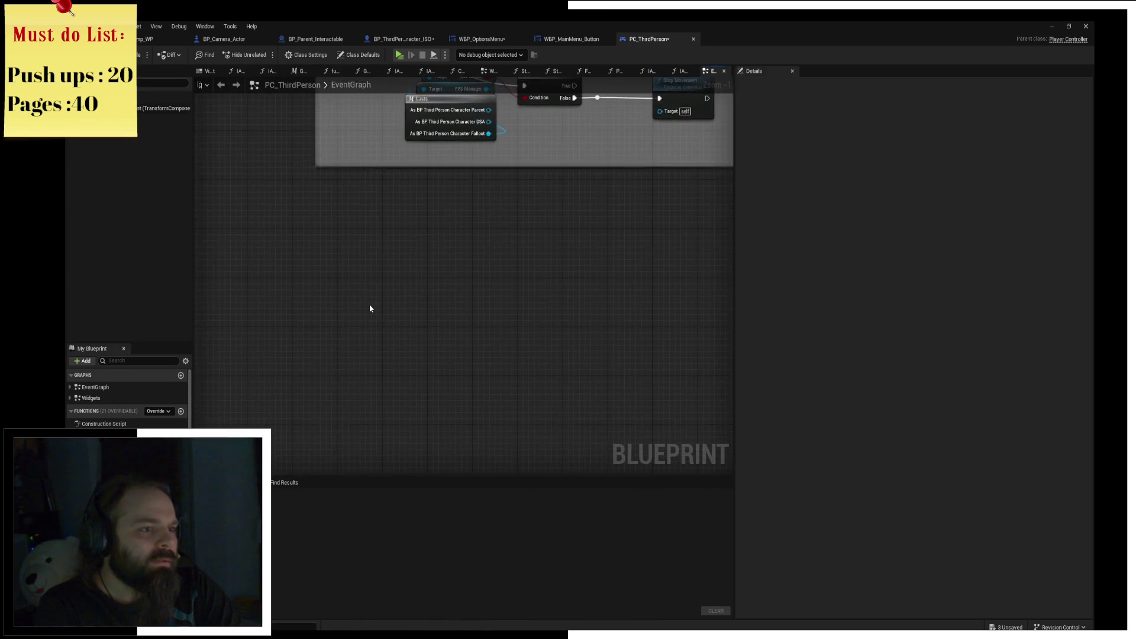
scroll(376, 272, "down", 3)
mouse_move(378, 233)
left_mouse_down()
mouse_move(610, 239)
mouse_move(414, 219)
mouse_move(496, 322)
mouse_move(302, 319)
left_mouse_up()
scroll(450, 278, "up", 2)
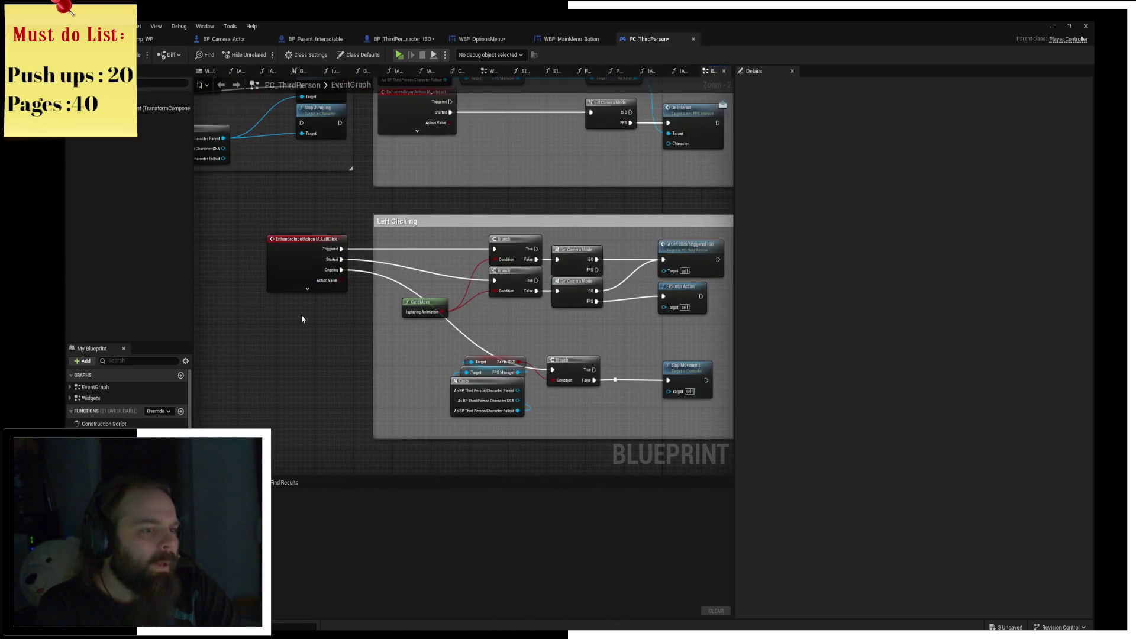
Put a breakpoint on IA_LeftClick and play-test despite compile errors, then return to the editor.
left_click(323, 252)
key("F9")
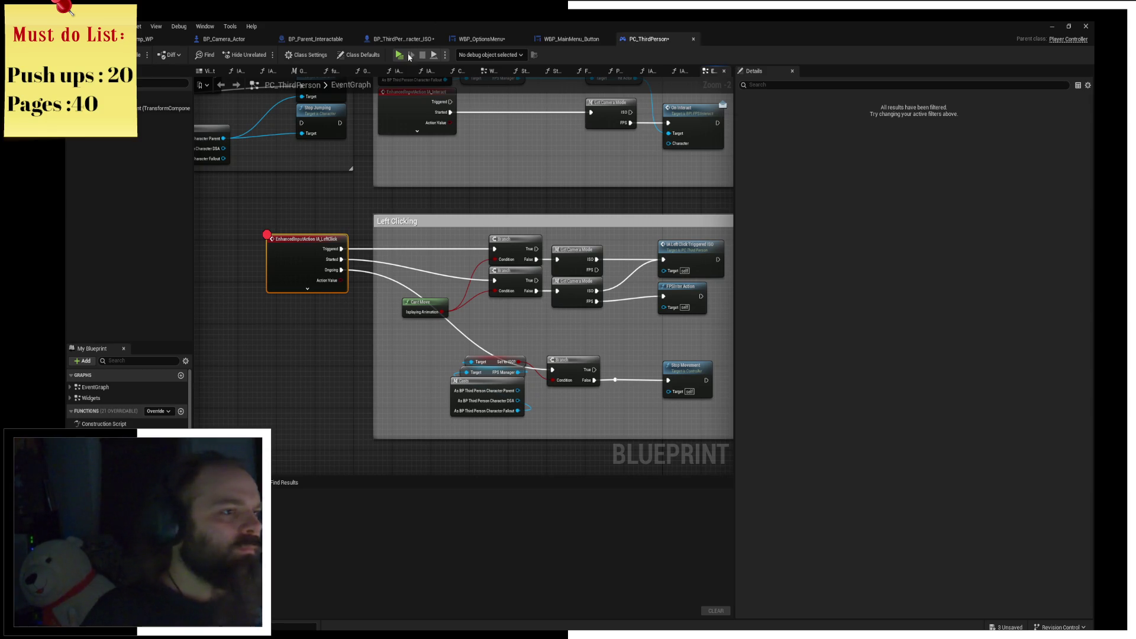
left_click(412, 56)
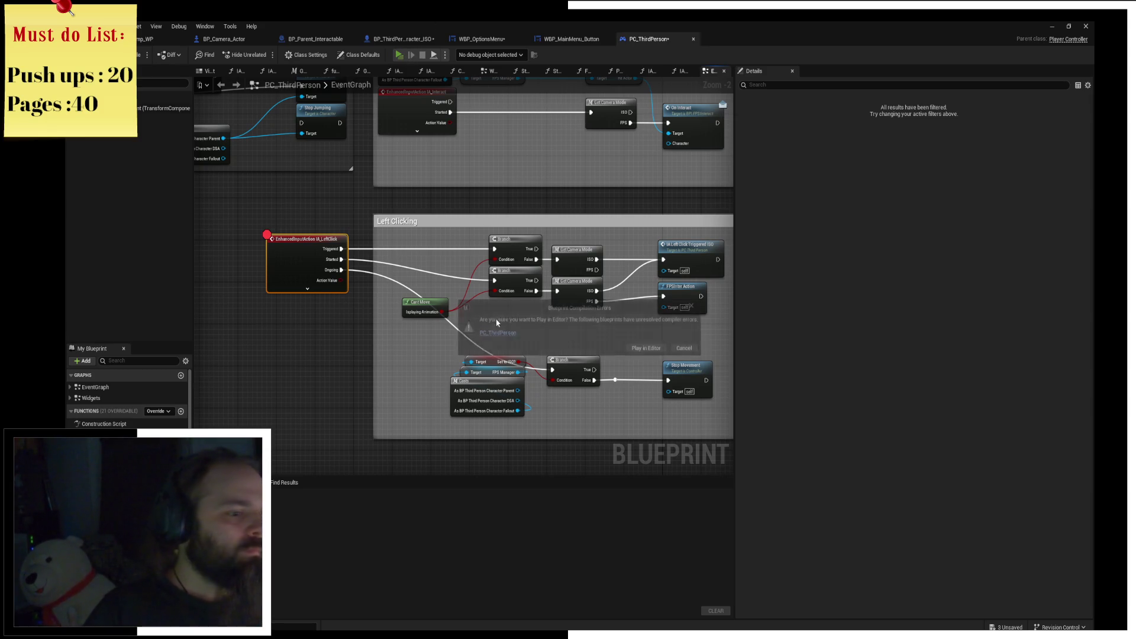
left_click(654, 352)
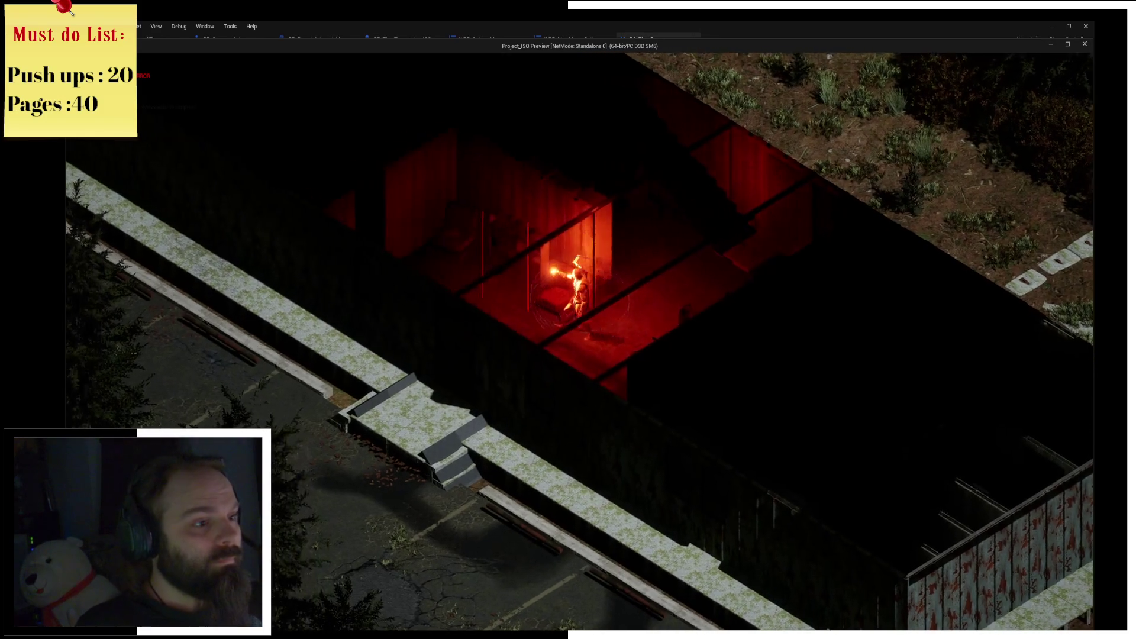
key("a")
left_click(492, 25)
Stop the play session and delete the Left Clicking and Interact comment groups.
key("Escape")
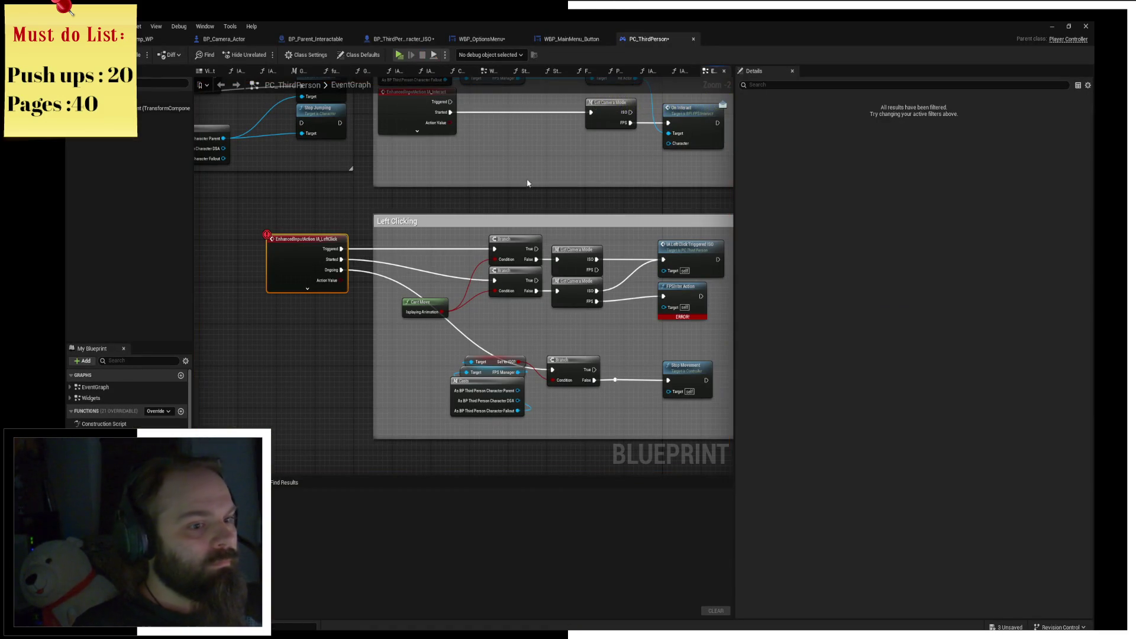
mouse_move(636, 330)
left_mouse_down()
mouse_move(665, 302)
mouse_move(601, 280)
left_mouse_up()
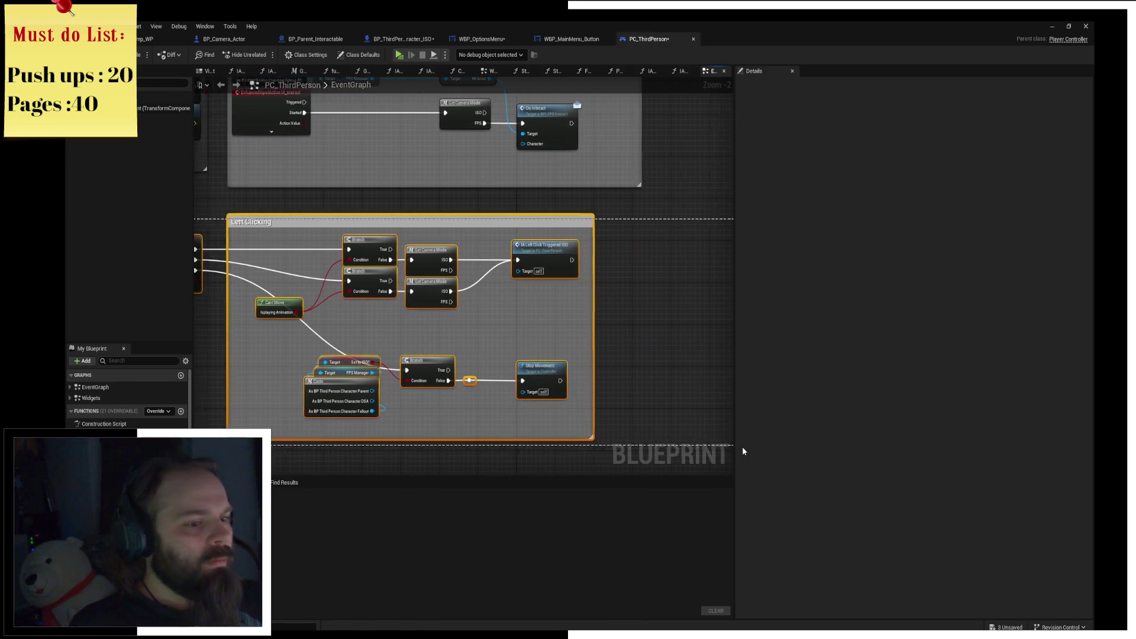
key("Delete")
left_click_drag(675, 417, 725, 464)
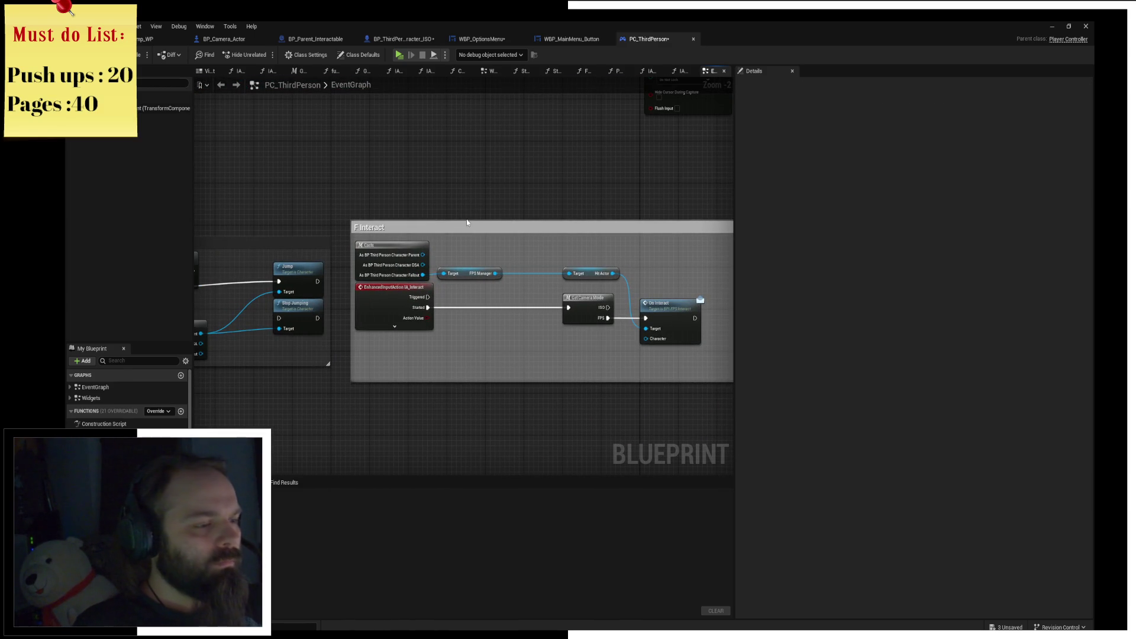
mouse_move(352, 197)
left_mouse_down()
mouse_move(659, 393)
mouse_move(642, 411)
left_mouse_up()
key("Delete")
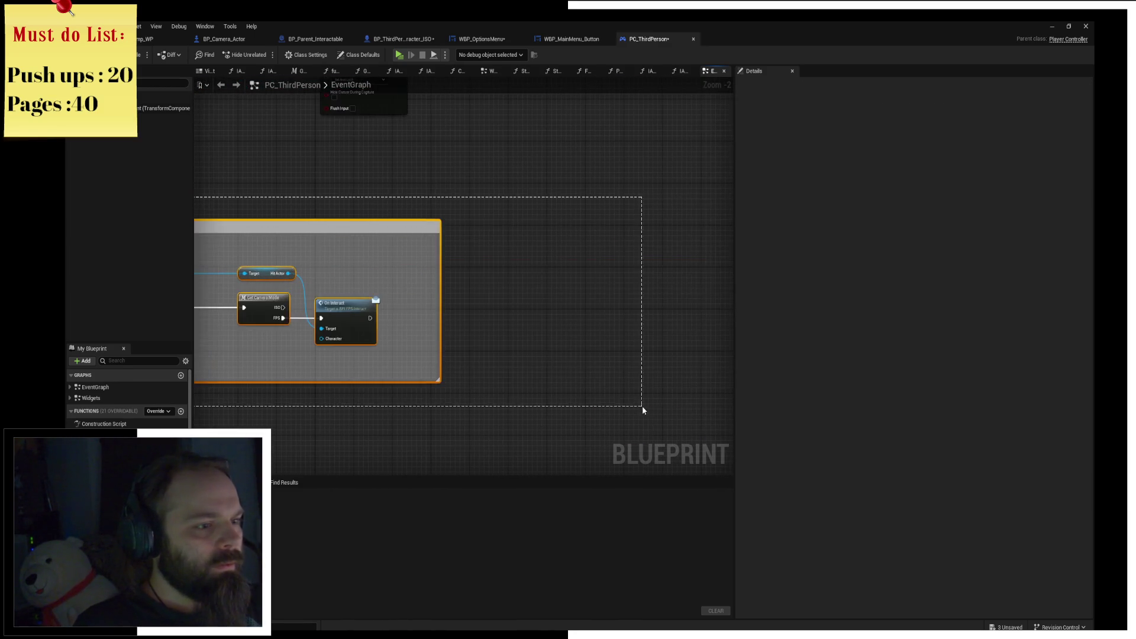
key("Delete")
Shift the Event BeginPlay, Sequence and Get Player Controller nodes left and centre them.
key("Home")
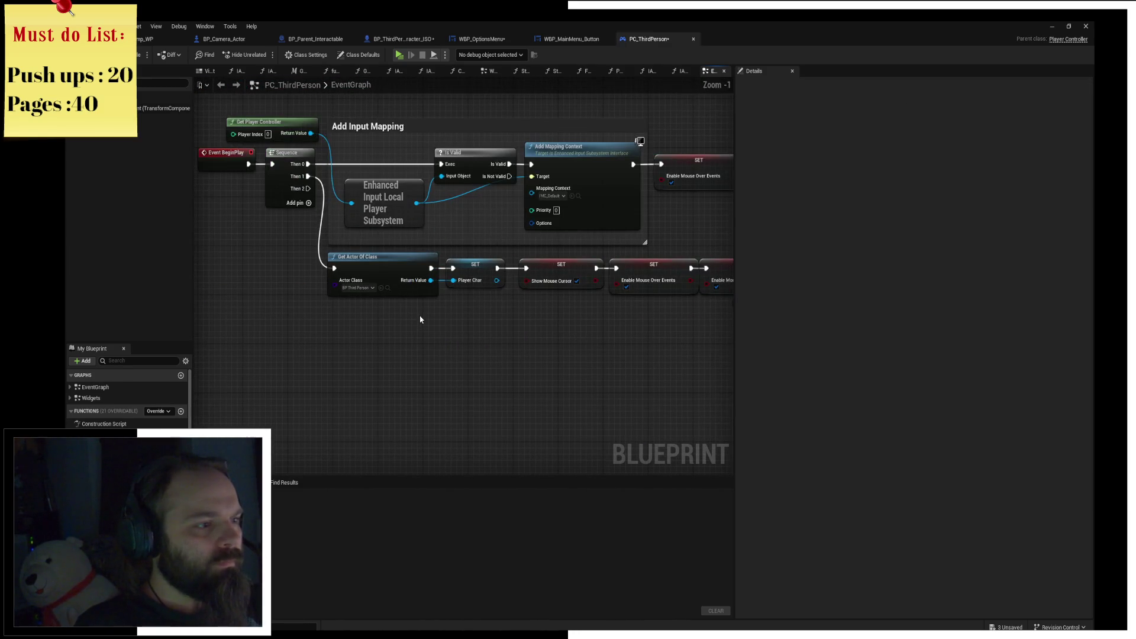
mouse_move(441, 275)
left_mouse_down()
mouse_move(583, 204)
mouse_move(498, 221)
left_mouse_up()
left_click(525, 338)
left_click_drag(507, 178, 489, 178)
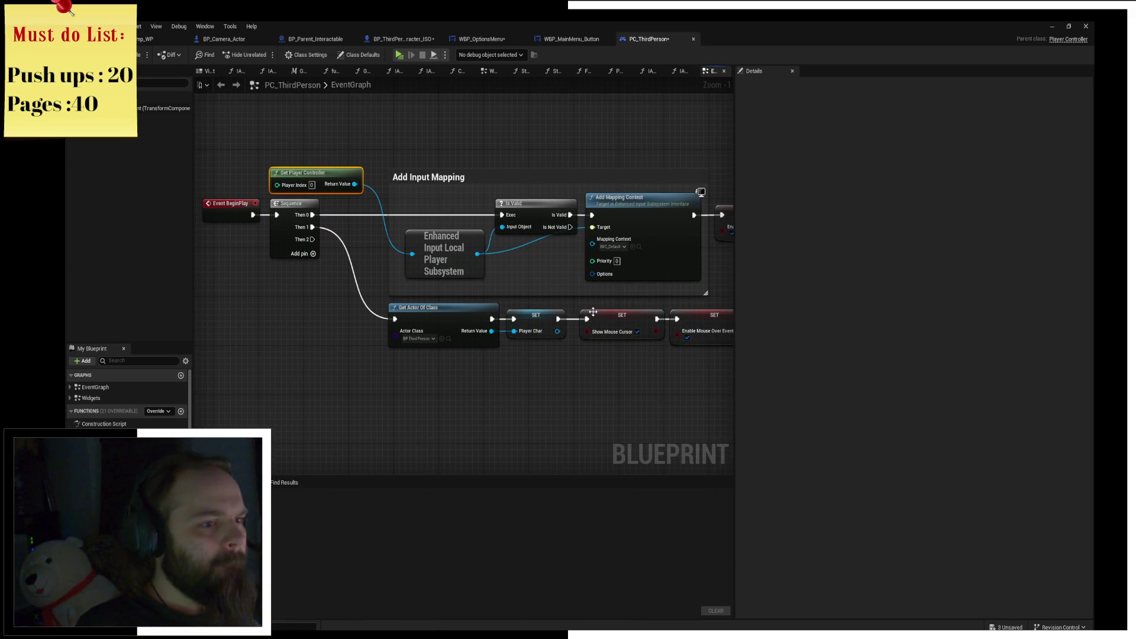
mouse_move(595, 391)
left_mouse_down()
mouse_move(451, 315)
mouse_move(355, 353)
mouse_move(729, 363)
mouse_move(462, 127)
left_mouse_up()
Remove the Jump and Crouch input node groups from the event graph.
left_click_drag(497, 238, 395, 189)
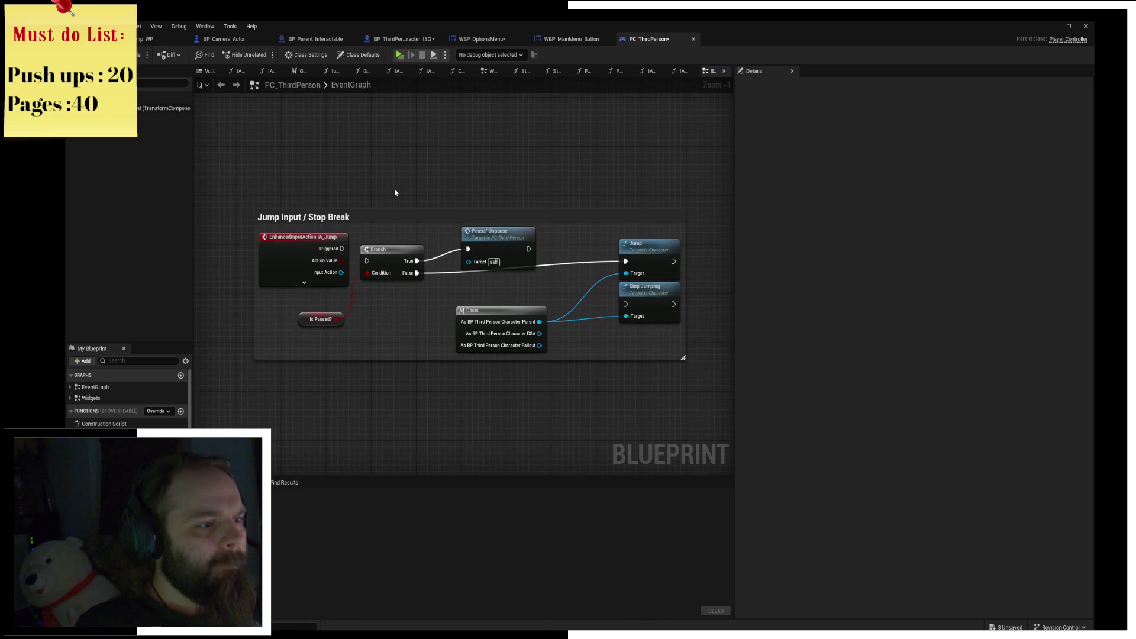
left_click_drag(298, 176, 555, 368)
mouse_move(421, 386)
left_mouse_down()
mouse_move(629, 352)
mouse_move(685, 371)
left_mouse_up()
mouse_move(274, 147)
left_mouse_down()
mouse_move(677, 426)
mouse_move(406, 391)
mouse_move(698, 164)
left_mouse_up()
key("ctrl+x")
Survey the remaining IA_SwapWeapons, IA Move and Add Input Mapping nodes.
mouse_move(343, 153)
left_mouse_down()
mouse_move(606, 201)
mouse_move(469, 198)
mouse_move(368, 179)
left_mouse_up()
scroll(368, 179, "down", 3)
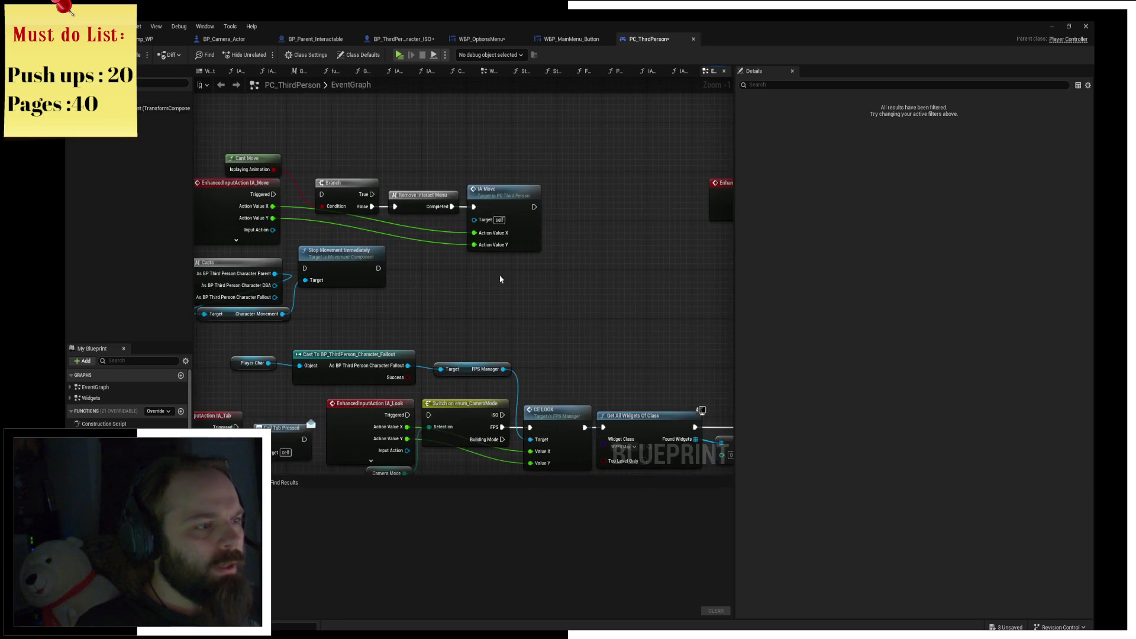
left_click_drag(492, 258, 651, 333)
scroll(572, 297, "up", 4)
left_click_drag(580, 212, 574, 162)
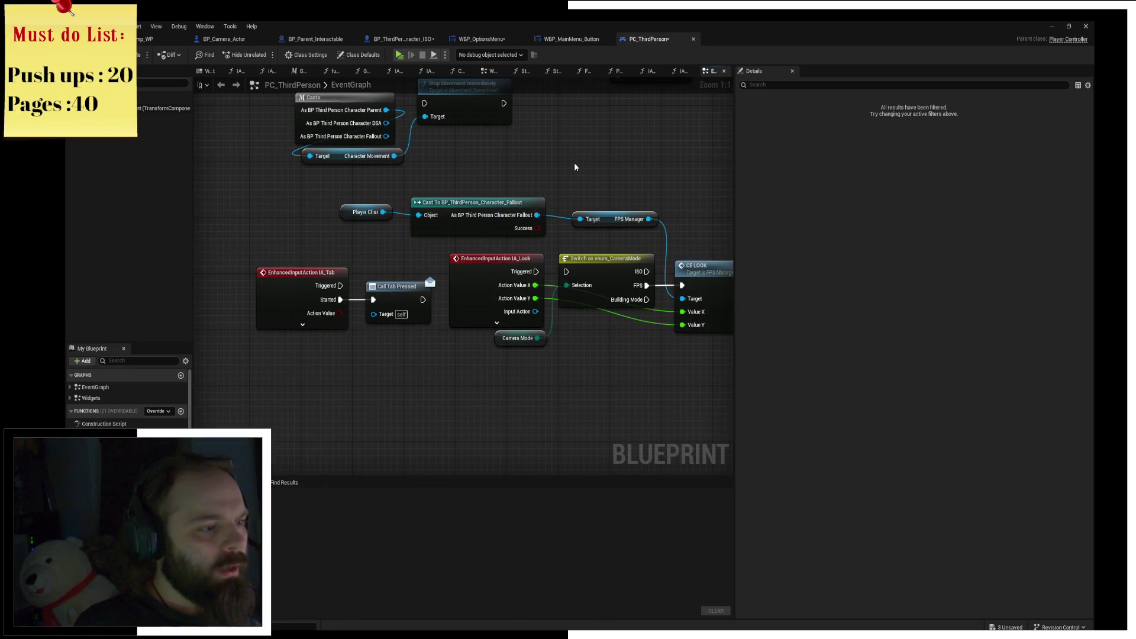
scroll(574, 162, "down", 4)
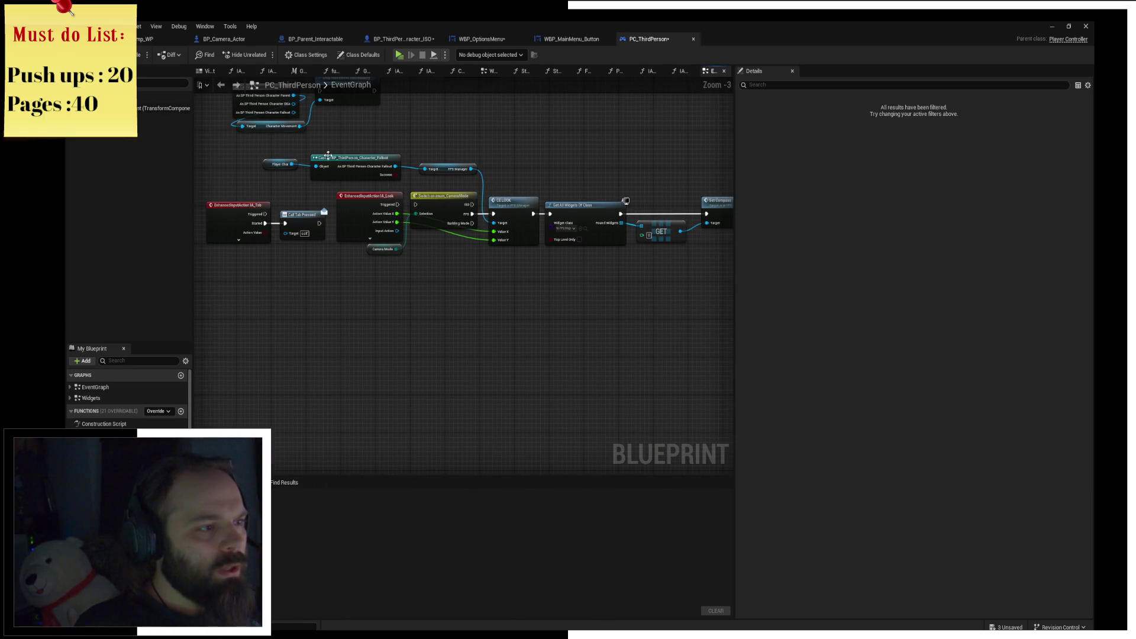
scroll(586, 163, "down", 2)
scroll(508, 185, "down", 2)
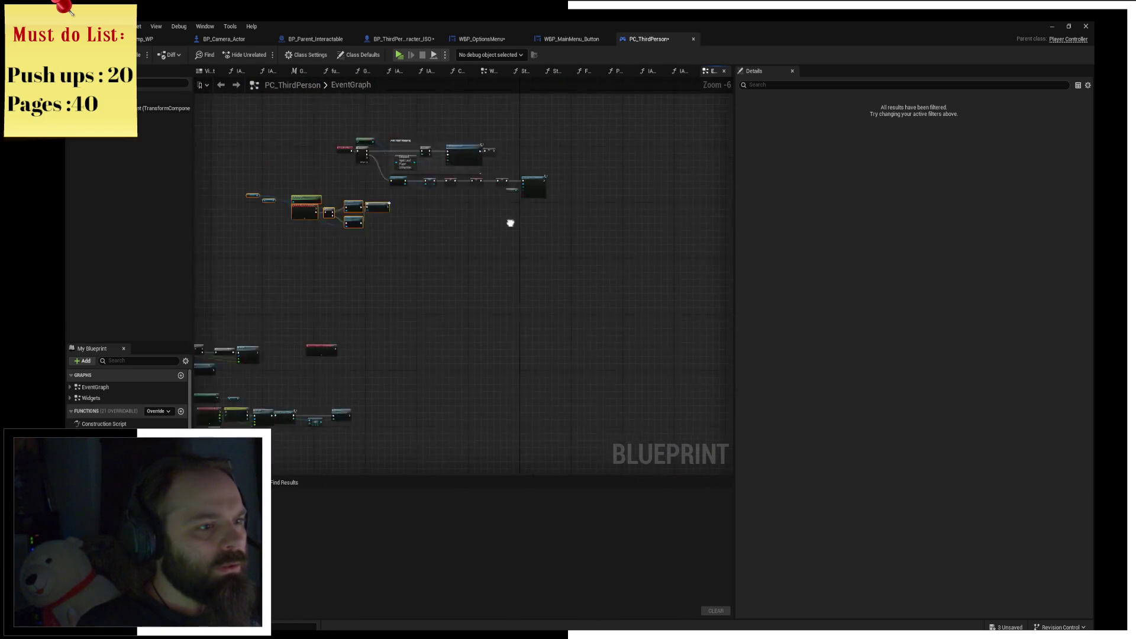
scroll(472, 278, "up", 4)
scroll(471, 277, "up", 2)
left_click_drag(471, 277, 456, 163)
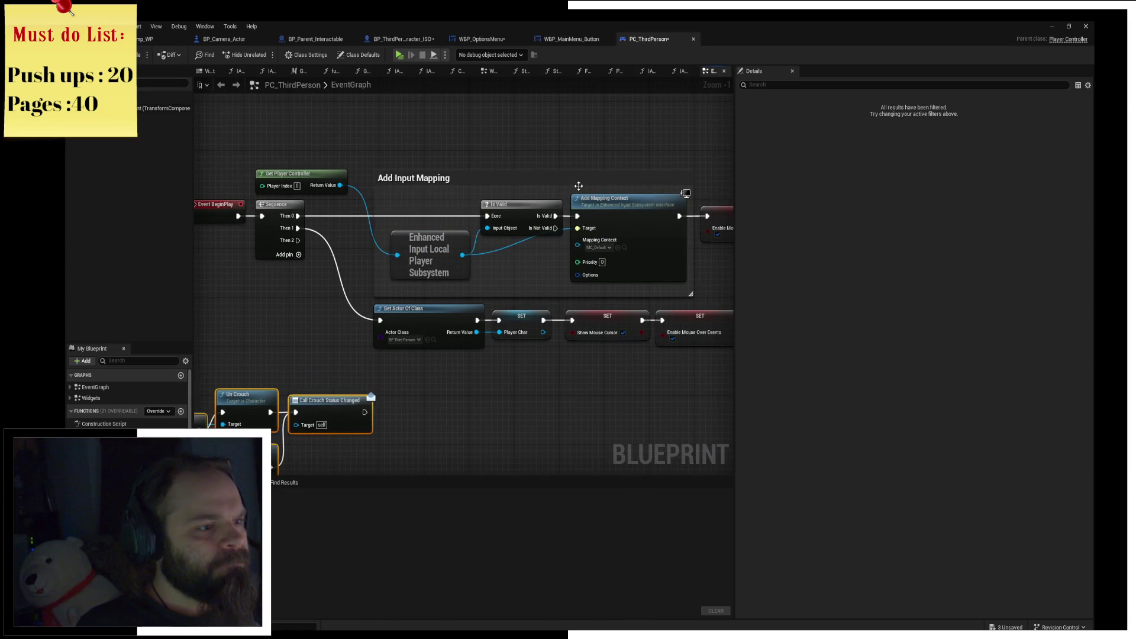
left_click_drag(573, 280, 489, 267)
scroll(488, 267, "down", 2)
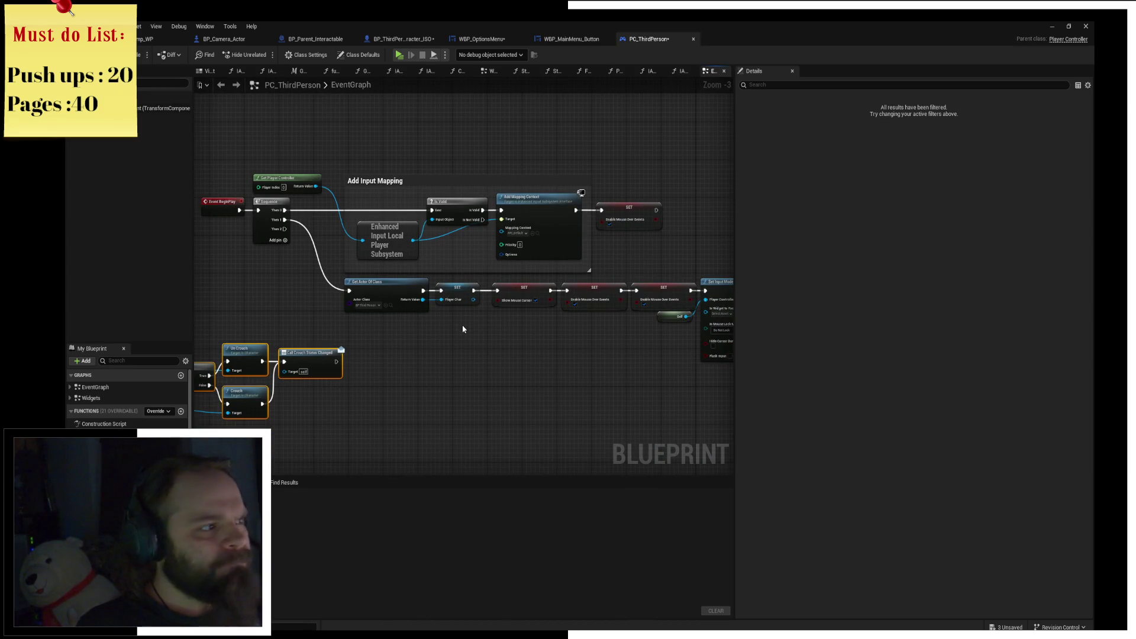
Search the node list for 'Esca' in an empty area, then dismiss it.
left_click_drag(454, 340, 522, 321)
right_click(523, 321)
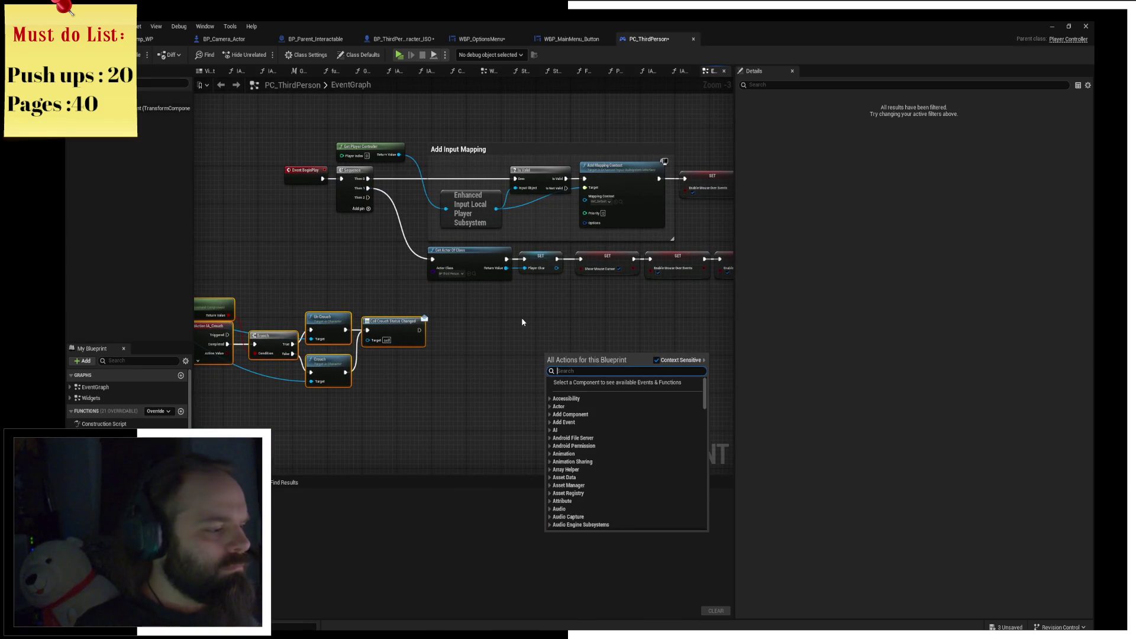
type("Esca")
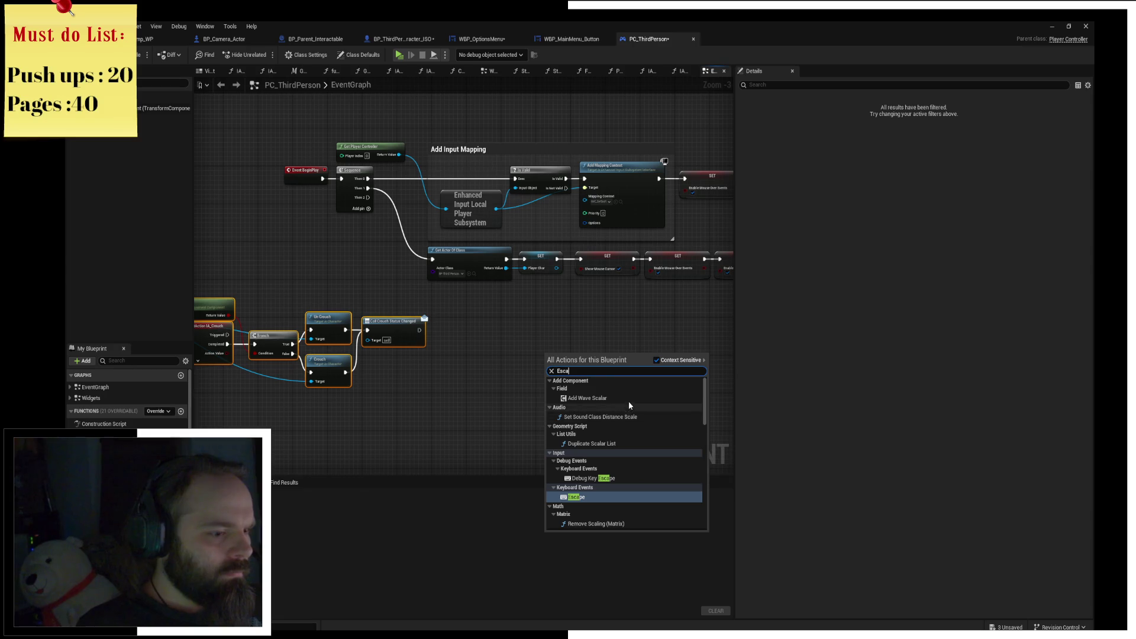
left_click_drag(502, 315, 490, 308)
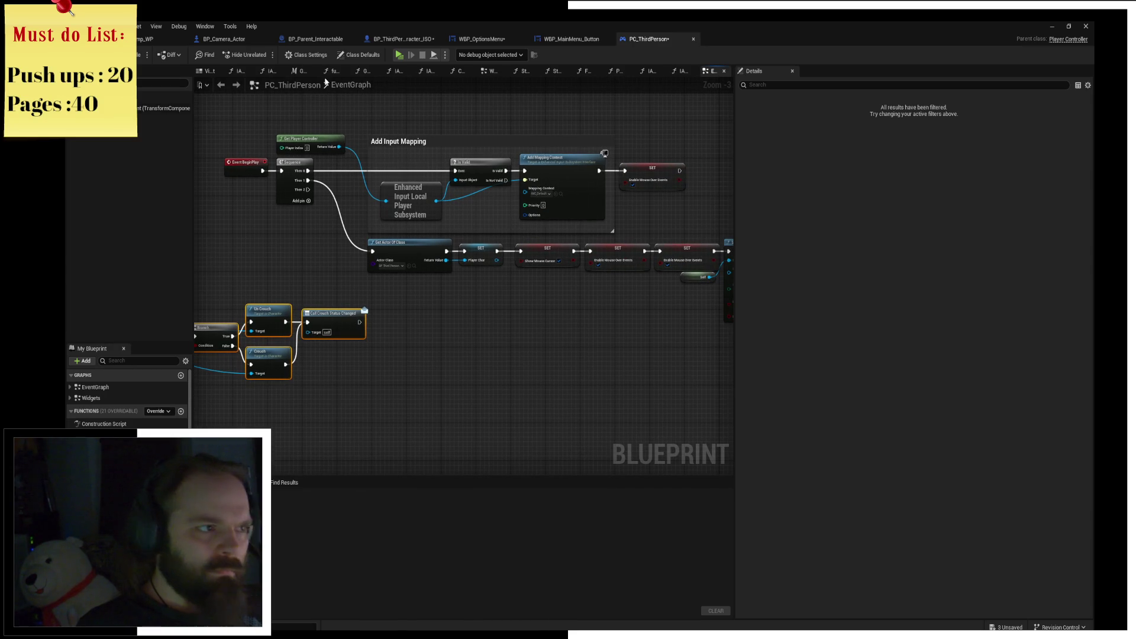
Switch to the Widgets graph and move the options-menu nodes left together.
mouse_move(501, 348)
left_mouse_down()
mouse_move(632, 221)
mouse_move(285, 369)
left_mouse_up()
left_click_drag(375, 388, 416, 254)
left_click(71, 388)
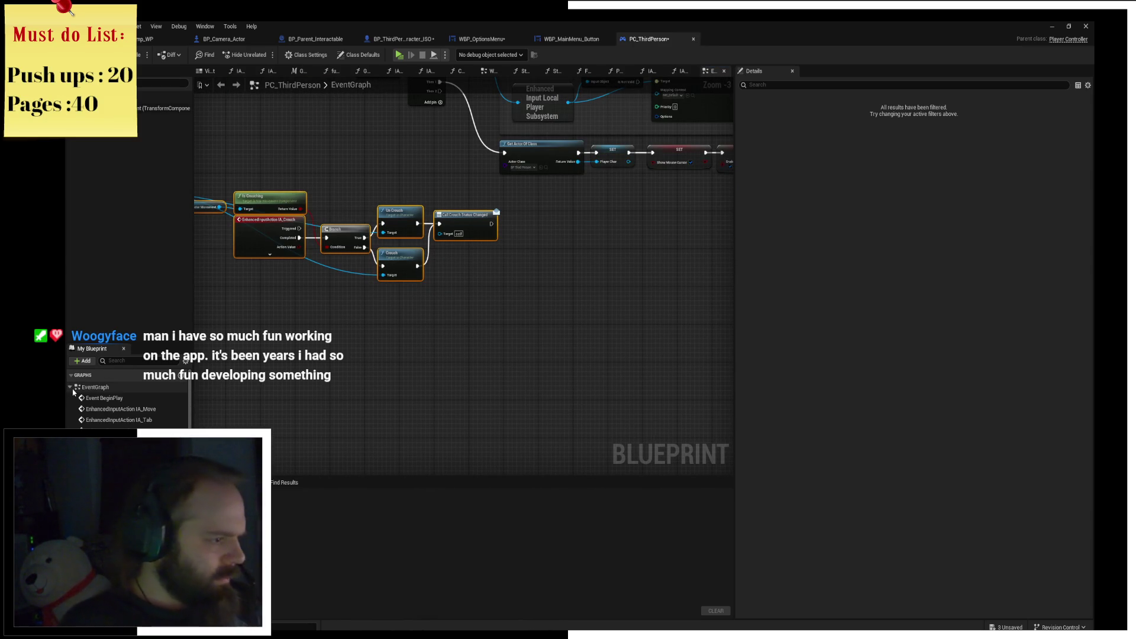
left_click(69, 389)
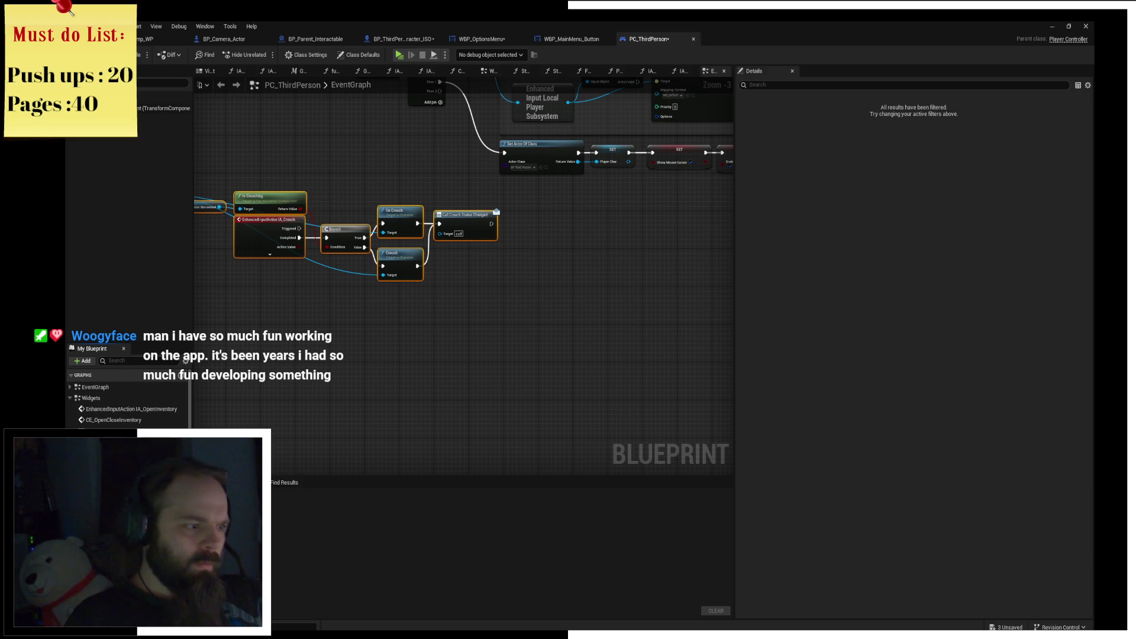
mouse_move(440, 335)
left_mouse_down()
mouse_move(511, 335)
mouse_move(324, 284)
mouse_move(35, 281)
left_mouse_up()
mouse_move(346, 283)
left_mouse_down()
mouse_move(666, 322)
mouse_move(399, 296)
mouse_move(491, 289)
left_mouse_up()
left_click(492, 289)
Jump to CE_OpenCloseOptionsMenu and back, then play and press Escape to open the menu.
double_click(521, 293)
key("alt+Left")
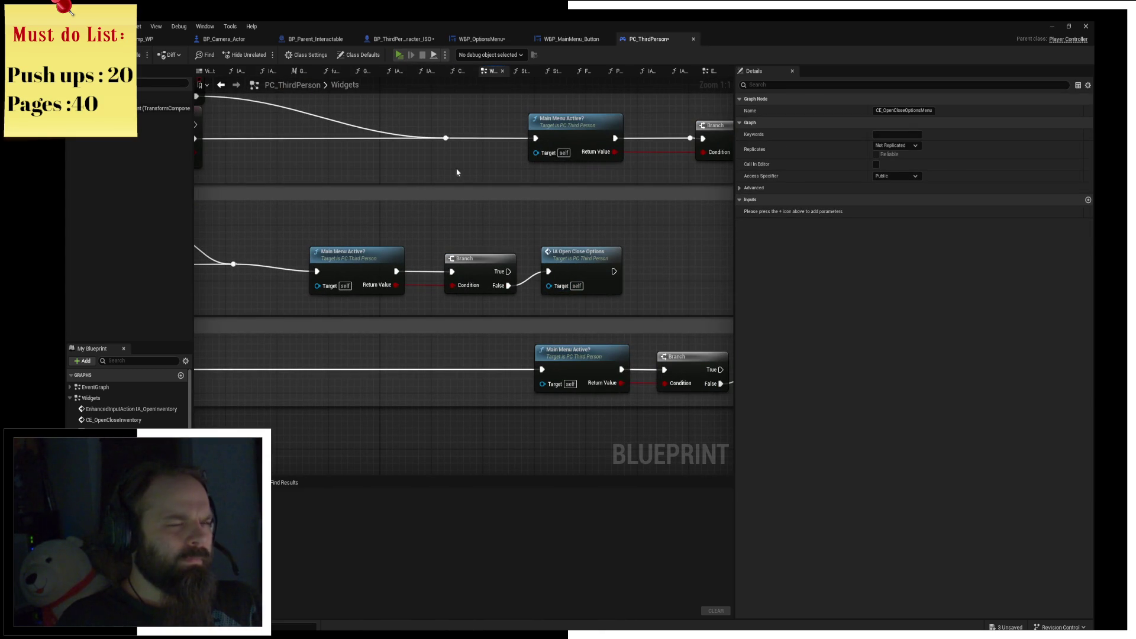
key("alt+p")
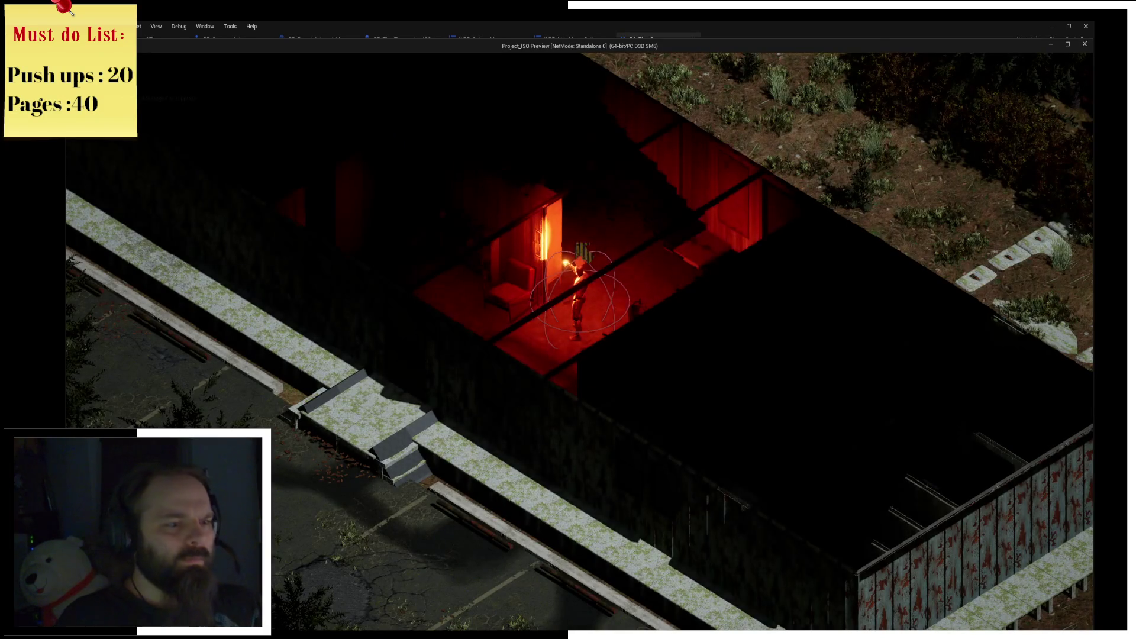
key("Escape")
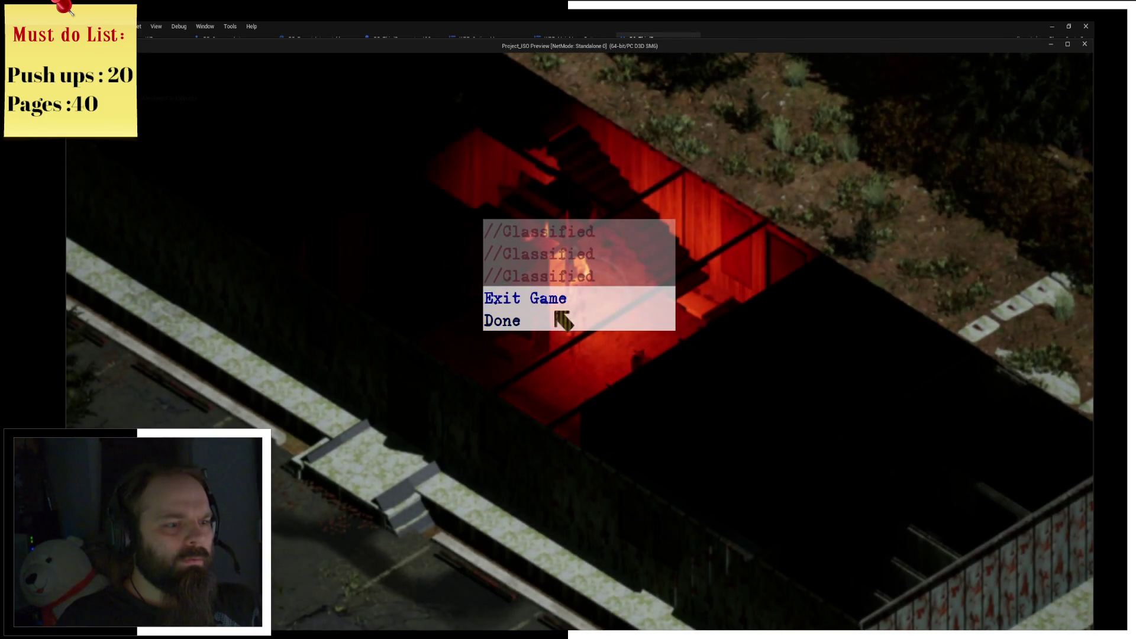
Exit the game, add an F9 breakpoint on the Escape input event, and relaunch the preview.
left_click(562, 299)
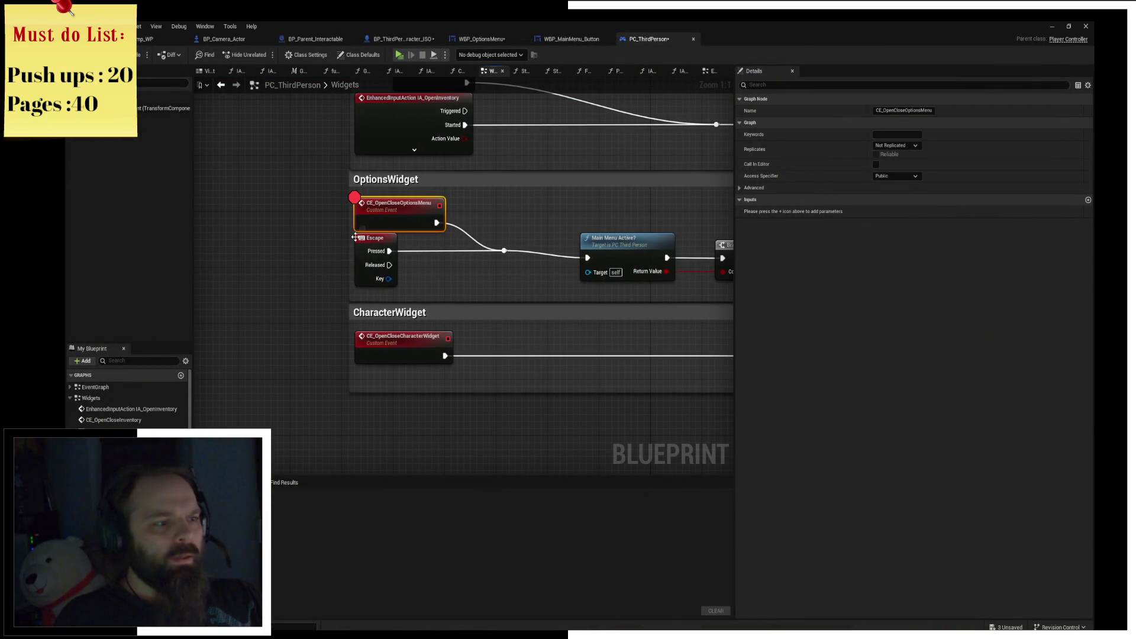
left_click(355, 237)
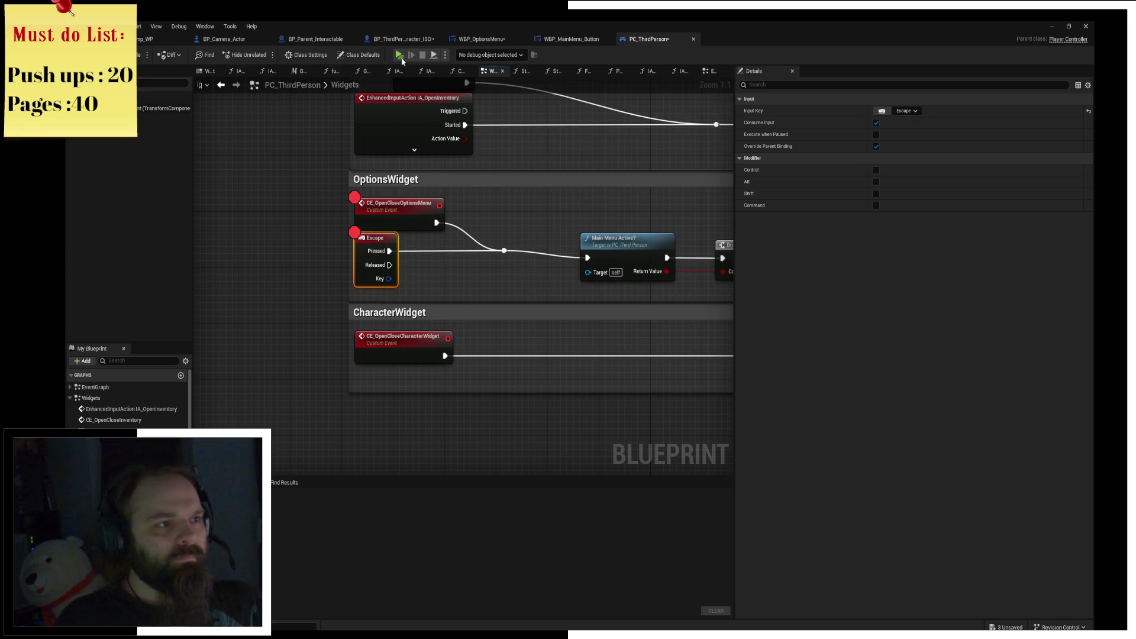
key("alt+p")
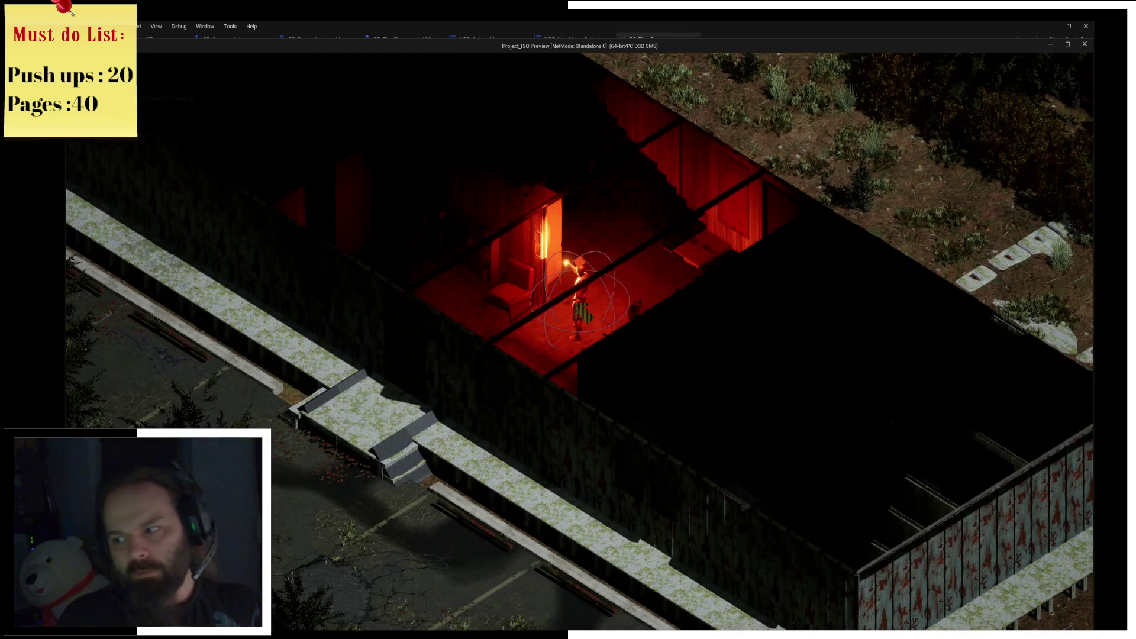
Trigger the Escape breakpoint and step over Main Menu Active? to the Branch node.
key("Escape")
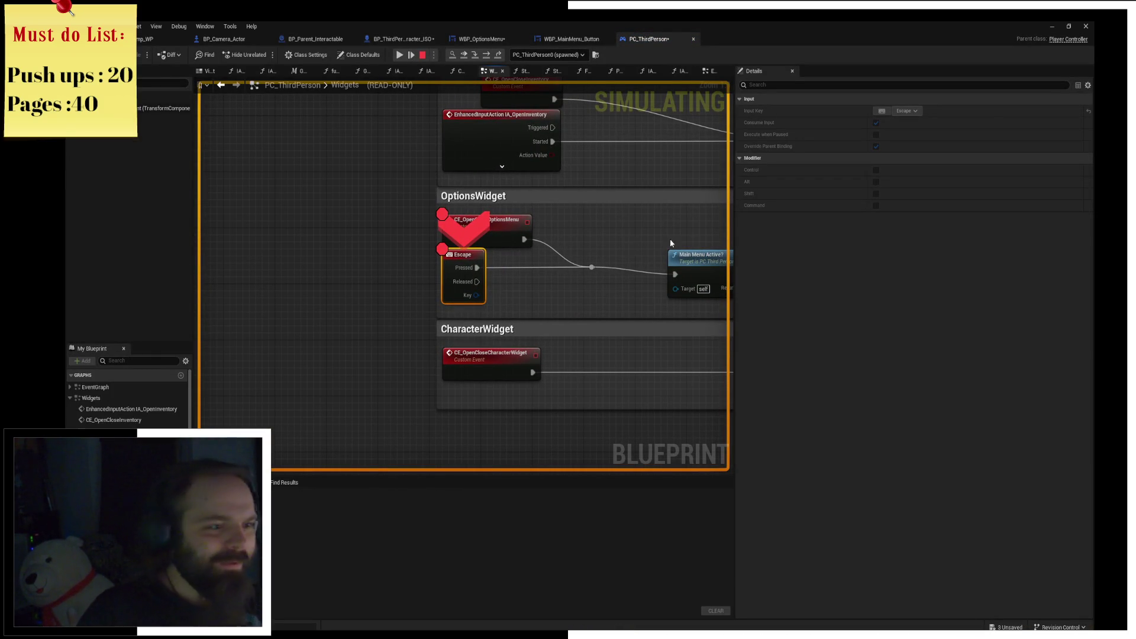
left_click(476, 55)
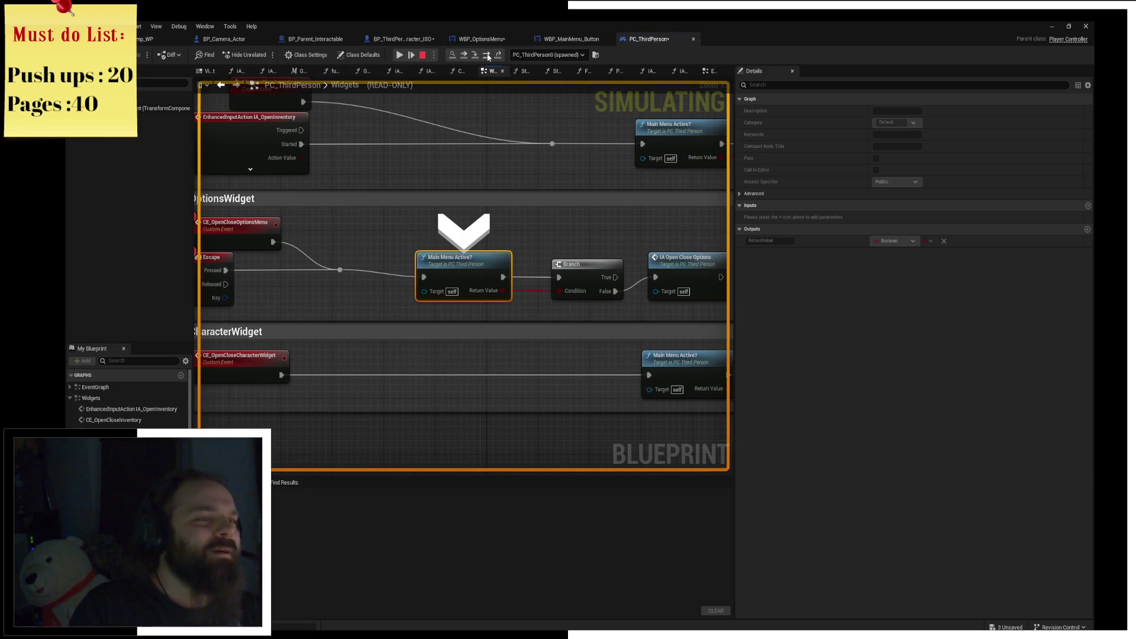
key("F10")
mouse_move(450, 289)
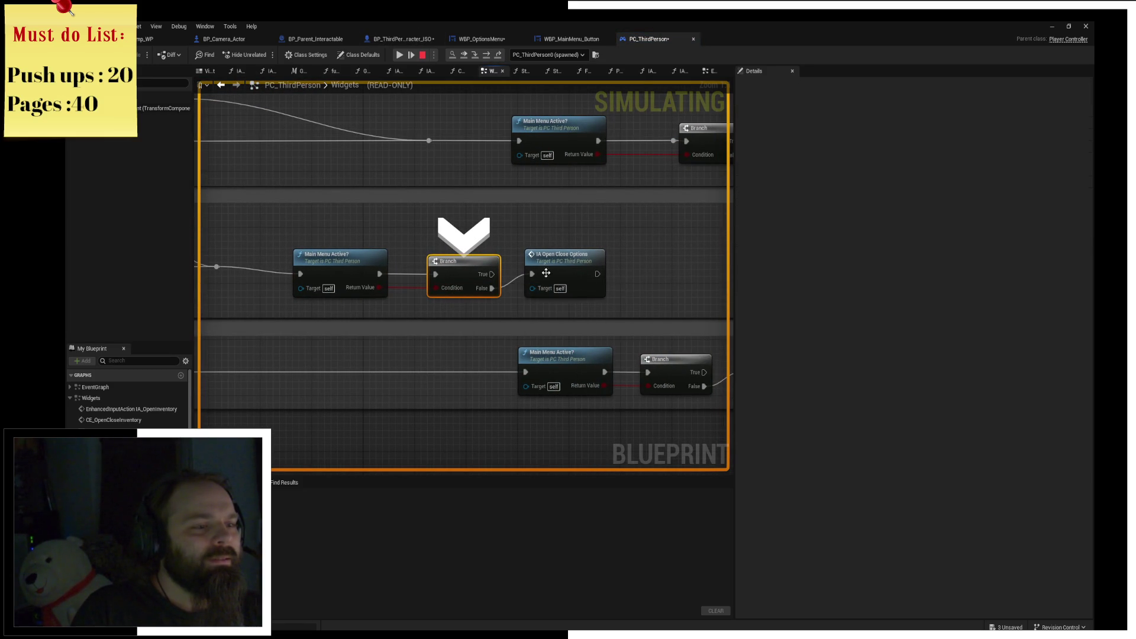
mouse_move(370, 287)
Step through IA_OpenCloseOptions to Add to Viewport and Set Input Mode UI Only, then stop.
left_click(487, 55)
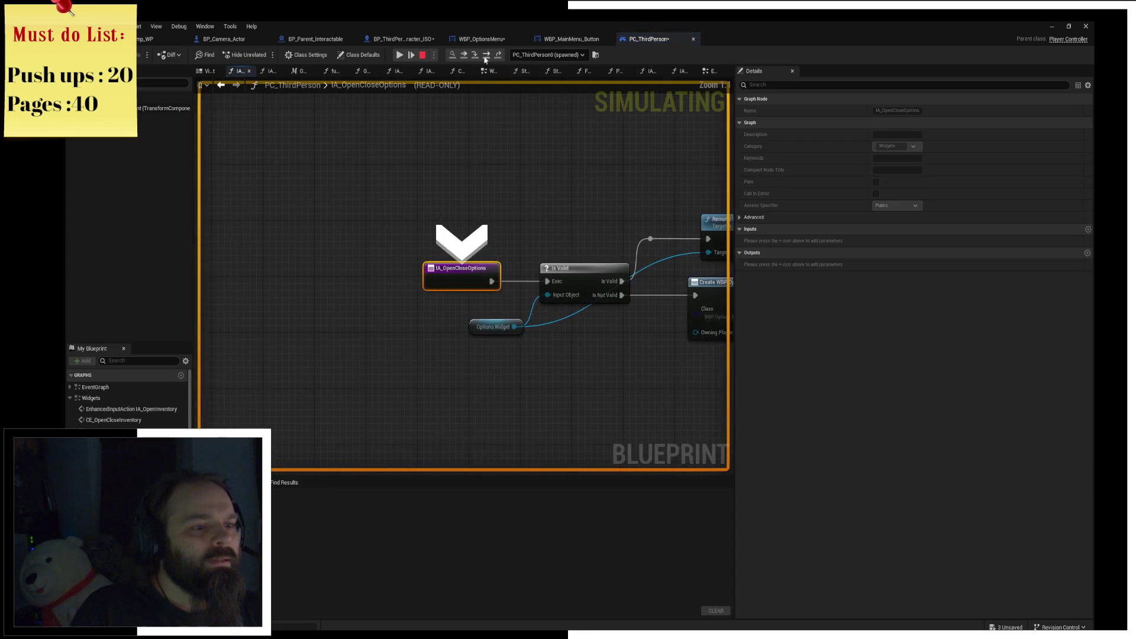
left_click(486, 55)
left_click(487, 55)
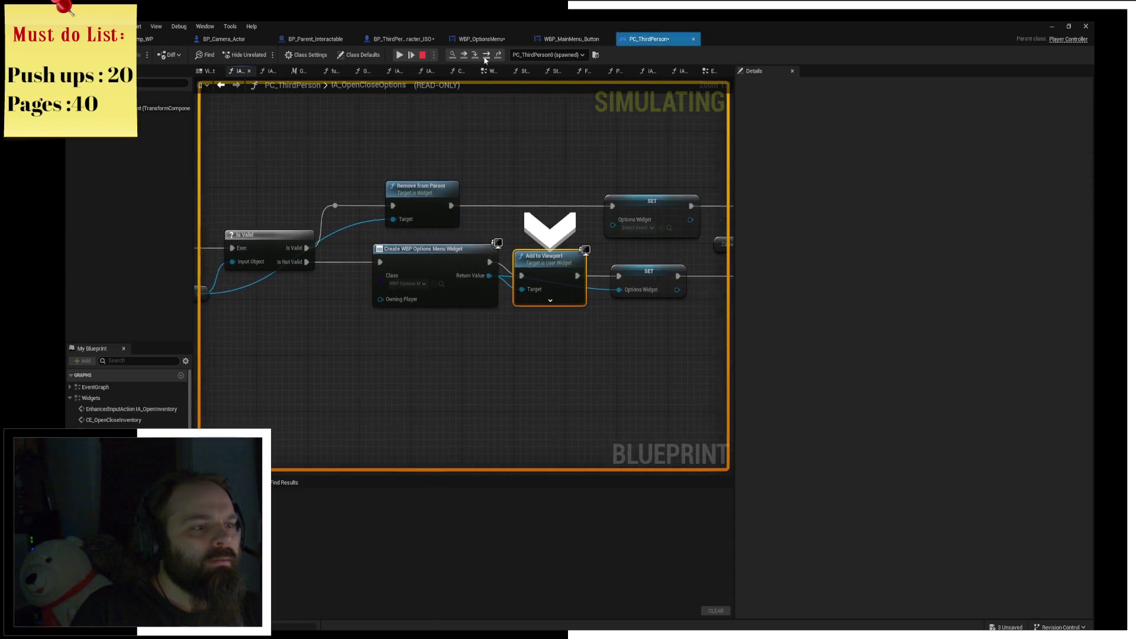
left_click(486, 55)
left_click(486, 55)
left_click(486, 55)
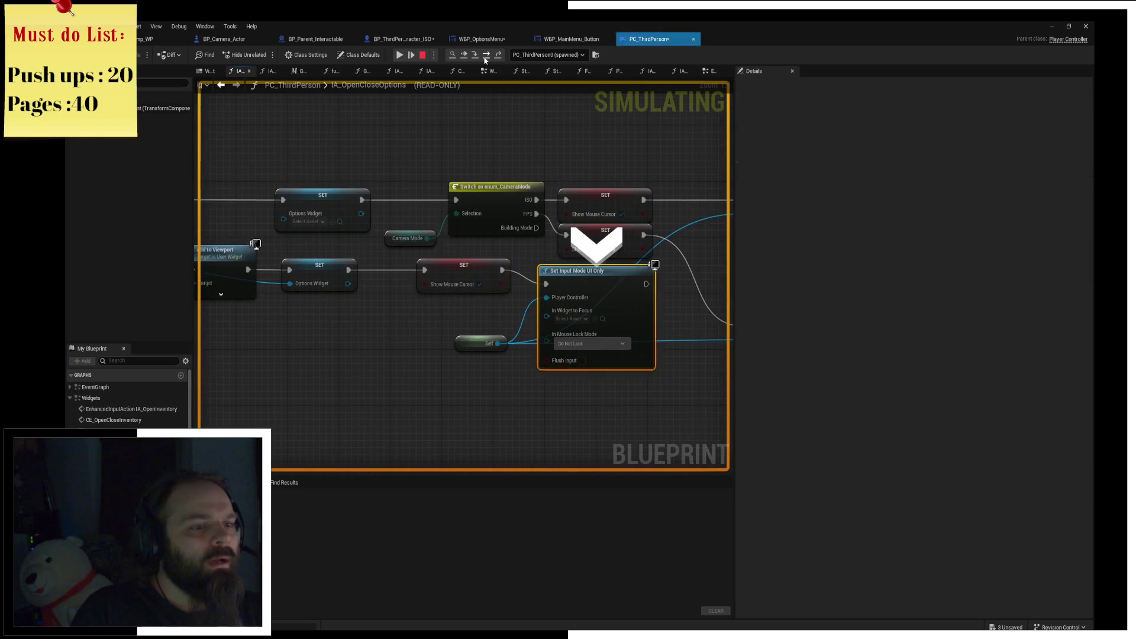
left_click(487, 55)
left_click(486, 55)
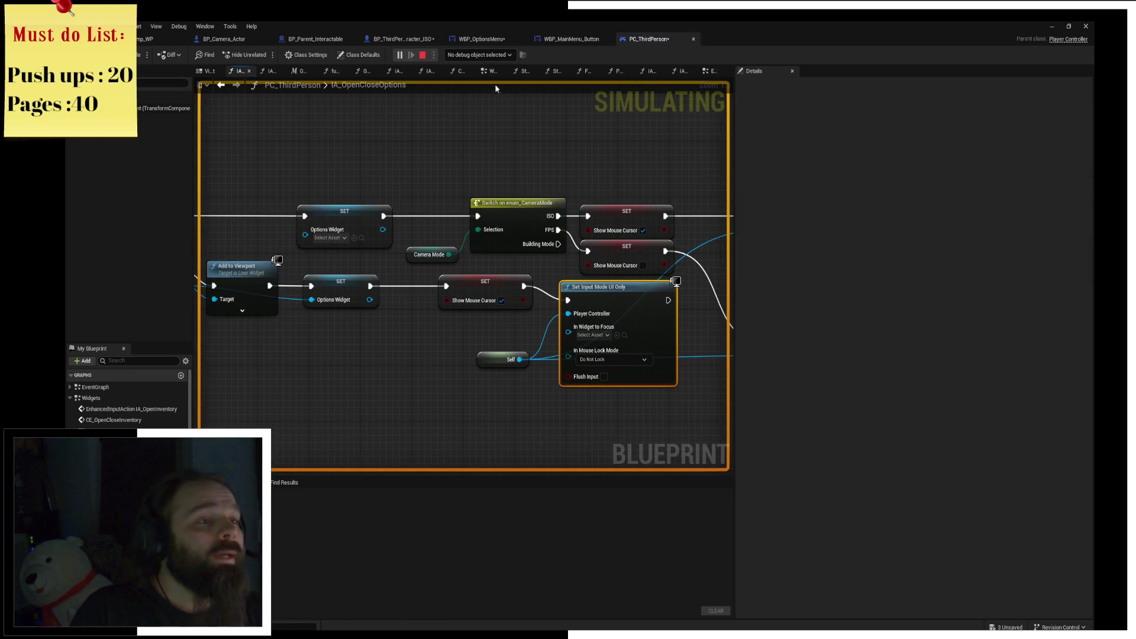
left_click(423, 59)
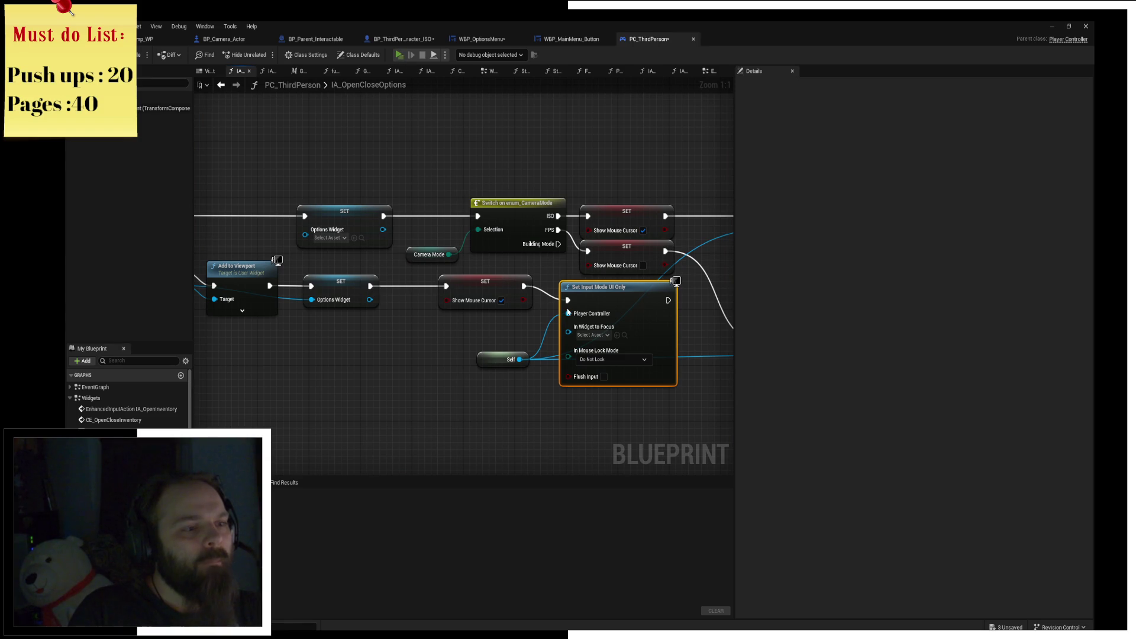
Replay, hit the Escape breakpoint once more, then stop the session.
left_click(400, 55)
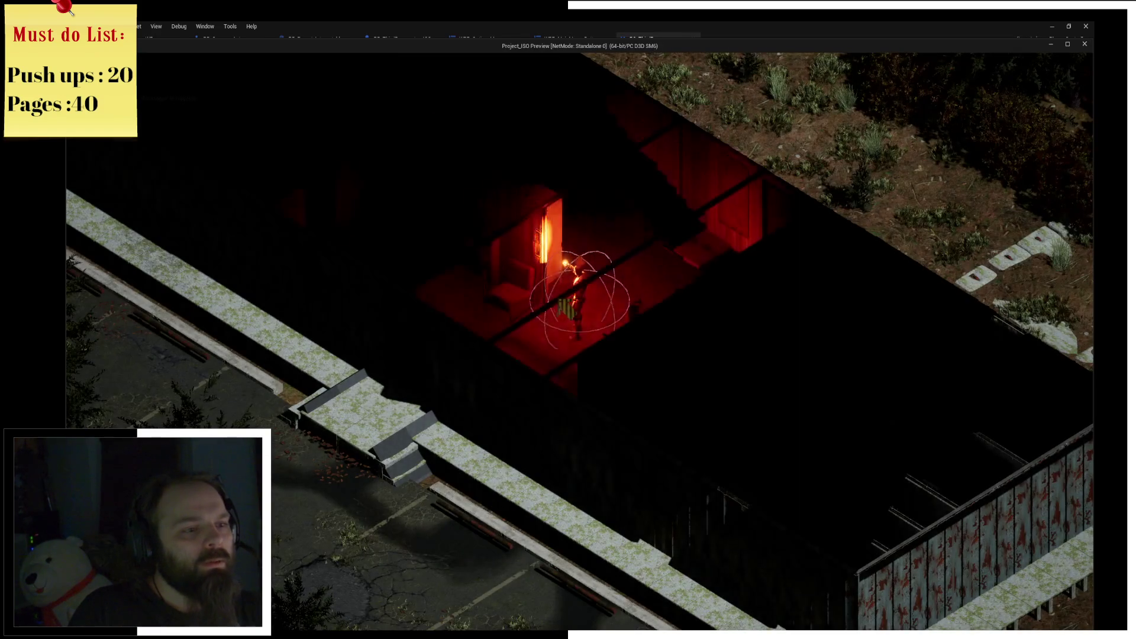
key("Escape")
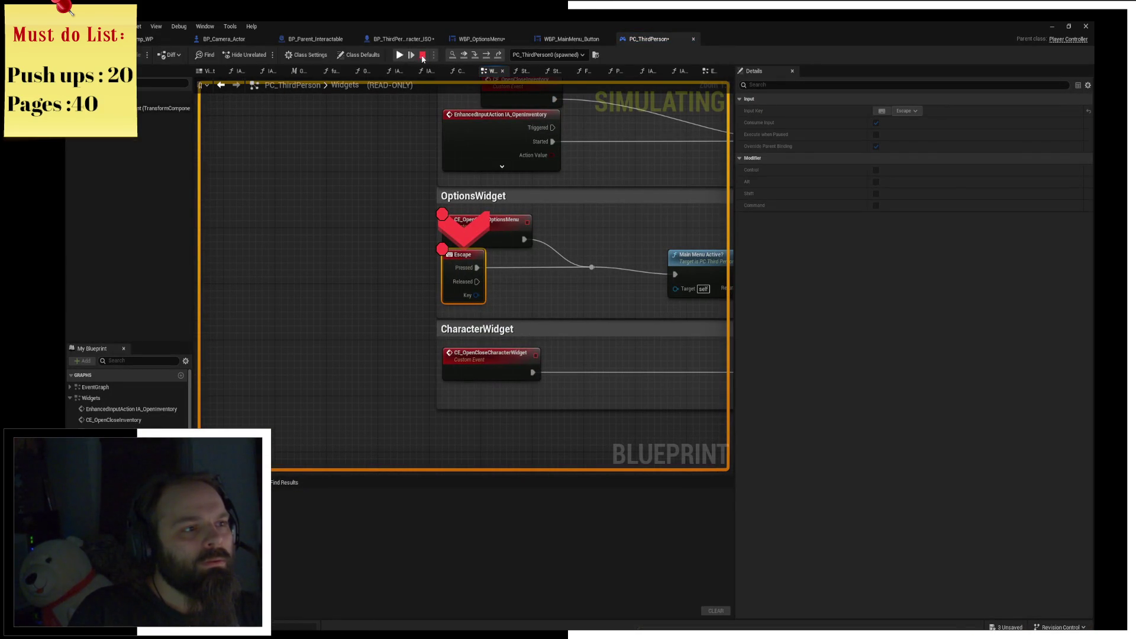
left_click(488, 55)
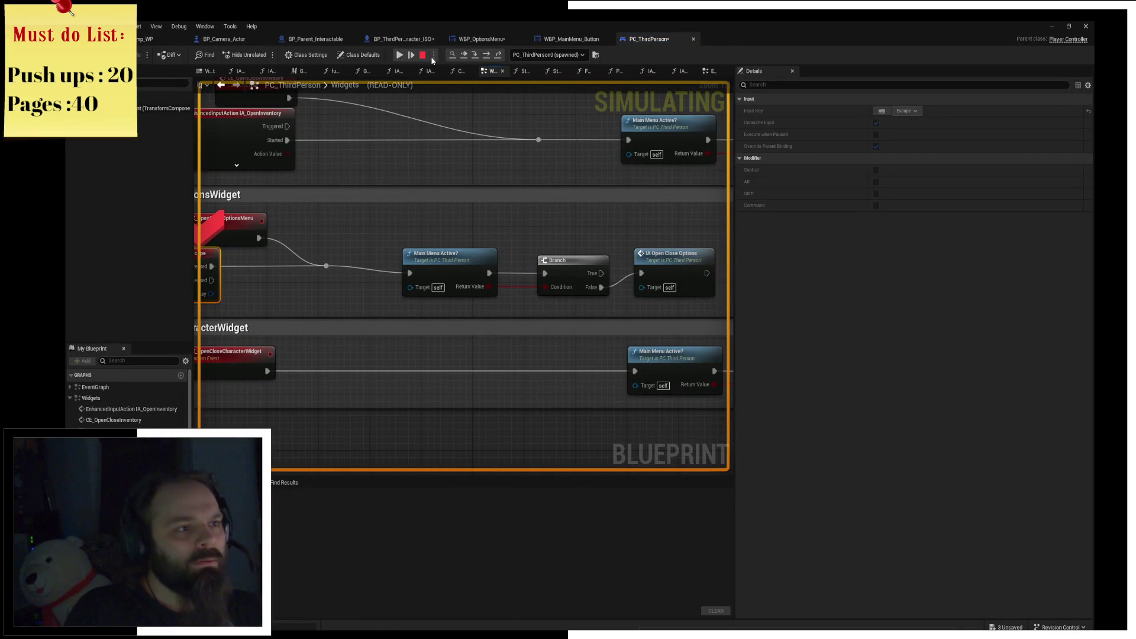
left_click(423, 55)
Delete the Branch and Main Menu Active? nodes, placing IA Open Close Options beside the Escape event.
left_click(570, 267)
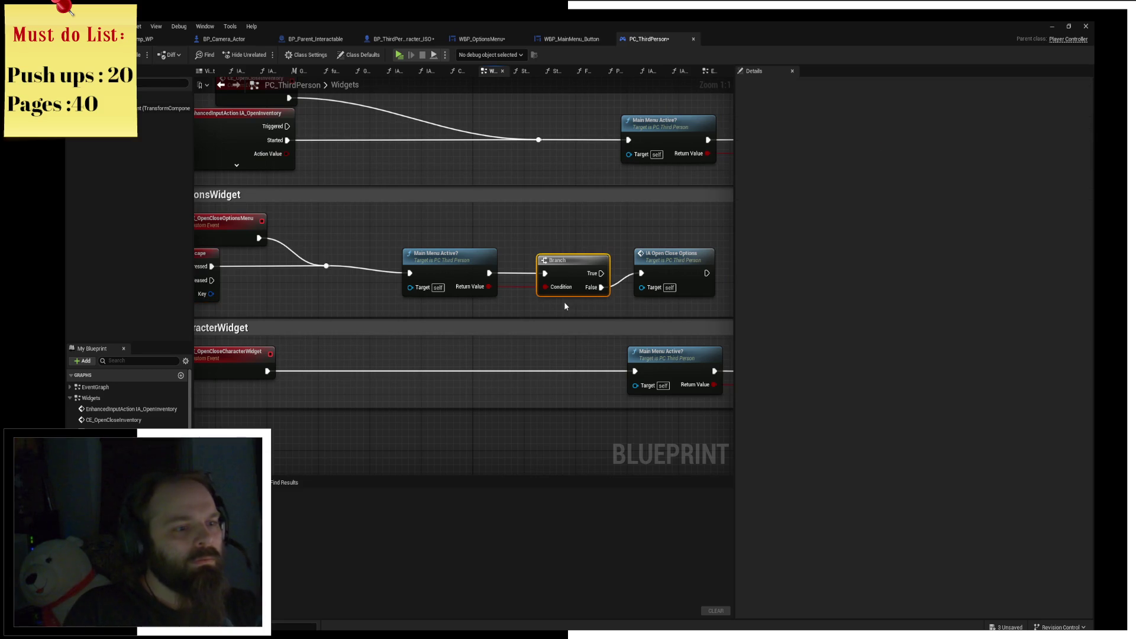
key("Delete")
mouse_move(481, 273)
left_mouse_down()
mouse_move(525, 273)
mouse_move(490, 271)
mouse_move(482, 256)
left_mouse_up()
key("Delete")
mouse_move(665, 265)
left_mouse_down()
mouse_move(360, 256)
mouse_move(388, 255)
left_mouse_up()
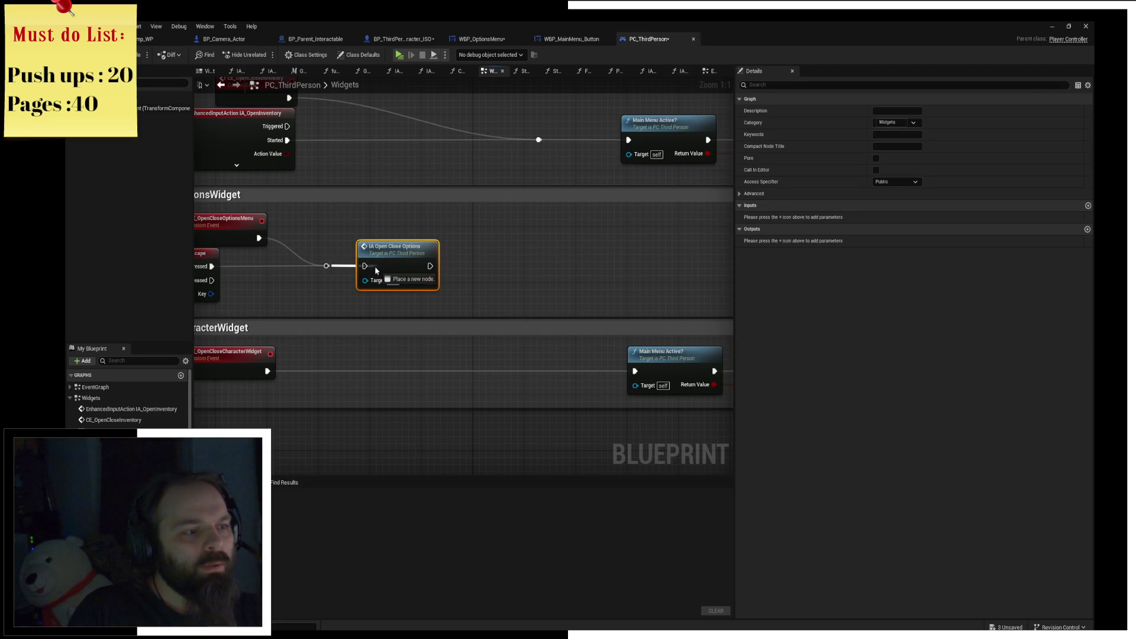
left_click(428, 216)
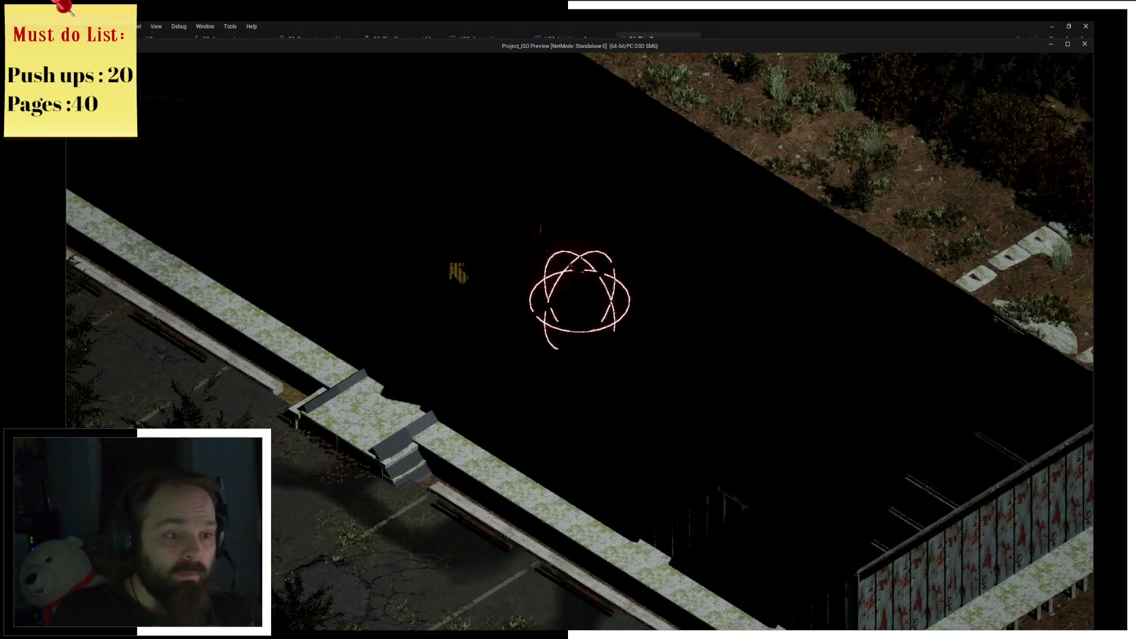
Confirm Escape opens the pause menu, then close the game preview.
key("Escape")
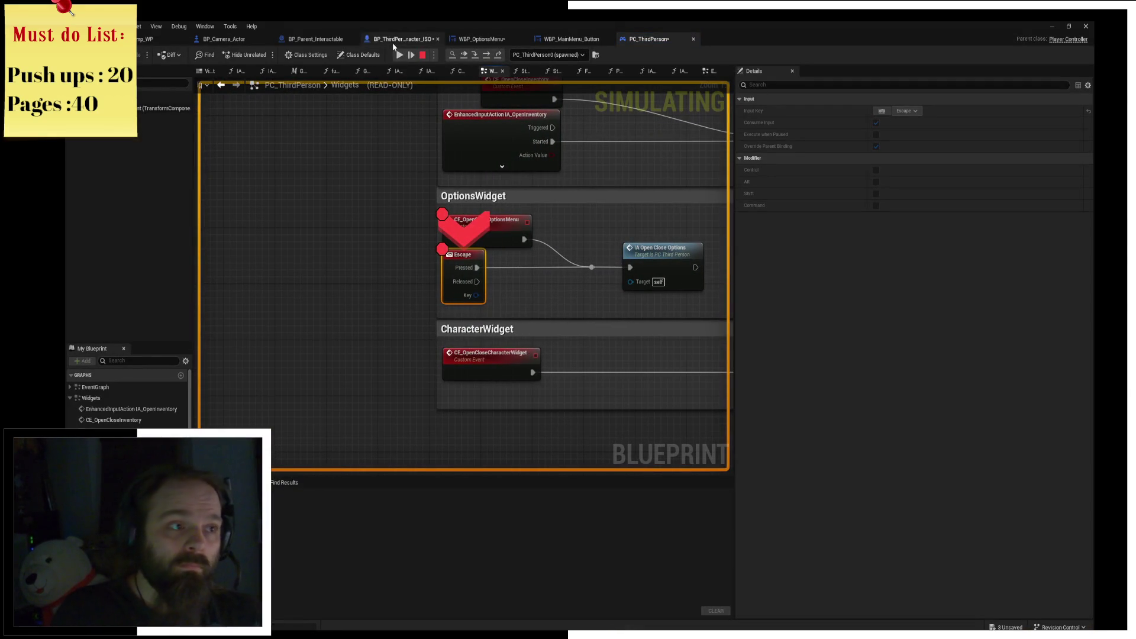
left_click(400, 55)
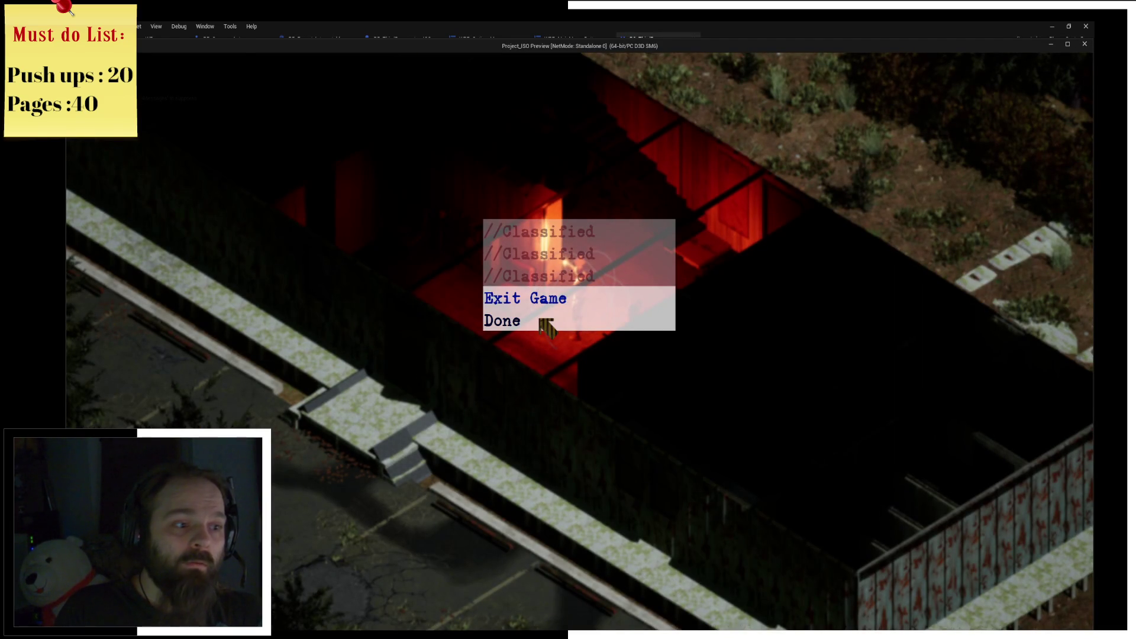
left_click(1085, 45)
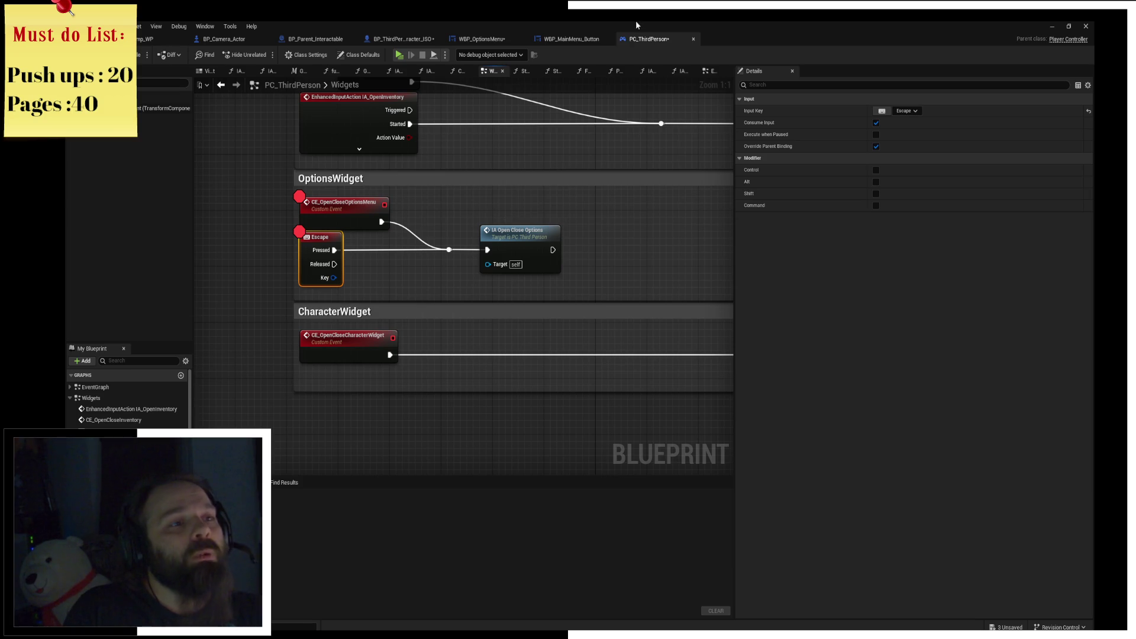
left_click(573, 39)
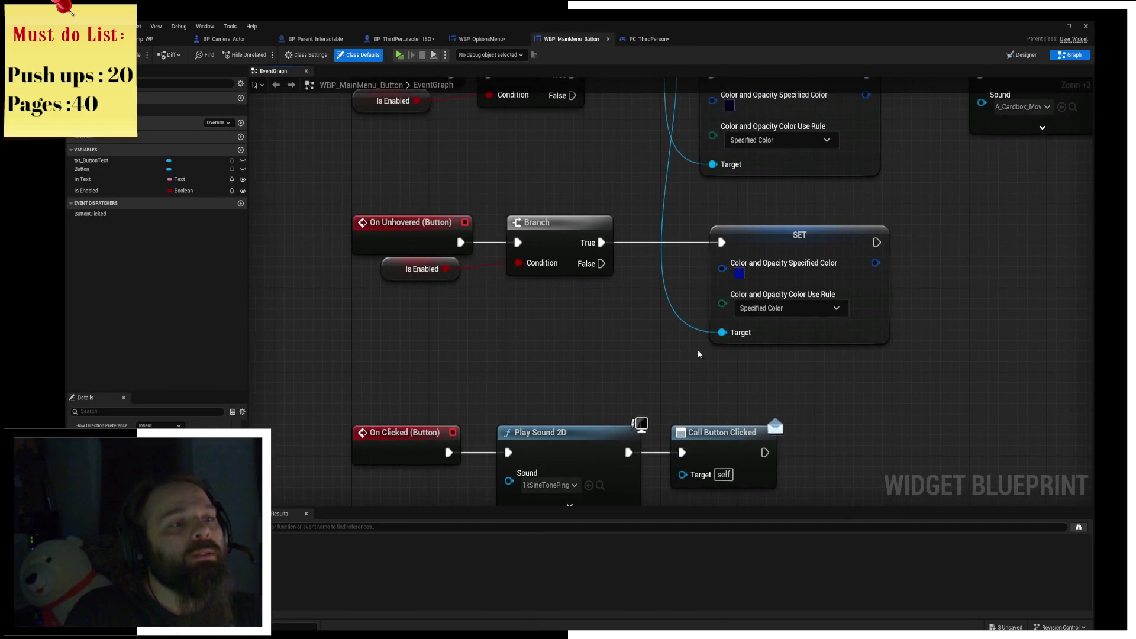
Add a Get Player Controller node to the WBP_OptionsMenu event graph.
left_click(477, 38)
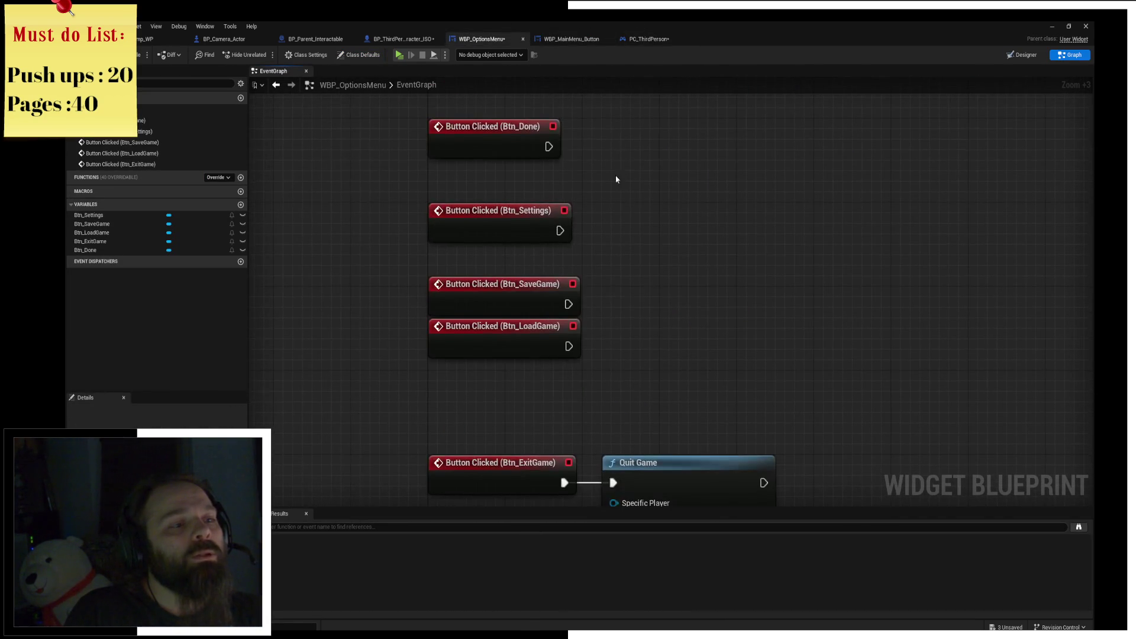
right_click(481, 156)
type("get op")
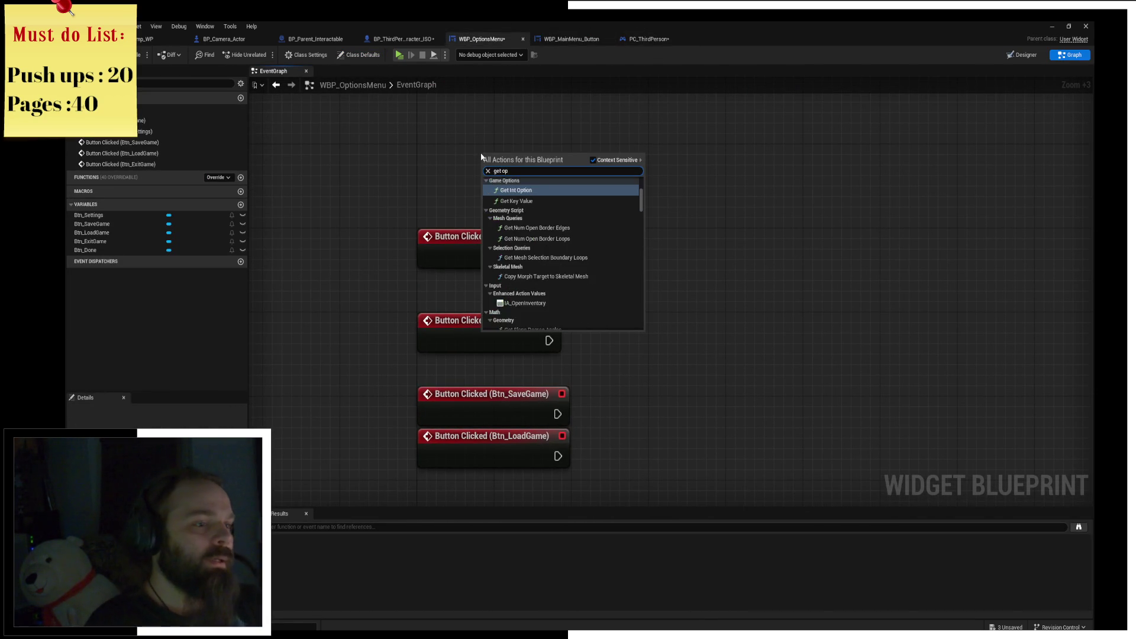
key("BackSpace")
key("BackSpace")
type("player")
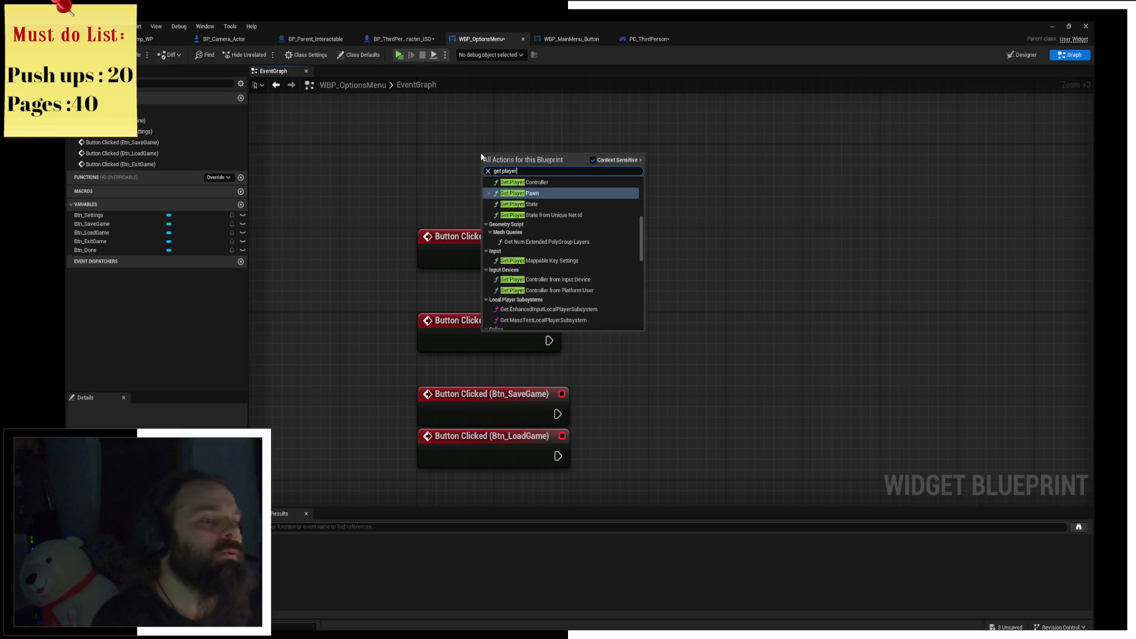
key("Return")
mouse_move(577, 163)
left_mouse_down()
mouse_move(521, 163)
mouse_move(568, 204)
mouse_move(510, 168)
mouse_move(628, 202)
left_mouse_up()
Add Cast To PC_ThirdPerson, wired from the Btn_Done click, and arrange it beside Get Player Controller.
type("cast to ")
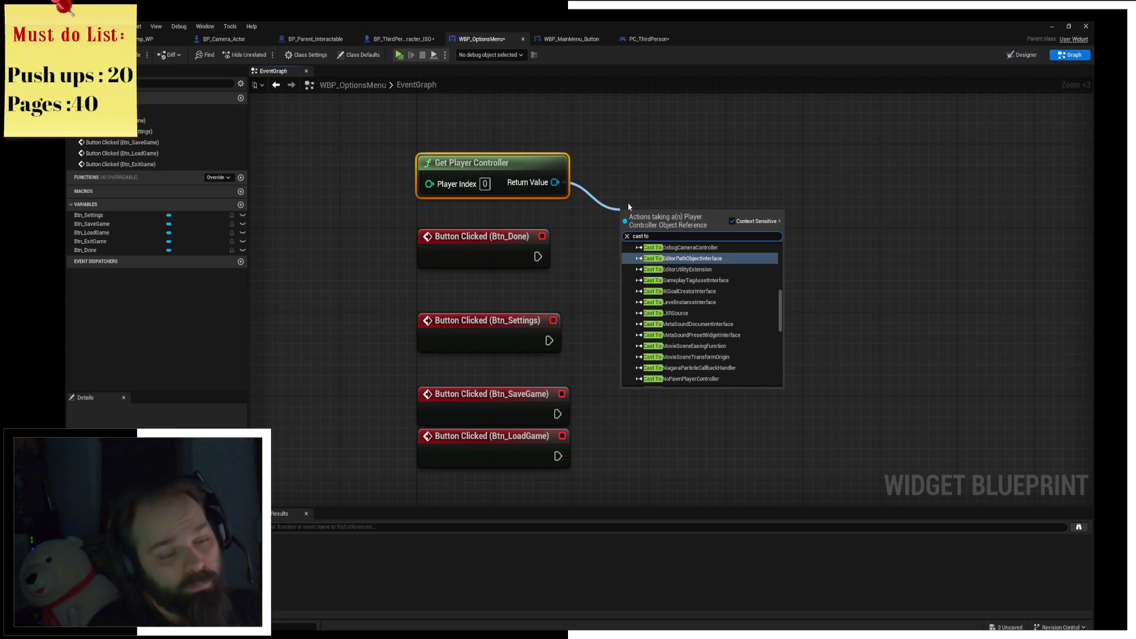
type("PC")
key("Up")
key("Return")
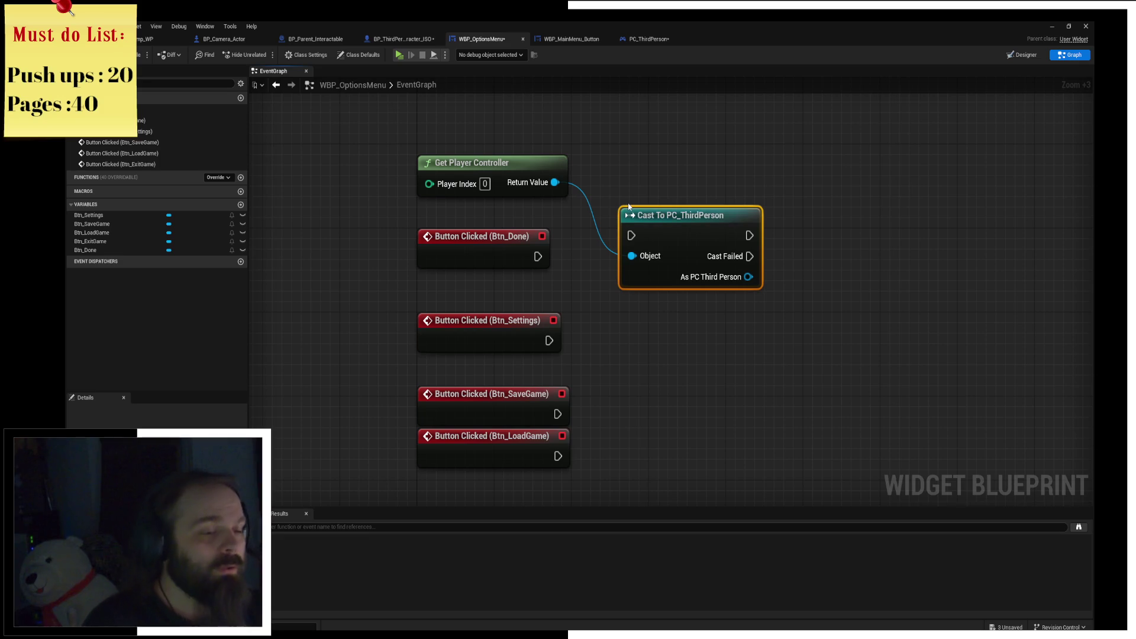
mouse_move(538, 257)
left_mouse_down()
mouse_move(632, 235)
mouse_move(660, 244)
left_mouse_up()
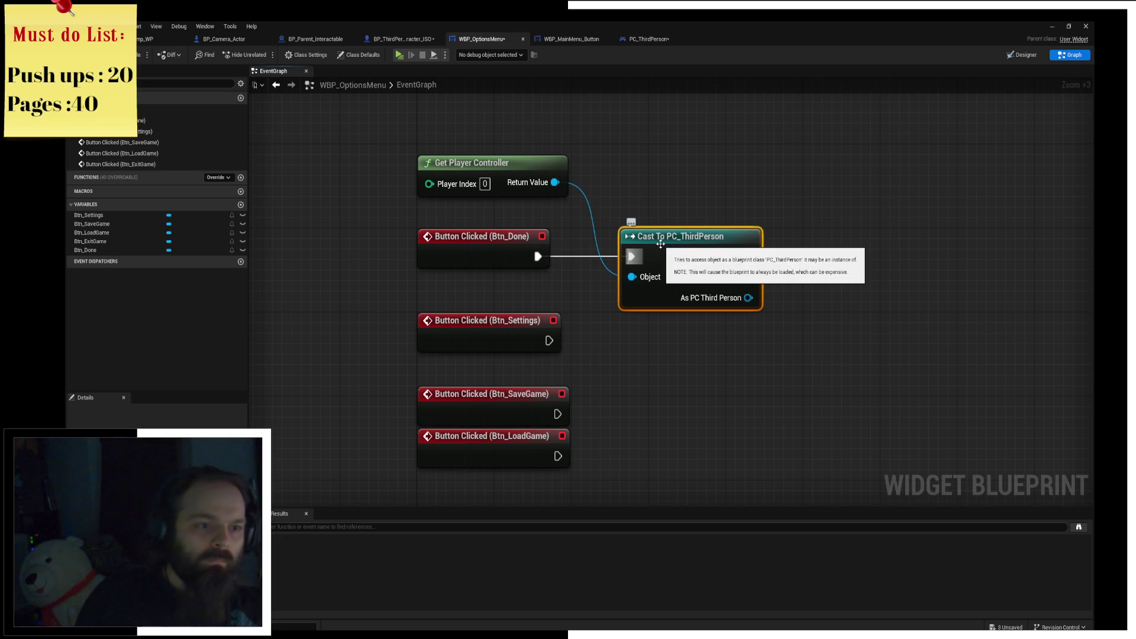
left_click_drag(715, 236, 646, 242)
left_click_drag(520, 166, 521, 187)
left_click(632, 153)
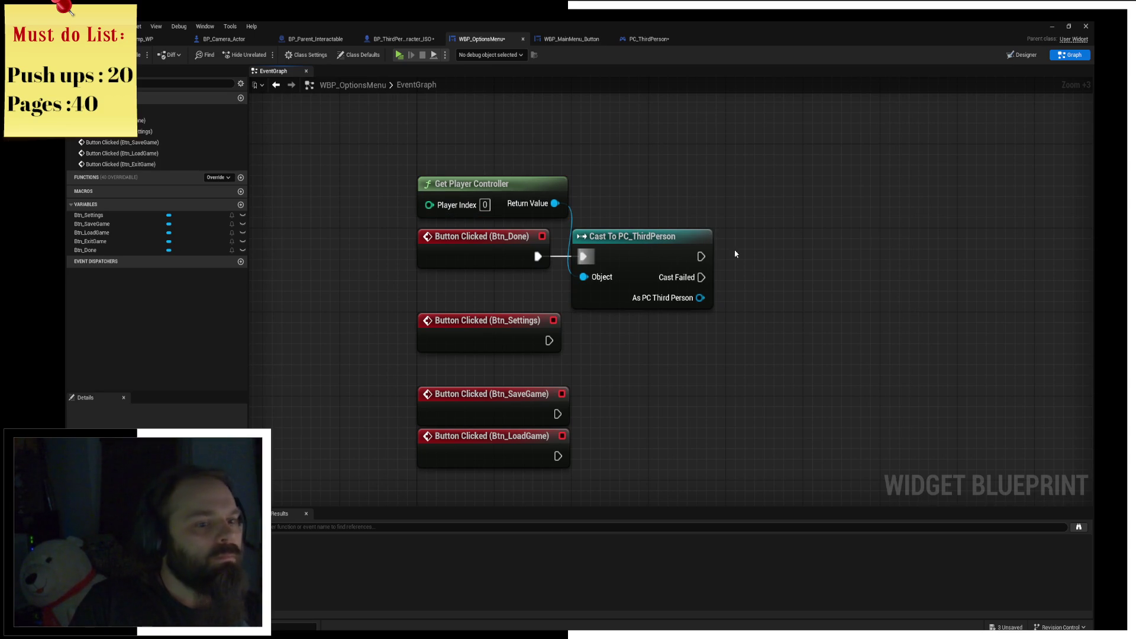
left_click_drag(715, 237, 545, 244)
Abandon a 'main' search and check PC_ThirdPerson's CE_OpenCloseOptionsMenu event for reference.
mouse_move(529, 305)
left_mouse_down()
mouse_move(633, 257)
mouse_move(616, 259)
left_mouse_up()
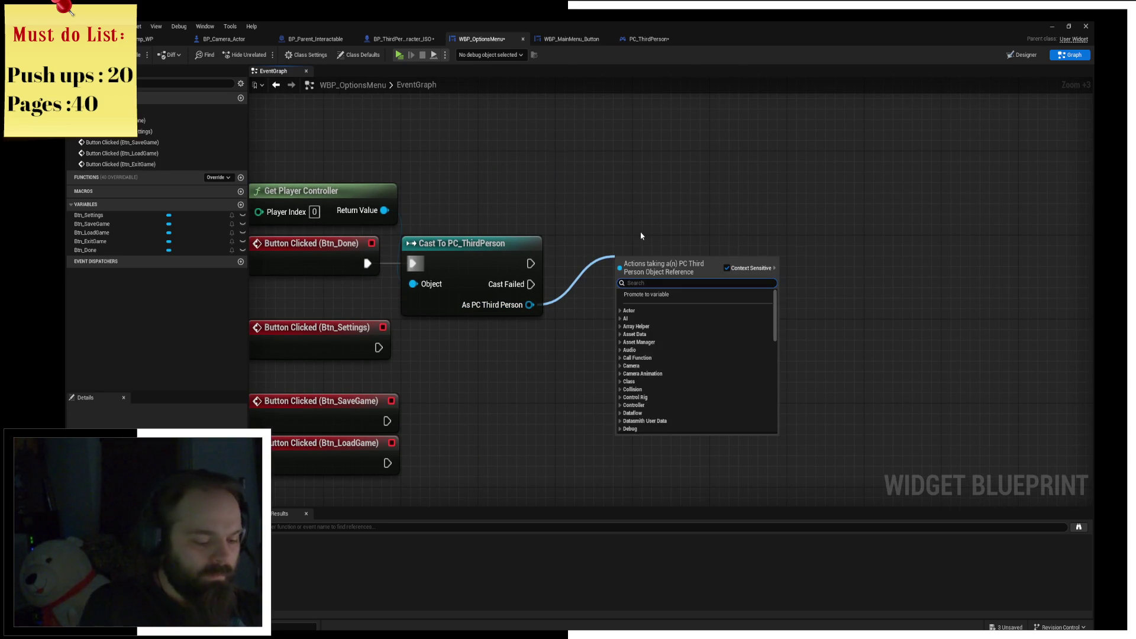
type("main")
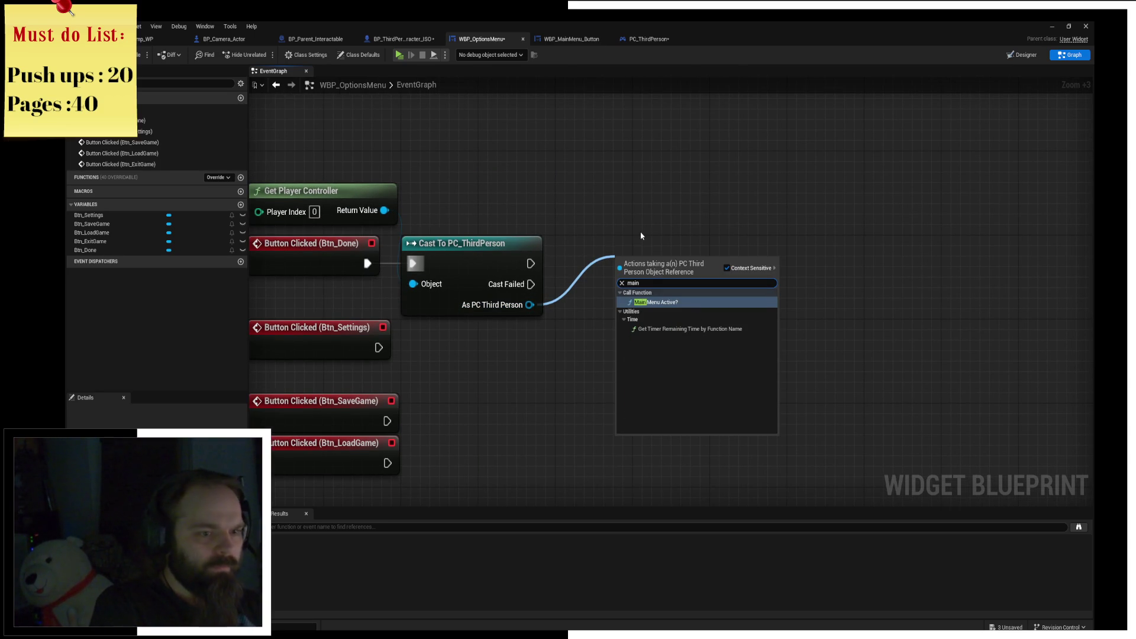
key("Escape")
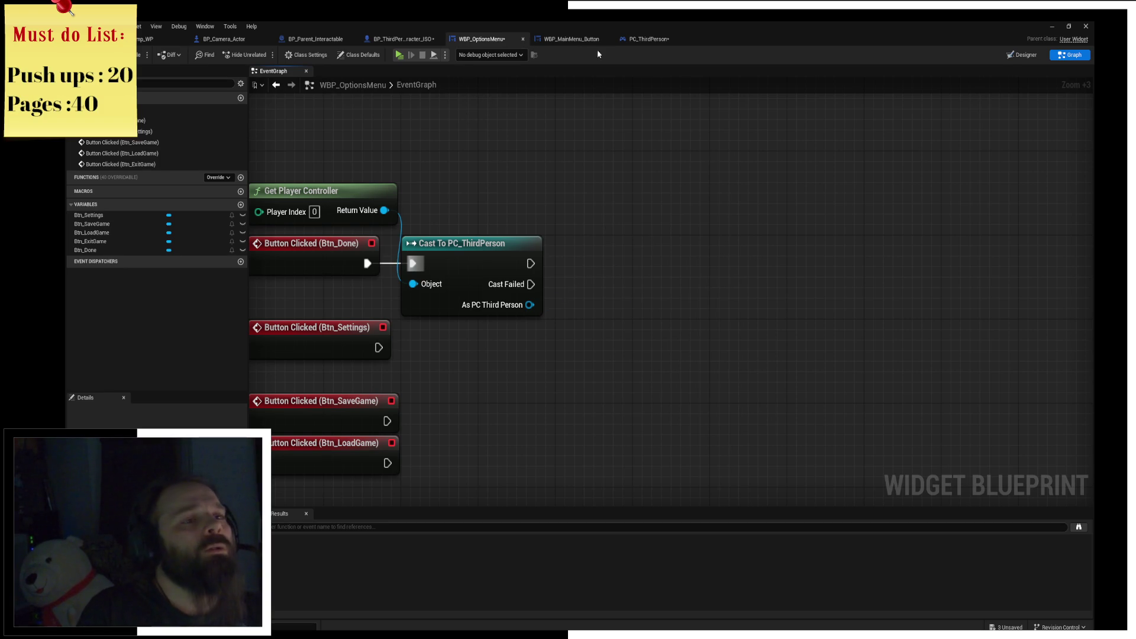
left_click(651, 42)
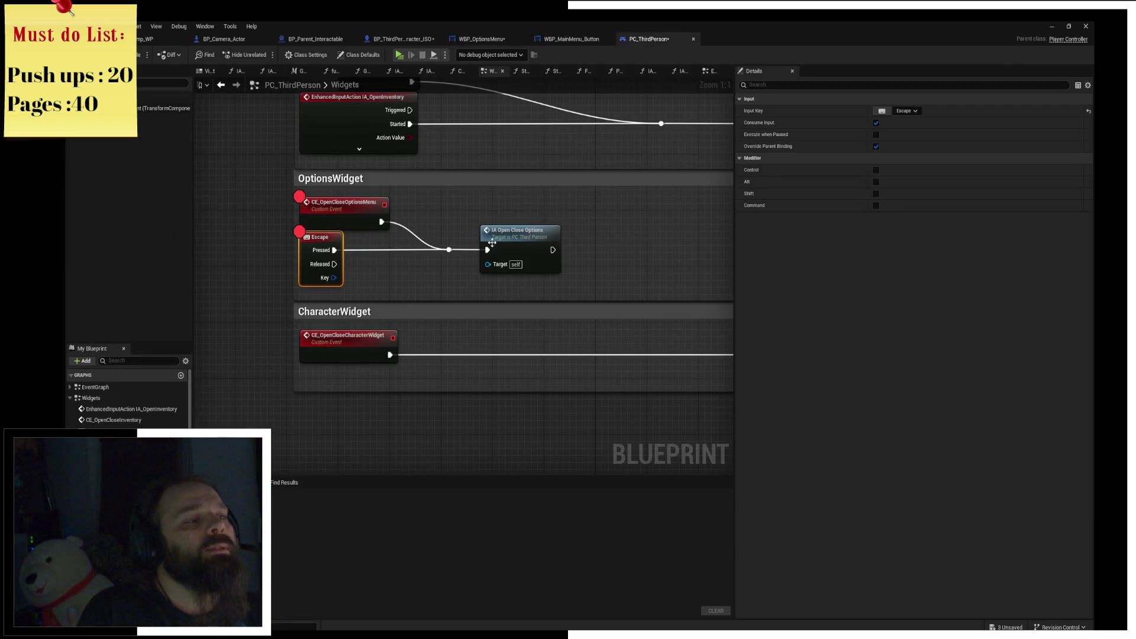
left_click(360, 212)
left_click(572, 40)
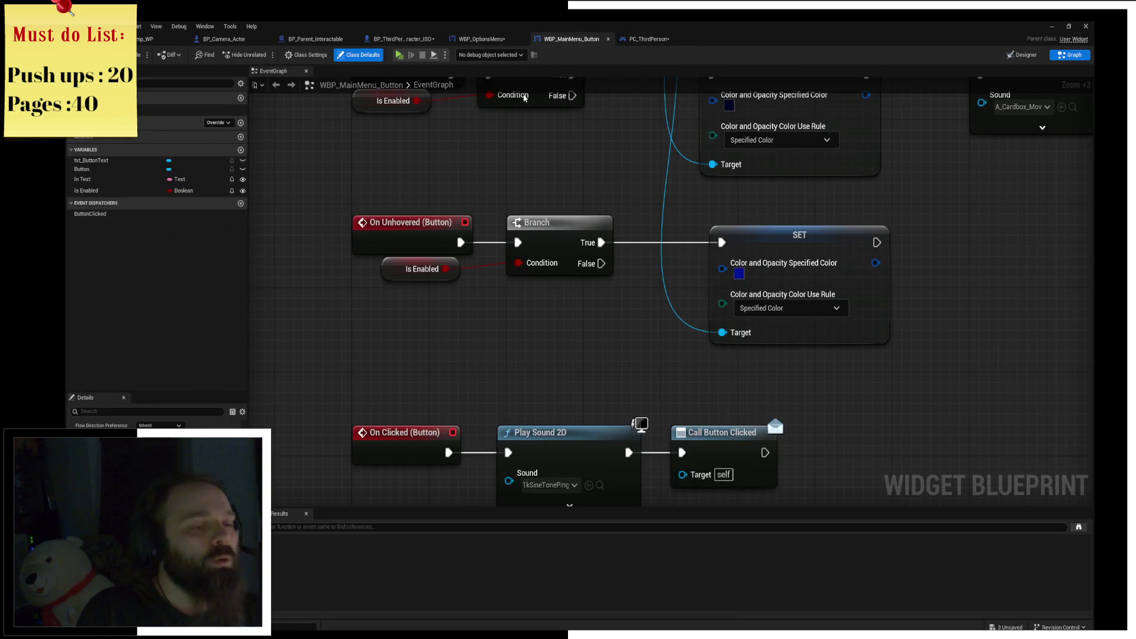
left_click(487, 39)
From As PC Third Person, add the CE Open Close Options Menu call via 'opencloseop' and play.
mouse_move(530, 304)
left_mouse_down()
mouse_move(610, 235)
mouse_move(631, 233)
left_mouse_up()
type("opencloseop")
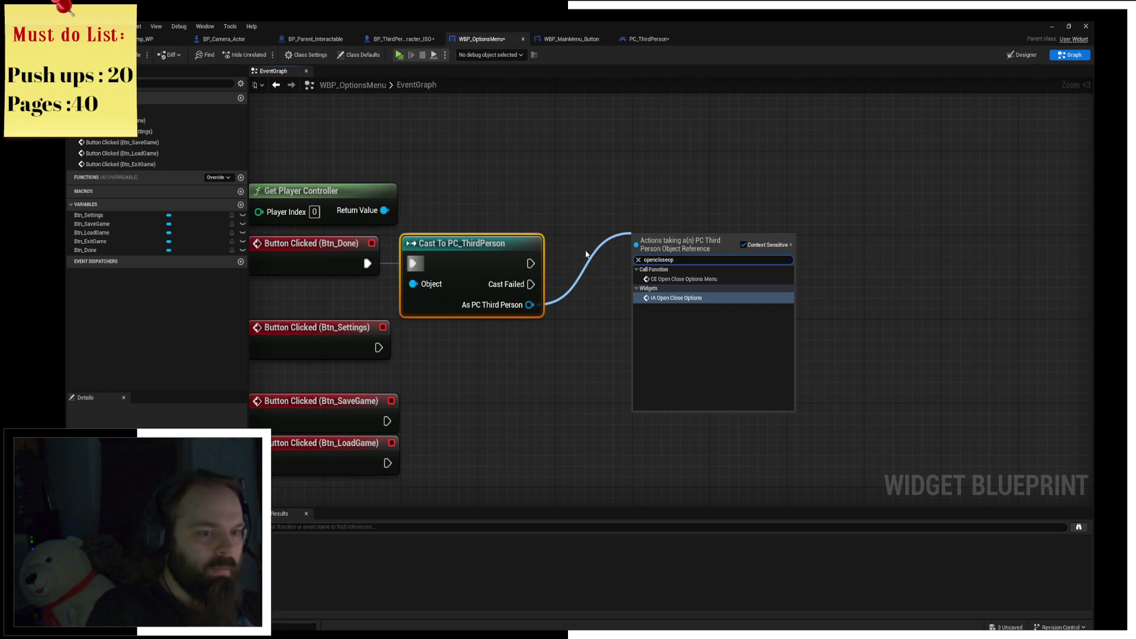
key("Up")
key("Return")
left_click_drag(685, 247, 657, 248)
left_click(593, 169)
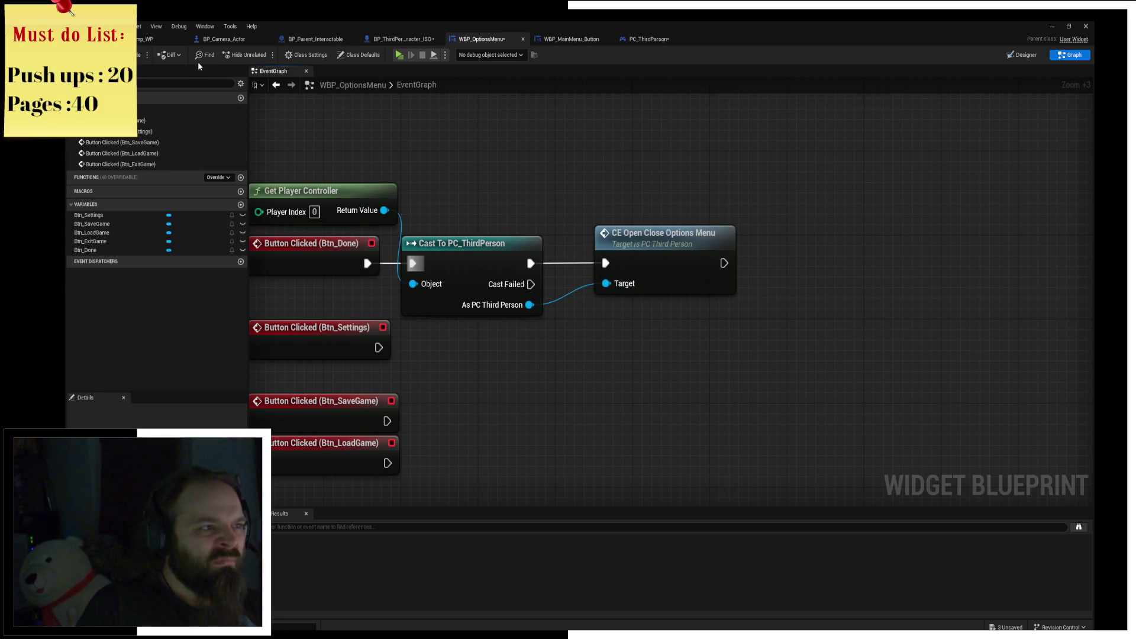
left_click(398, 58)
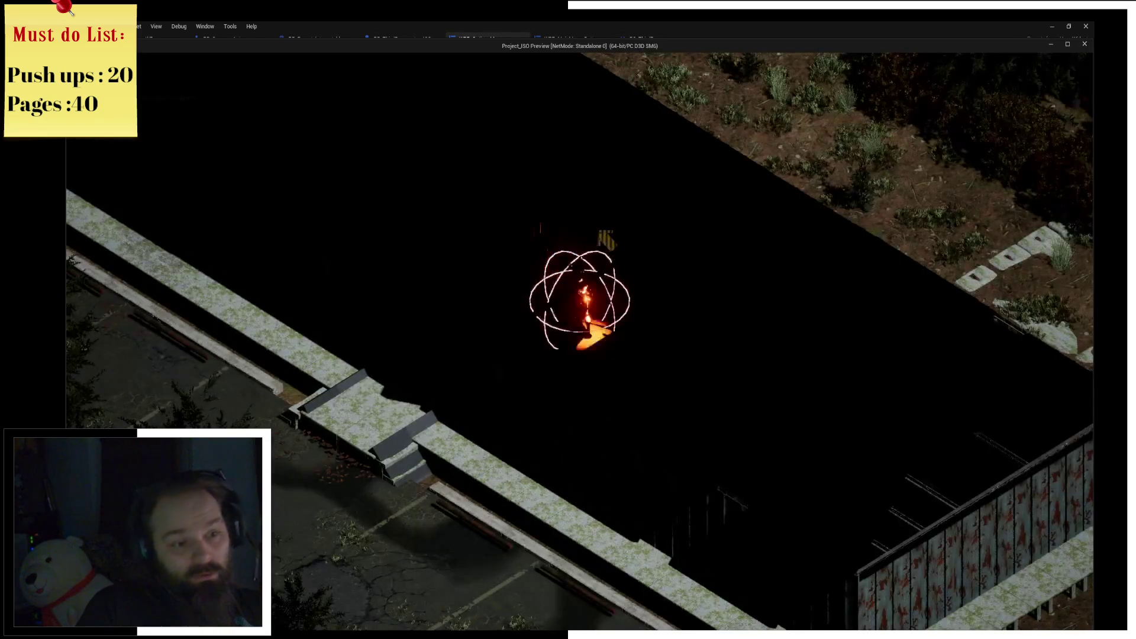
Press Escape in game and step through IA Open Close Options' Is Valid, menu, camera and input-mode nodes.
key("Escape")
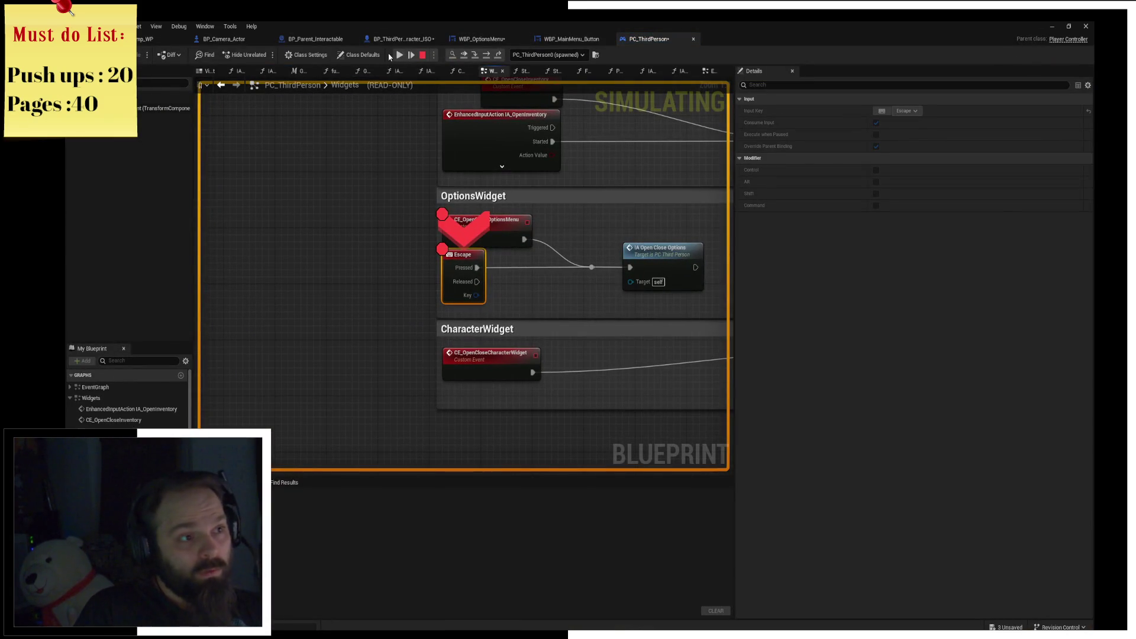
left_click(398, 55)
left_click(556, 319)
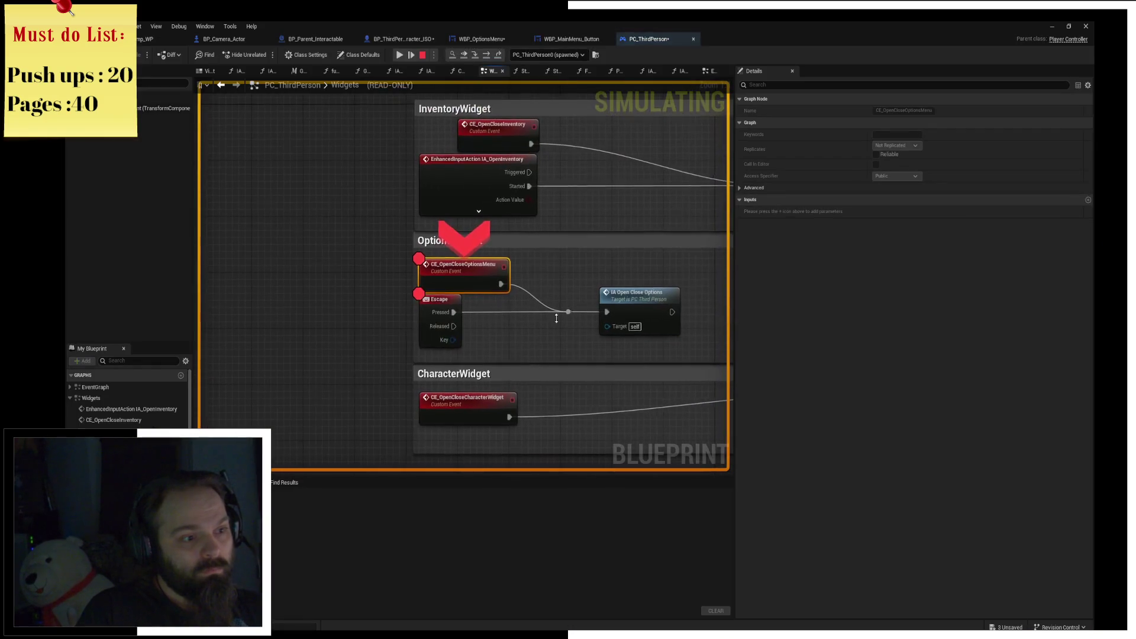
left_click(489, 57)
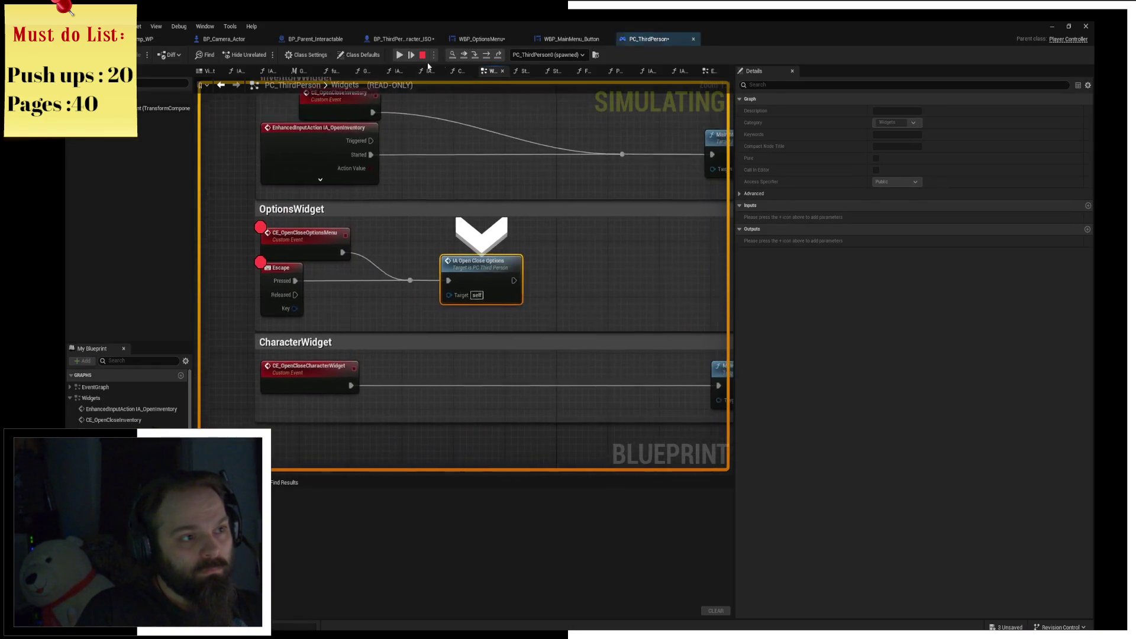
left_click(474, 57)
left_click(489, 56)
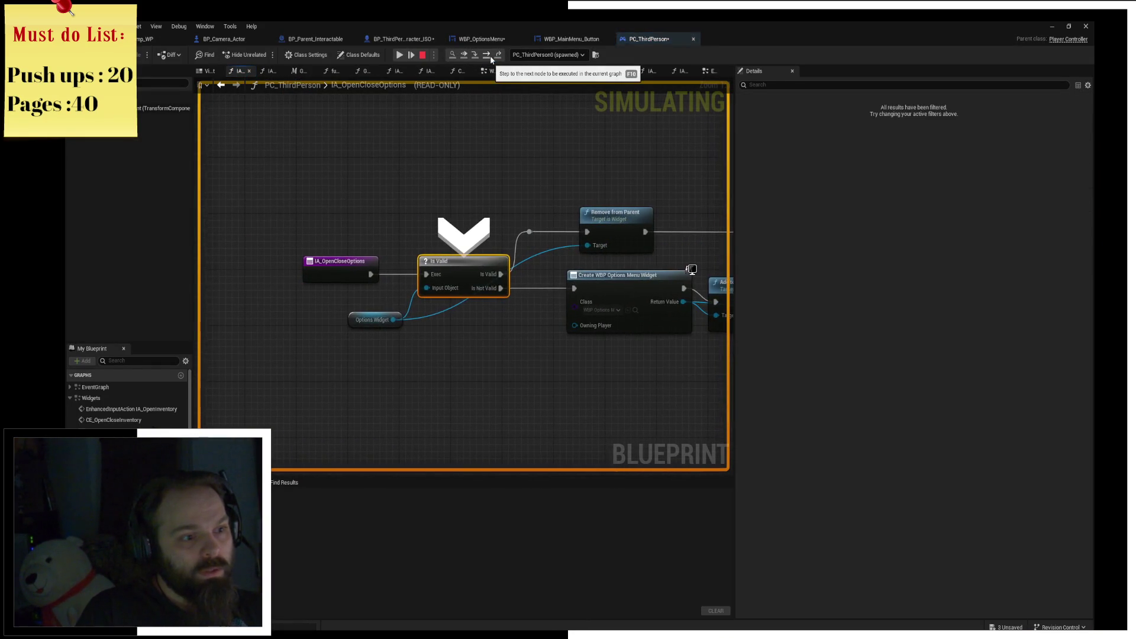
left_click(489, 57)
left_click(490, 58)
left_click(491, 57)
left_click(490, 57)
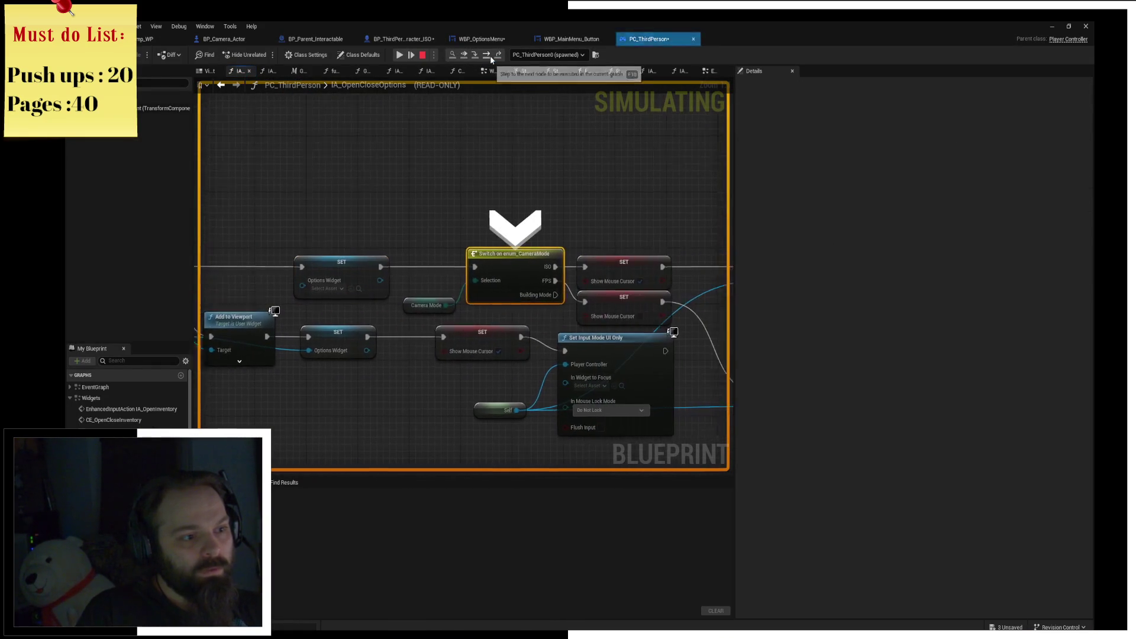
left_click(491, 57)
left_click(490, 57)
left_click(491, 58)
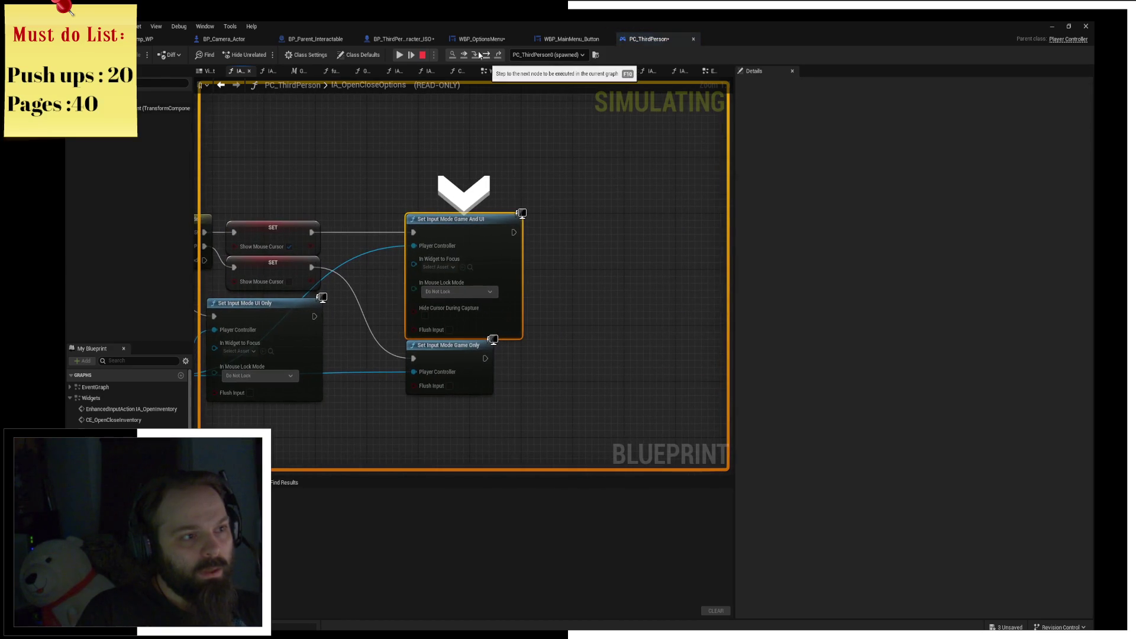
left_click(404, 56)
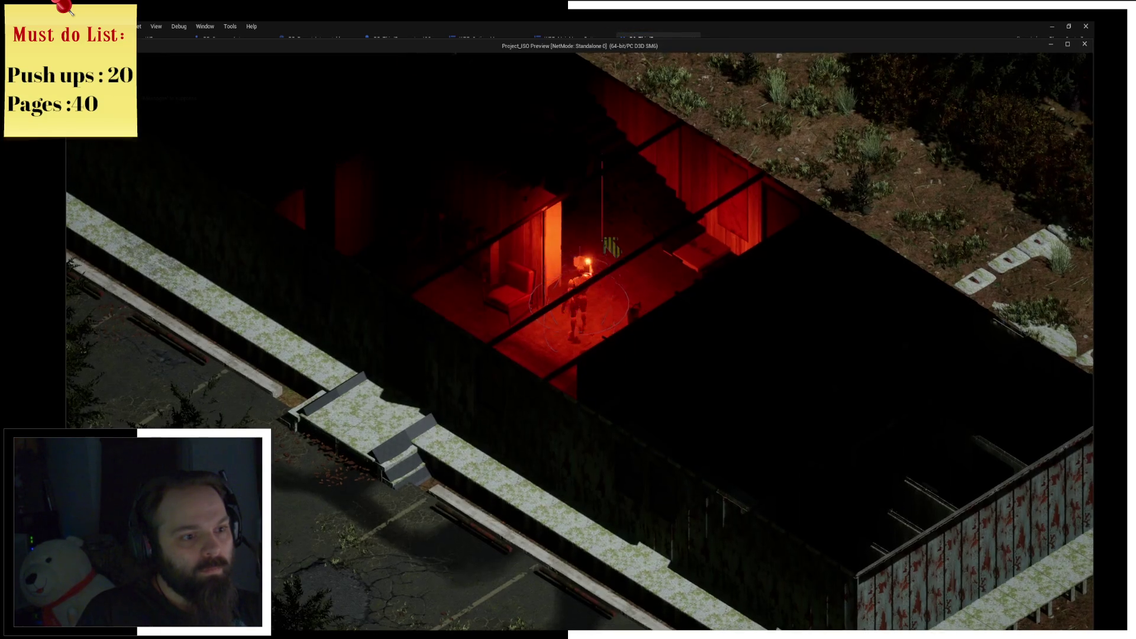
Toggle the menu with Escape again, resume past CE_OpenCloseOptionsMenu, and exit the game.
key("Escape")
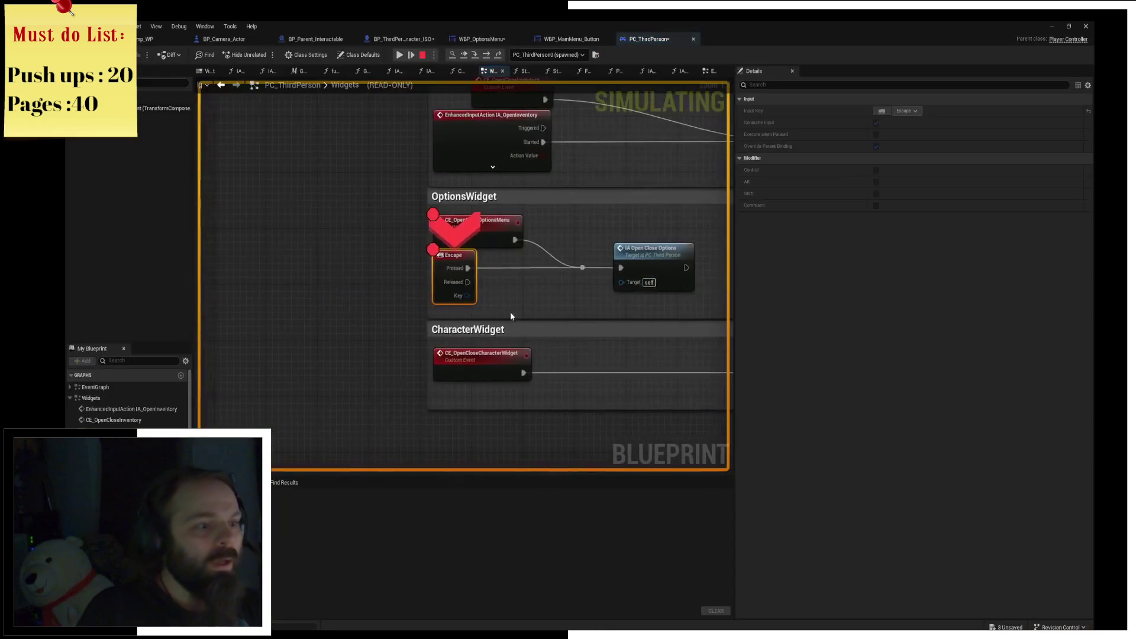
left_click(485, 234)
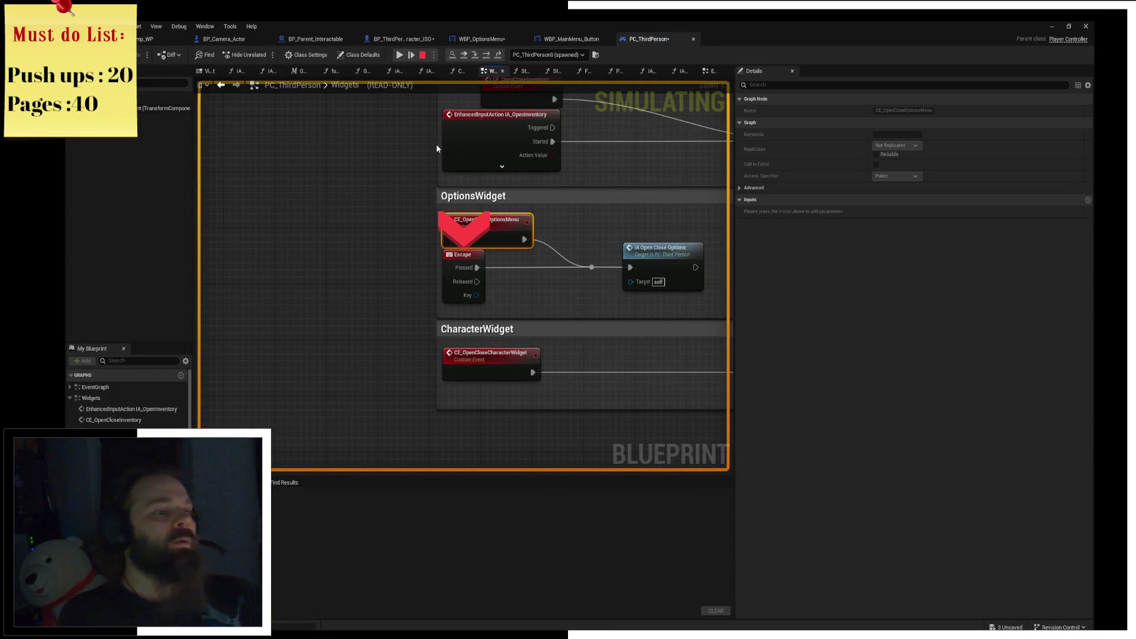
left_click(400, 55)
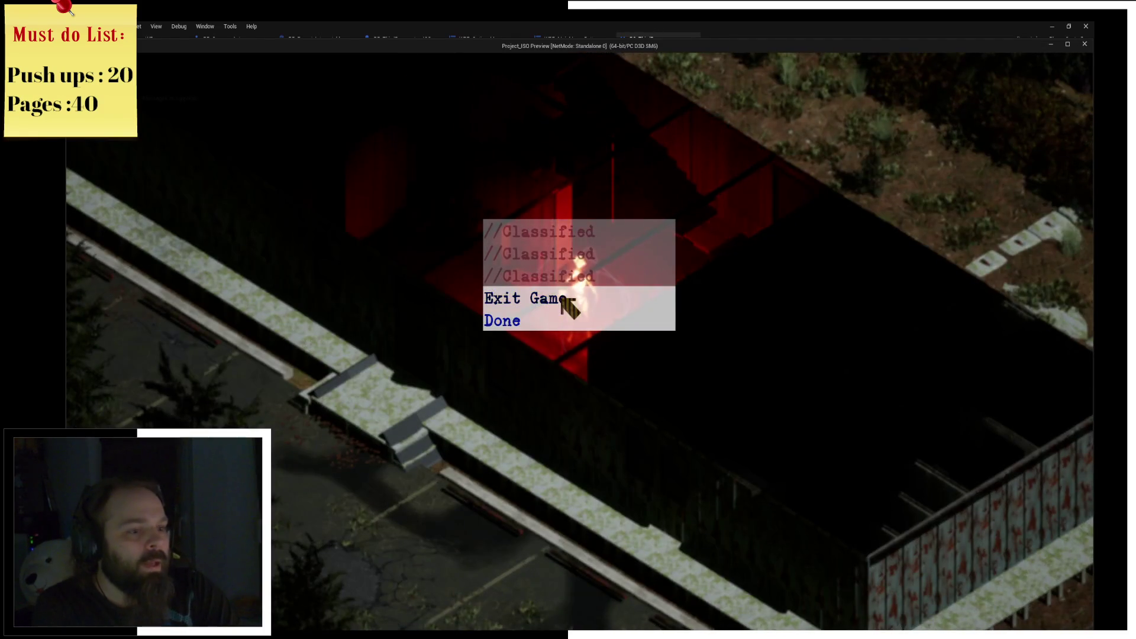
left_click(568, 301)
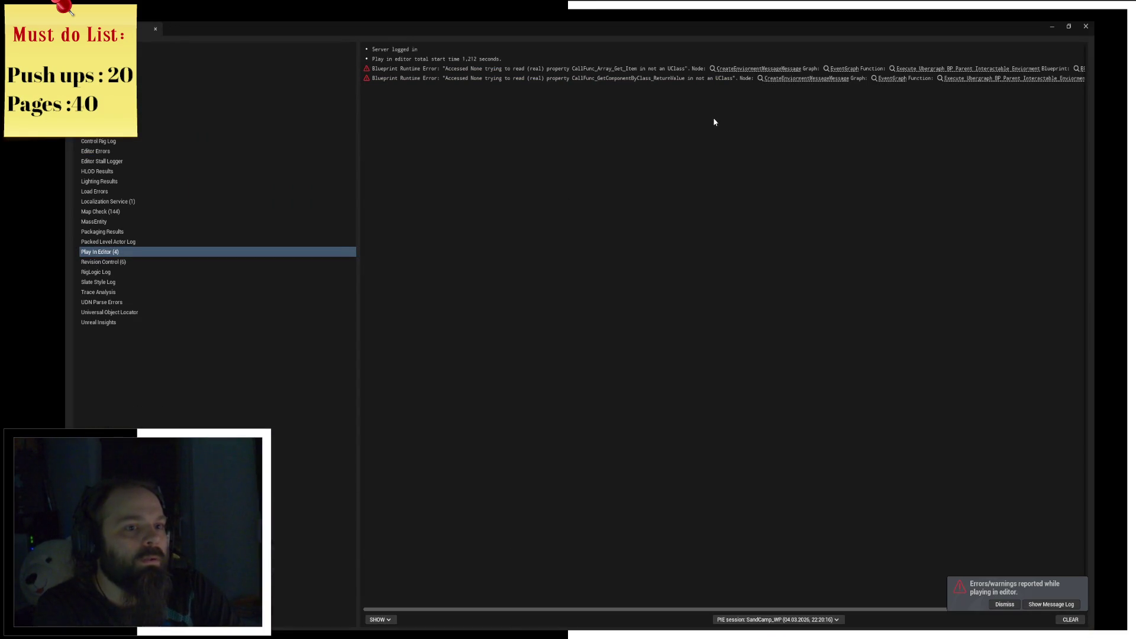
Close the Message Log and nudge the IA Open Close Options node slightly left.
left_click(1085, 26)
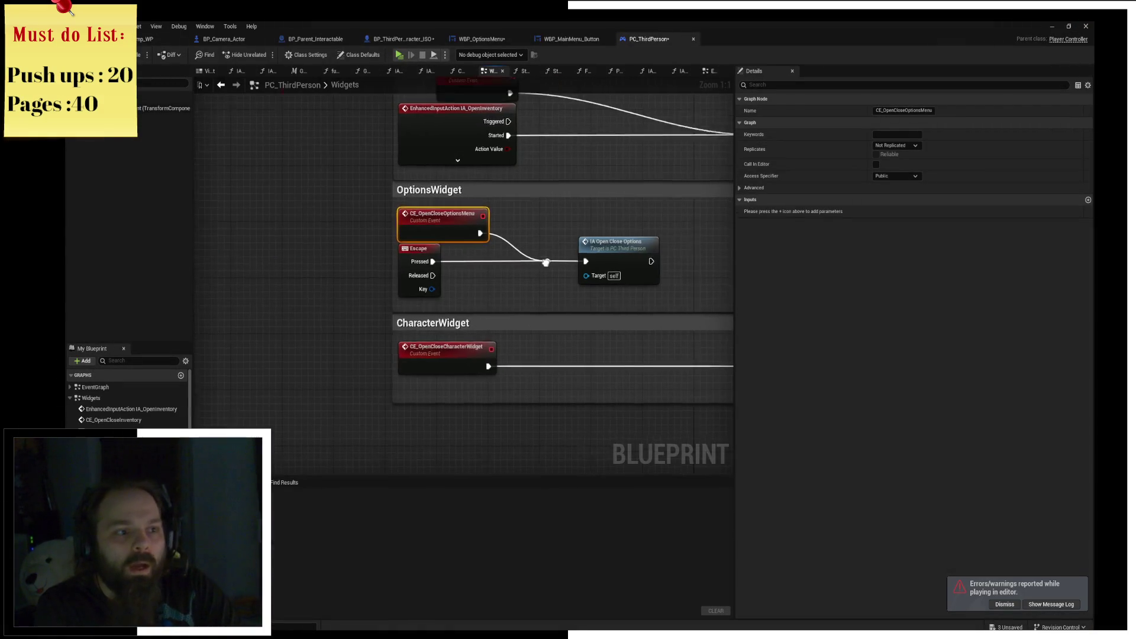
left_click(457, 239)
left_click_drag(457, 240, 444, 239)
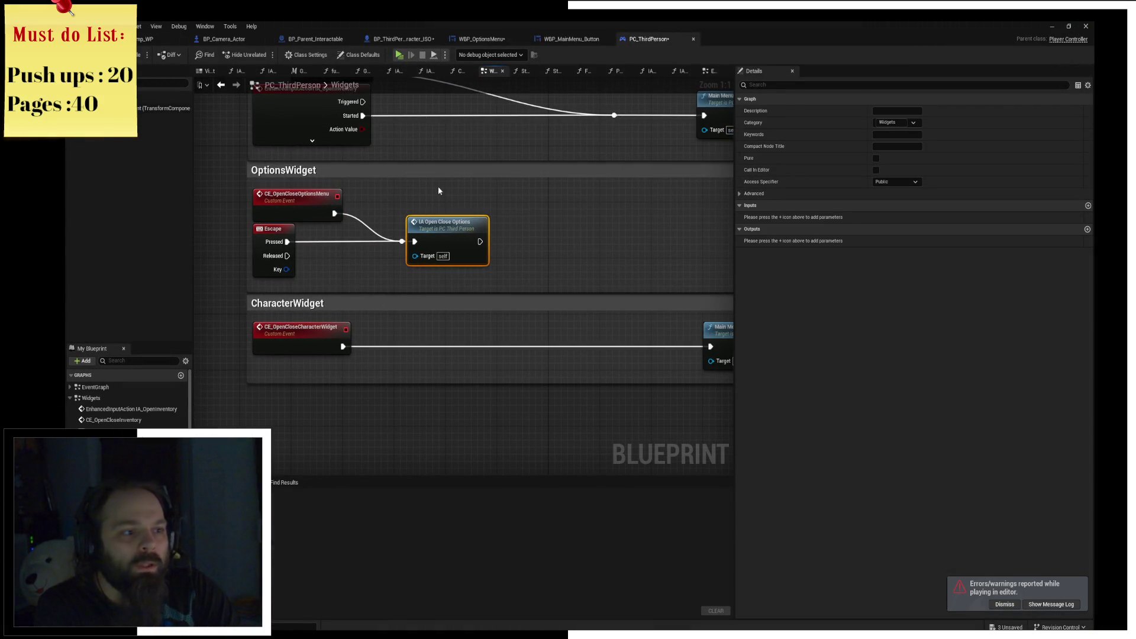
left_click(397, 202)
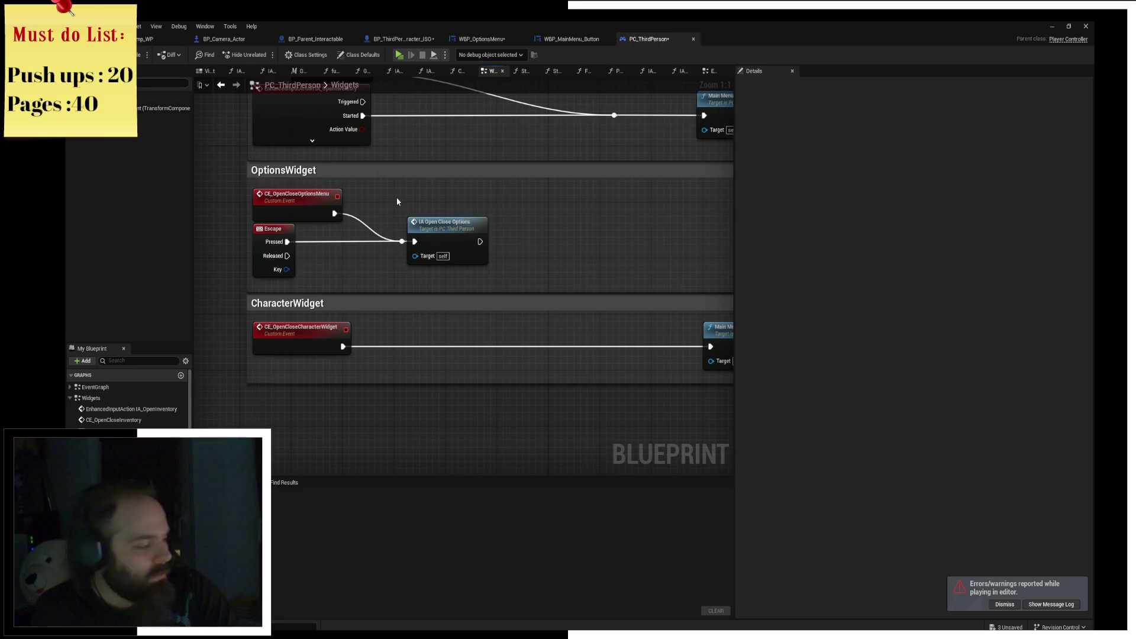
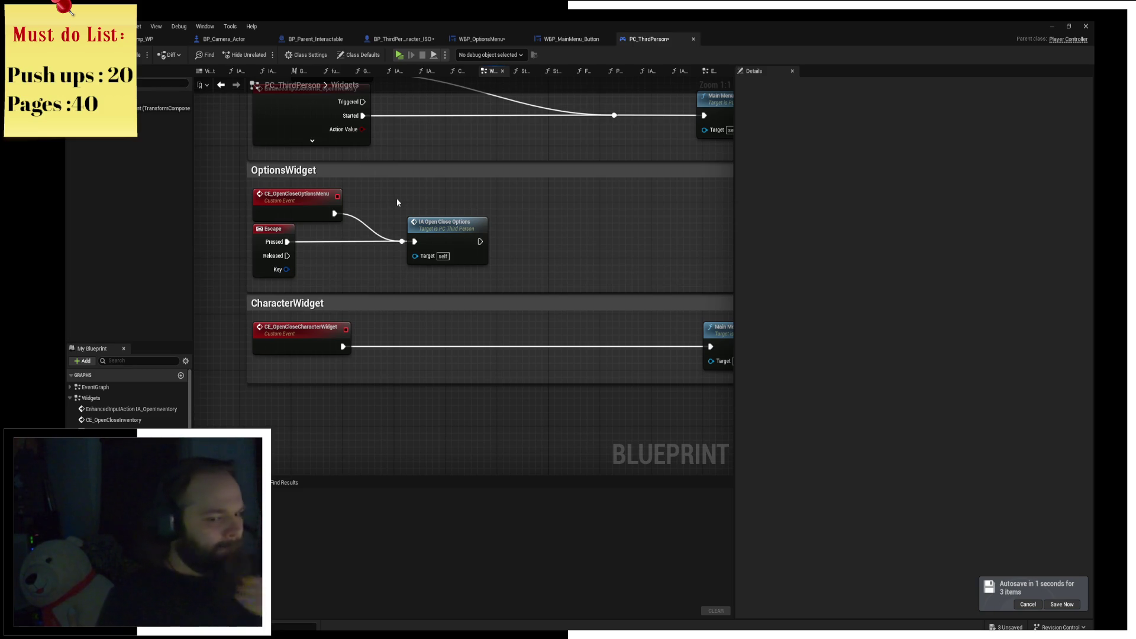
Narrow the OptionsWidget comment box and save PC_ThirdPerson.
scroll(473, 222, "down", 3)
left_click_drag(473, 222, 400, 264)
mouse_move(460, 243)
left_mouse_down()
mouse_move(216, 254)
mouse_move(395, 265)
mouse_move(274, 260)
left_mouse_up()
left_click_drag(367, 264, 595, 262)
key("ctrl+s")
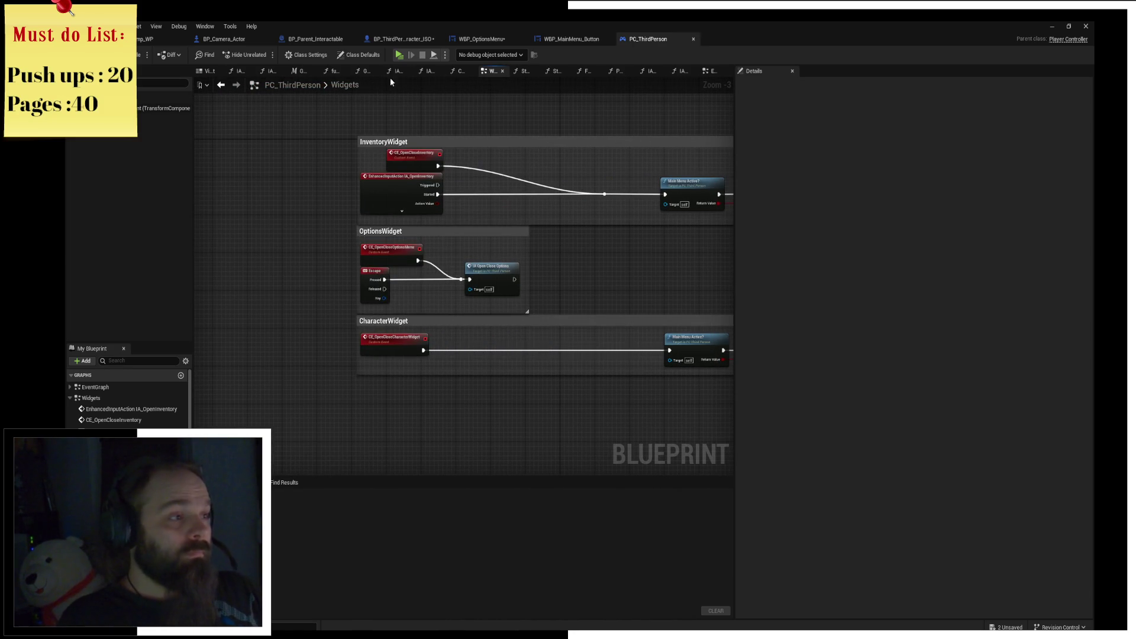
Move the three CharacterWidget nodes left, shrink their comment box, save, compile and launch a standalone preview.
left_click_drag(668, 212, 492, 184)
mouse_move(477, 307)
left_mouse_down()
mouse_move(710, 340)
mouse_move(555, 315)
mouse_move(443, 316)
left_mouse_up()
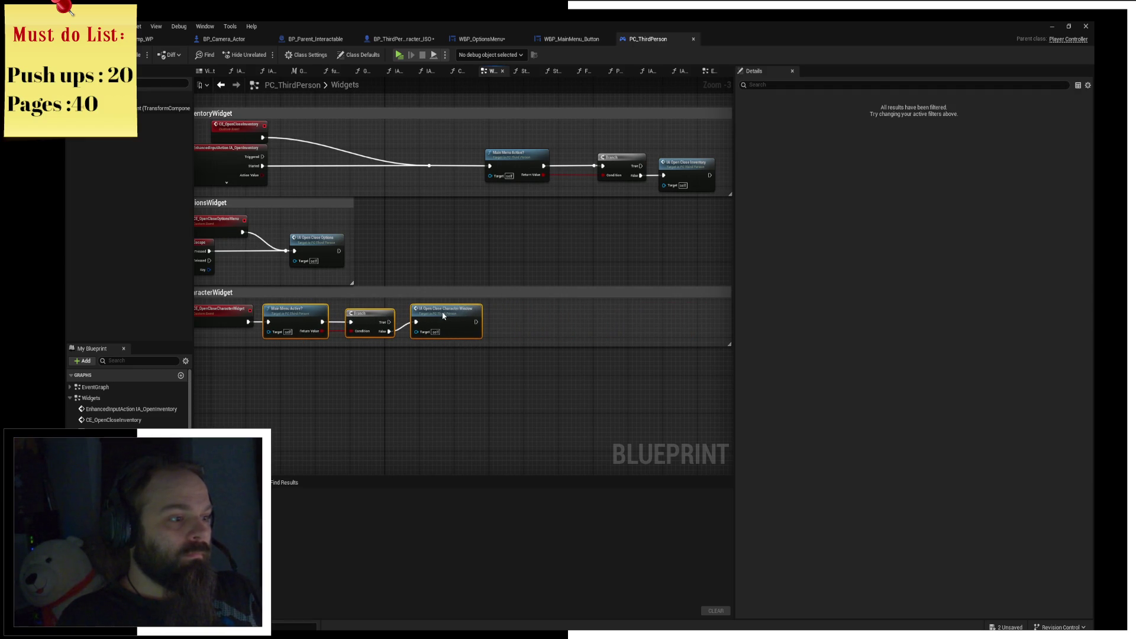
left_click(659, 327)
left_click_drag(711, 317, 420, 322)
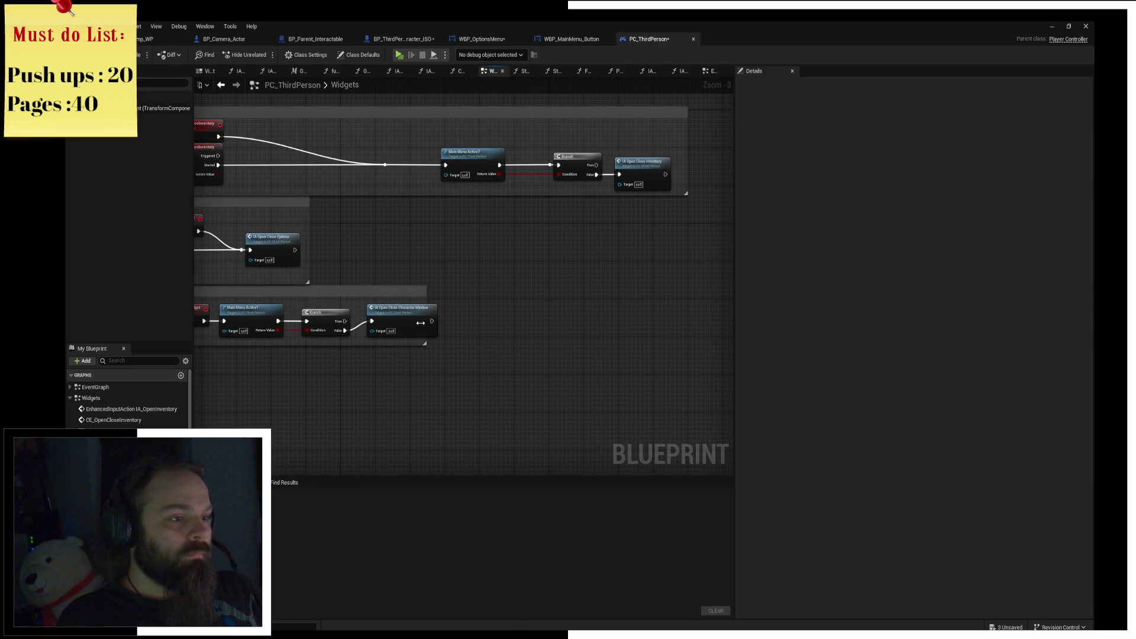
key("ctrl+s")
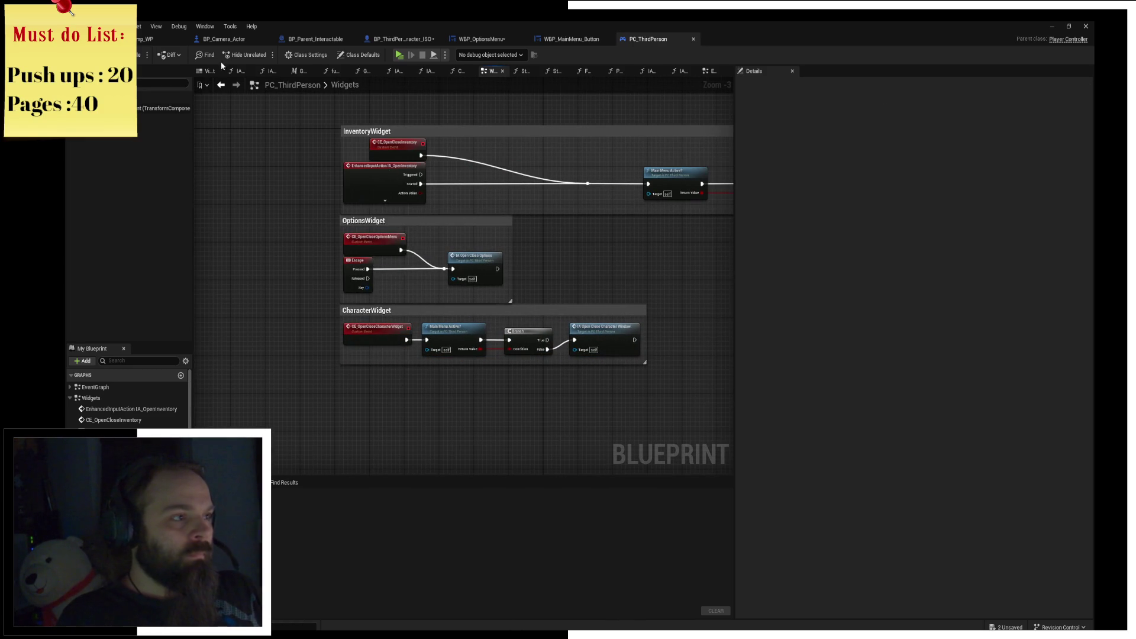
key("F7")
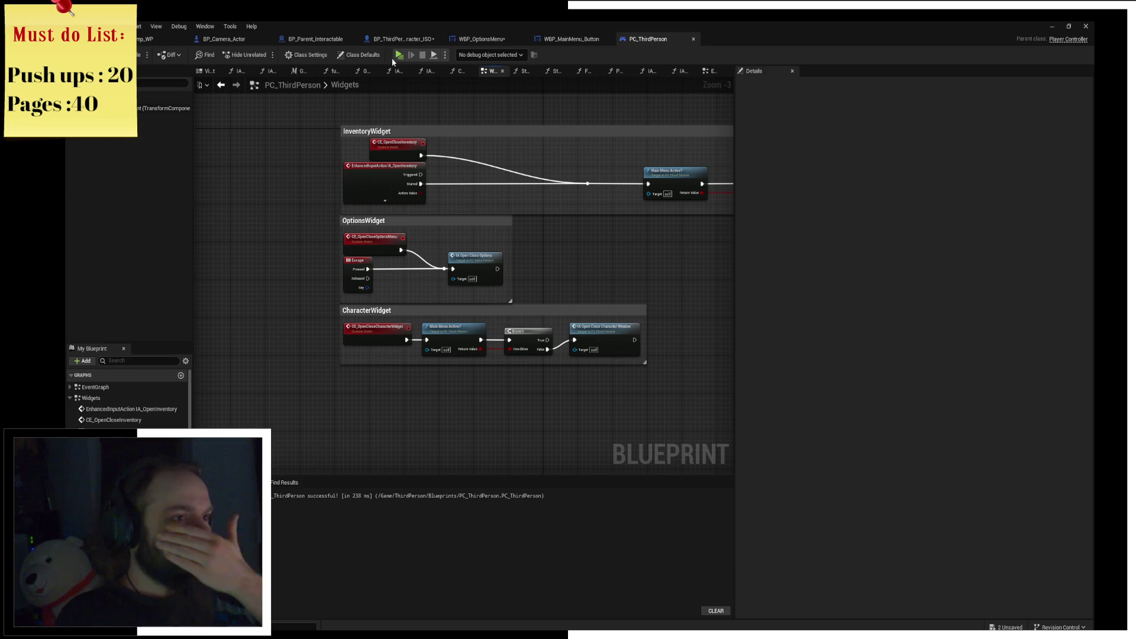
left_click(400, 55)
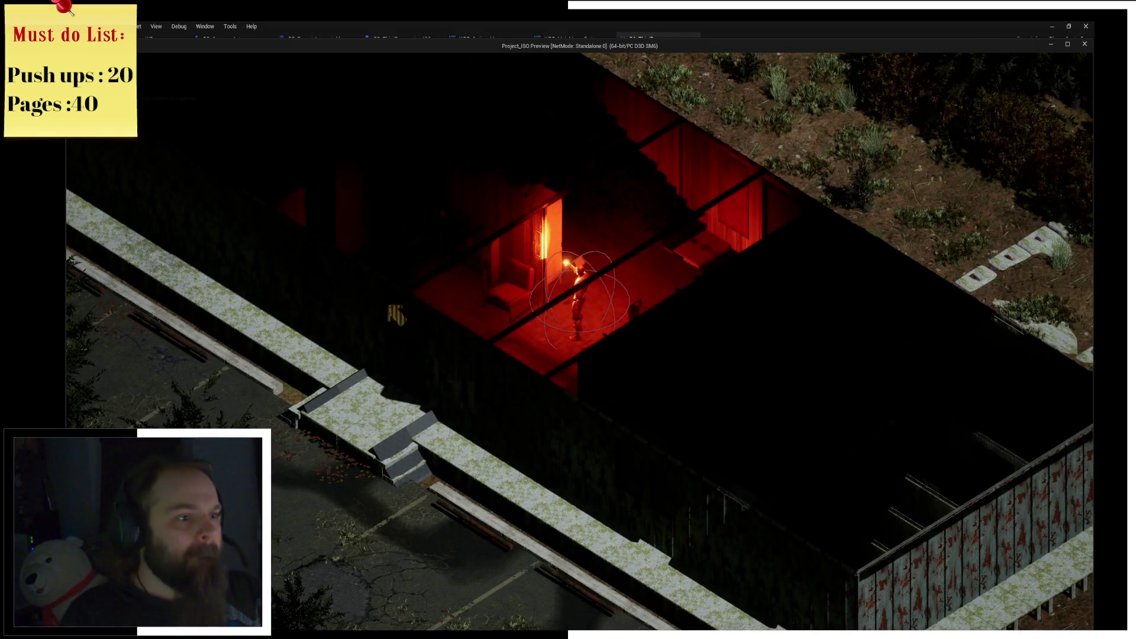
Walk the character through the red-lit rooms, exit via the Escape menu, and stop the simulation.
left_click(377, 283)
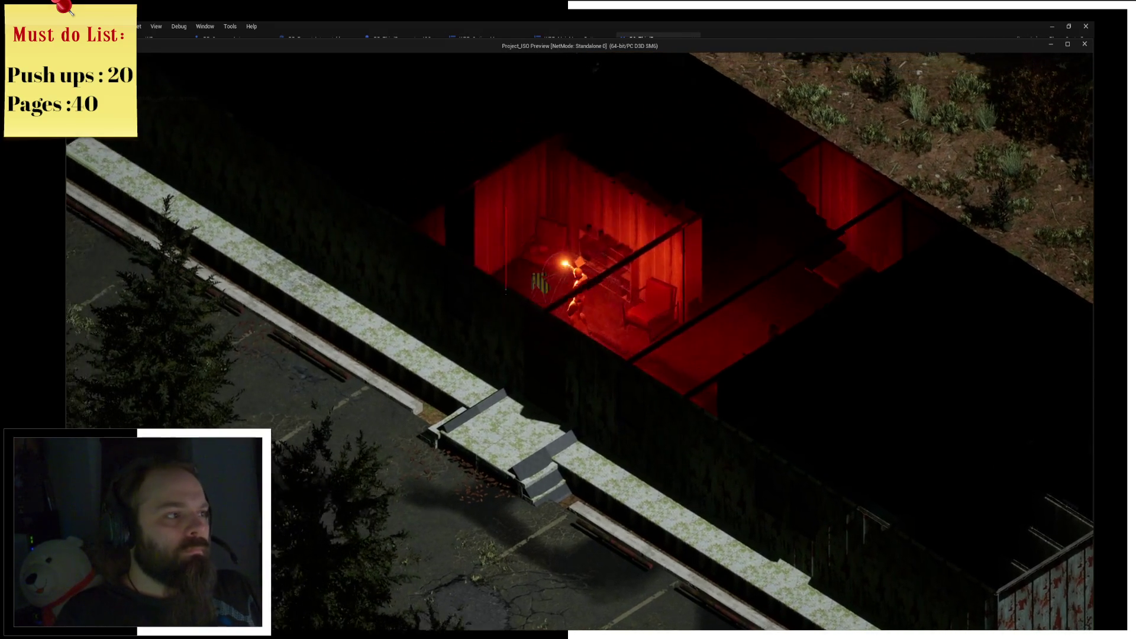
key("Escape")
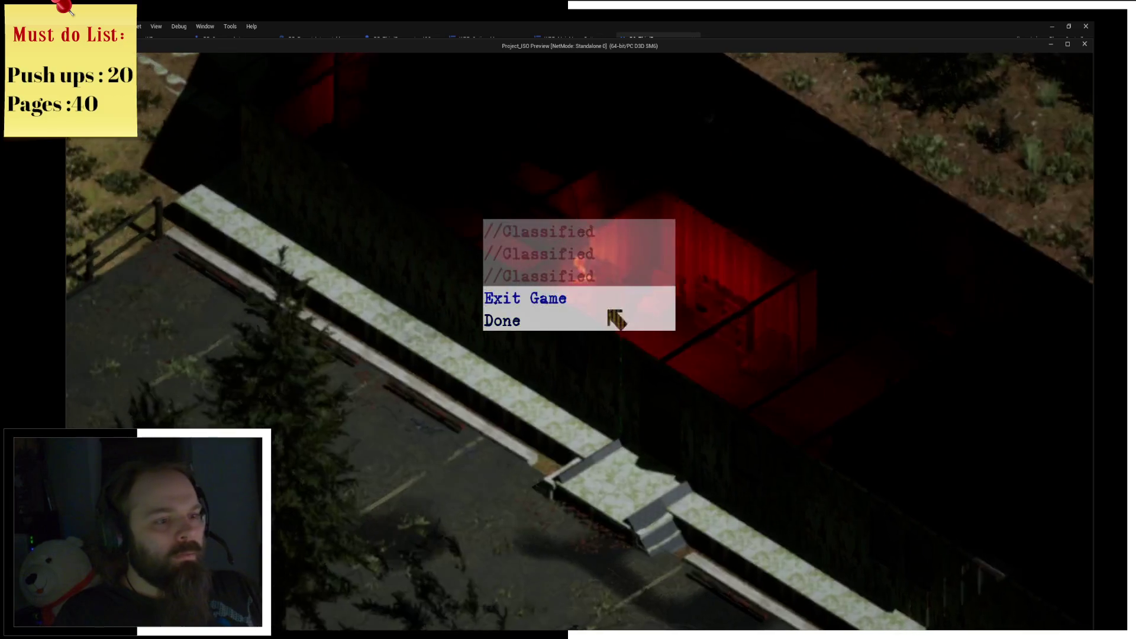
left_click(583, 299)
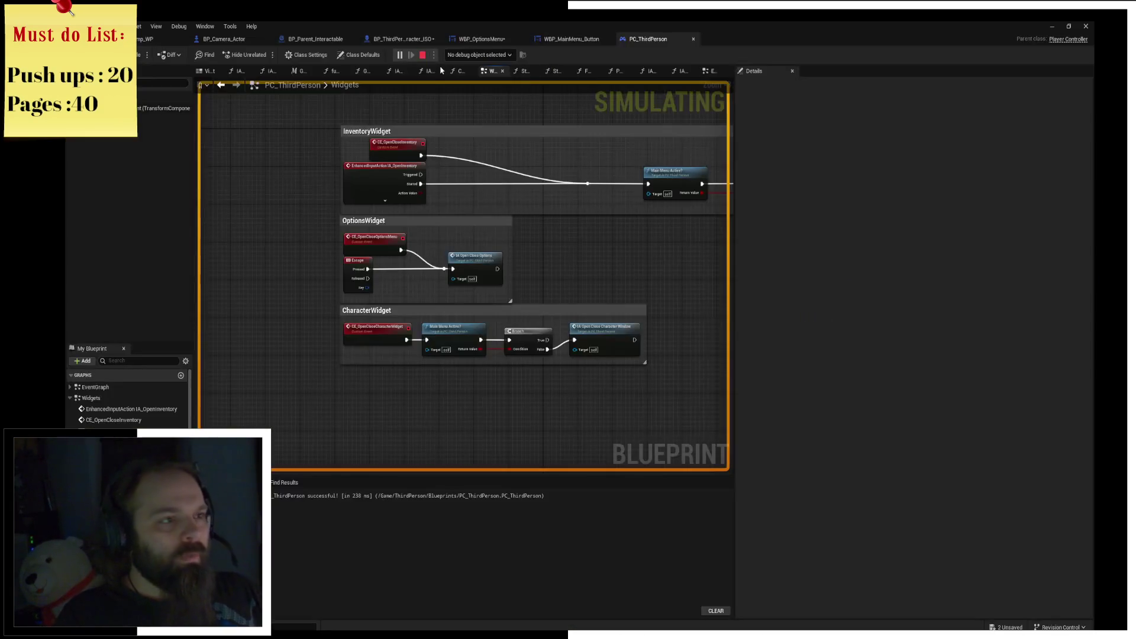
left_click(424, 55)
Open WBP_OptionsMenu in the Designer and select its Grid Panel in the Hierarchy.
left_click(571, 39)
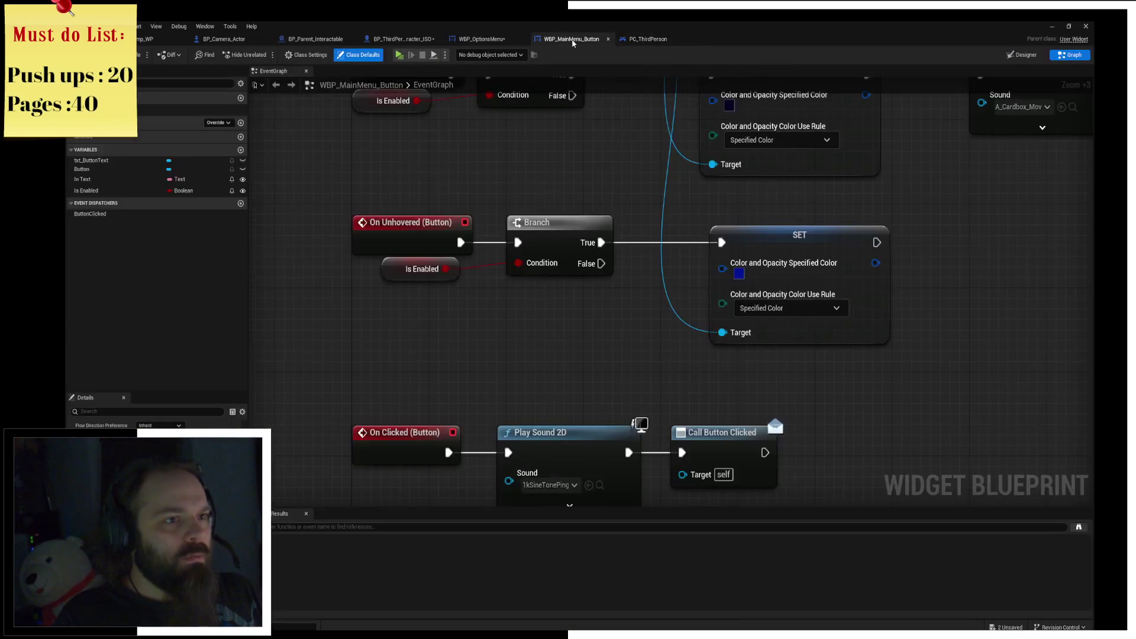
left_click(608, 39)
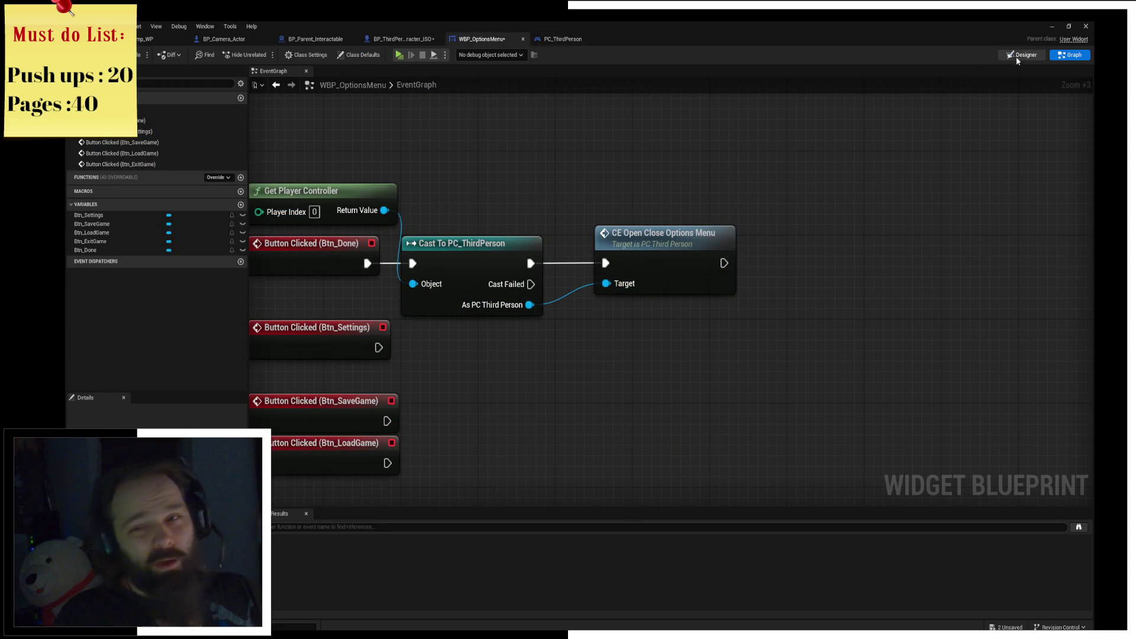
left_click(1021, 55)
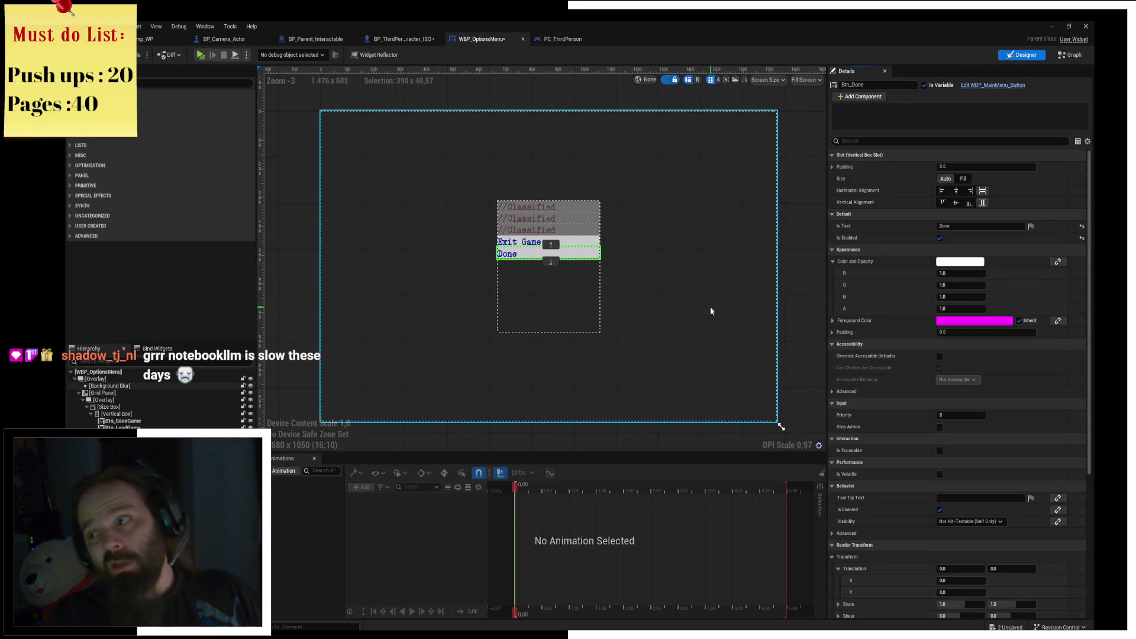
scroll(716, 307, "down", 3)
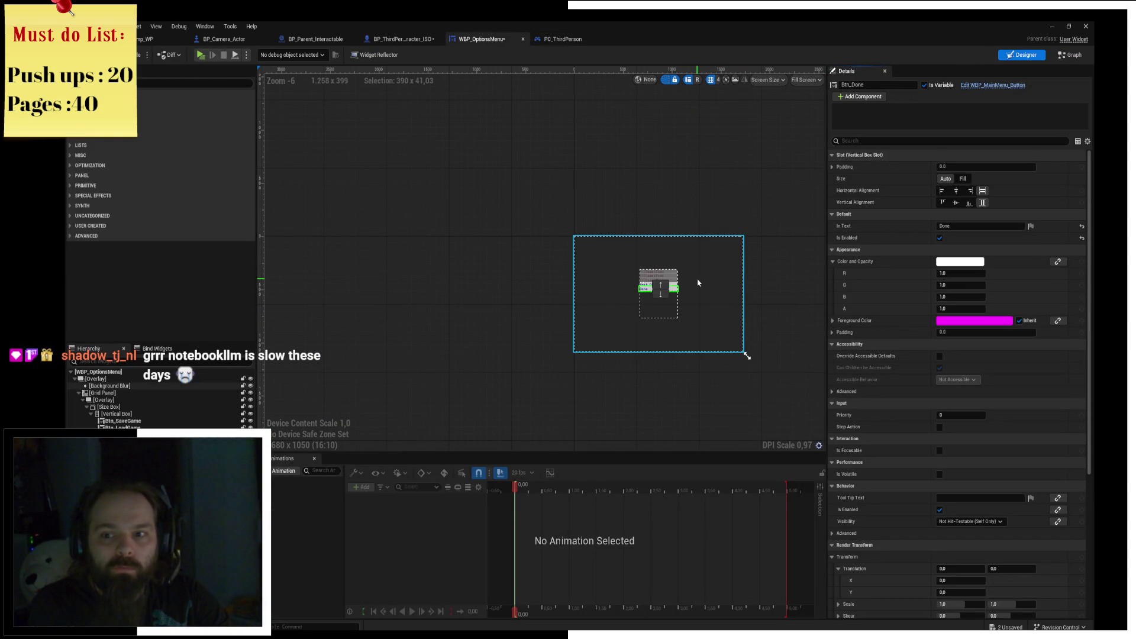
scroll(532, 281, "up", 2)
left_click(621, 125)
left_click(599, 177)
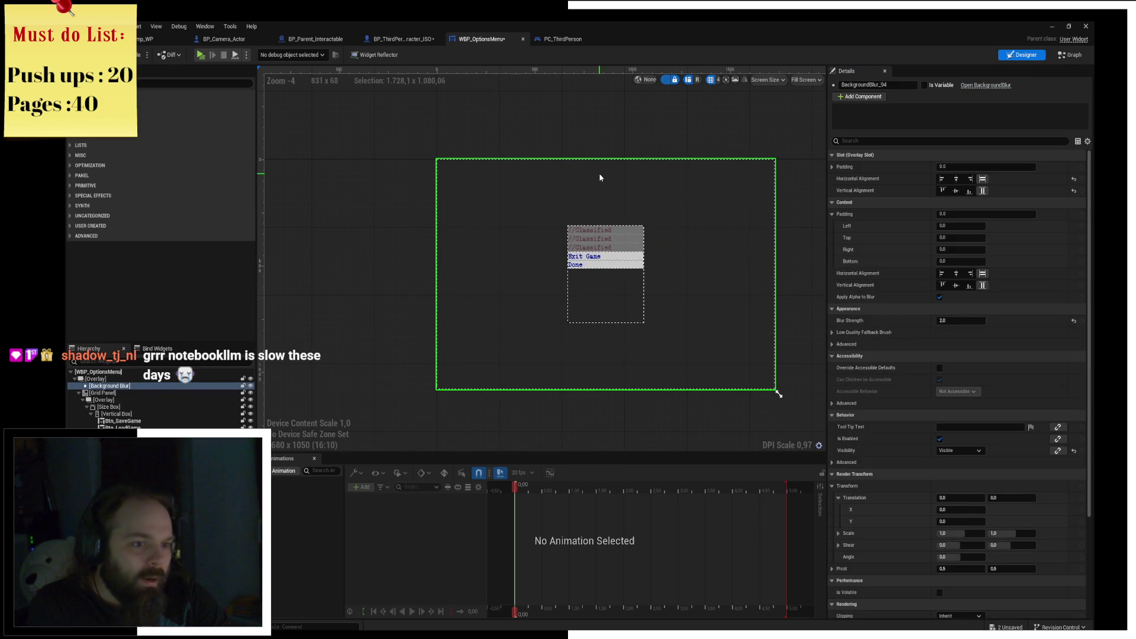
left_click(78, 393)
left_click(100, 393)
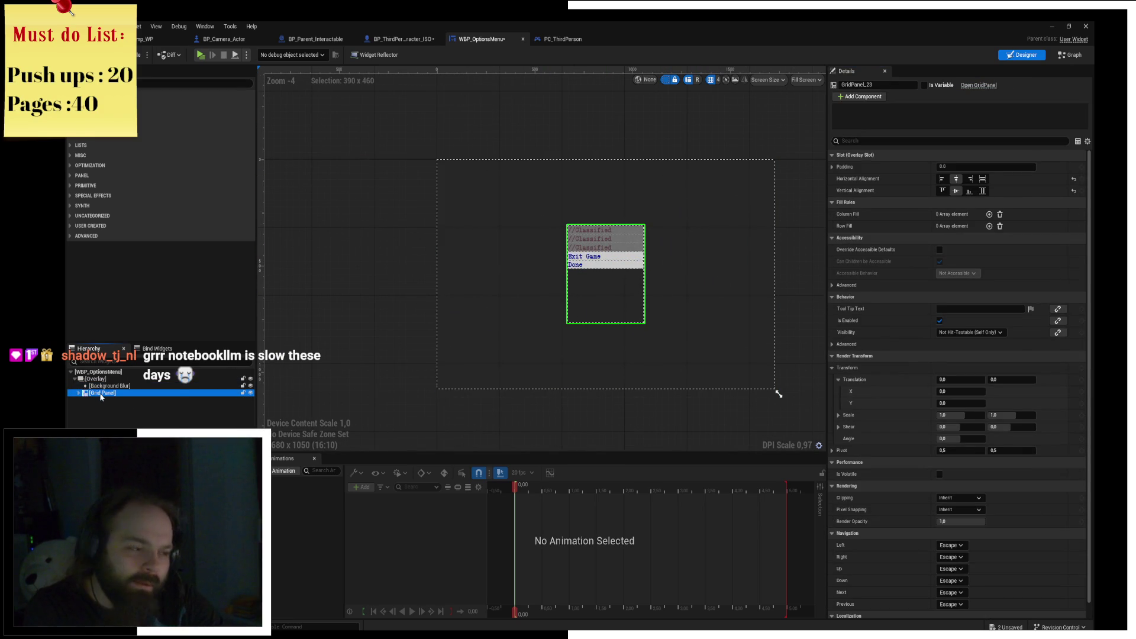
Wrap the Grid Panel with a Border, set its padding to 4, and select the new Border.
right_click(102, 395)
mouse_move(142, 488)
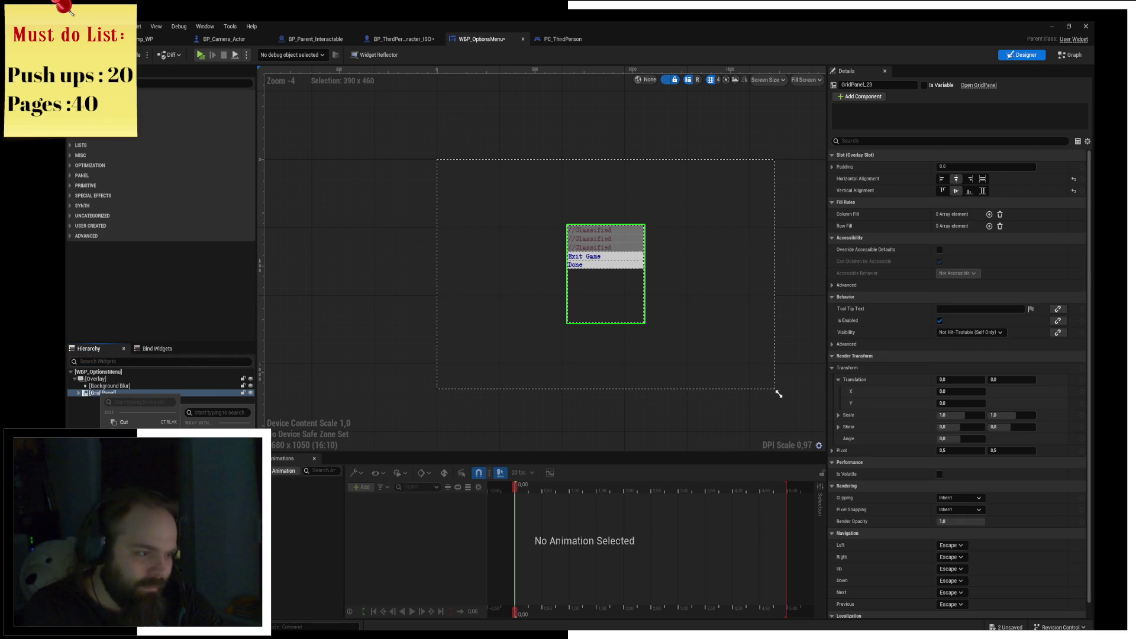
left_click(207, 433)
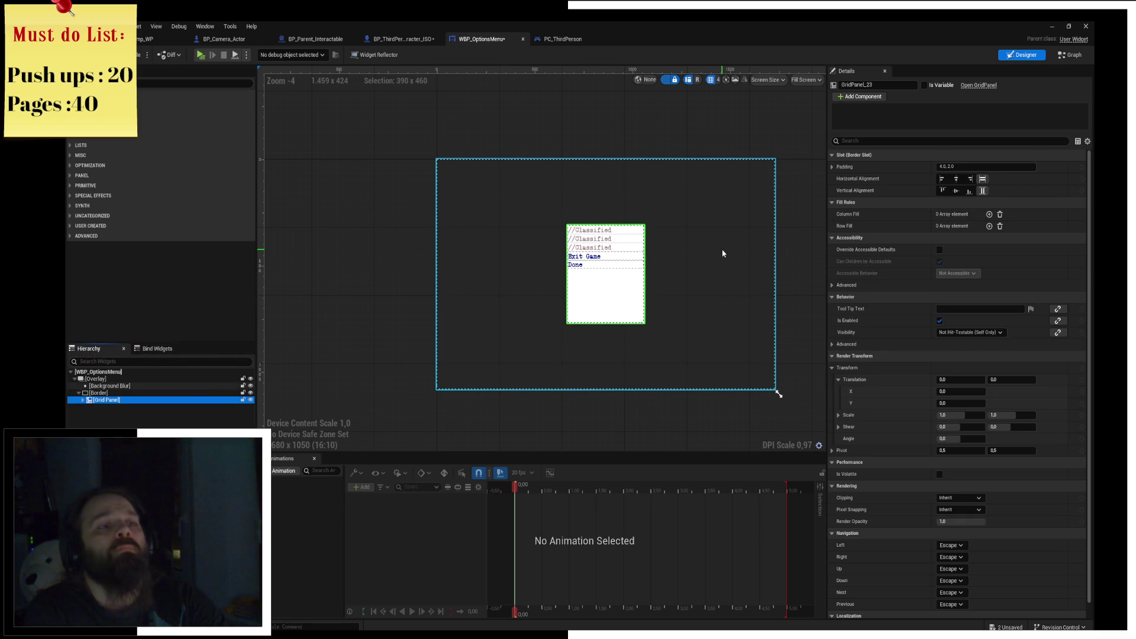
left_click(897, 168)
type("4")
key("Return")
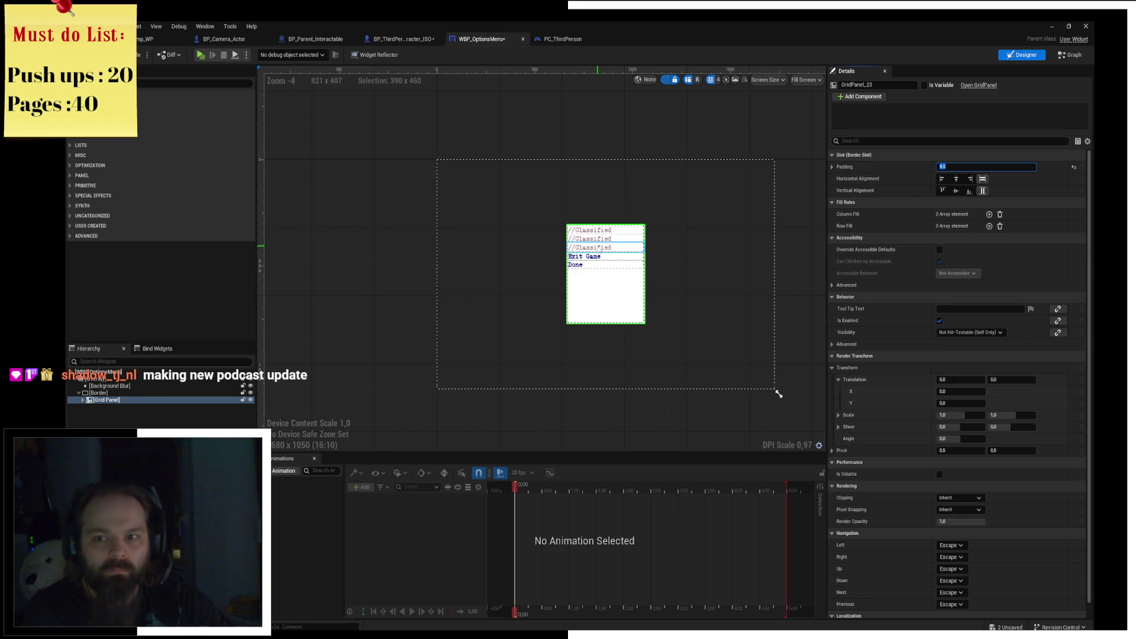
scroll(868, 379, "down", 2)
scroll(887, 414, "up", 2)
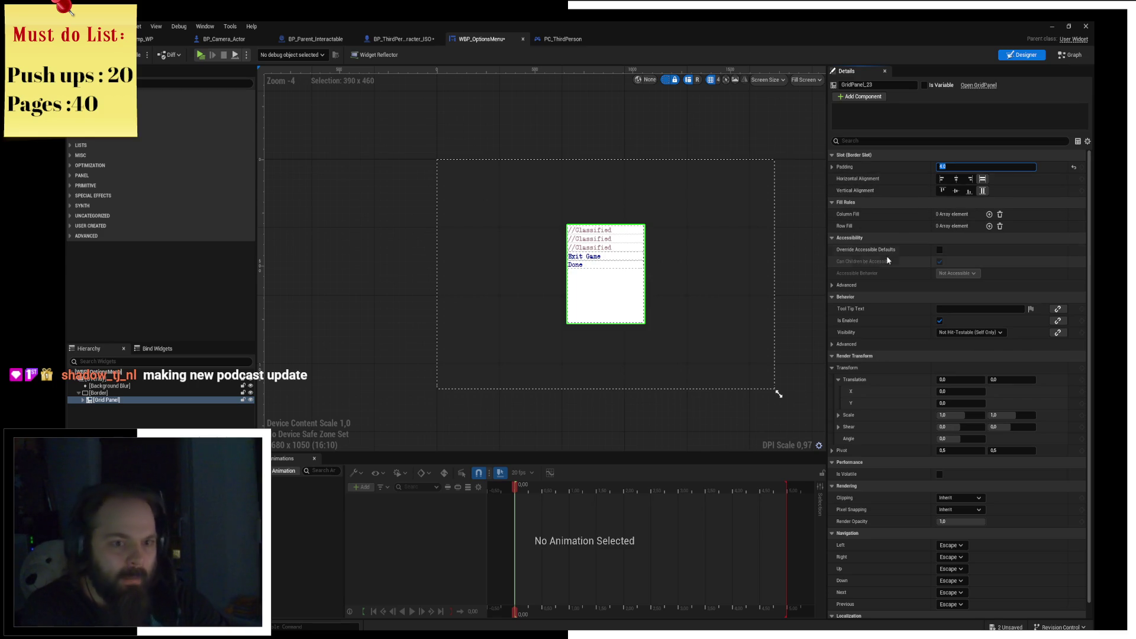
left_click(100, 393)
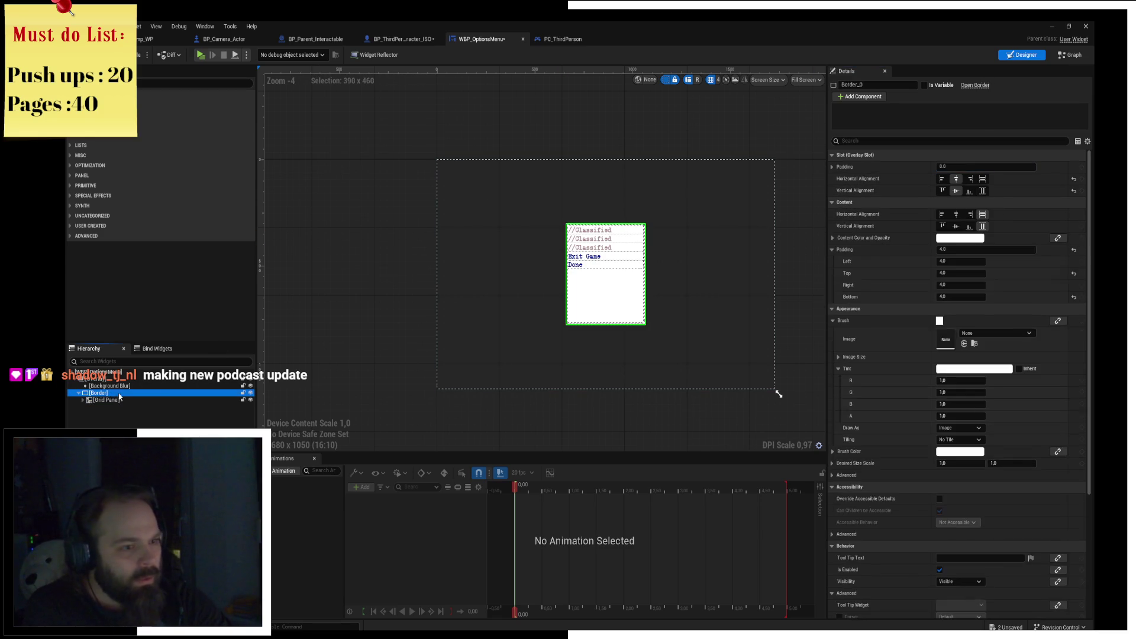
Search 'pa' in the Border's brush image picker, assign MI_Paper_01, and open the Content Drawer.
left_click(979, 335)
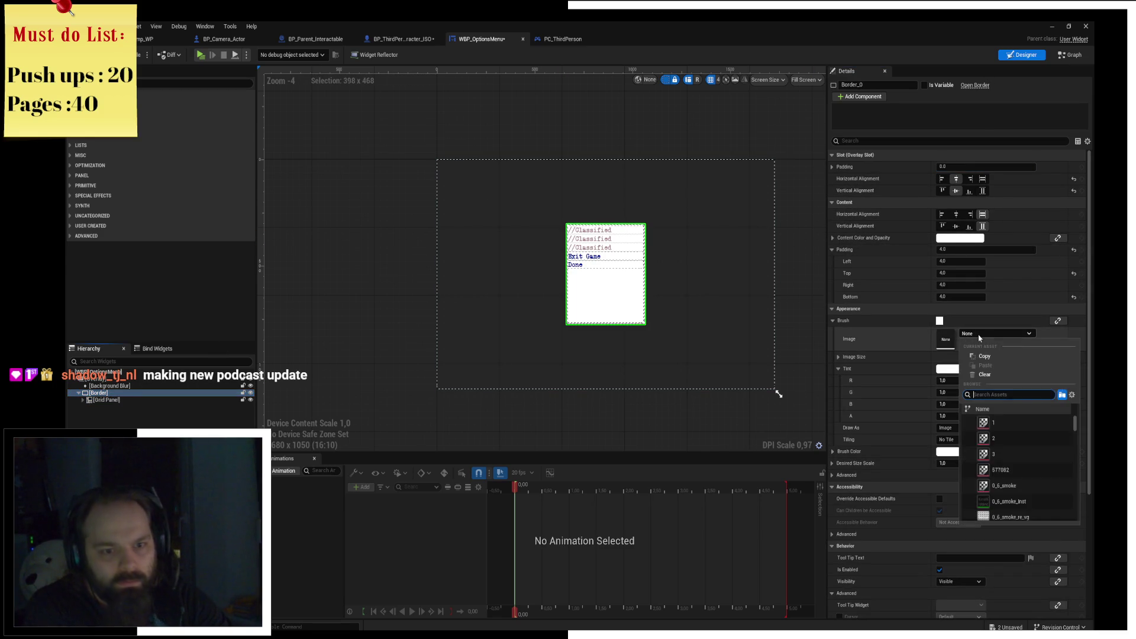
type("paper")
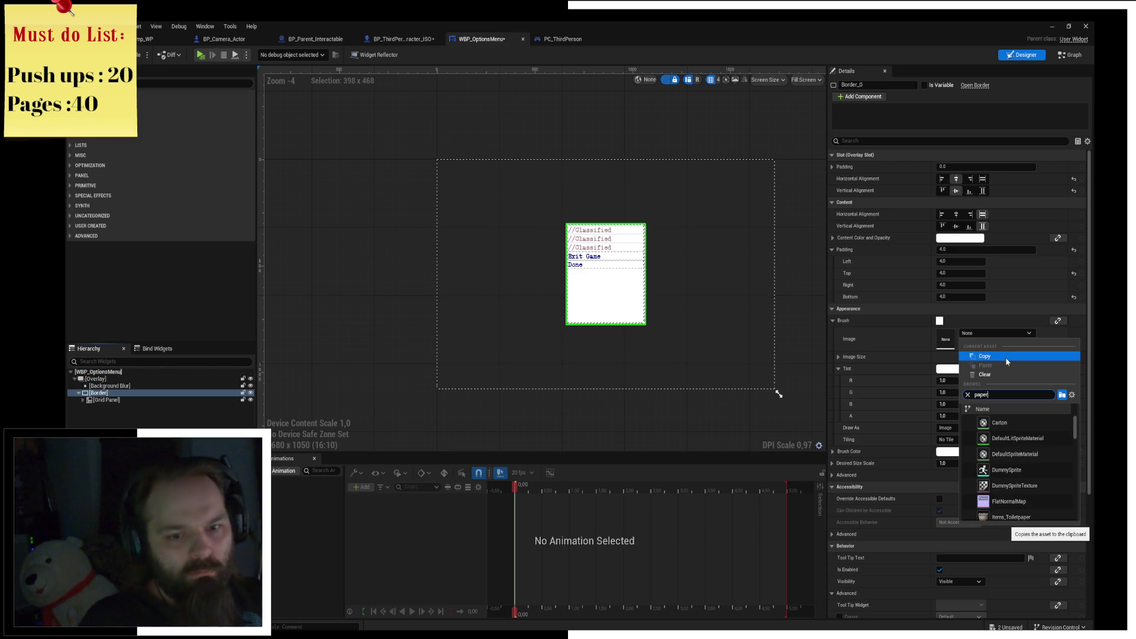
scroll(1036, 461, "down", 5)
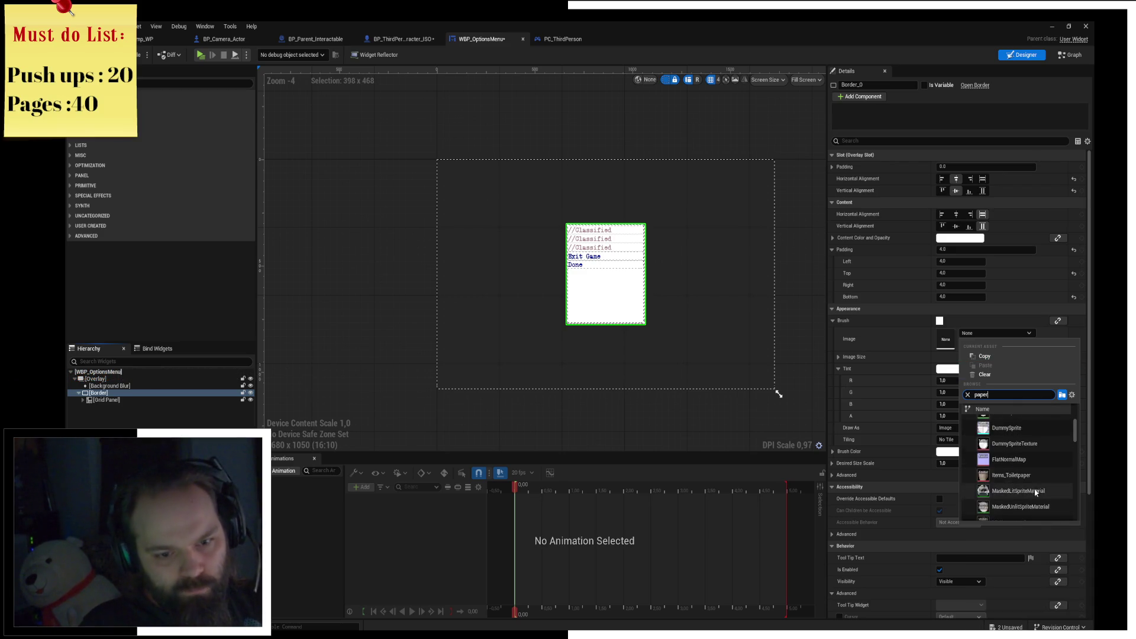
scroll(1040, 484, "up", 1)
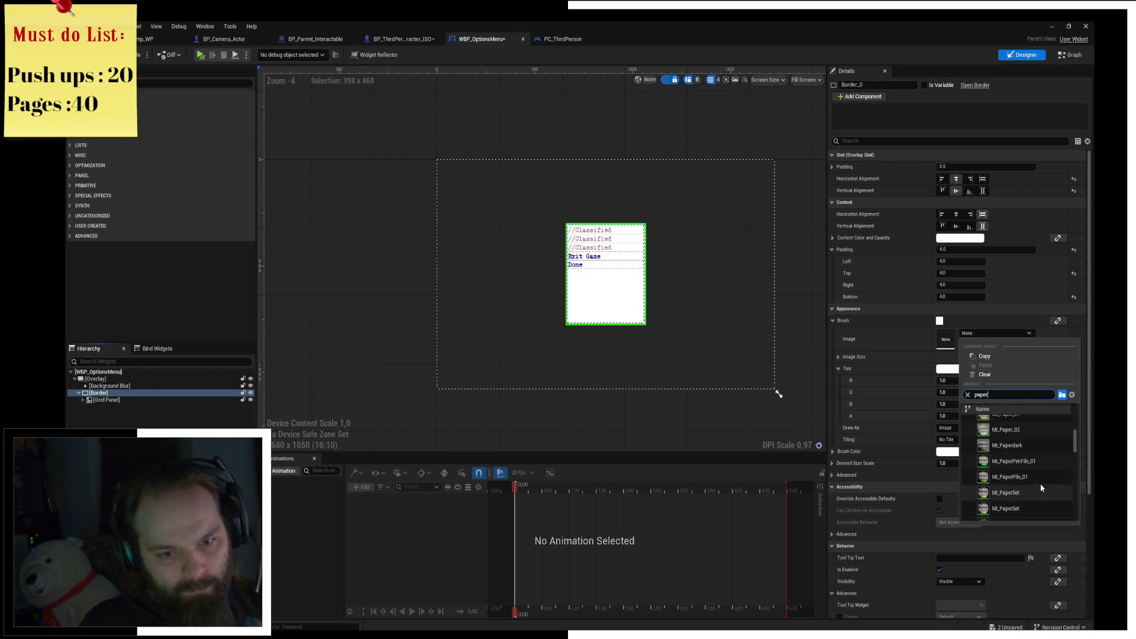
left_click(899, 457)
scroll(659, 331, "up", 7)
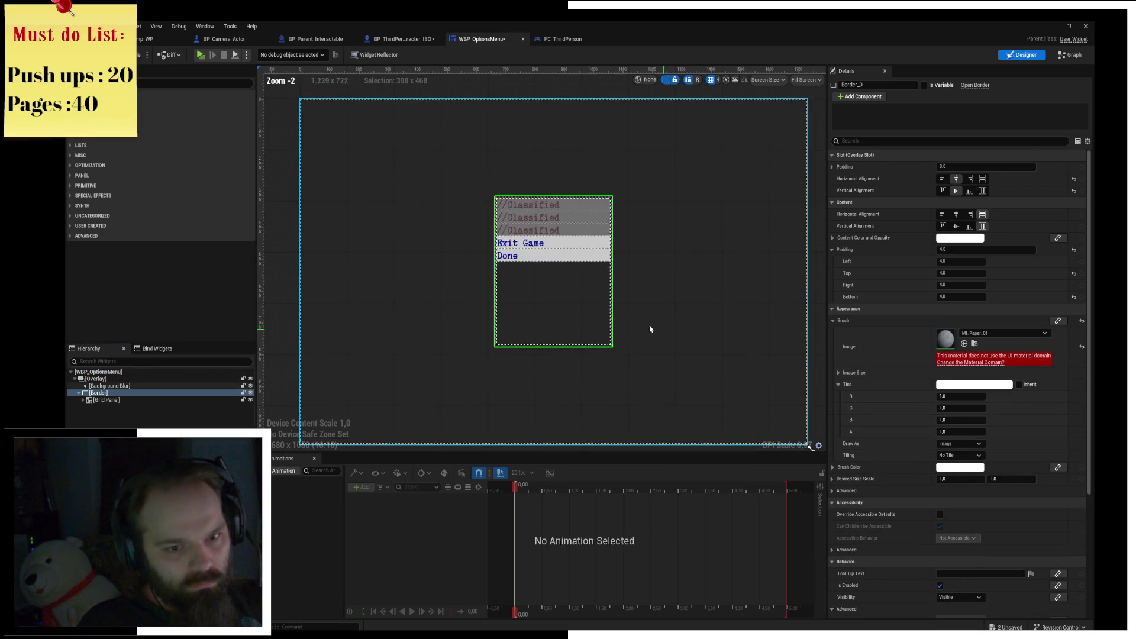
left_click(993, 333)
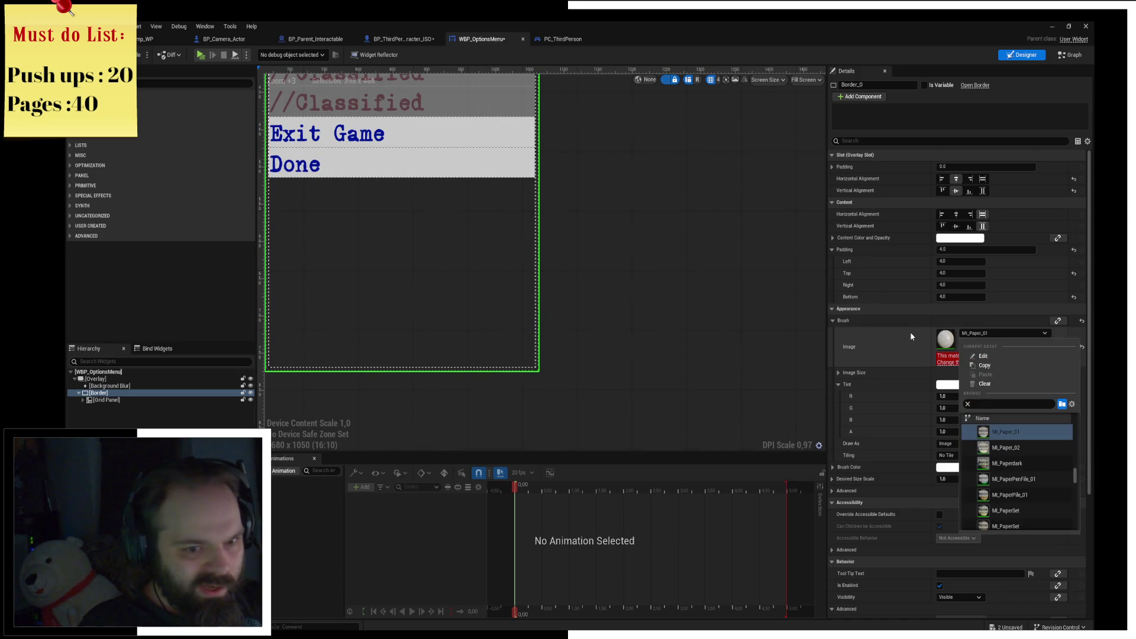
key("ctrl+space")
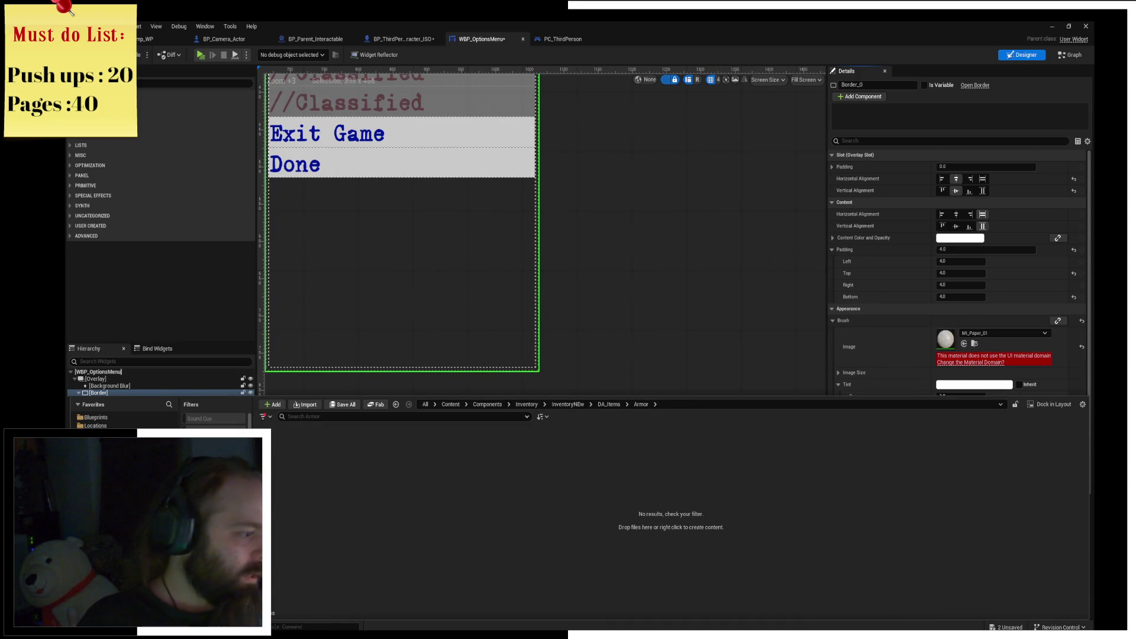
left_click(425, 404)
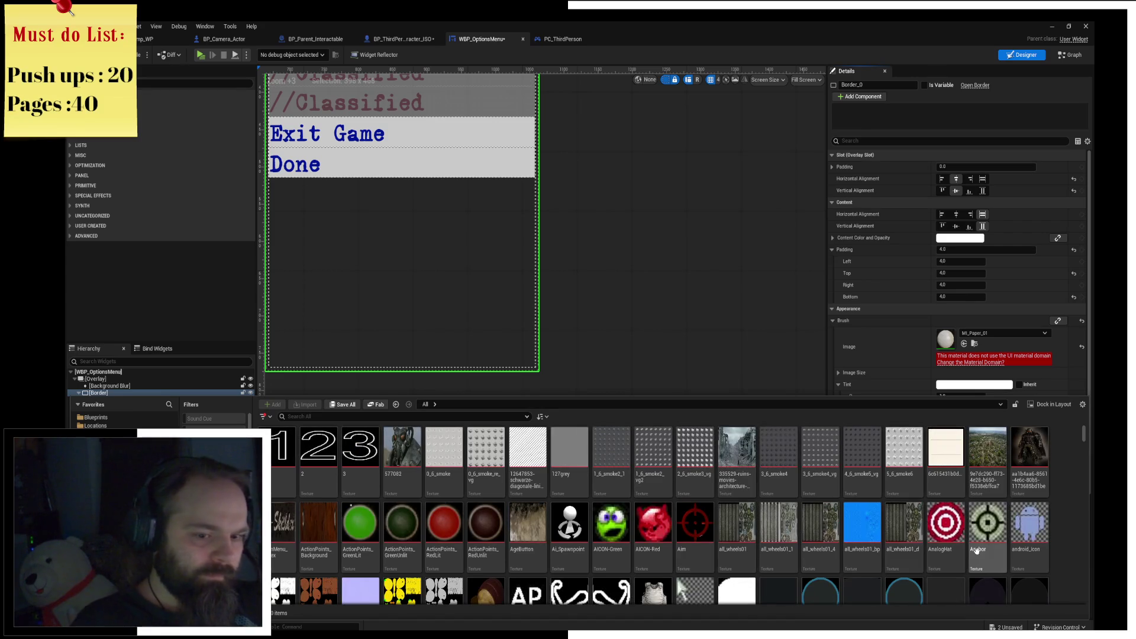
scroll(806, 472, "down", 1)
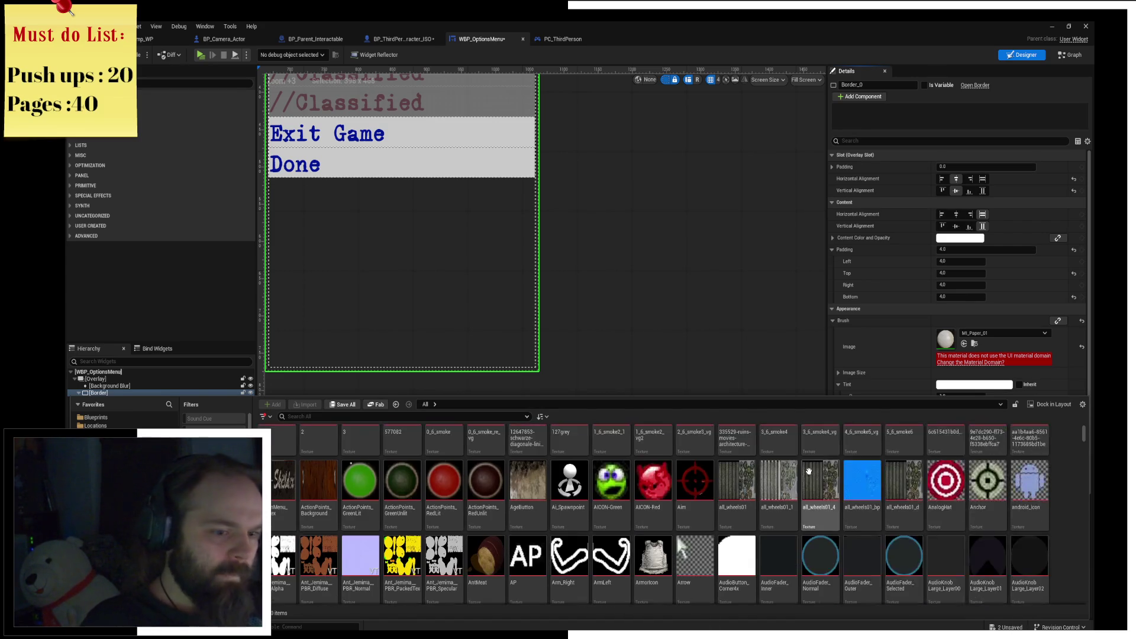
scroll(807, 472, "down", 3)
scroll(882, 513, "down", 3)
scroll(762, 526, "down", 6)
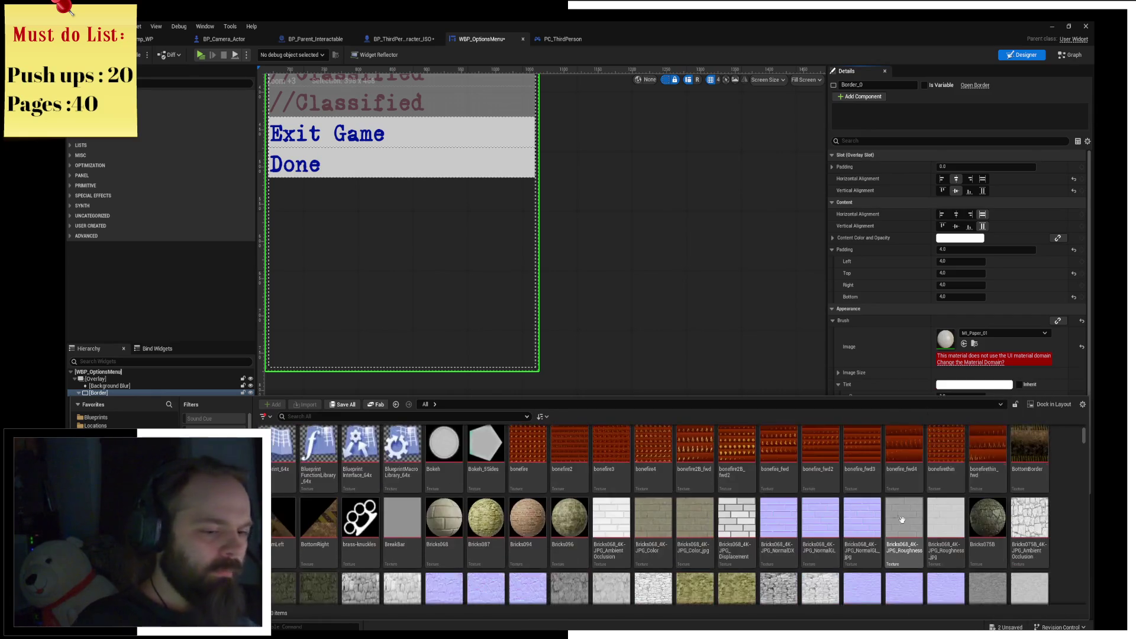
scroll(858, 512, "down", 5)
scroll(750, 502, "down", 3)
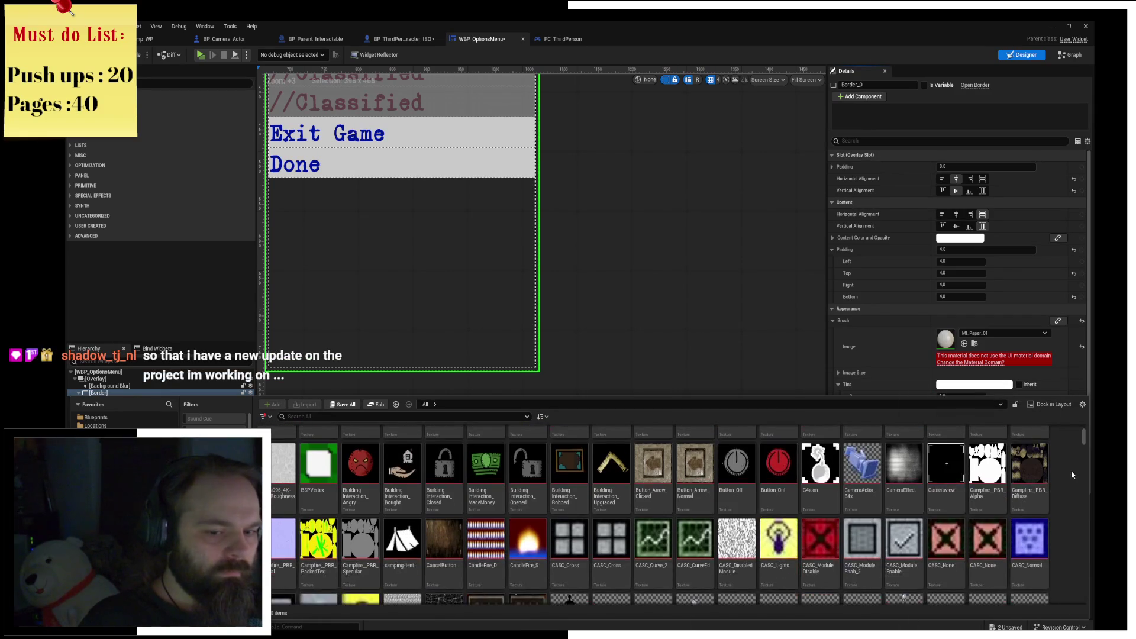
left_click_drag(1085, 445, 1082, 450)
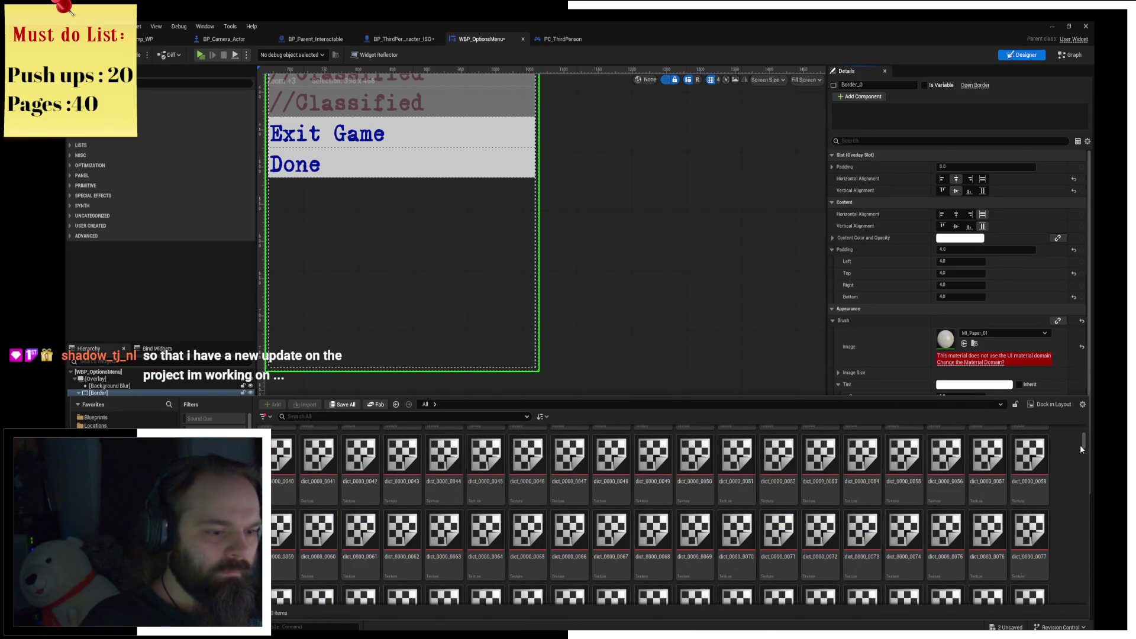
scroll(793, 515, "up", 2)
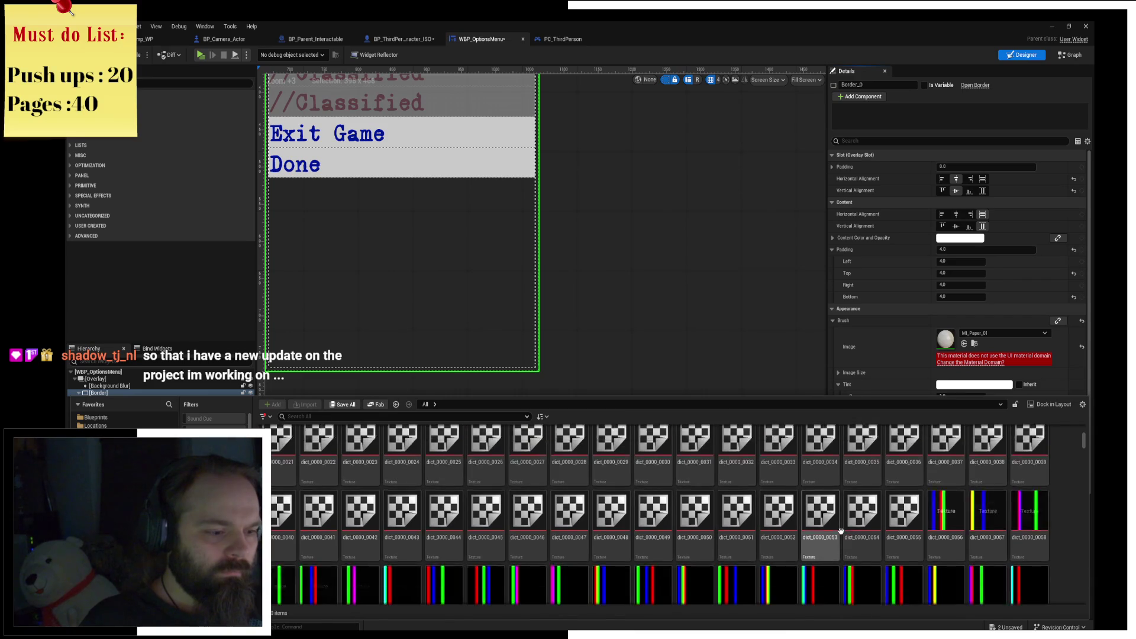
scroll(841, 531, "up", 4)
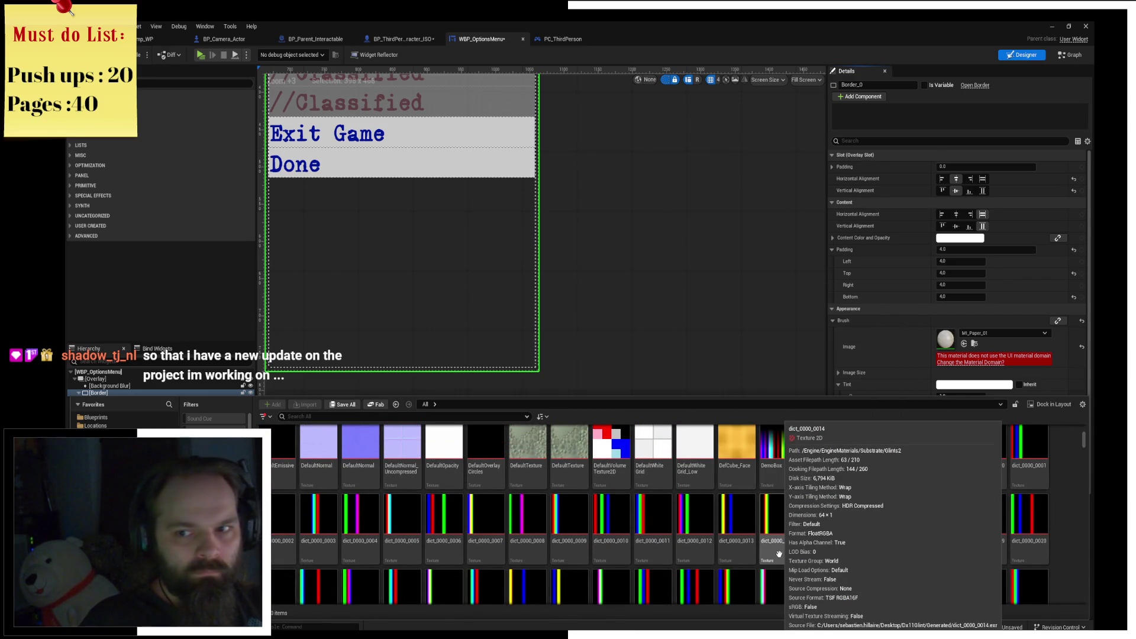
scroll(779, 554, "down", 2)
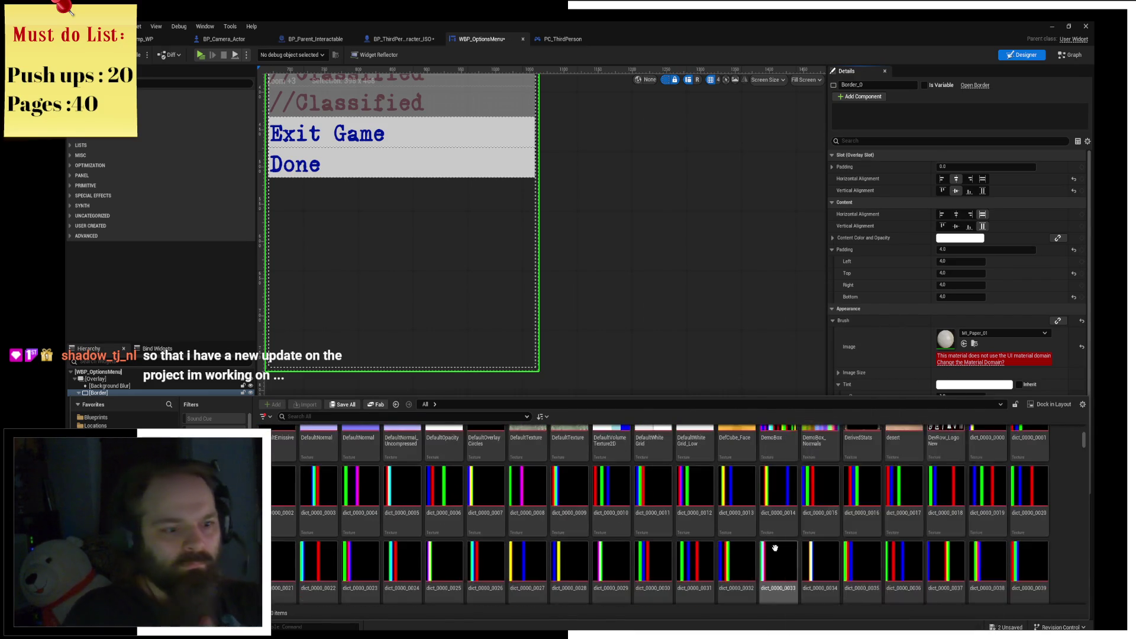
scroll(937, 462, "down", 4)
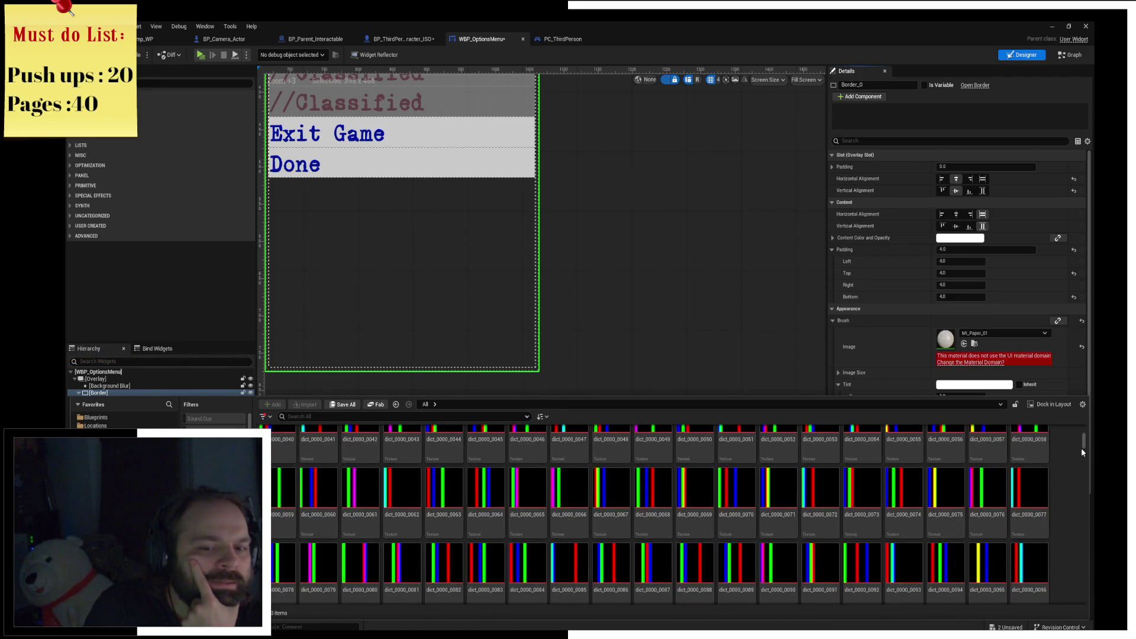
left_click_drag(1086, 448, 1086, 464)
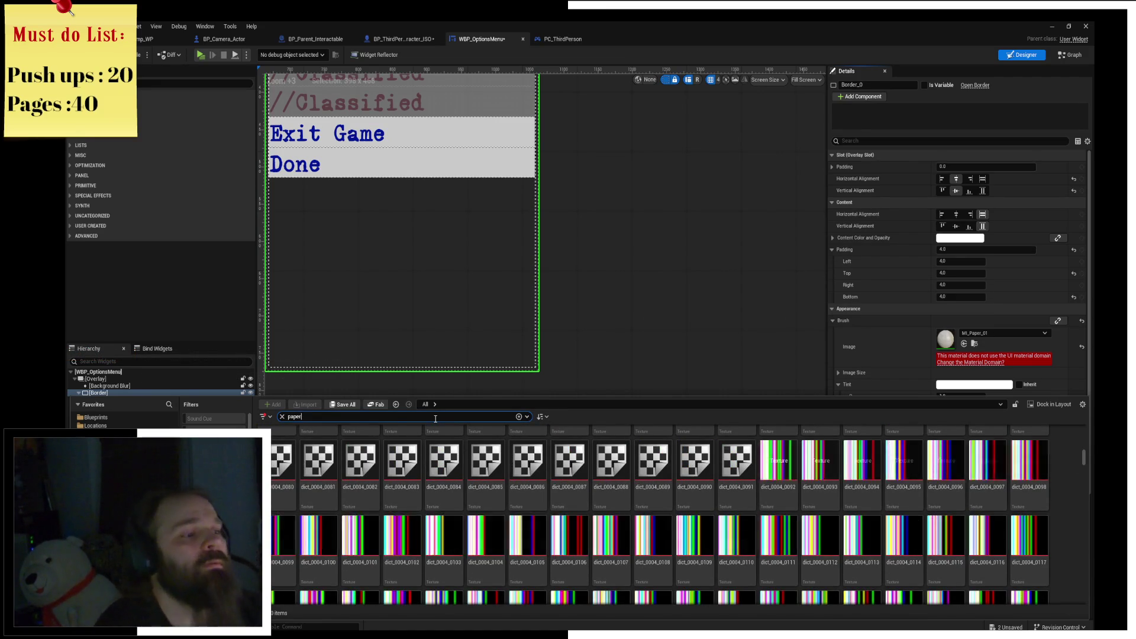
Search the assets for the paper texture and reveal the Background texture's folder.
type("paper")
scroll(769, 509, "up", 1)
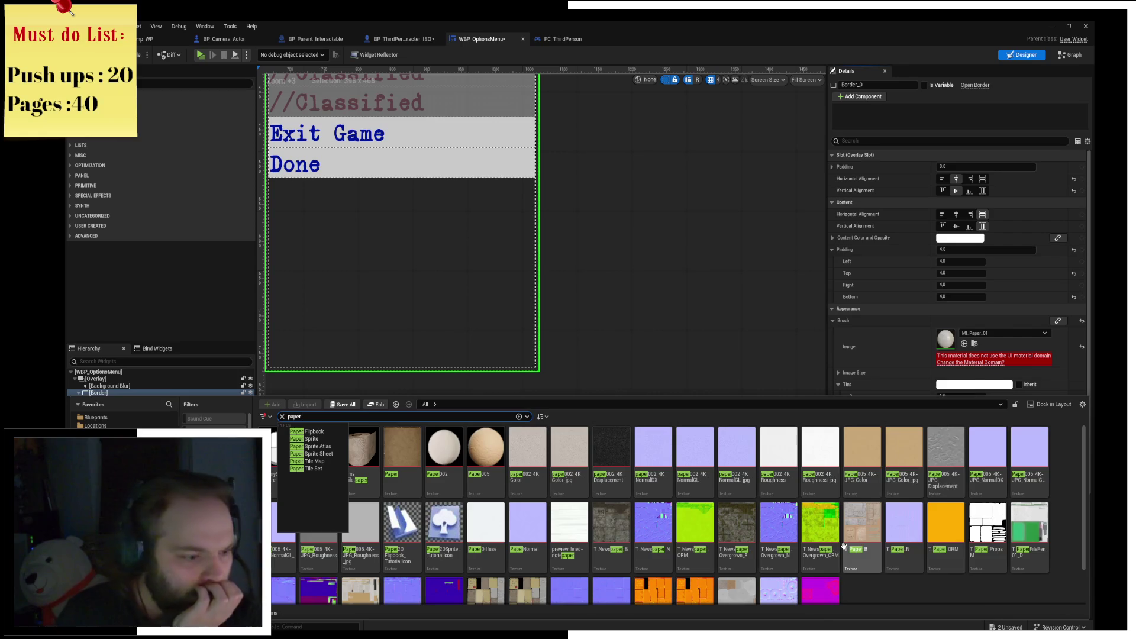
left_click(987, 536)
type("backgrou")
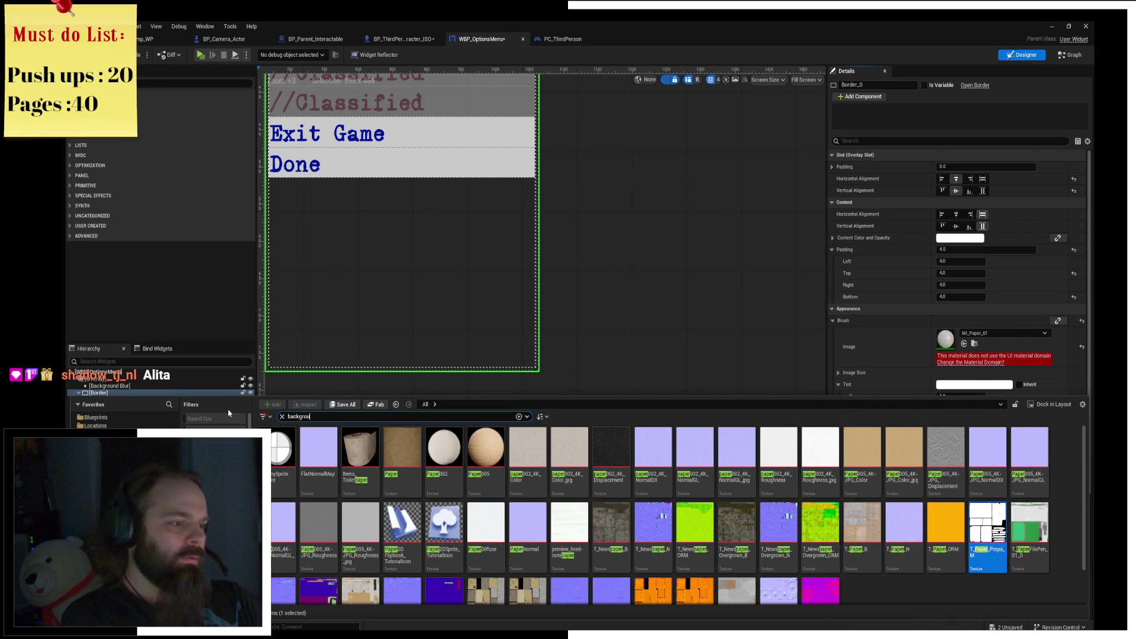
type("nd")
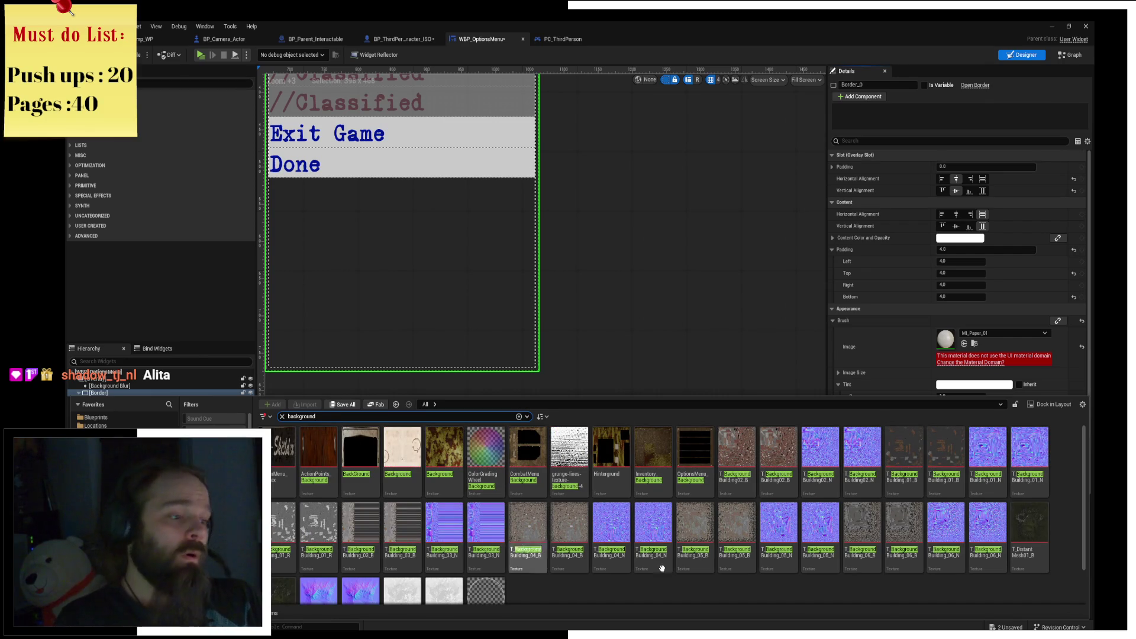
scroll(660, 522, "down", 1)
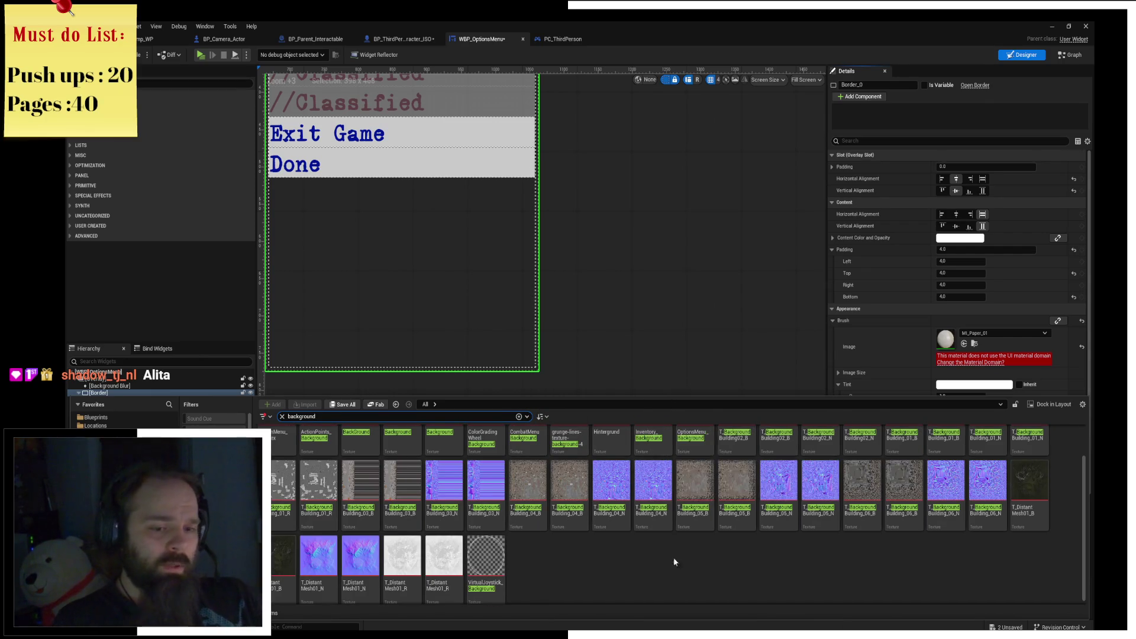
scroll(657, 533, "up", 1)
right_click(401, 461)
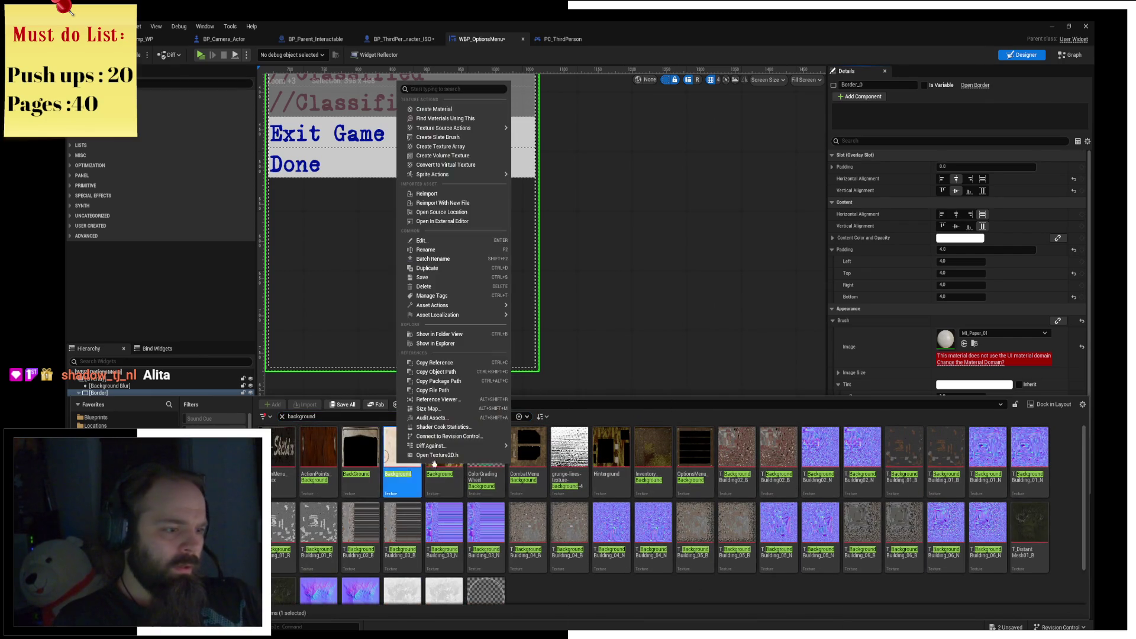
left_click(438, 334)
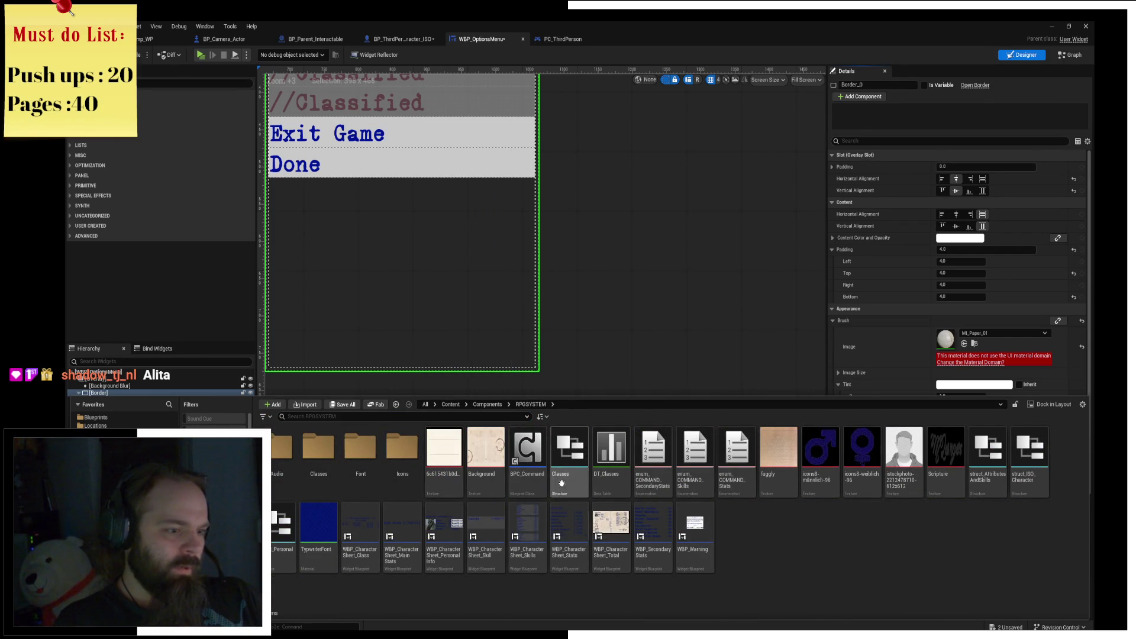
Rename the paper texture to Paper_Note and drop it into the Border's Brush Image slot.
right_click(445, 459)
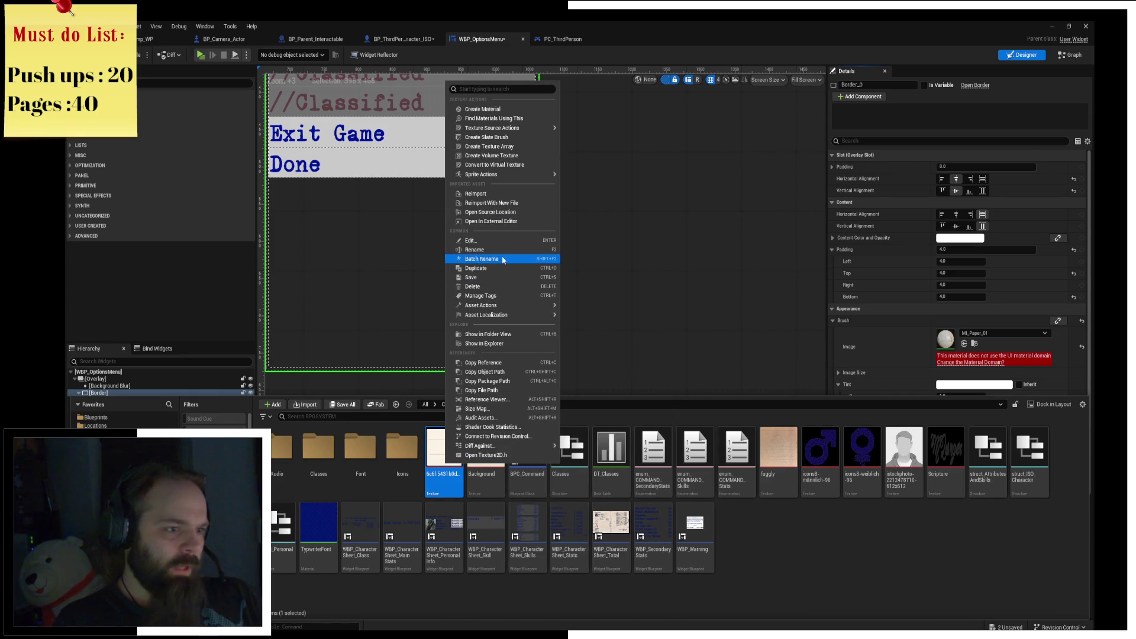
left_click(506, 251)
type("Paper_N")
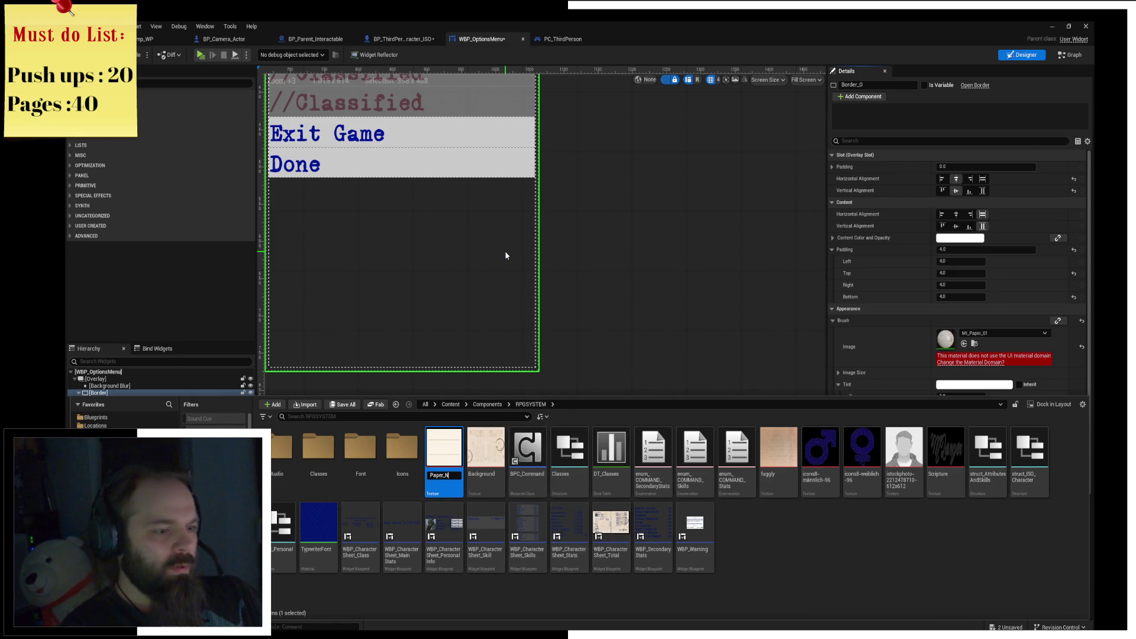
type("ote")
key("Return")
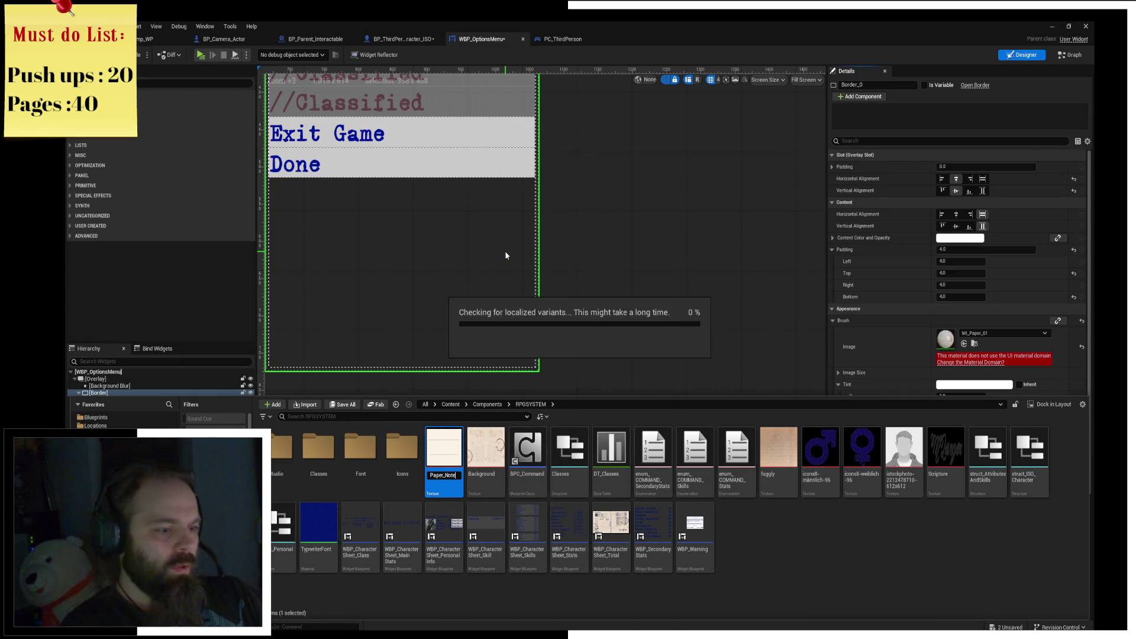
left_click_drag(903, 451, 945, 340)
scroll(660, 253, "down", 3)
scroll(661, 254, "up", 2)
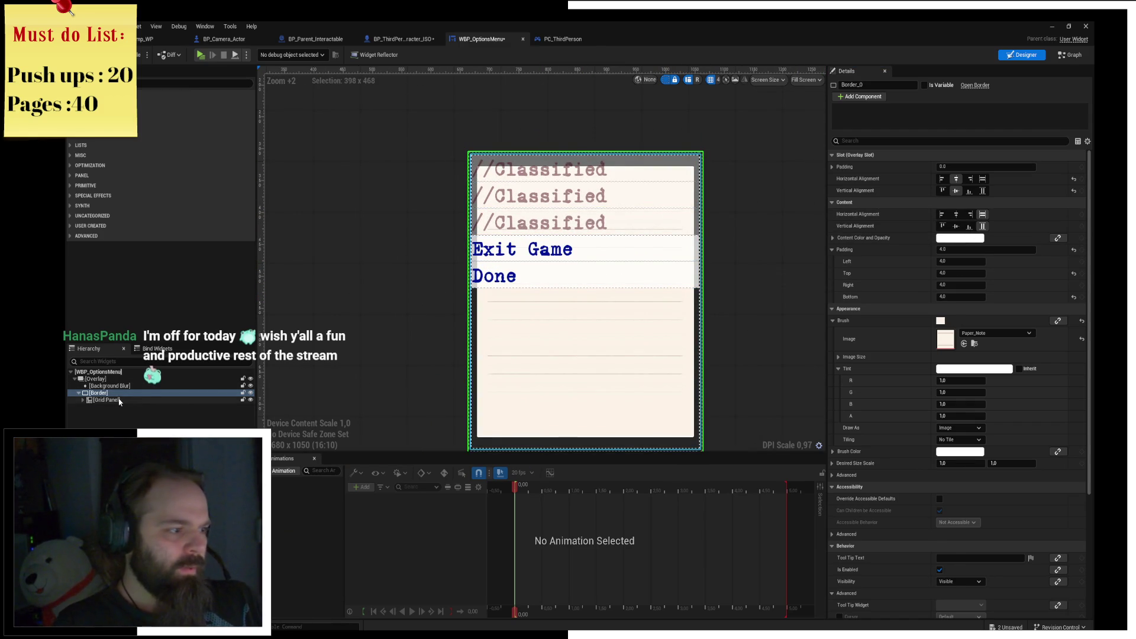
left_click(92, 401)
Set the menu entries' vertical box padding to 15.
double_click(93, 407)
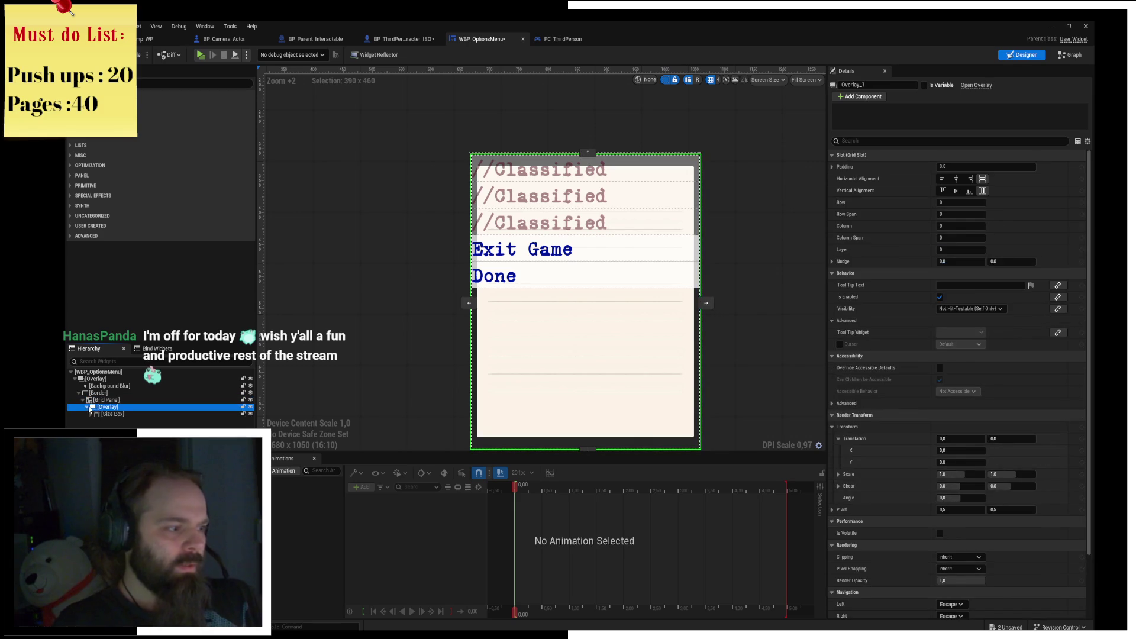
left_click(93, 414)
left_click(92, 414)
left_click(113, 421)
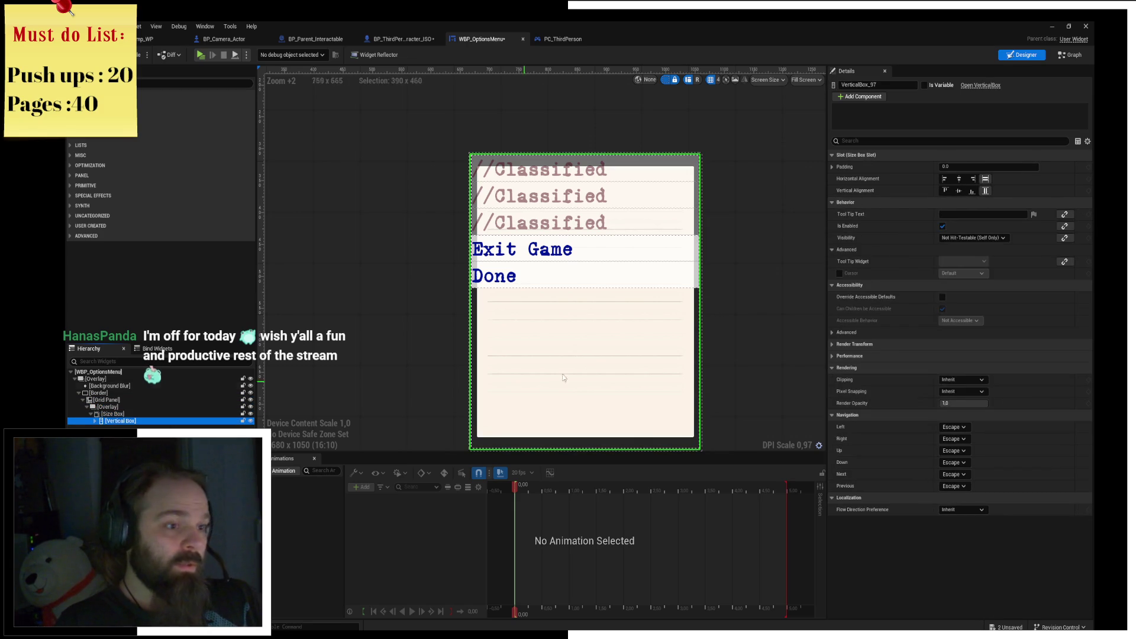
left_click(964, 166)
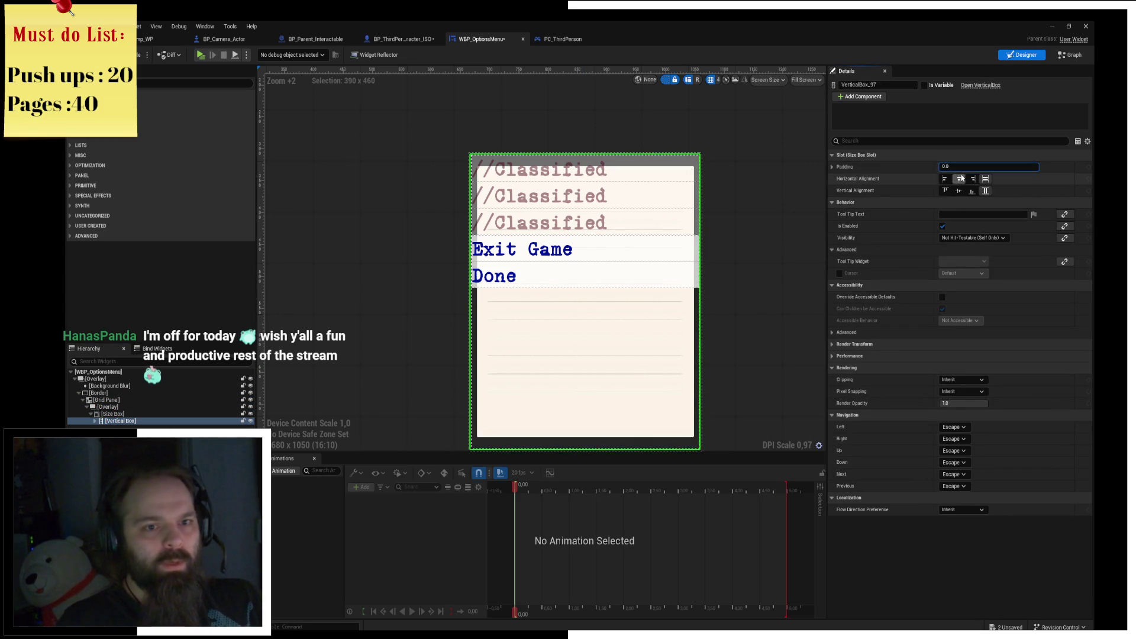
type("4")
key("Return")
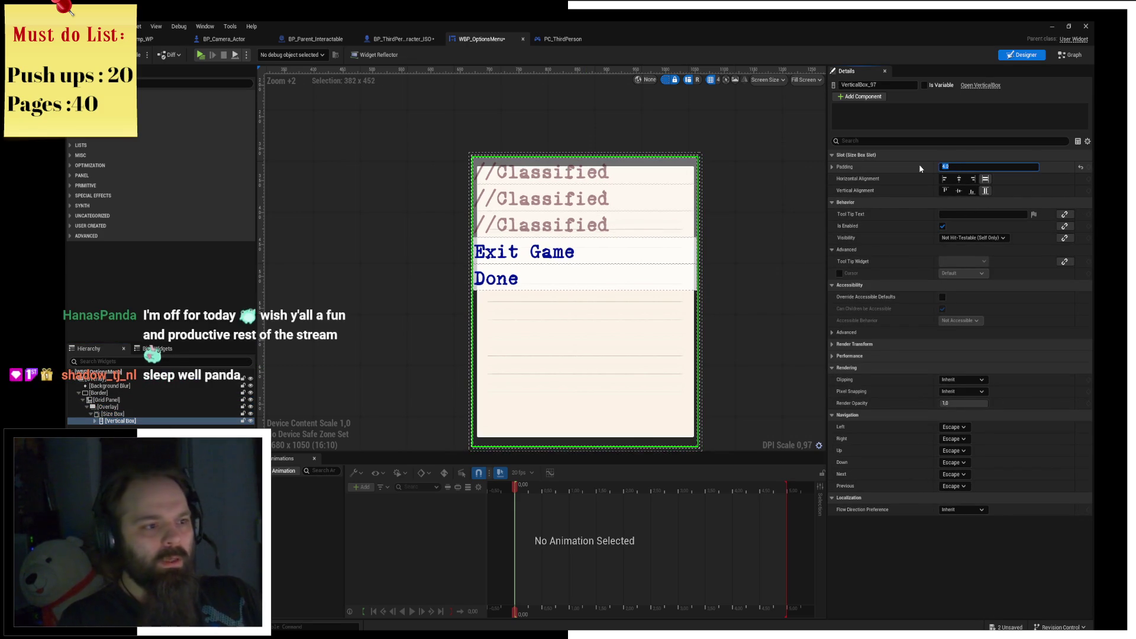
type("0")
key("Return")
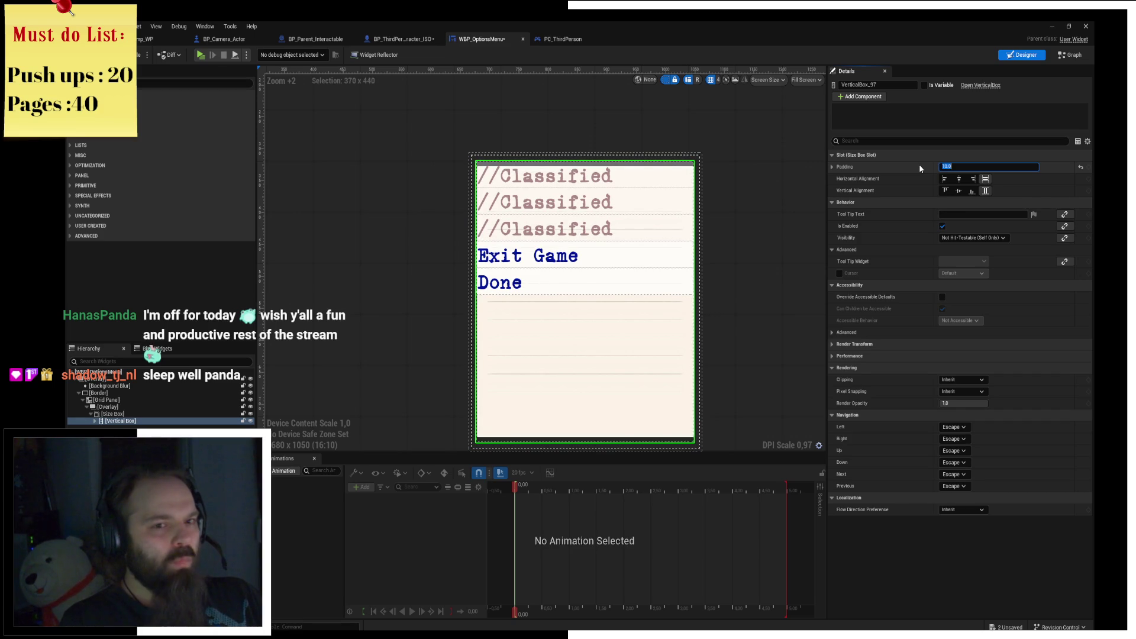
type("5")
key("Return")
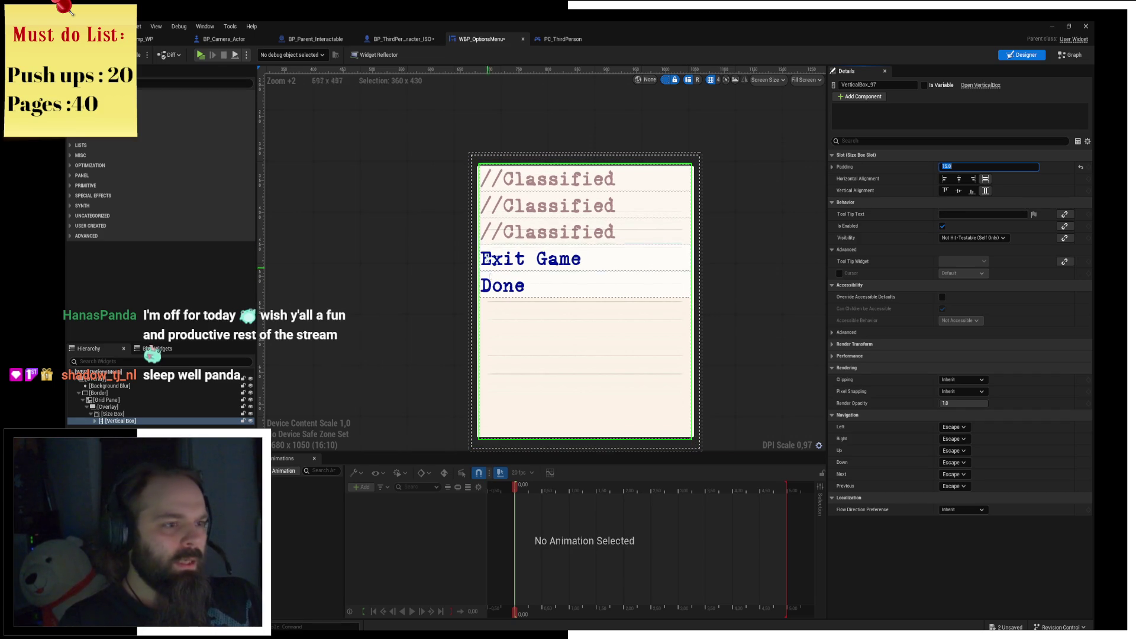
Select the //Classified and Done entries to compare their layout.
scroll(587, 169, "up", 5)
left_click(587, 169)
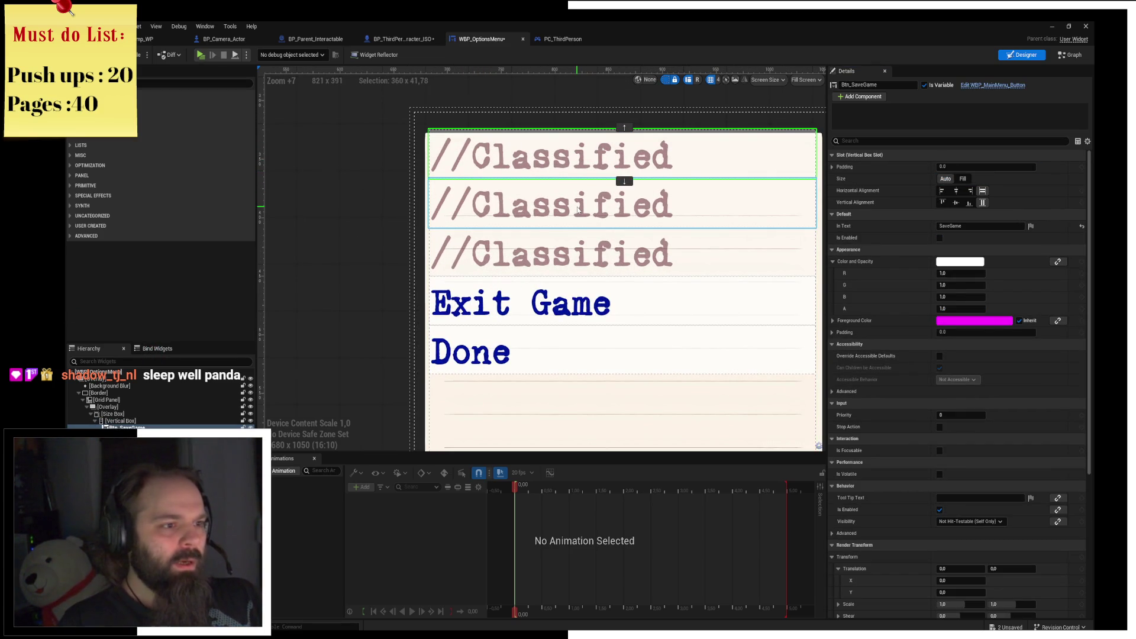
left_click(565, 261)
left_click(550, 333)
left_click(549, 166)
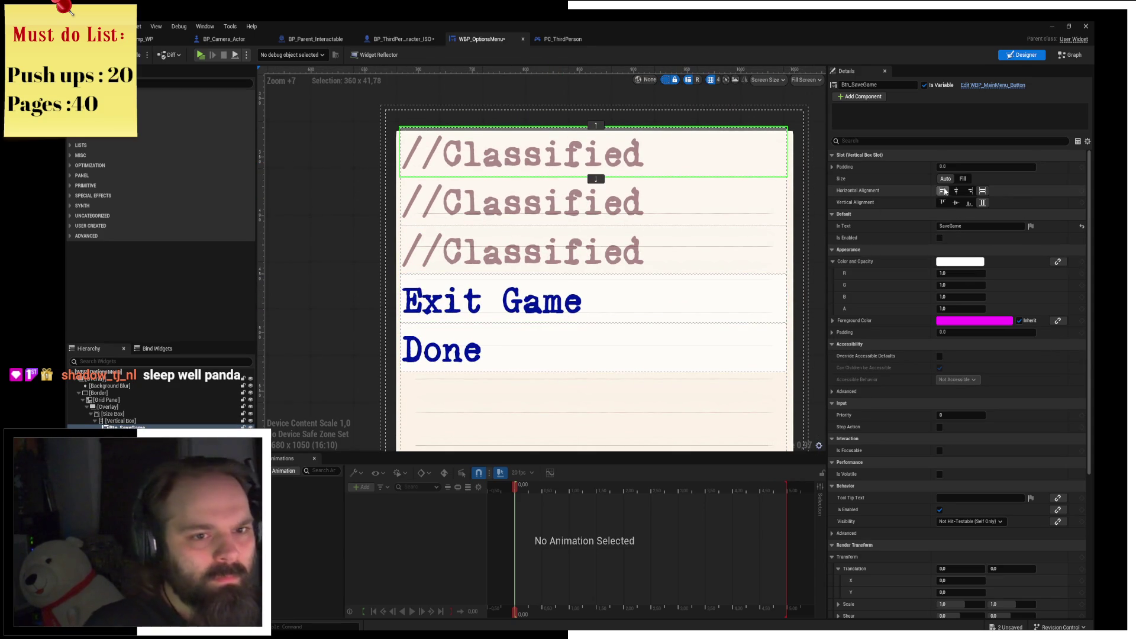
Split the first //Classified entry's padding into sides and raise its top padding to 40.
left_click(832, 166)
left_click(959, 190)
type("5")
key("Return")
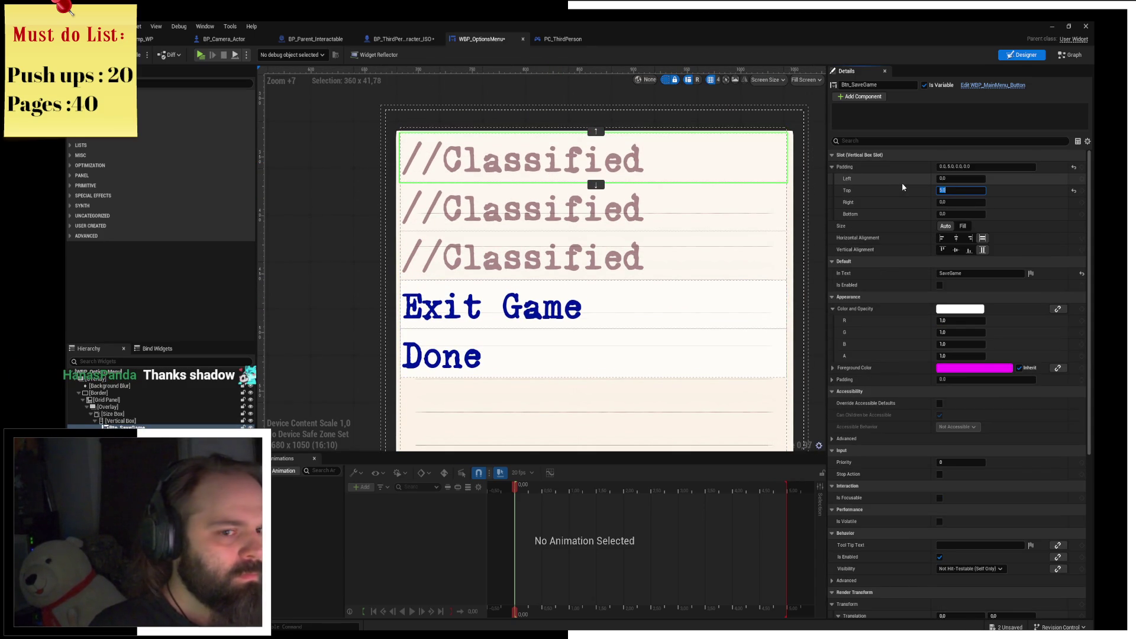
type("10")
key("Return")
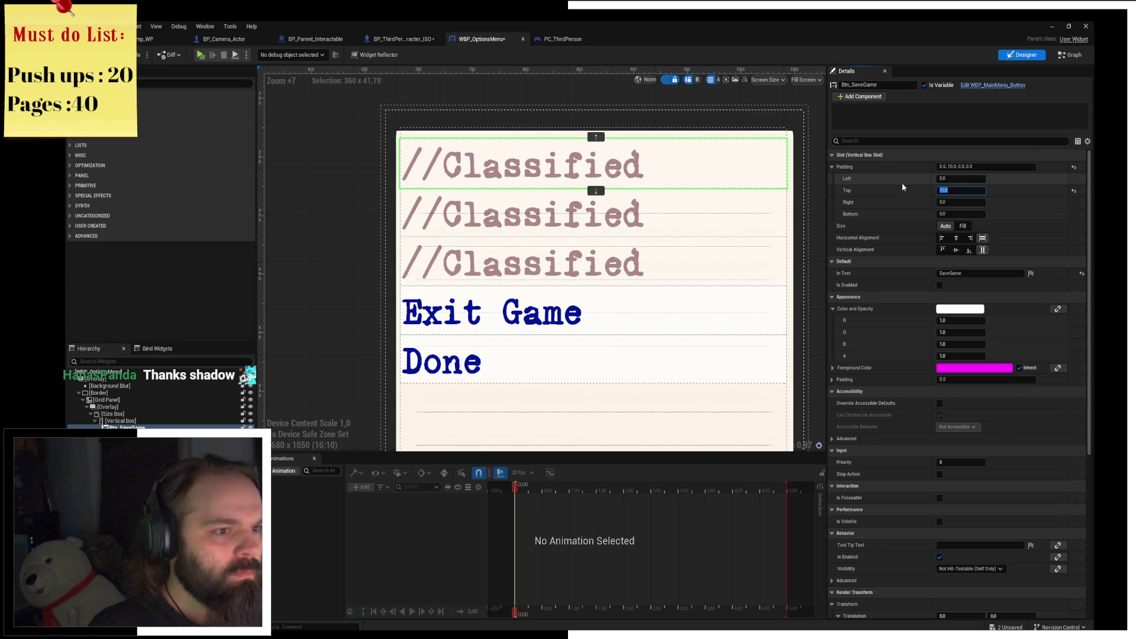
type("25")
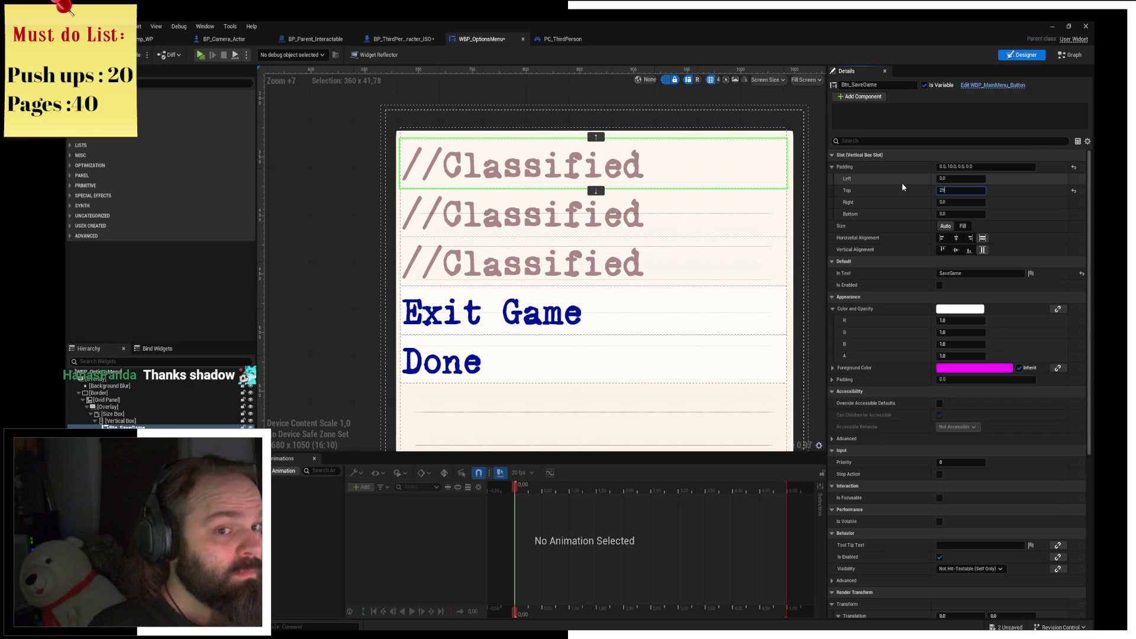
key("Return")
type("3")
key("Return")
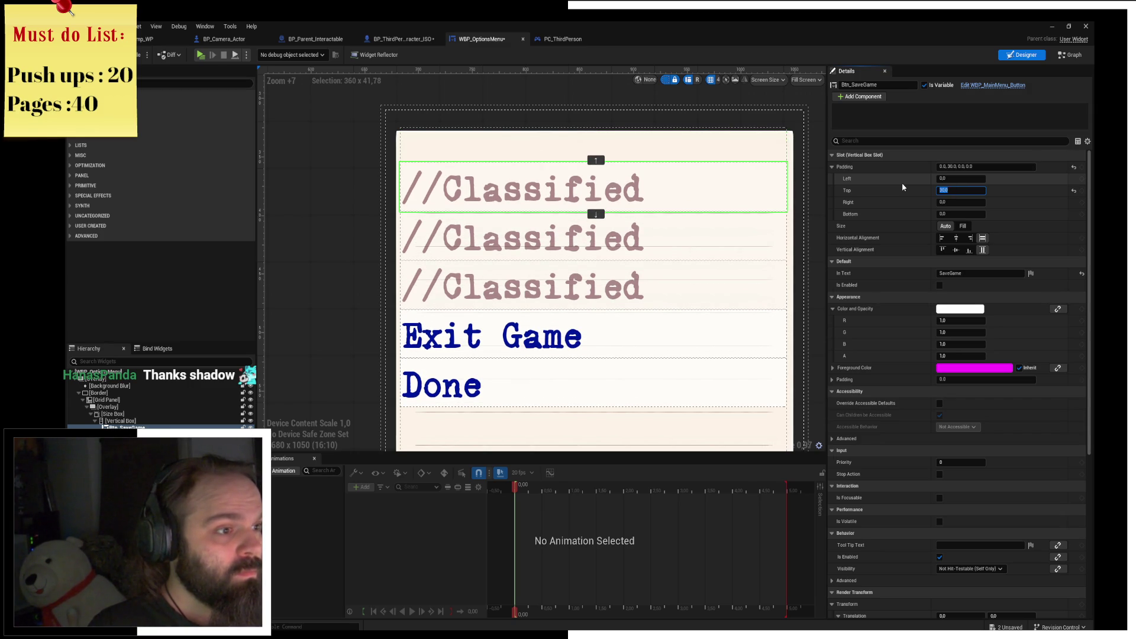
type("35")
key("Return")
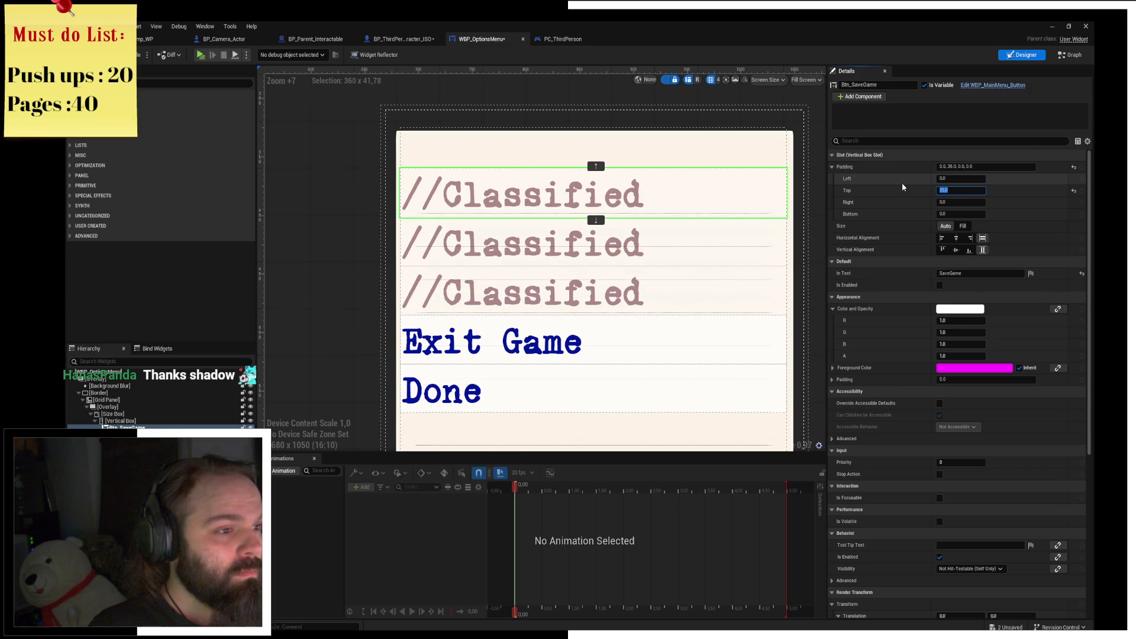
type("40")
key("Return")
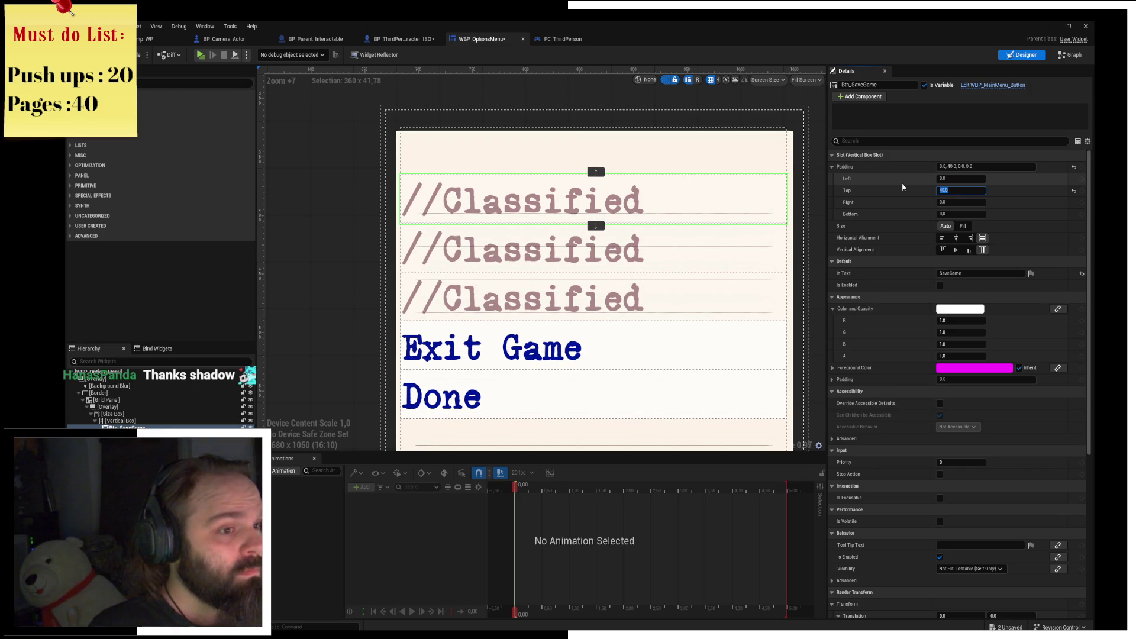
Give the second and third Classified buttons a top padding of 15.
left_click(500, 237)
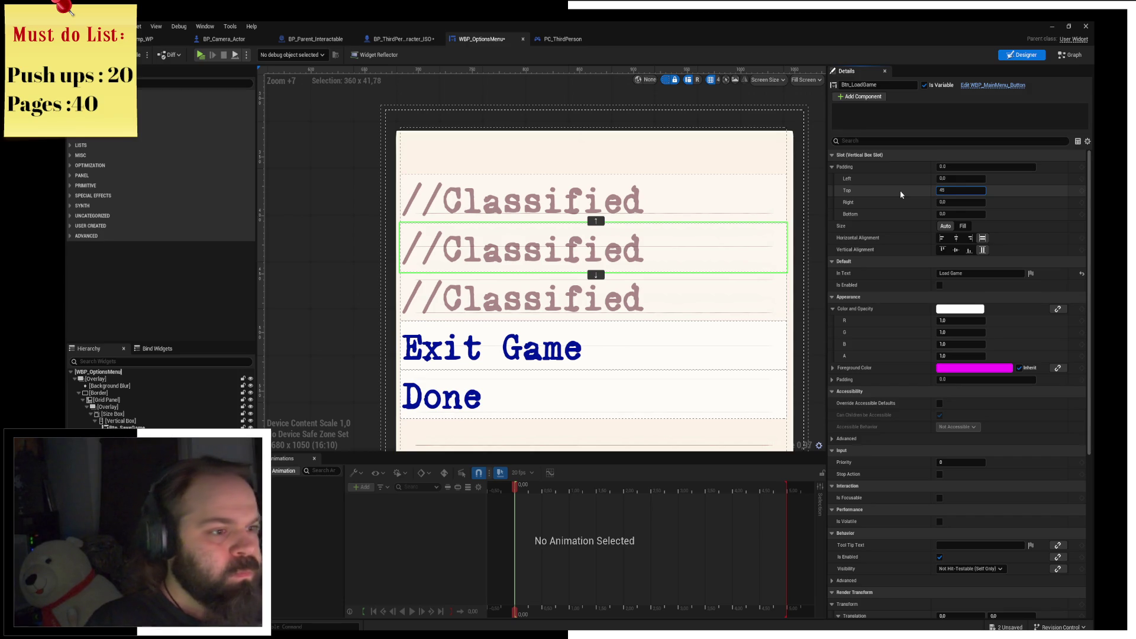
type("40")
key("Return")
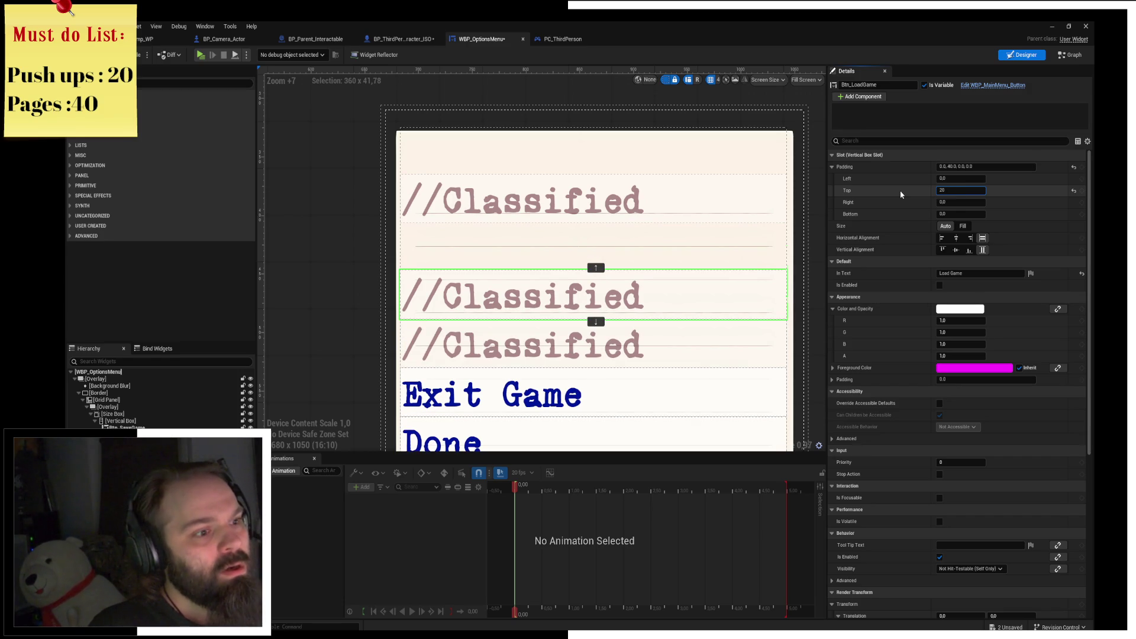
key("Return")
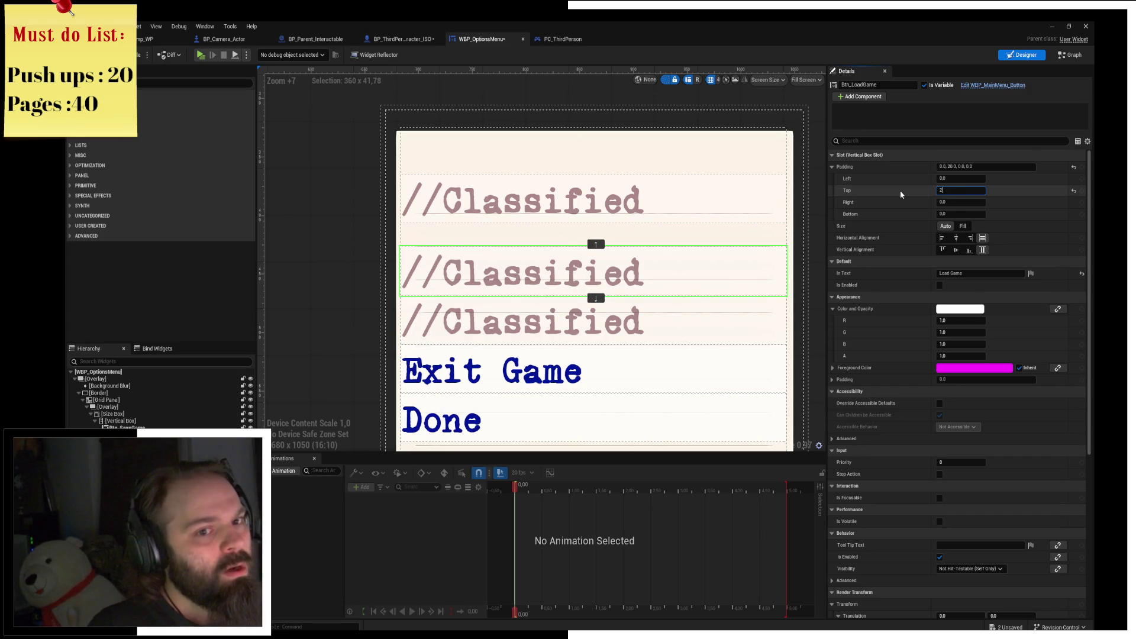
type("5")
key("Return")
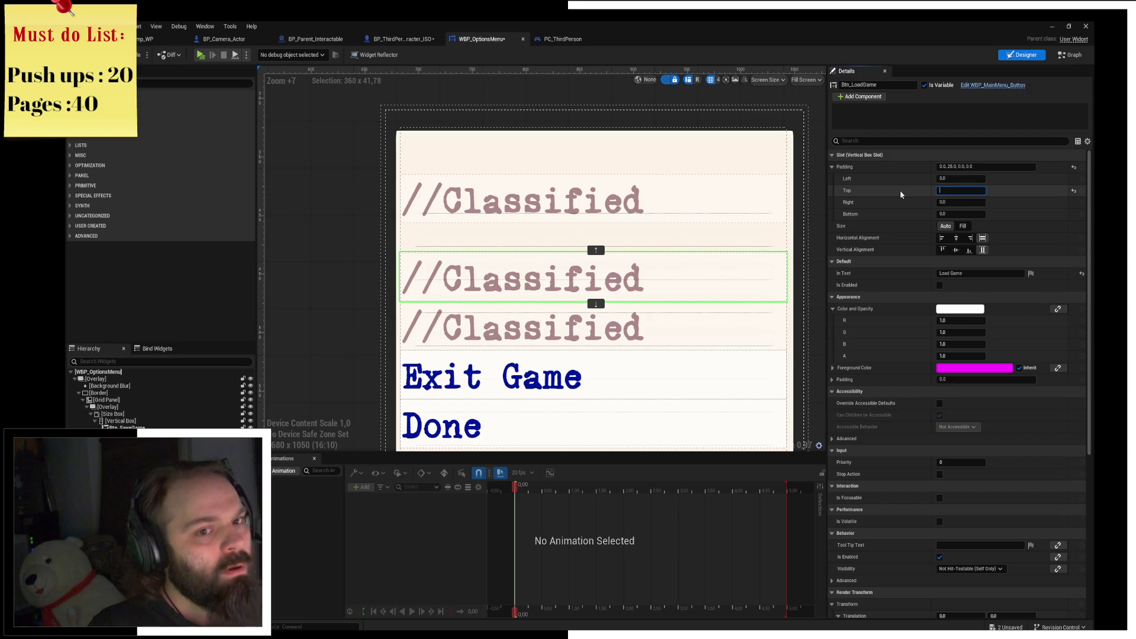
type("15")
key("Return")
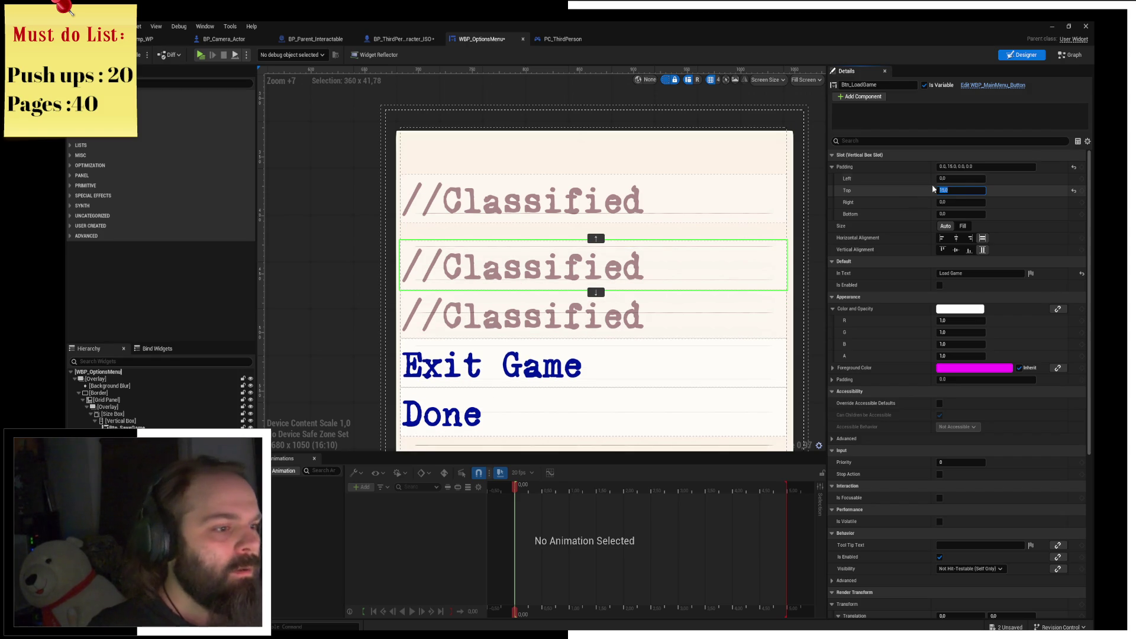
left_click(520, 314)
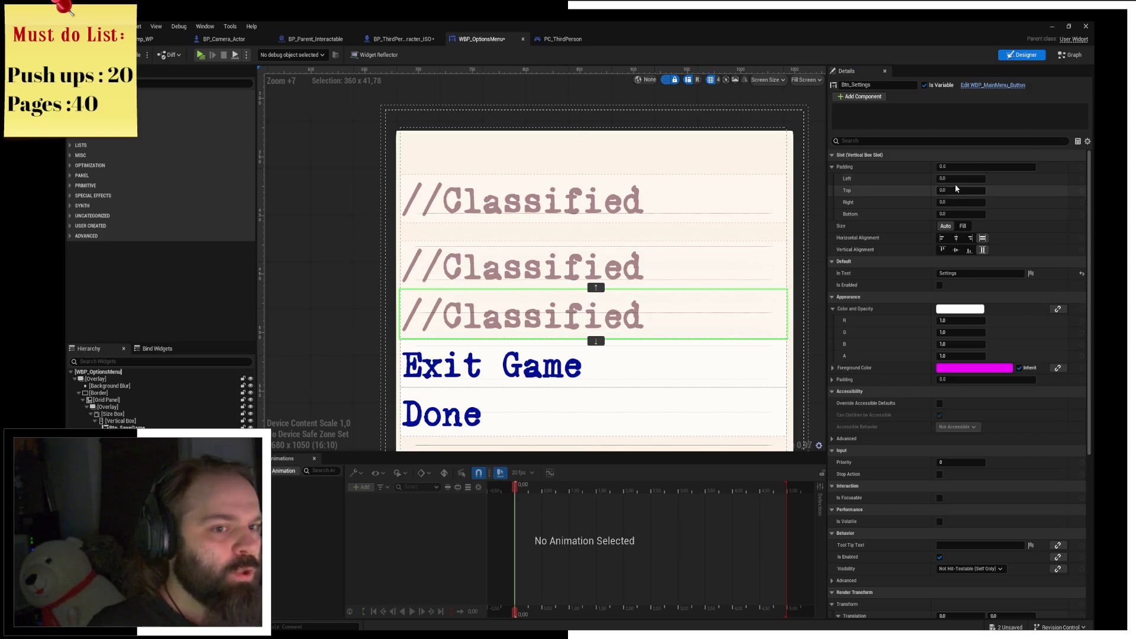
type("5")
key("Return")
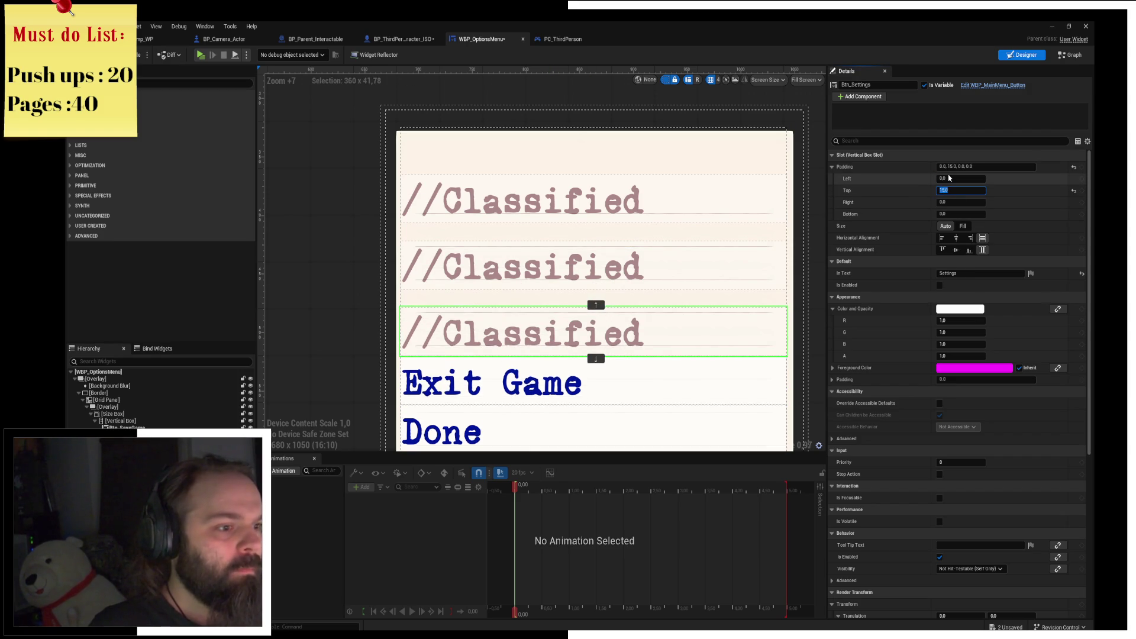
Give Exit Game and Done 15 top padding, then select Background Blur and start Play.
left_click(528, 394)
scroll(528, 395, "down", 3)
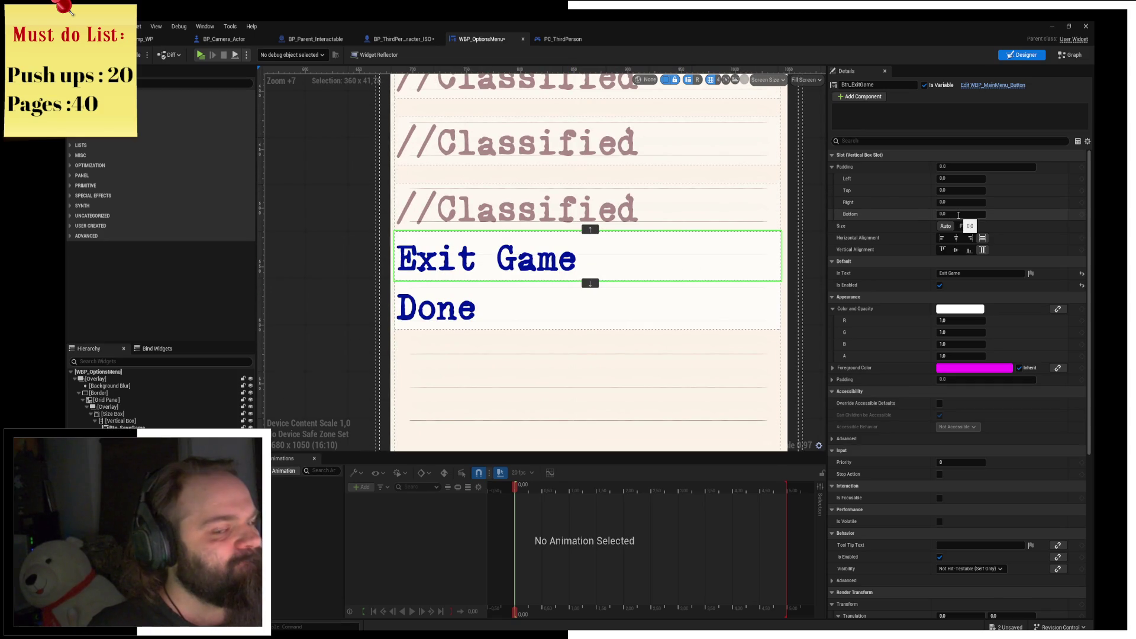
type("15")
key("Return")
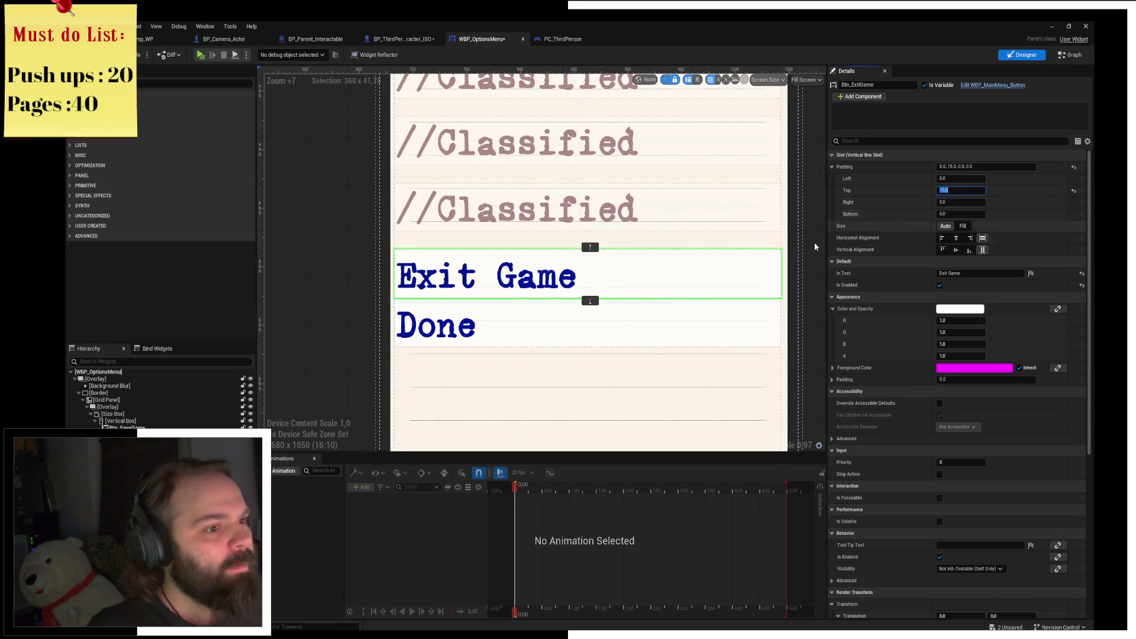
left_click(510, 317)
left_click(969, 190)
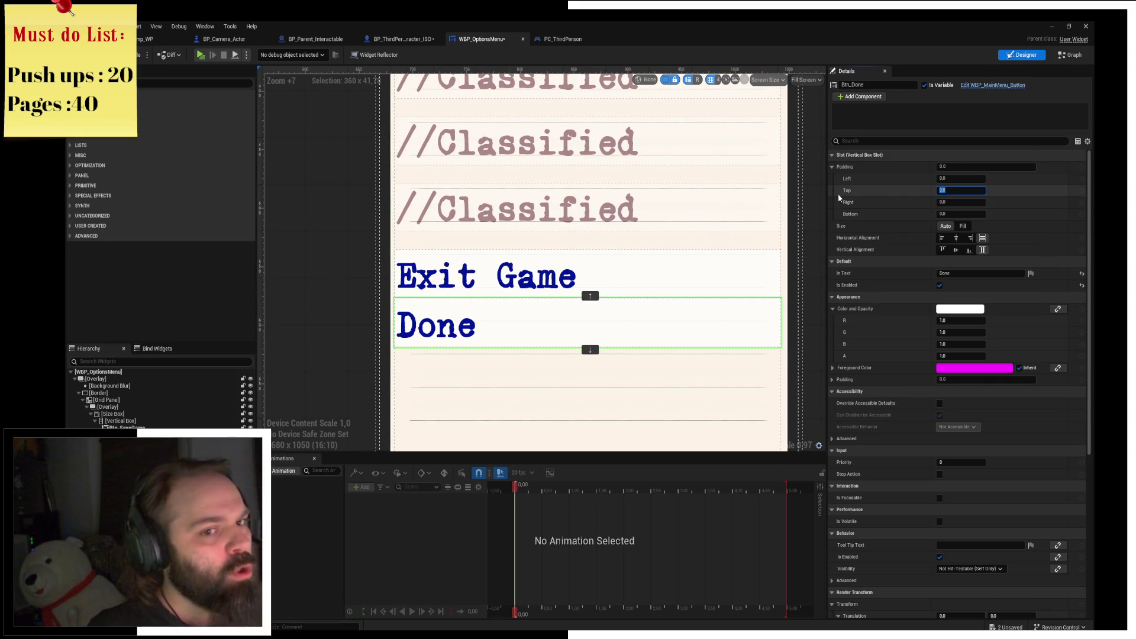
type("15")
key("Return")
scroll(599, 343, "down", 1)
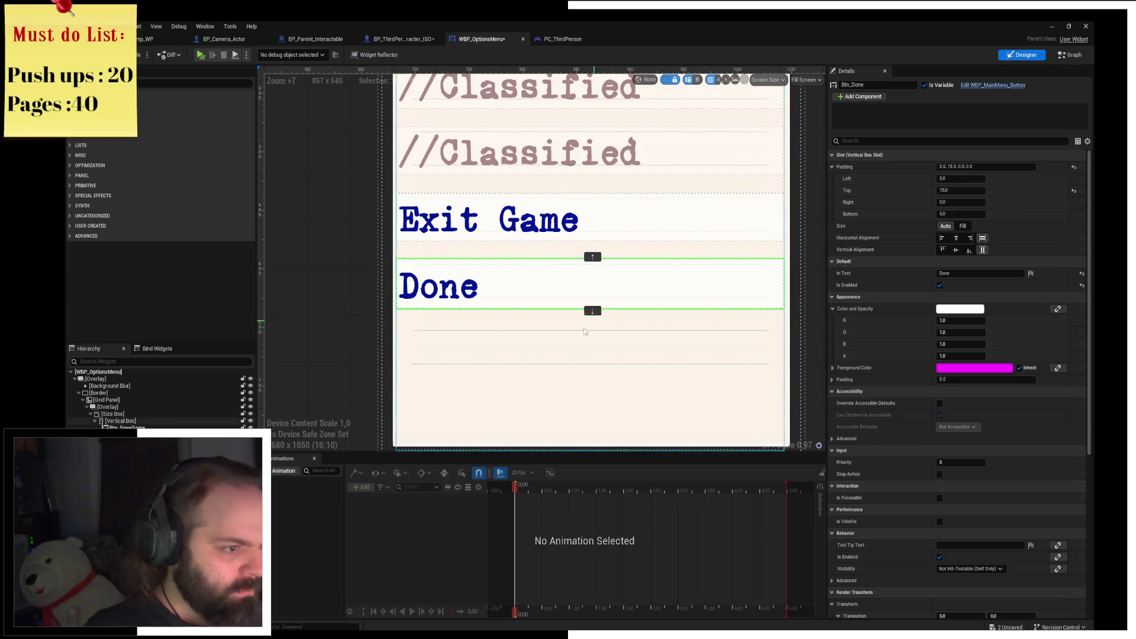
left_click(381, 272)
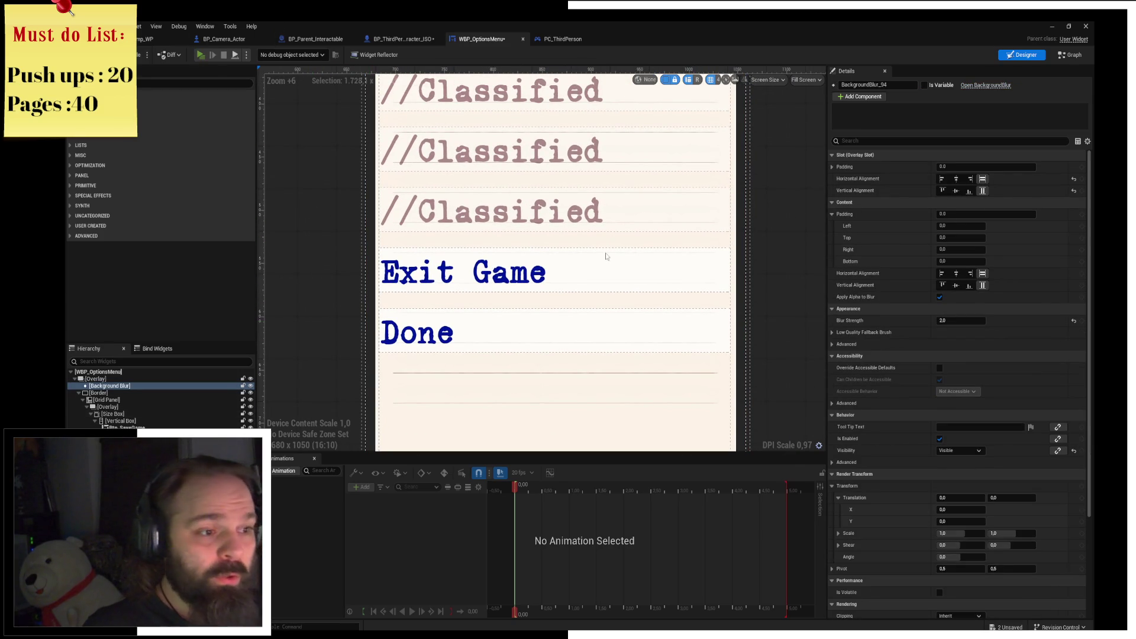
key("alt+p")
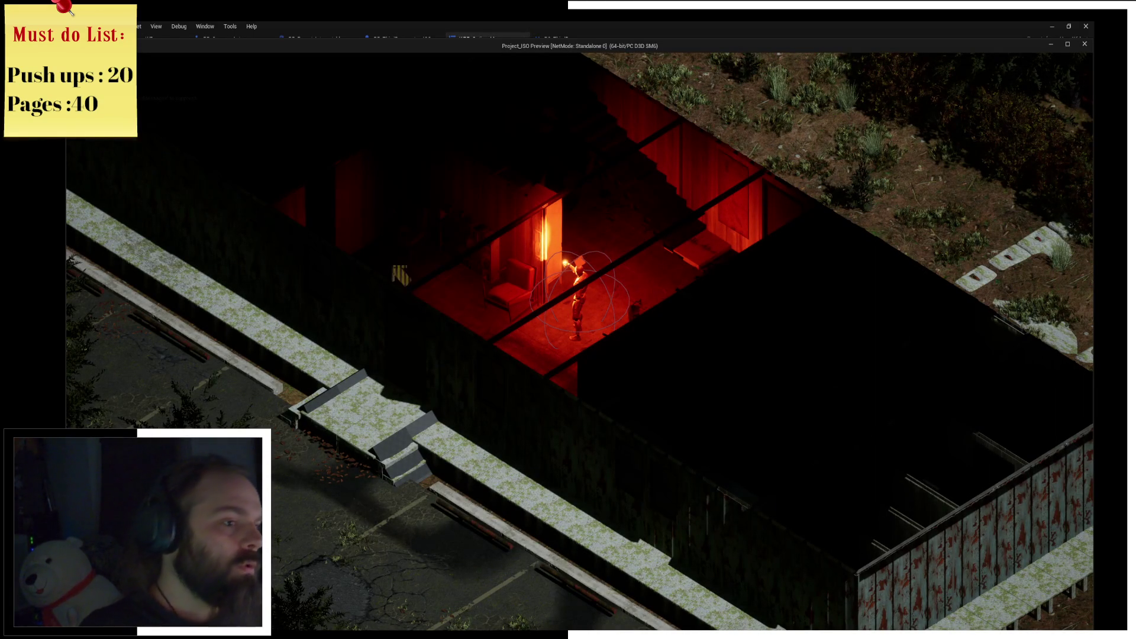
Toggle the inventory, check the respaced pause menu, close it with Done, then end the session.
key("i")
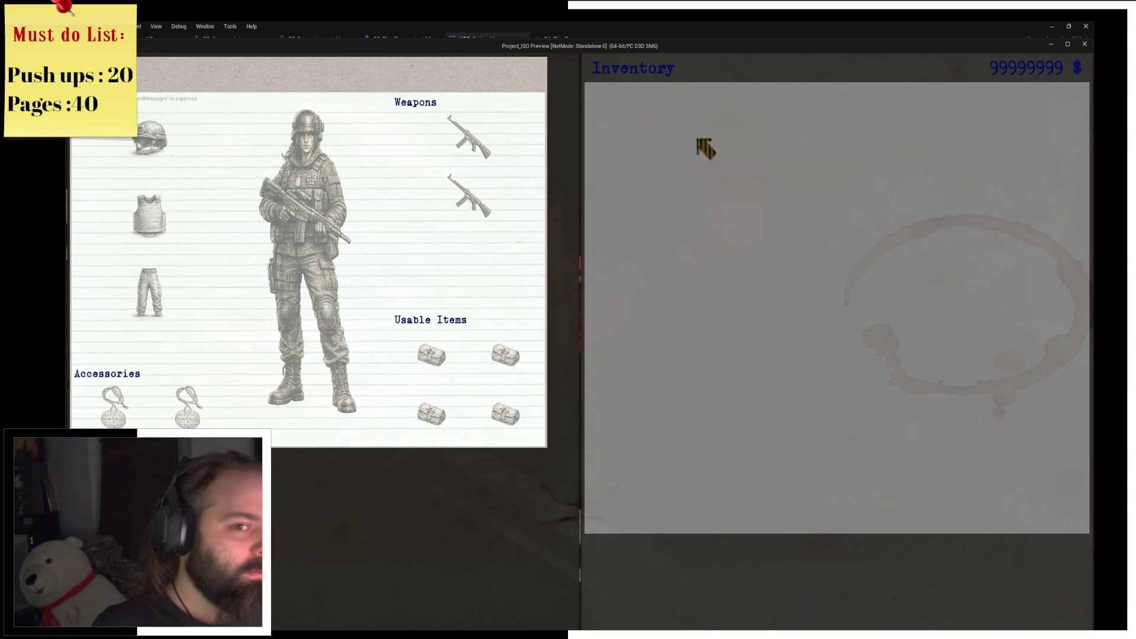
key("i")
key("Escape")
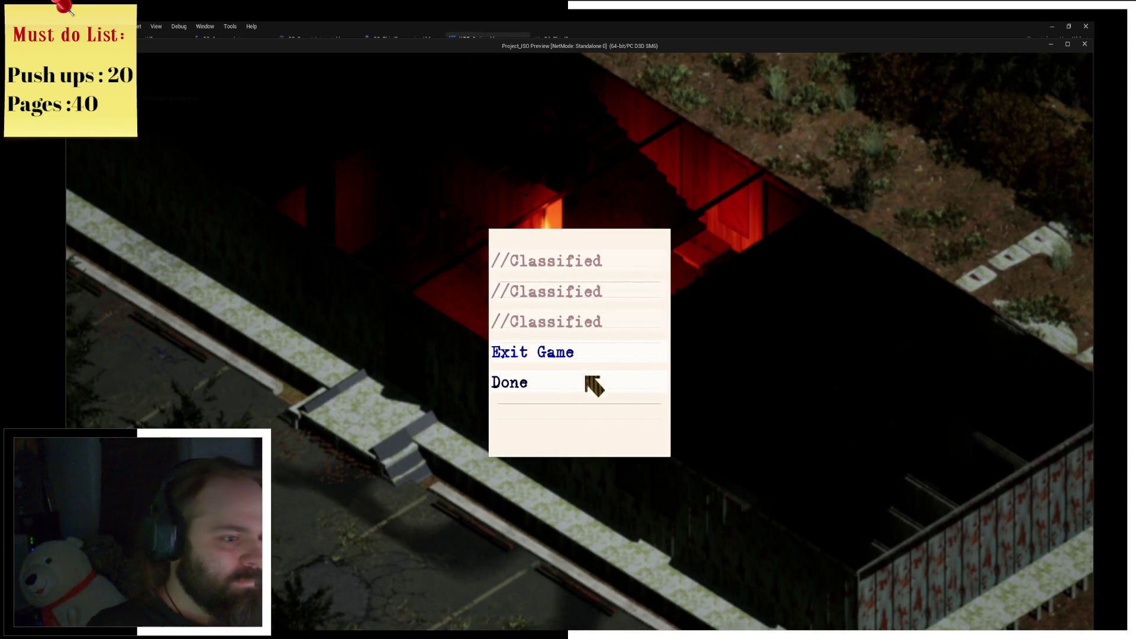
left_click(550, 388)
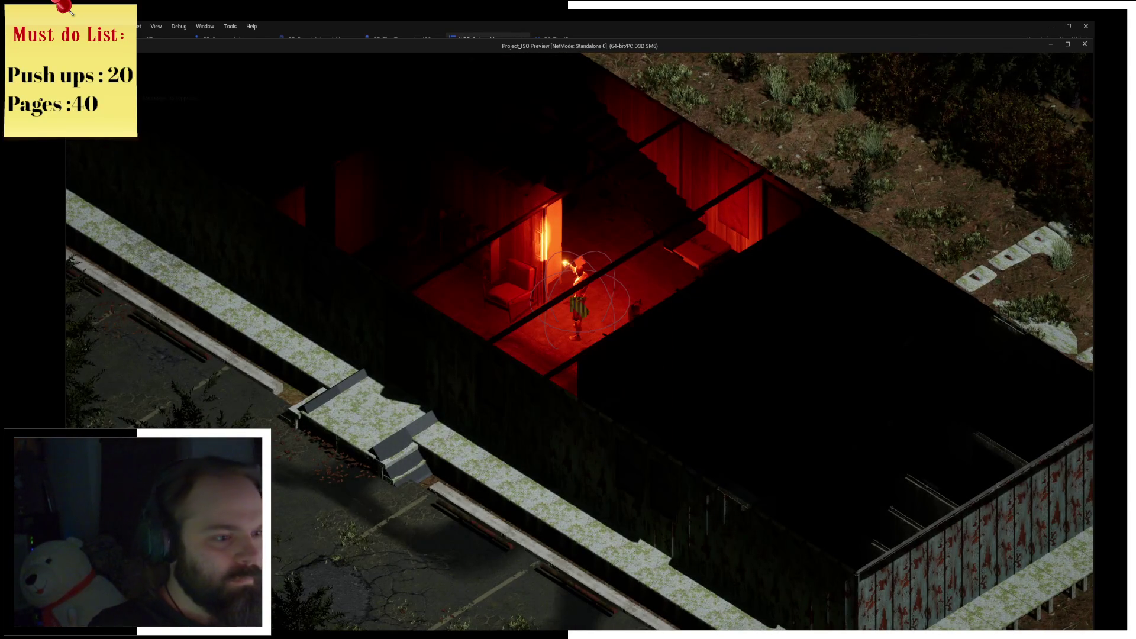
left_click(441, 290)
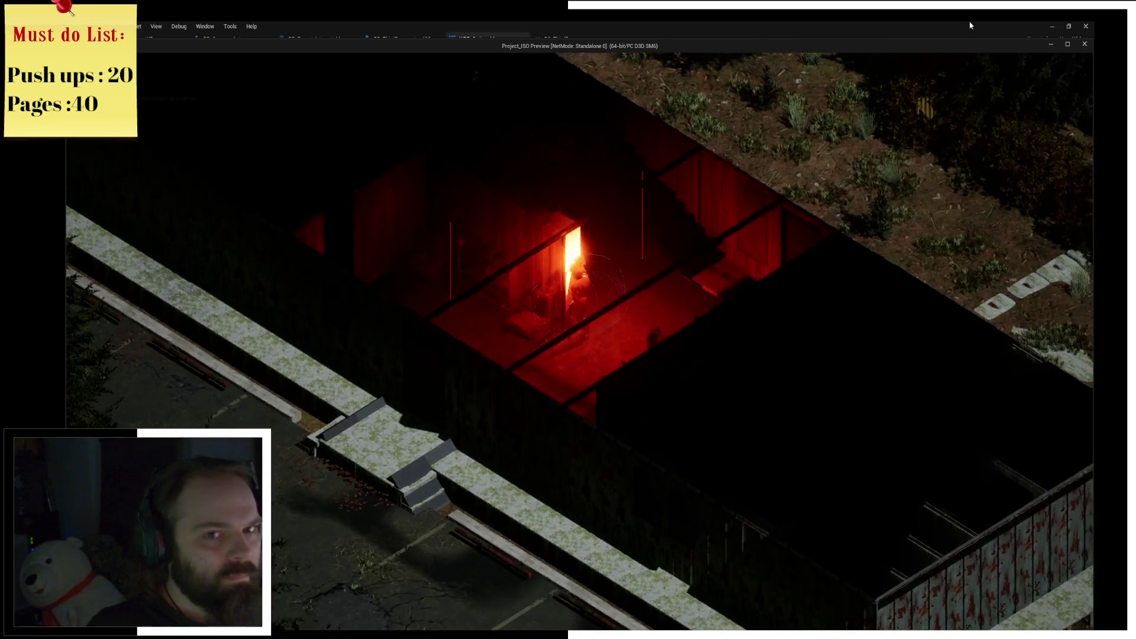
key("alt+Tab")
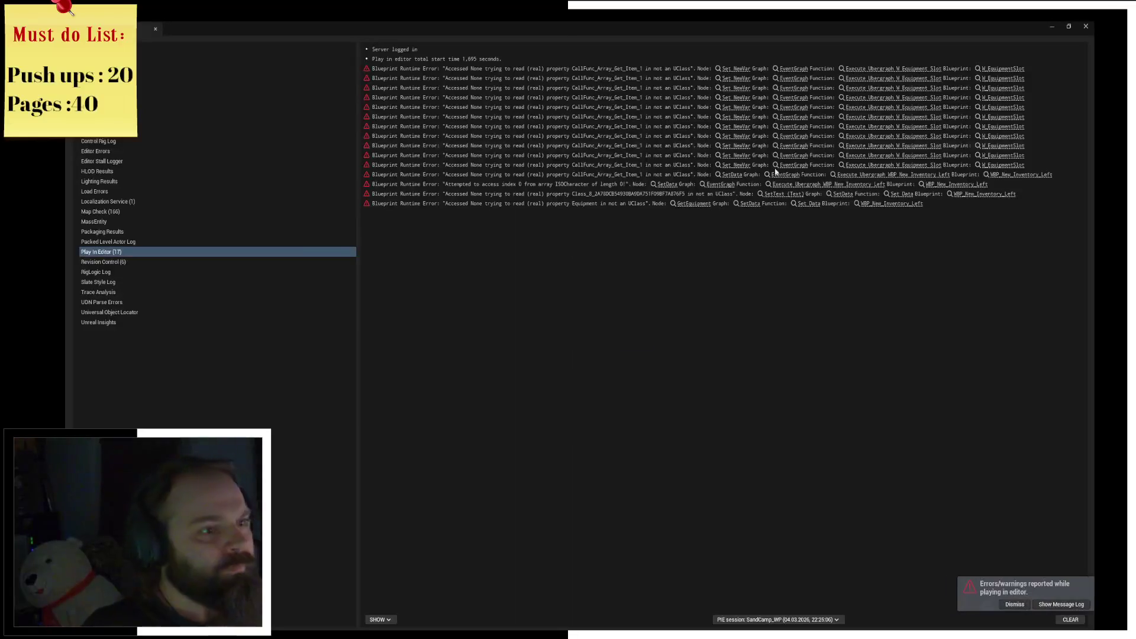
left_click(1086, 26)
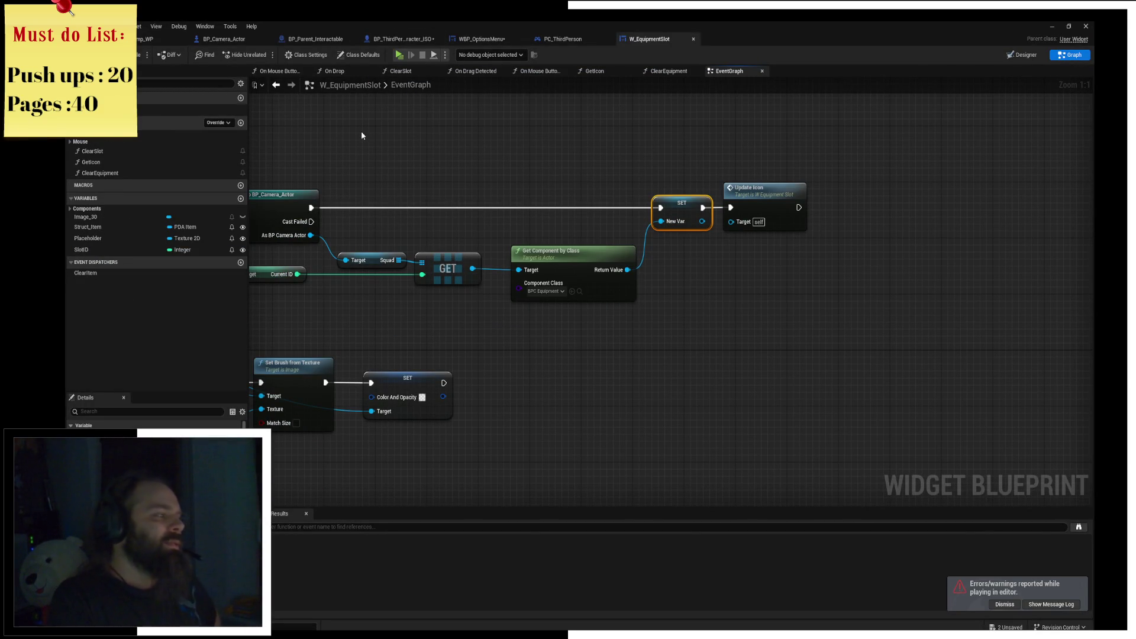
Review PC_ThirdPerson's inventory nodes, then return via WBP_OptionsMenu to the SandCamp_WP level.
left_click(564, 37)
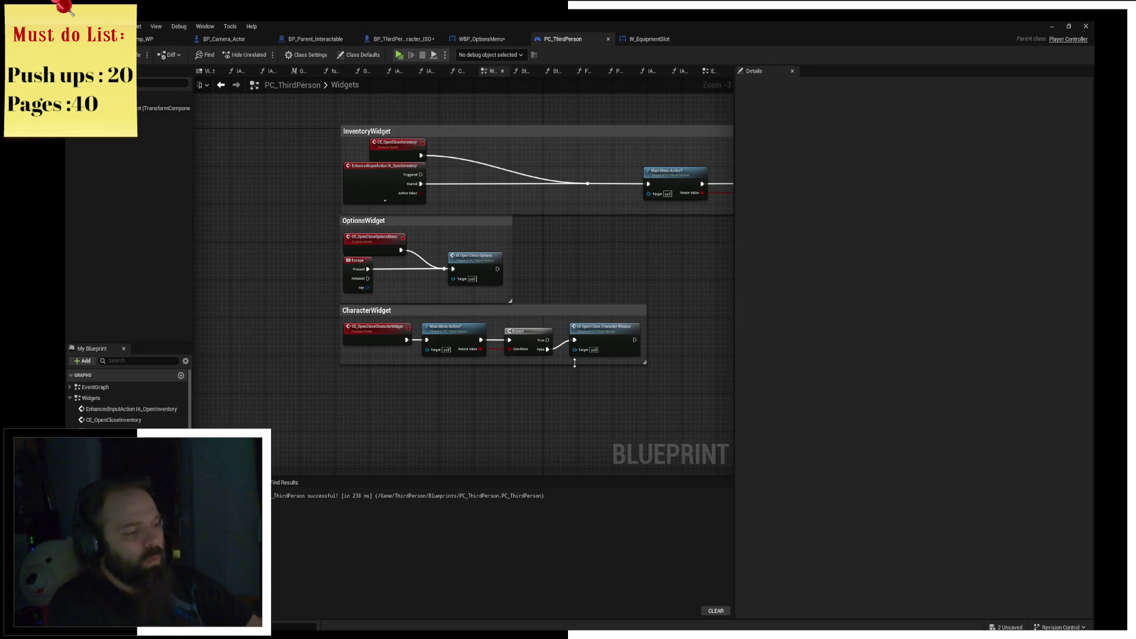
mouse_move(574, 363)
left_mouse_down()
mouse_move(580, 246)
mouse_move(496, 267)
left_mouse_up()
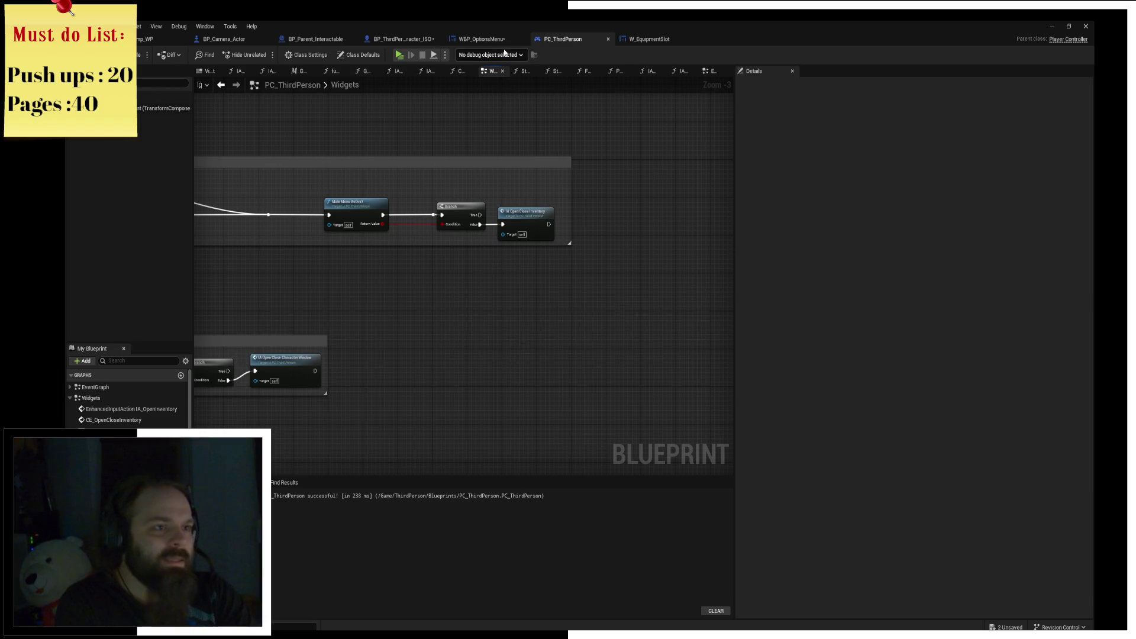
left_click(507, 39)
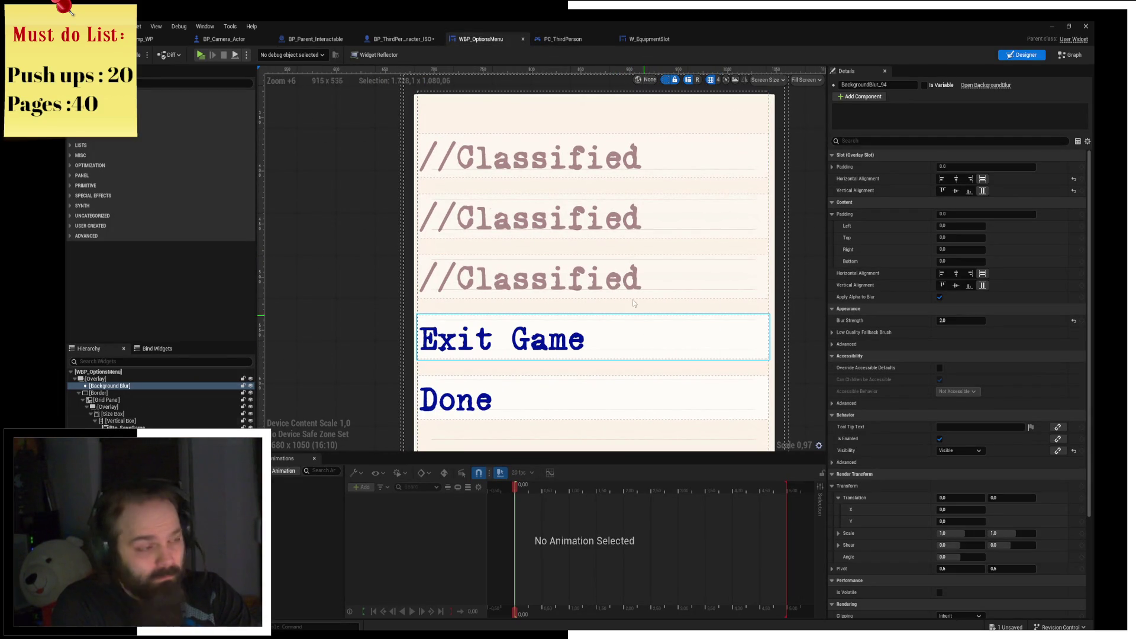
left_click(142, 41)
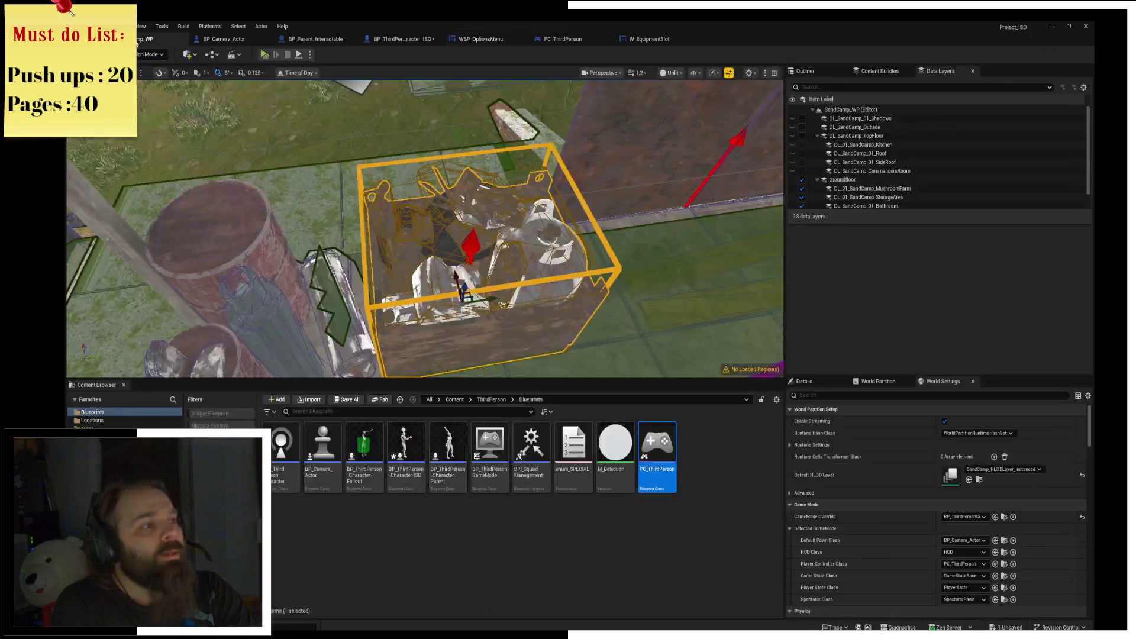
Go up to the content root and search the project for 'main menu'.
left_click(492, 399)
left_click(448, 450)
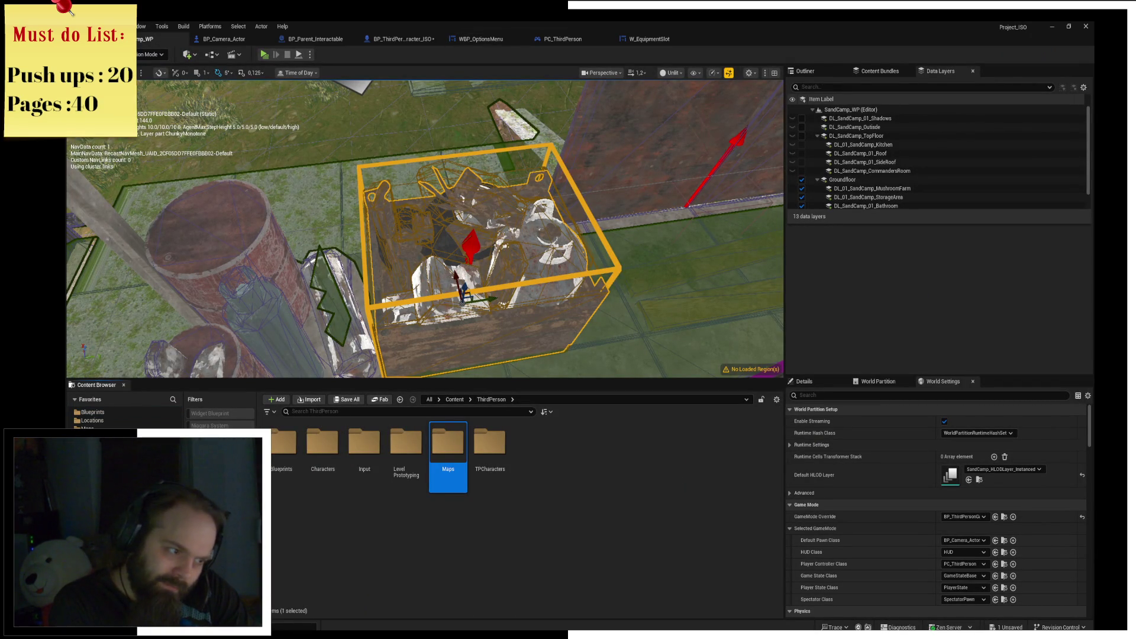
left_click(429, 400)
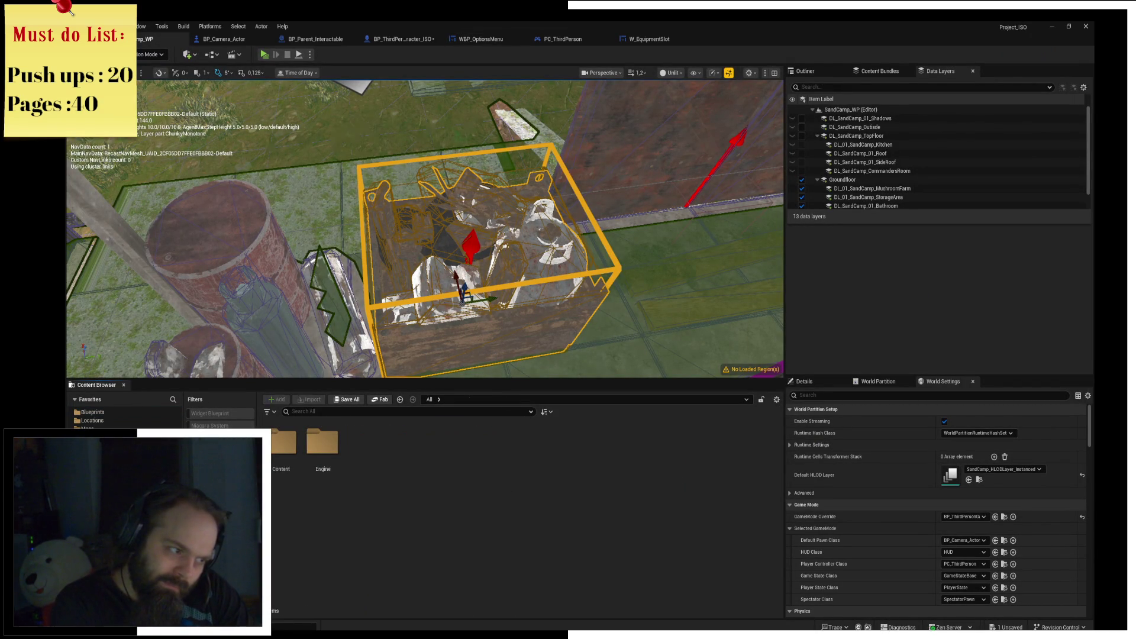
left_click(318, 412)
type("mai")
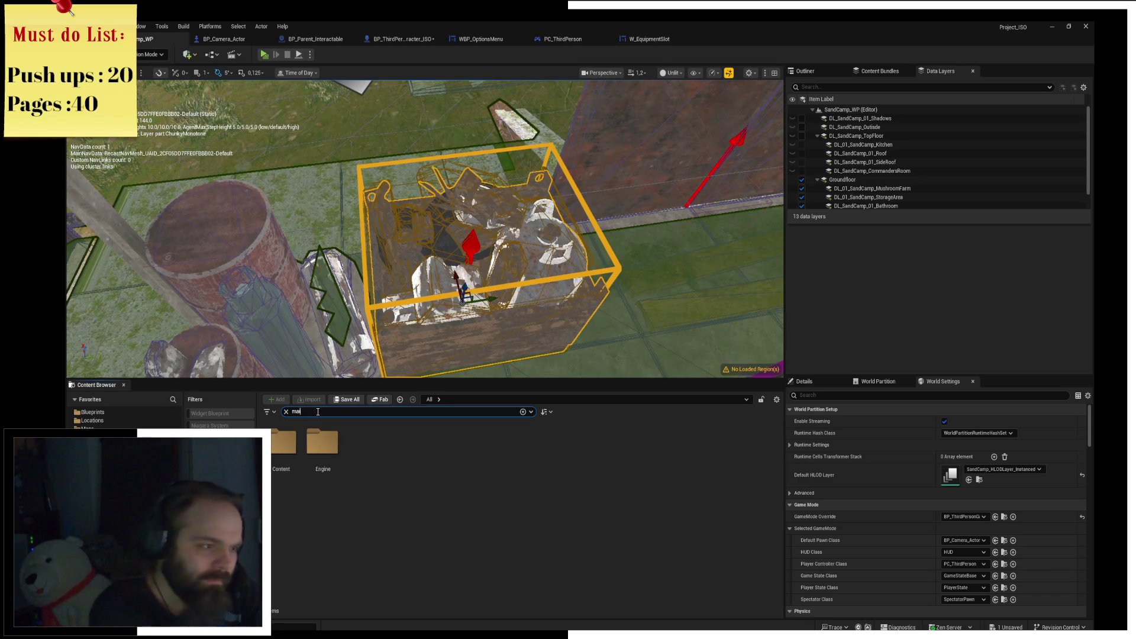
type("n menu")
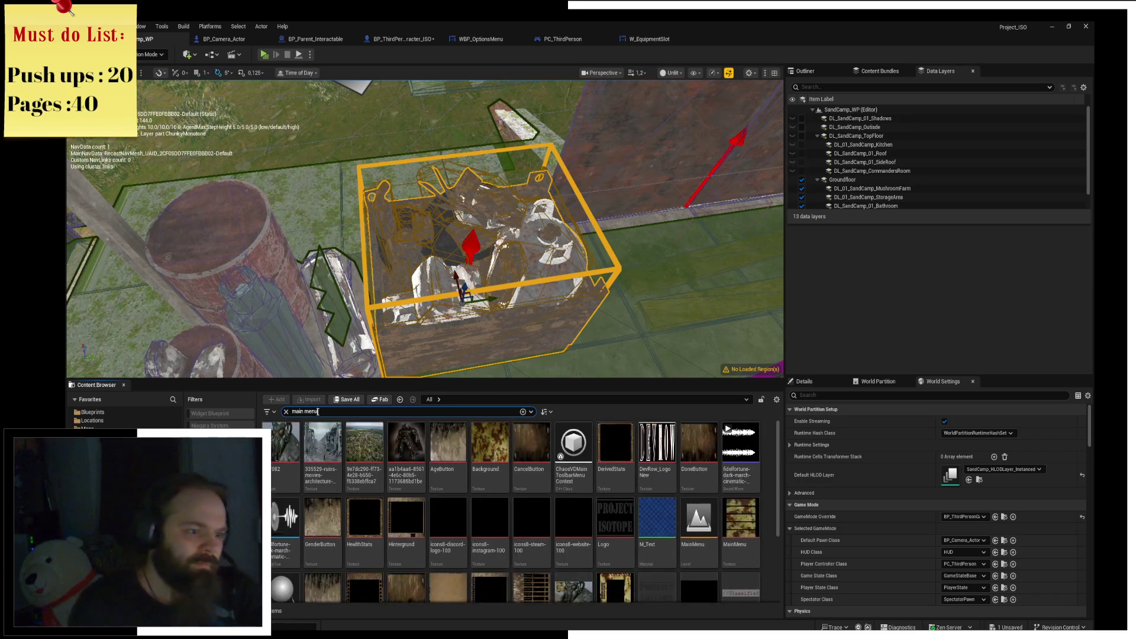
right_click(414, 452)
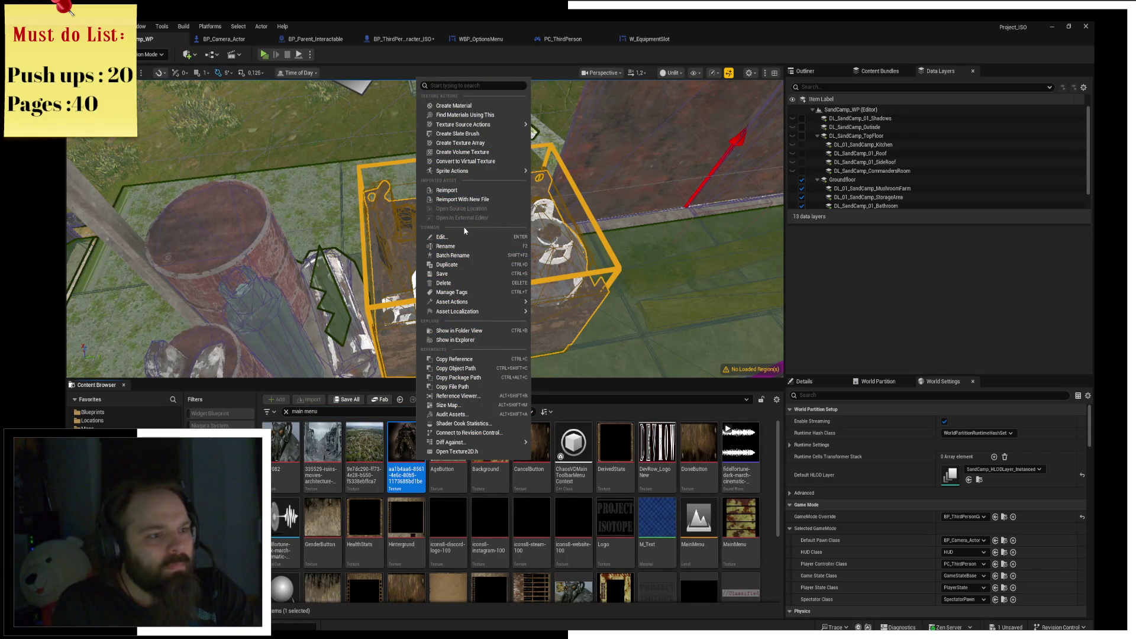
left_click(469, 340)
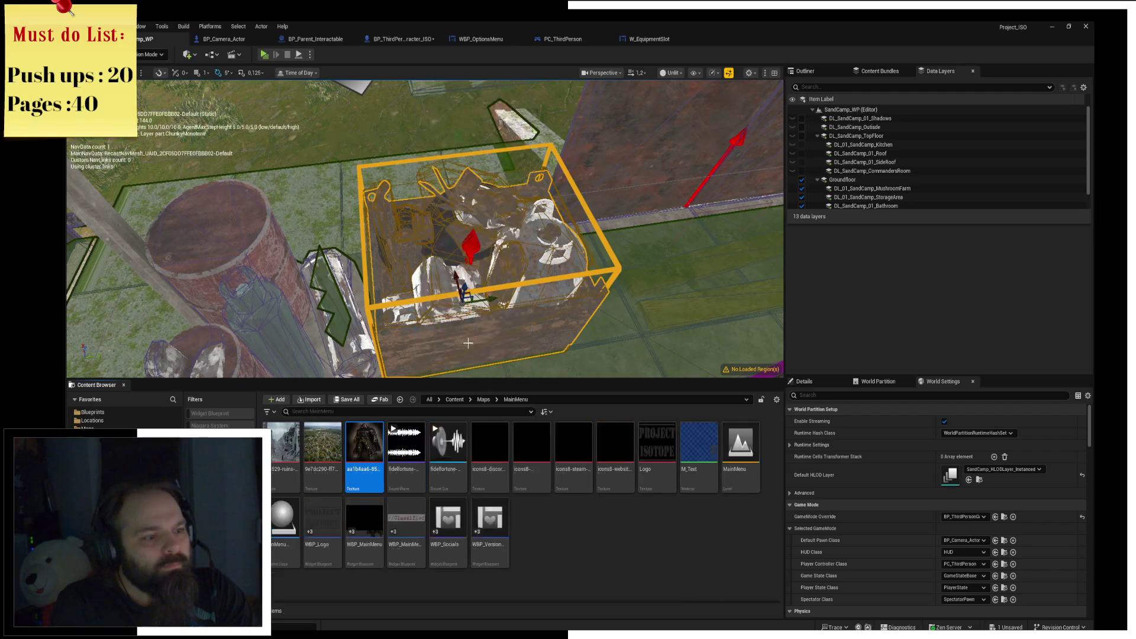
Open the Maps > MainMenu folder and open the WBP_MainMenu widget blueprint.
left_click(614, 556)
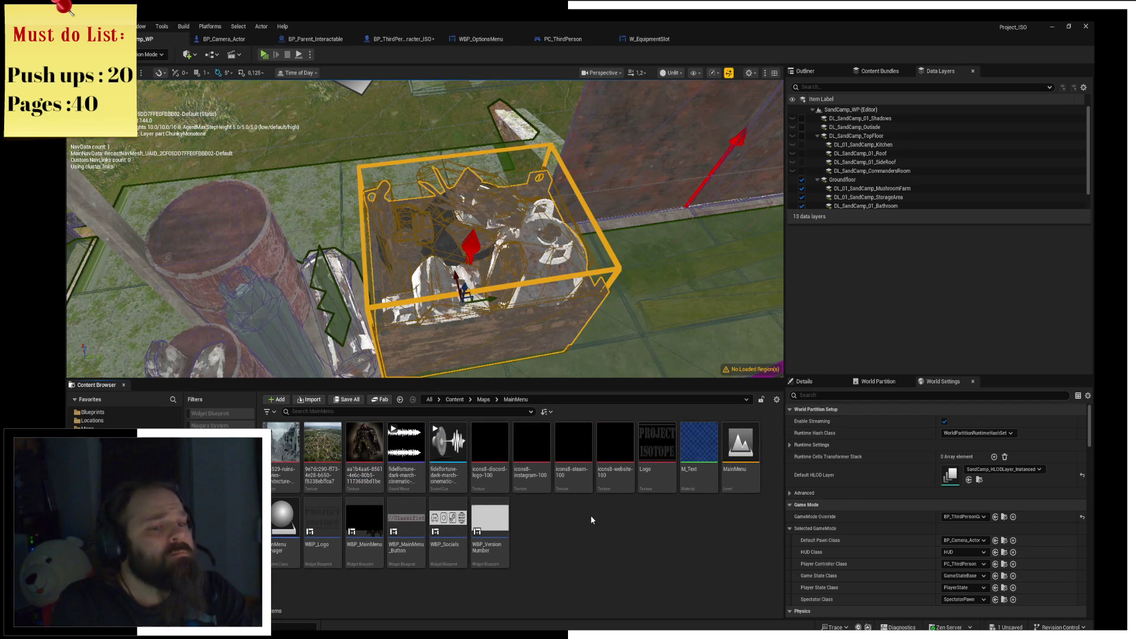
left_click(286, 530)
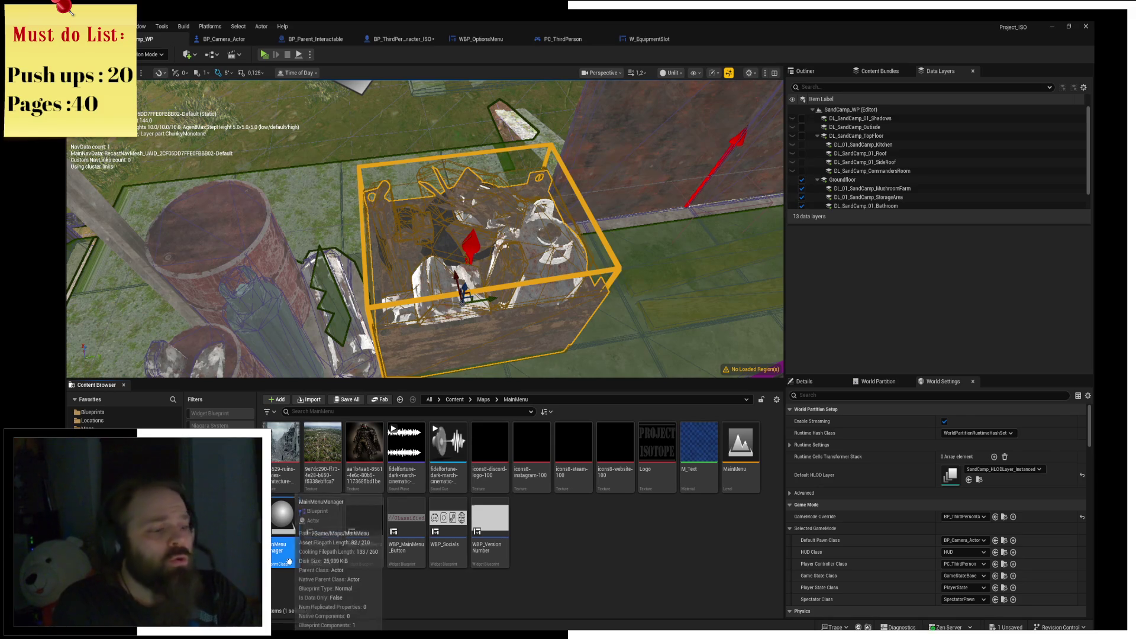
left_click(455, 583)
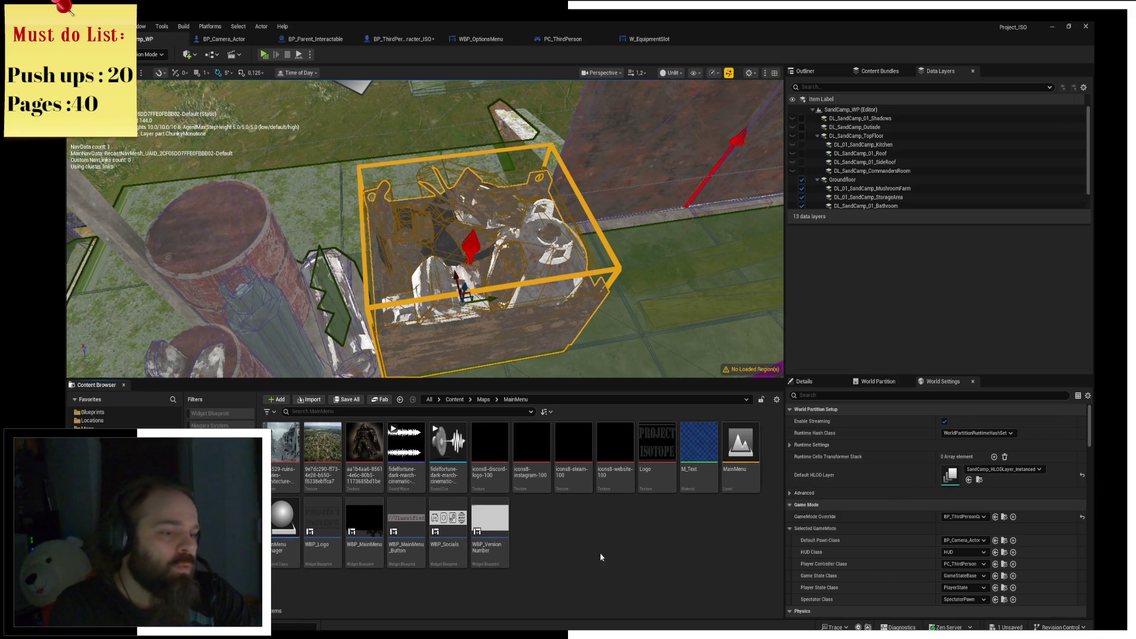
double_click(364, 521)
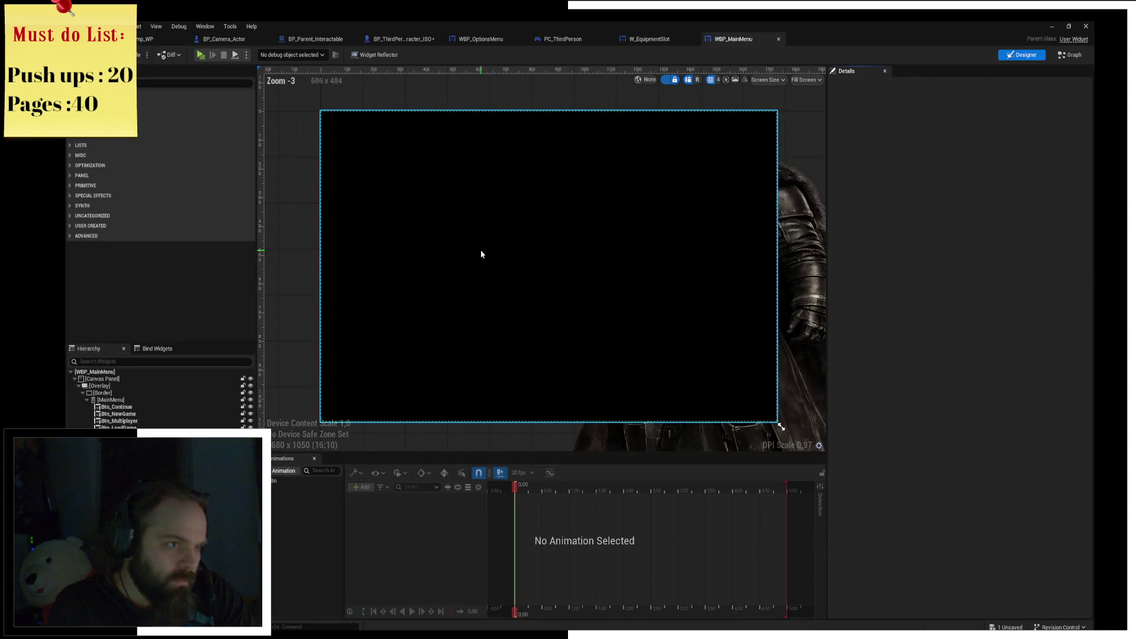
Set Image_53's Color and Opacity alpha to 0, then select the character image.
left_click(481, 249)
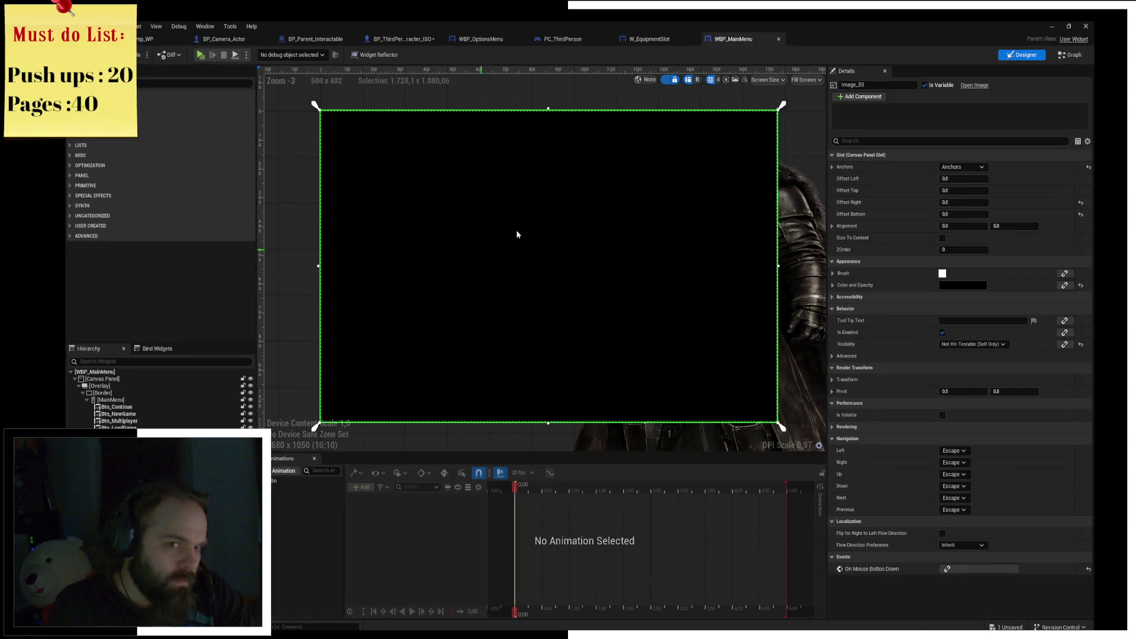
left_click(957, 284)
left_click_drag(829, 441, 783, 443)
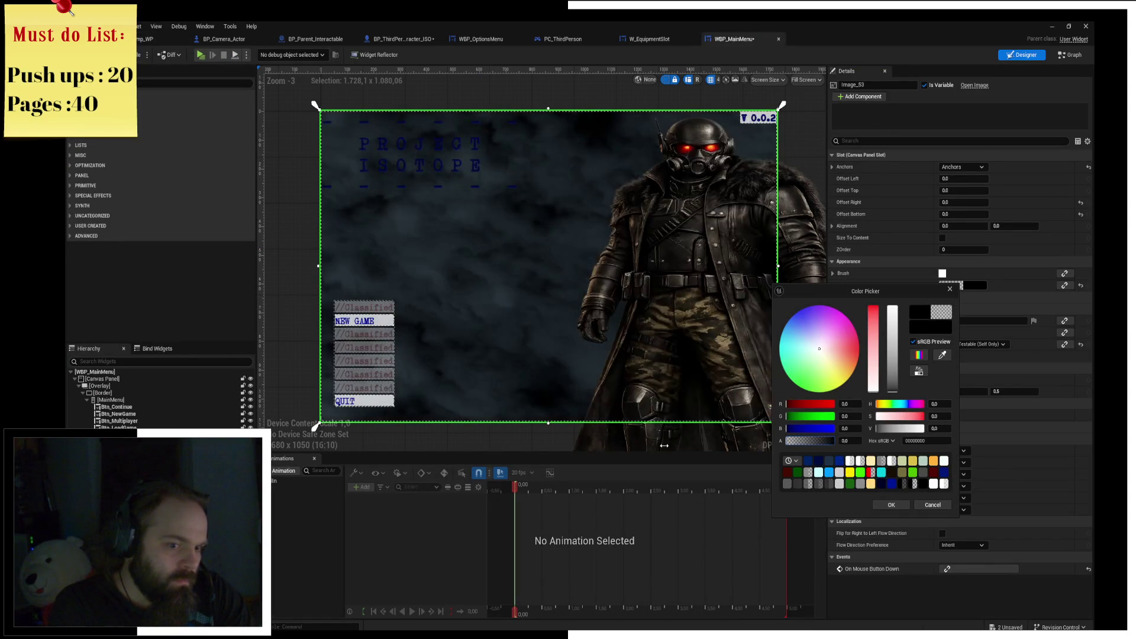
left_click(890, 505)
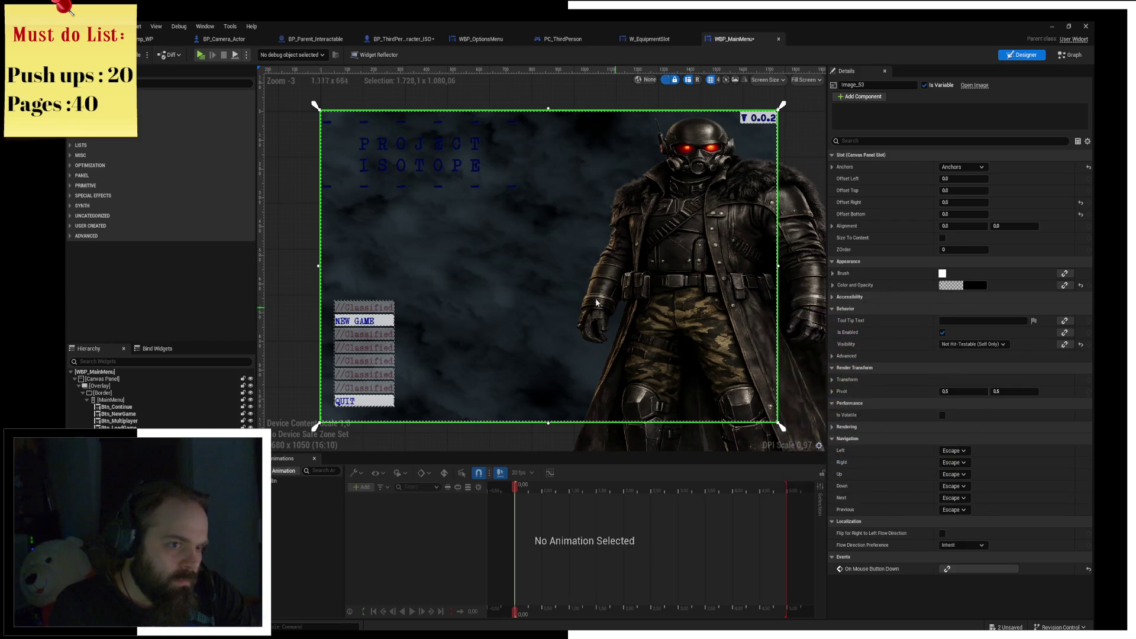
left_click(819, 264)
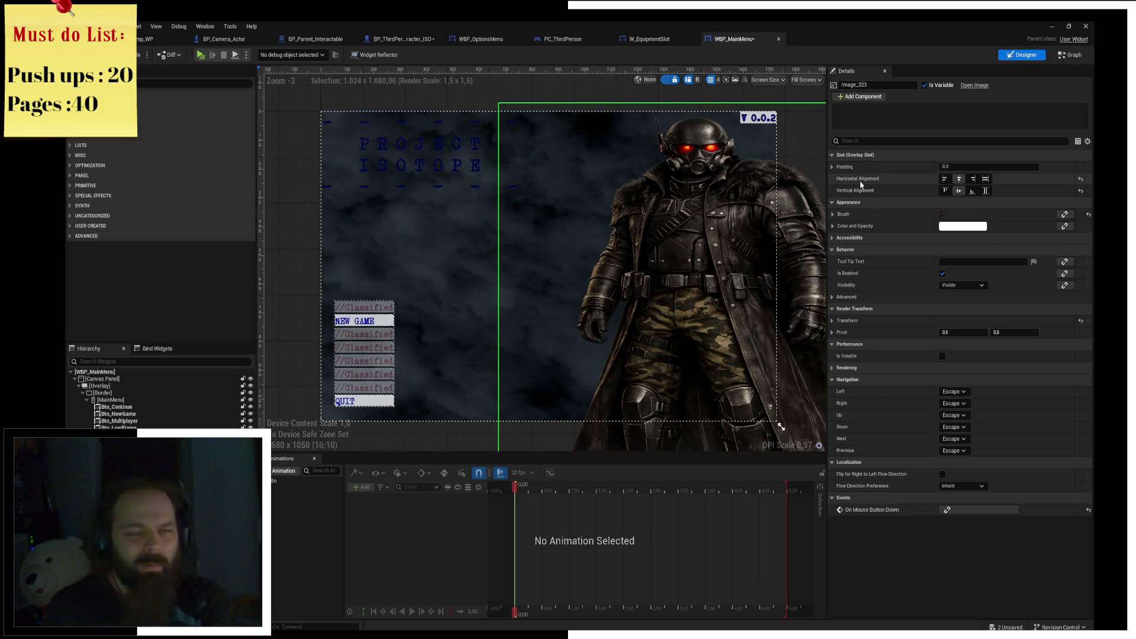
Set the character image's Image Size X to 768 (1024*0.75), then open its texture to check its size.
left_click(832, 202)
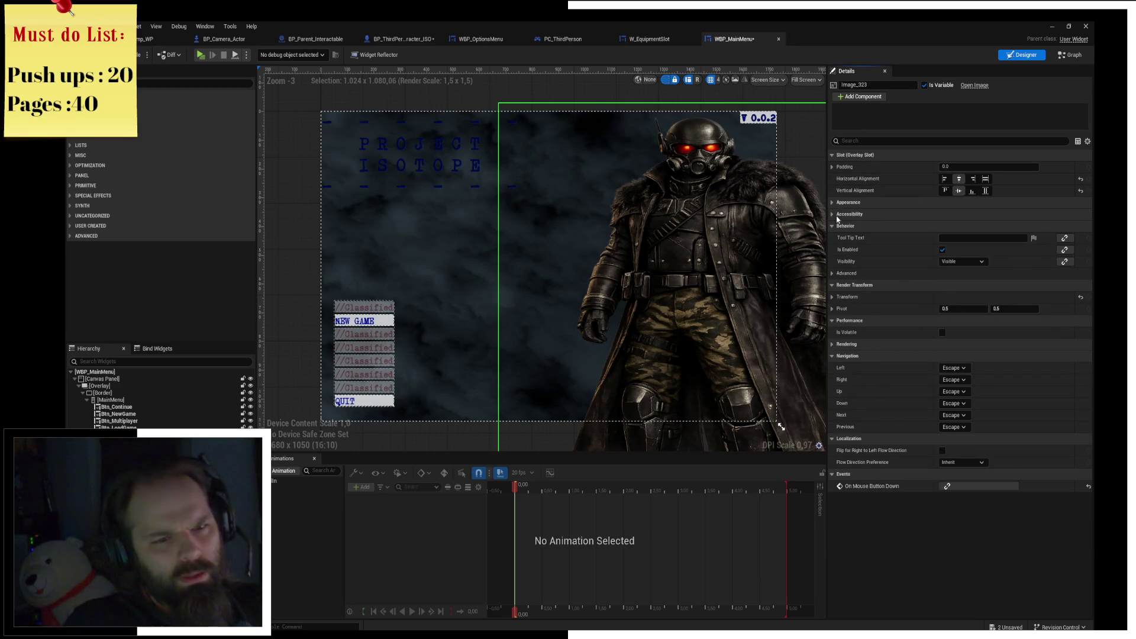
left_click(833, 214)
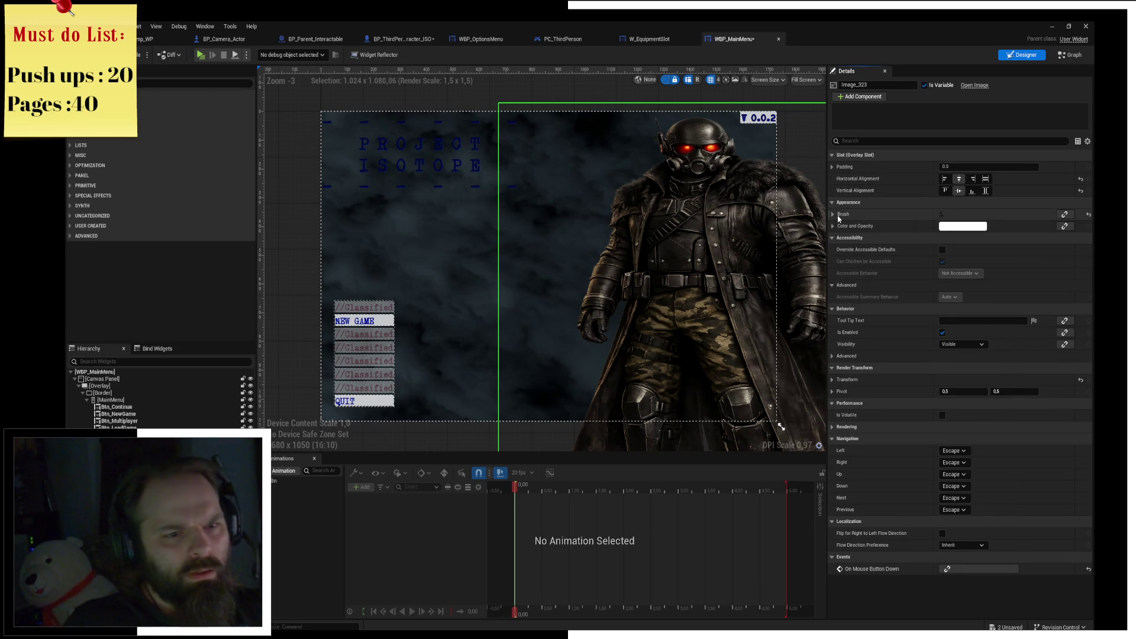
left_click(832, 202)
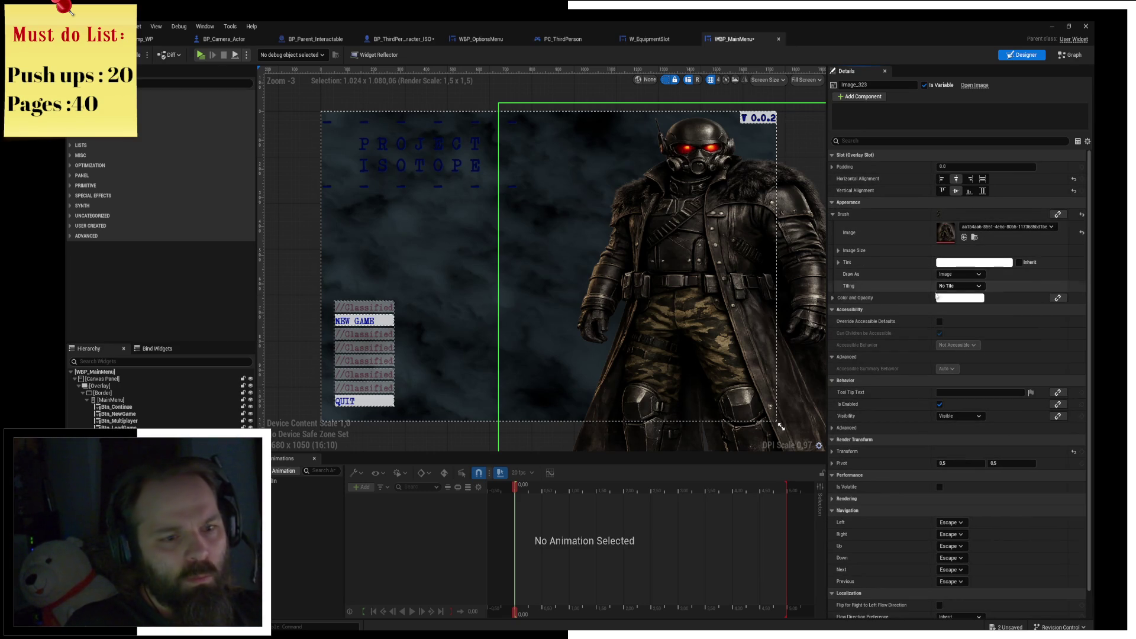
left_click(838, 250)
left_click(970, 264)
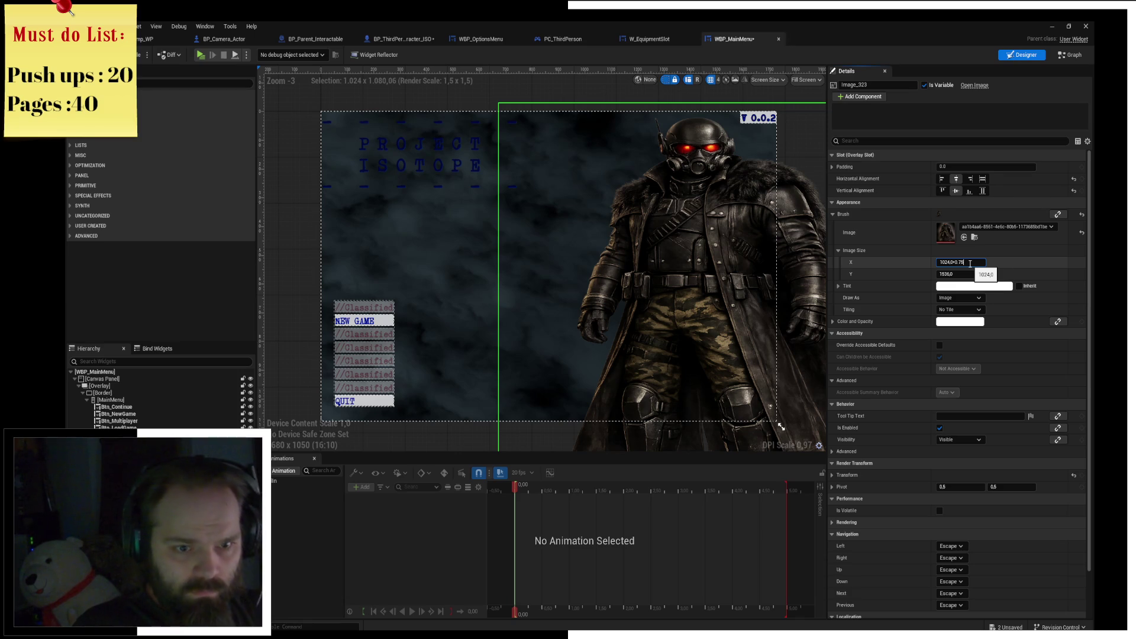
key("Return")
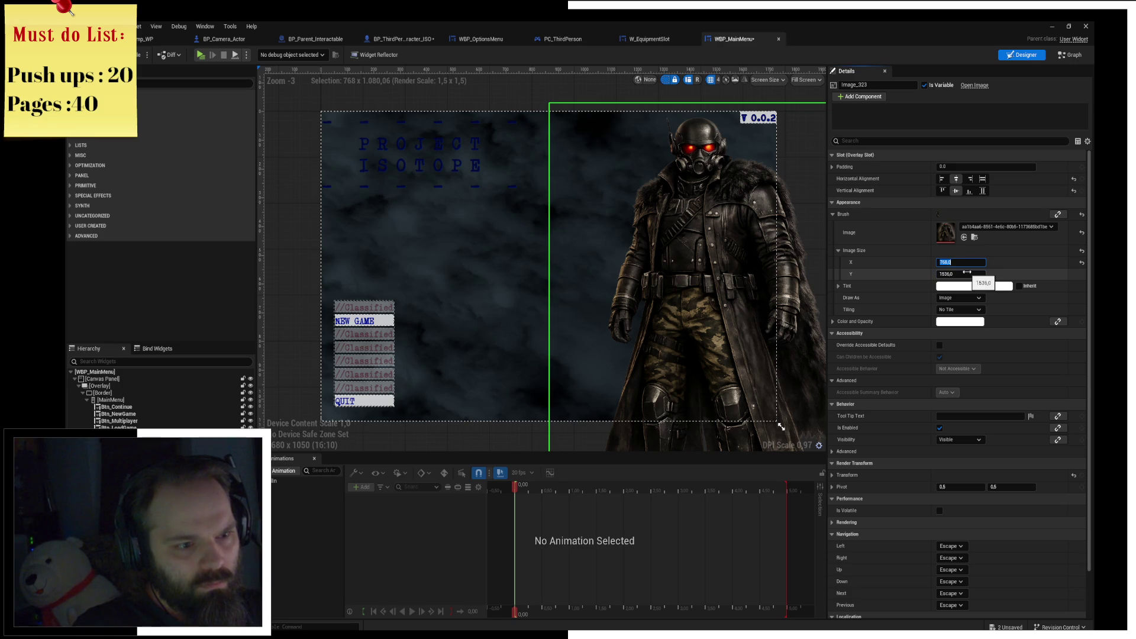
double_click(950, 236)
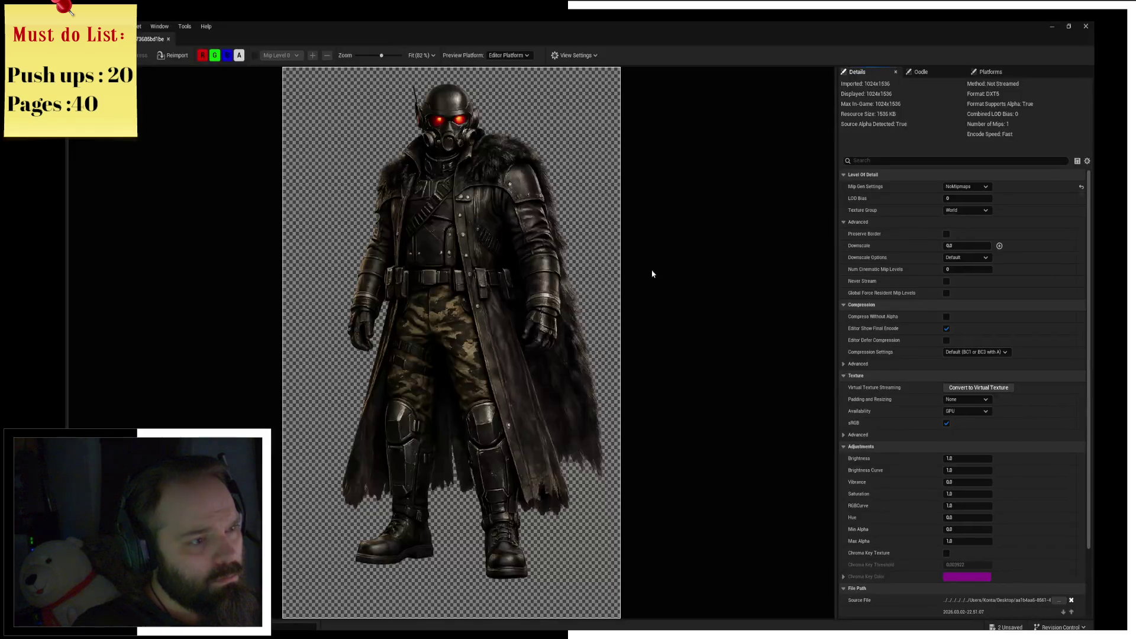
Back in the widget, experiment with the image height and width, then reset both to defaults.
left_click(168, 39)
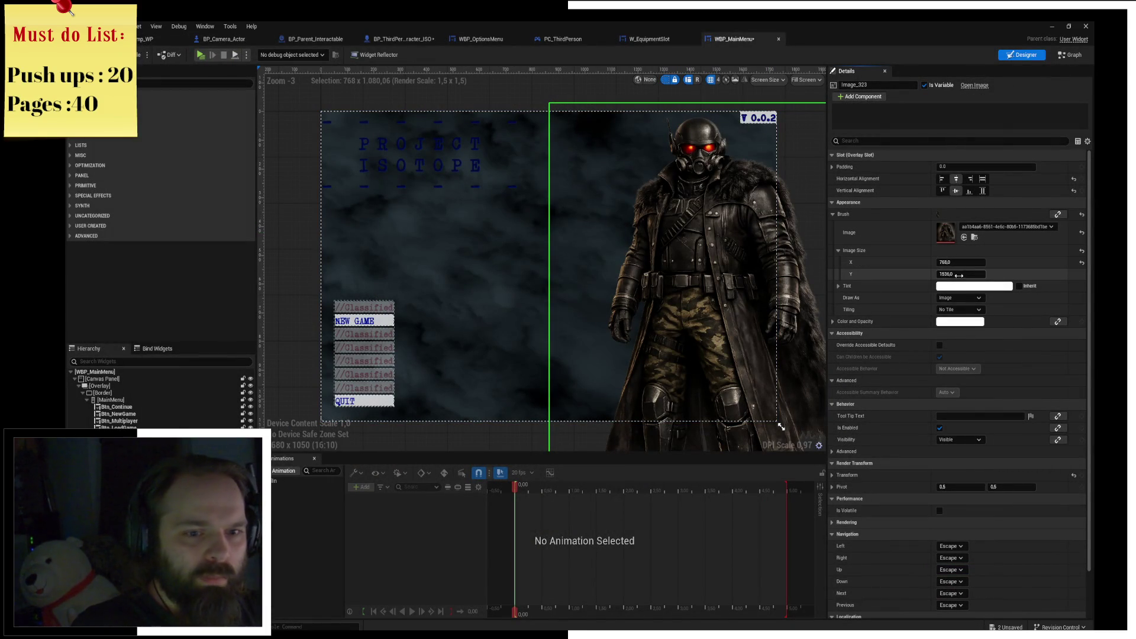
type("283,760193")
key("Return")
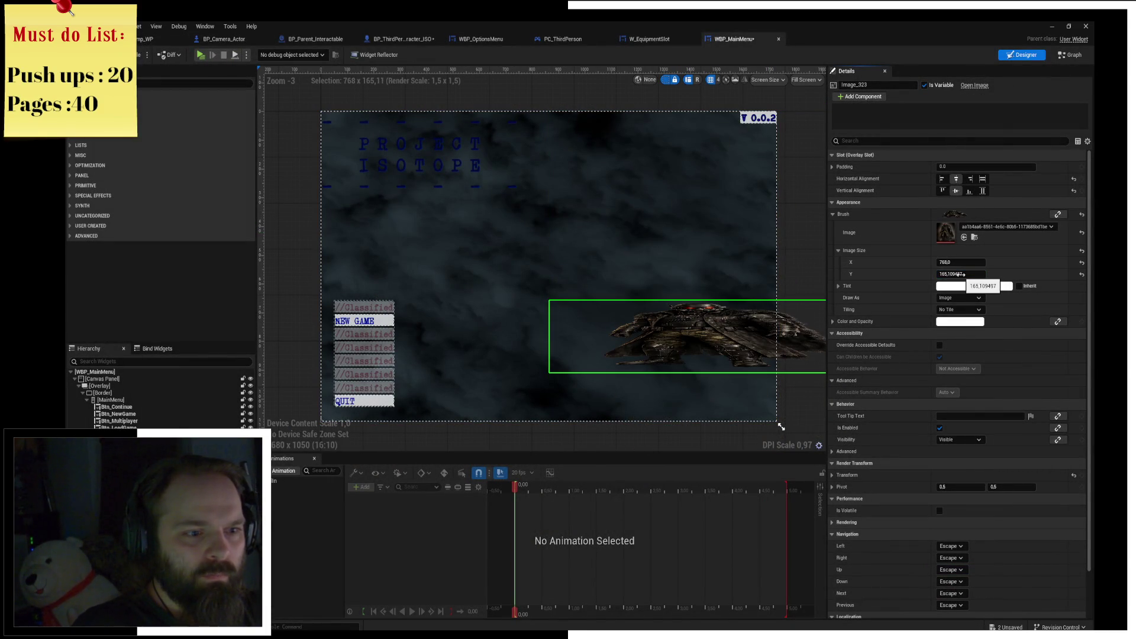
left_click_drag(961, 274, 1000, 274)
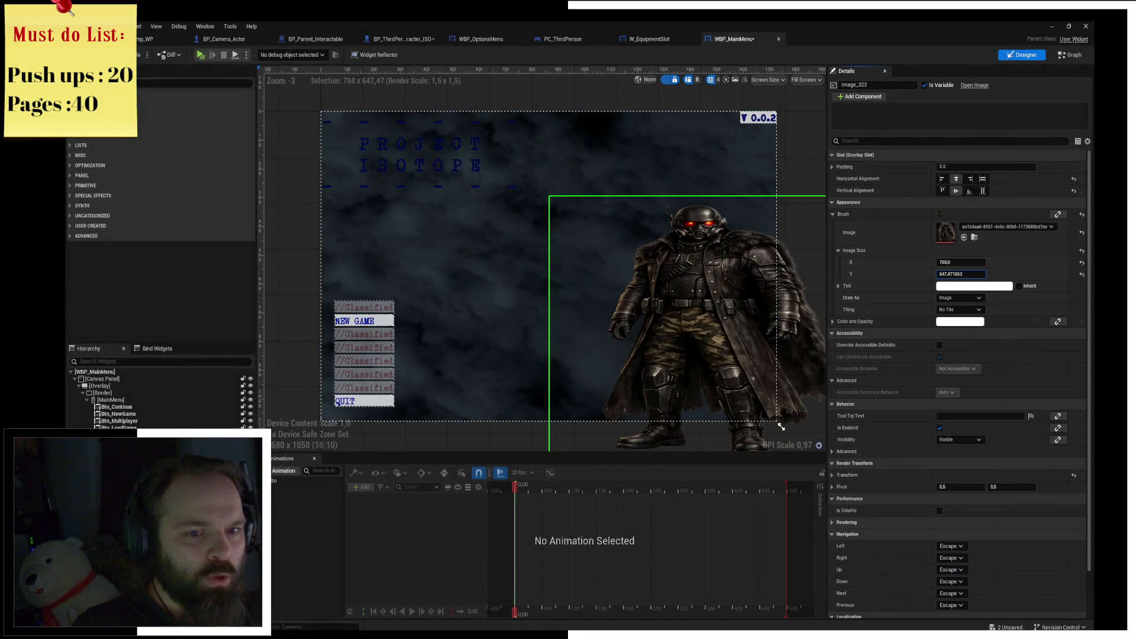
left_click(1082, 274)
left_click(1081, 264)
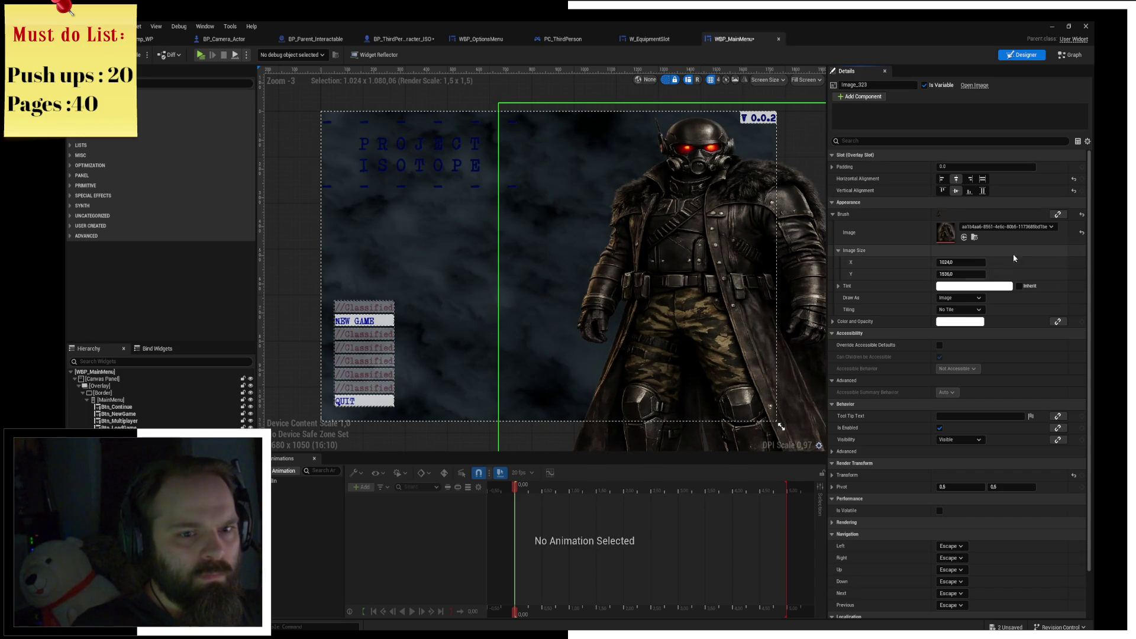
left_click_drag(965, 264, 941, 264)
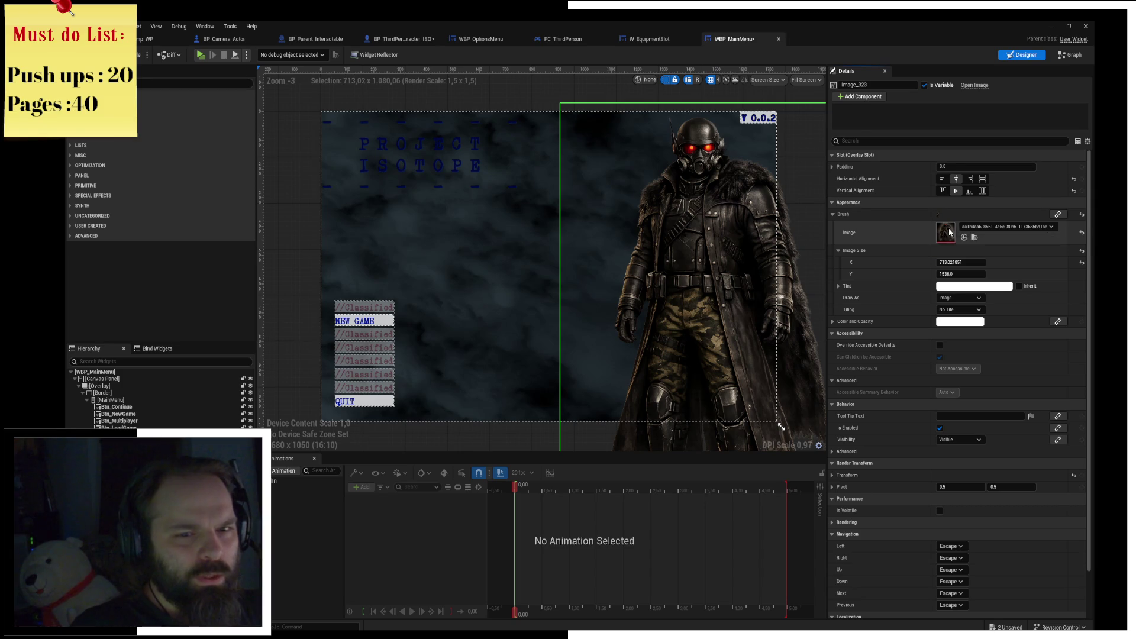
Set the image width to 1024 to match the 1024 × 1536 texture, then collapse Brush.
left_click(973, 239)
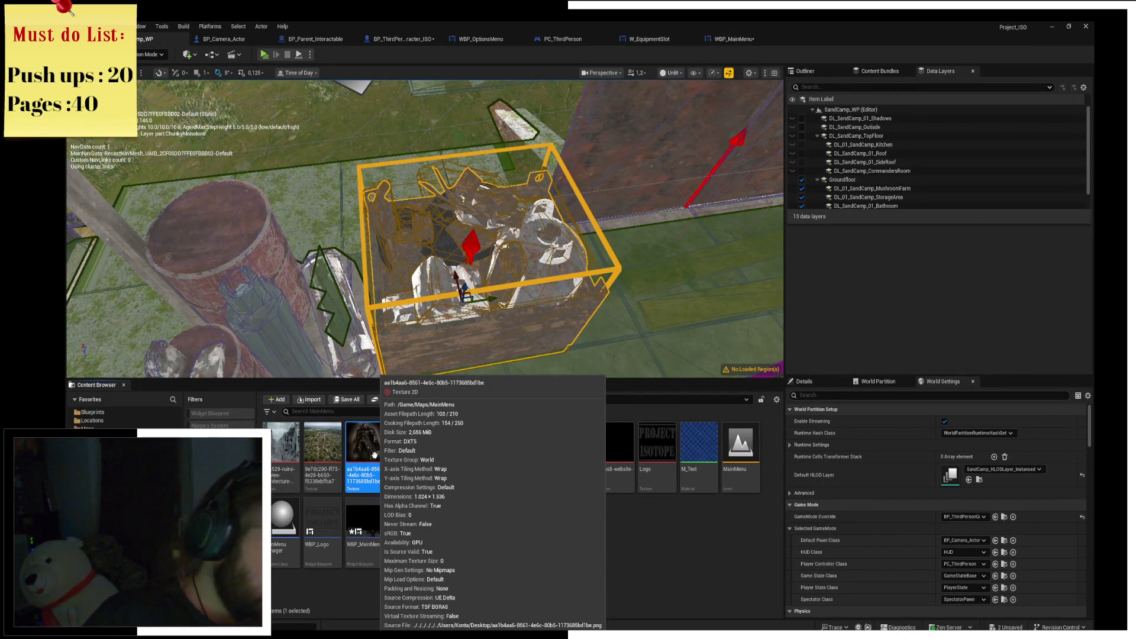
left_click(734, 38)
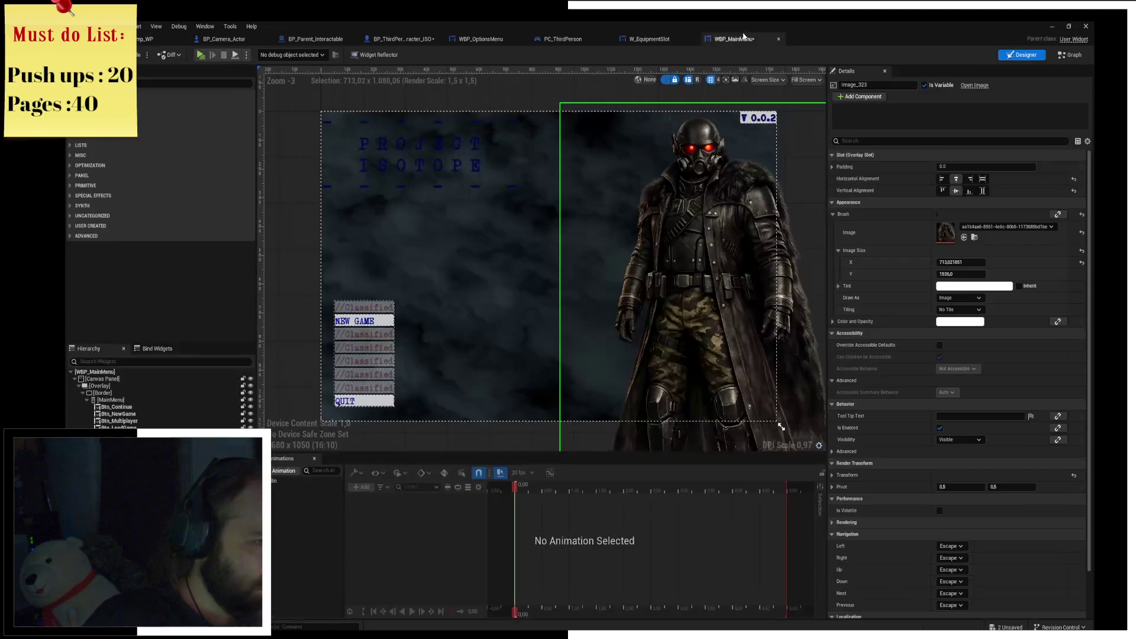
left_click(977, 263)
type("1024")
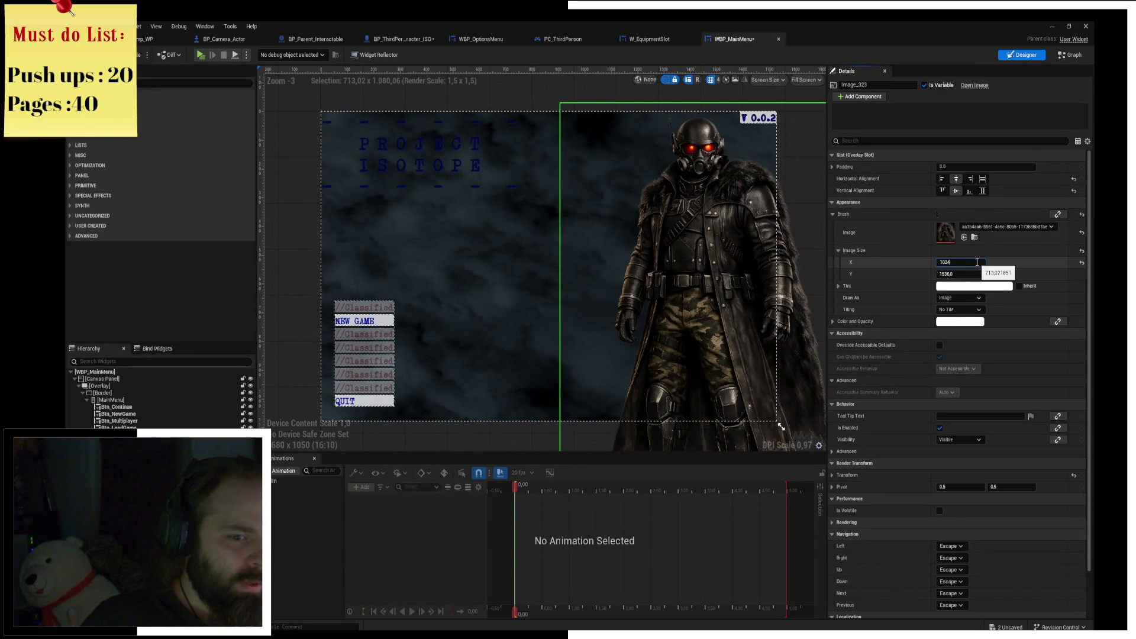
key("Return")
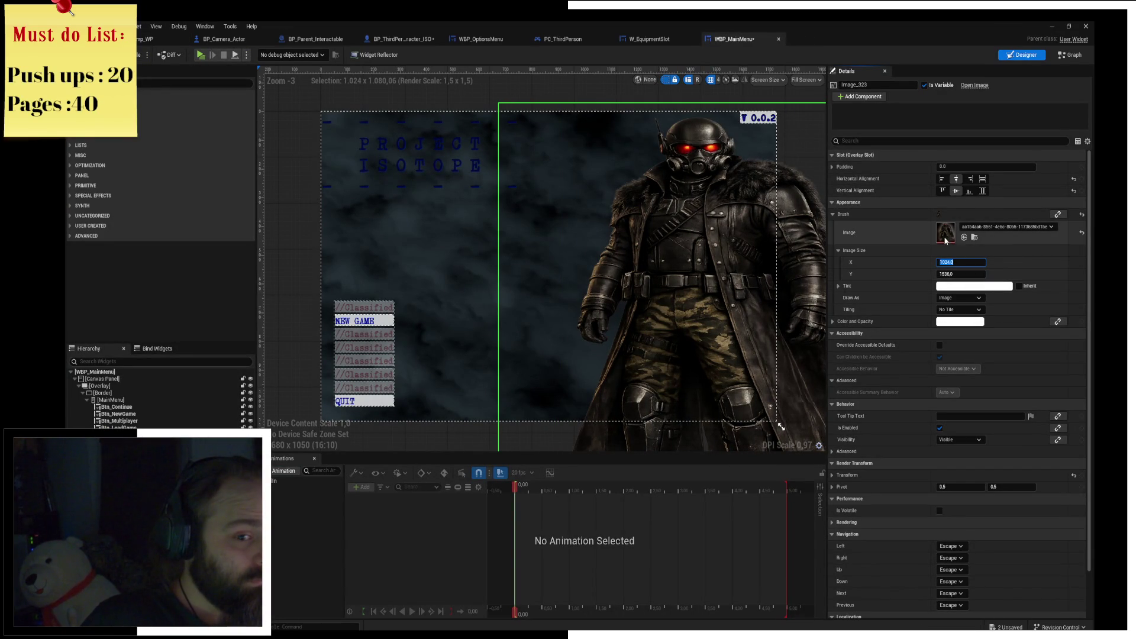
left_click(975, 237)
mouse_move(374, 429)
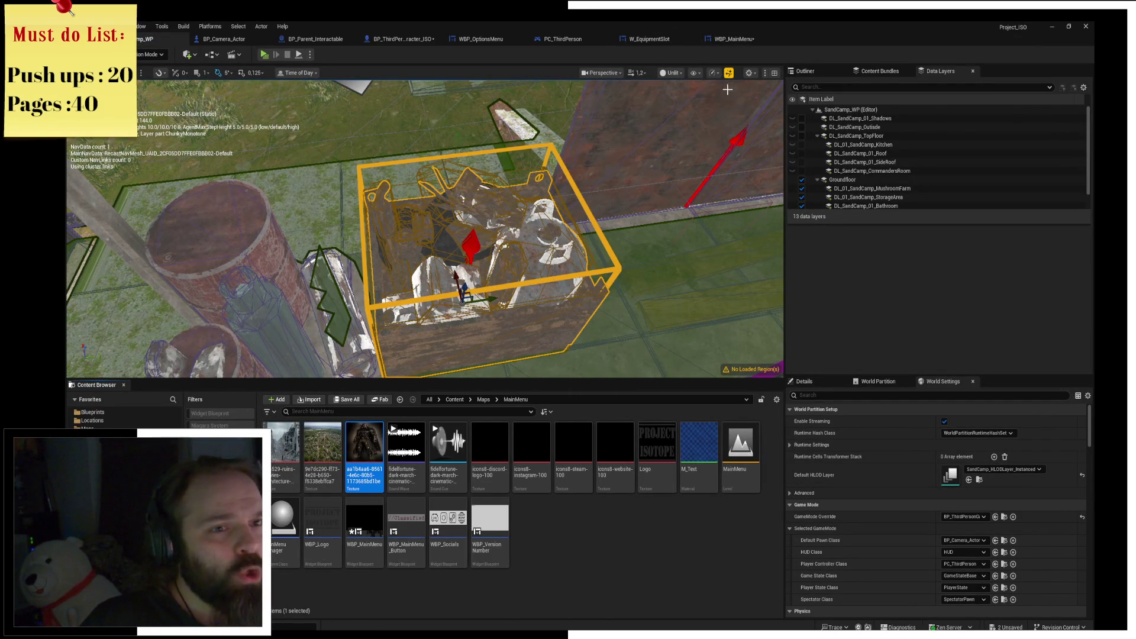
left_click(734, 39)
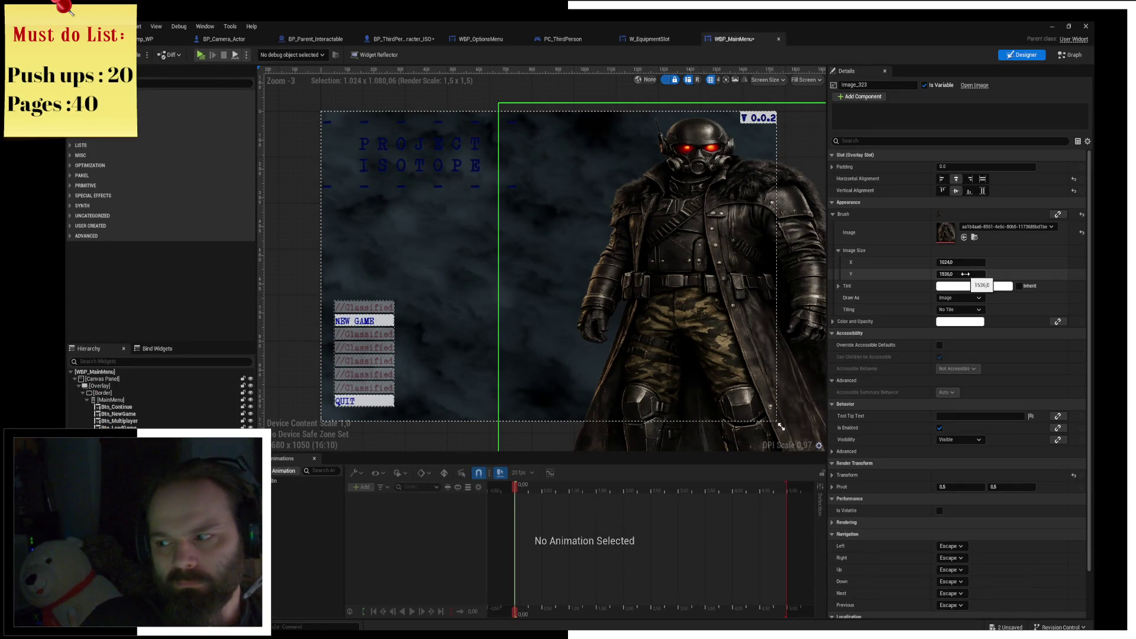
scroll(982, 400, "down", 2)
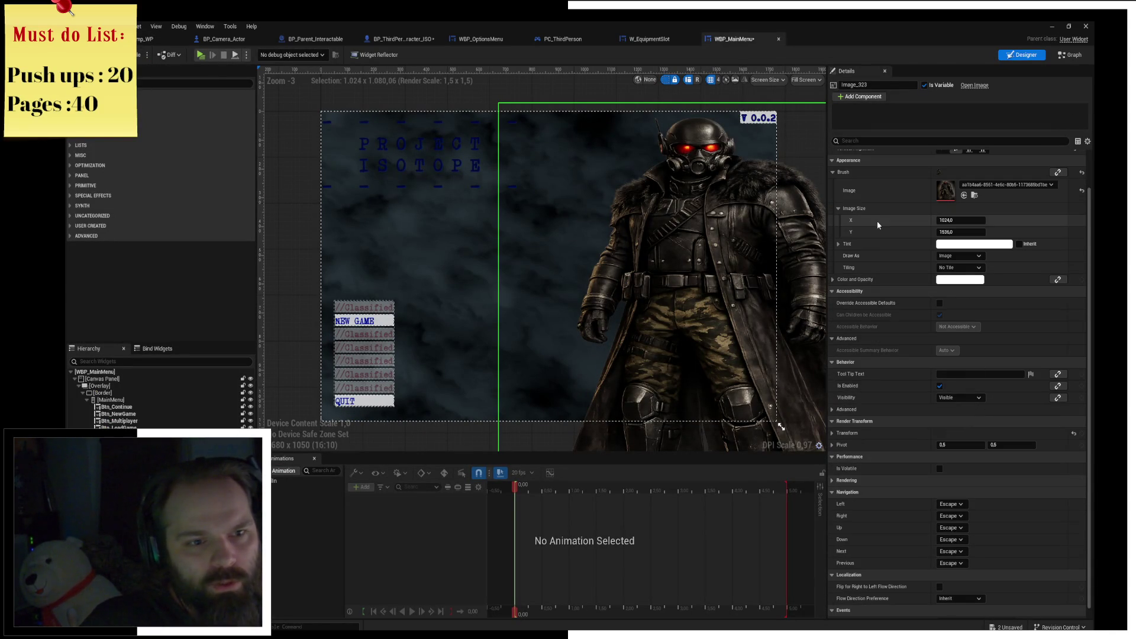
scroll(896, 237, "down", 1)
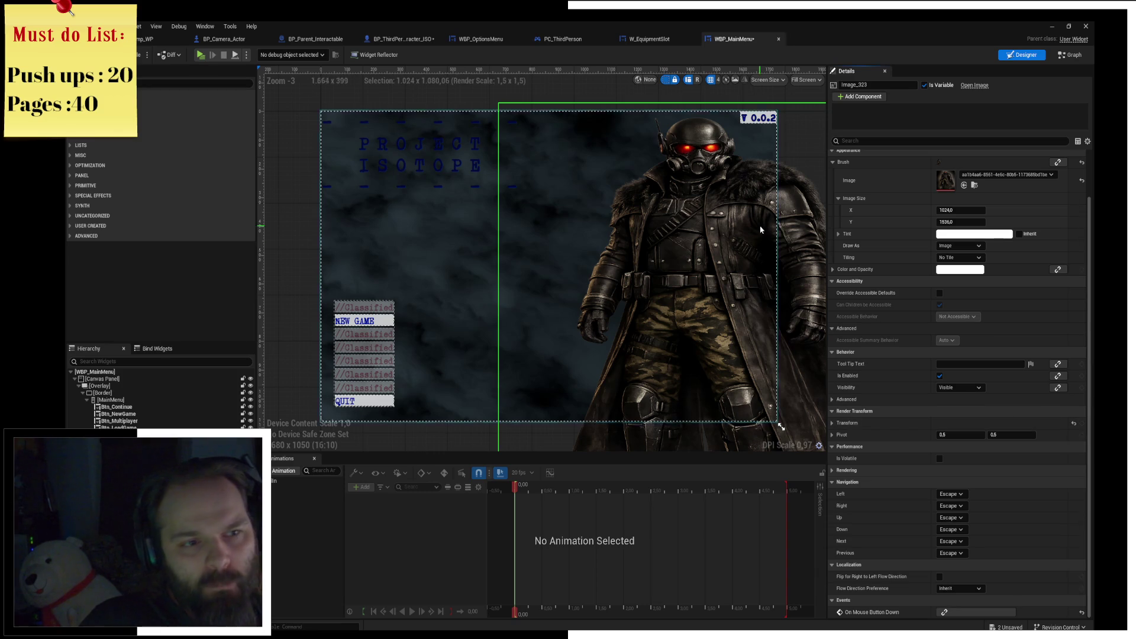
left_click(847, 162)
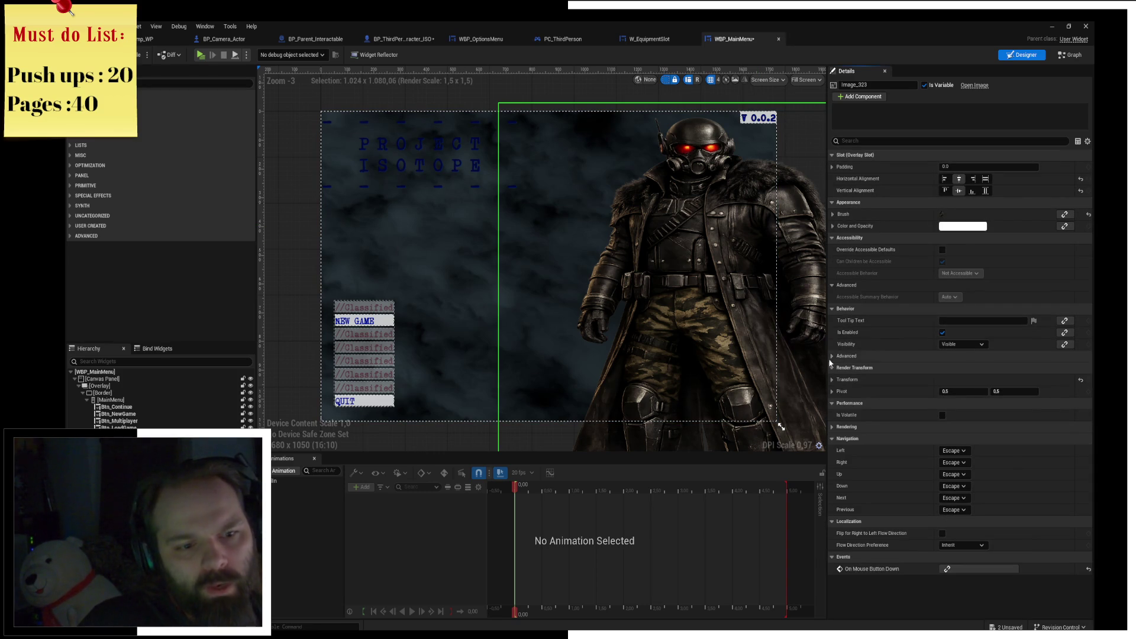
Set the character image's render Scale X and Y to 1.25 and drag Translation Y to raise it.
left_click(836, 381)
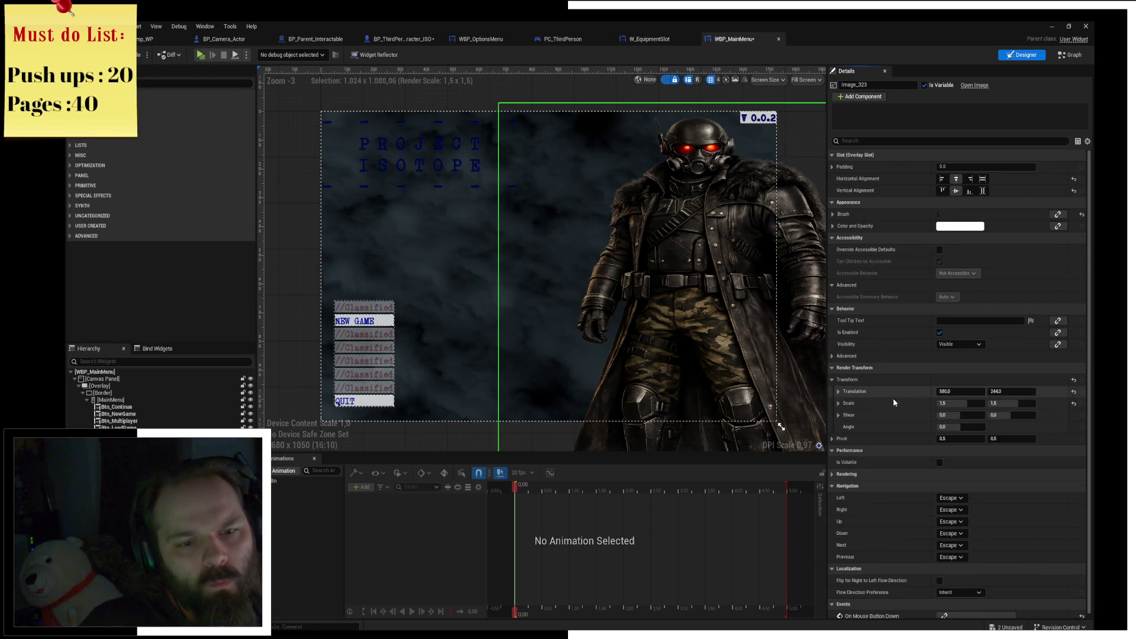
left_click(972, 404)
type("1,25")
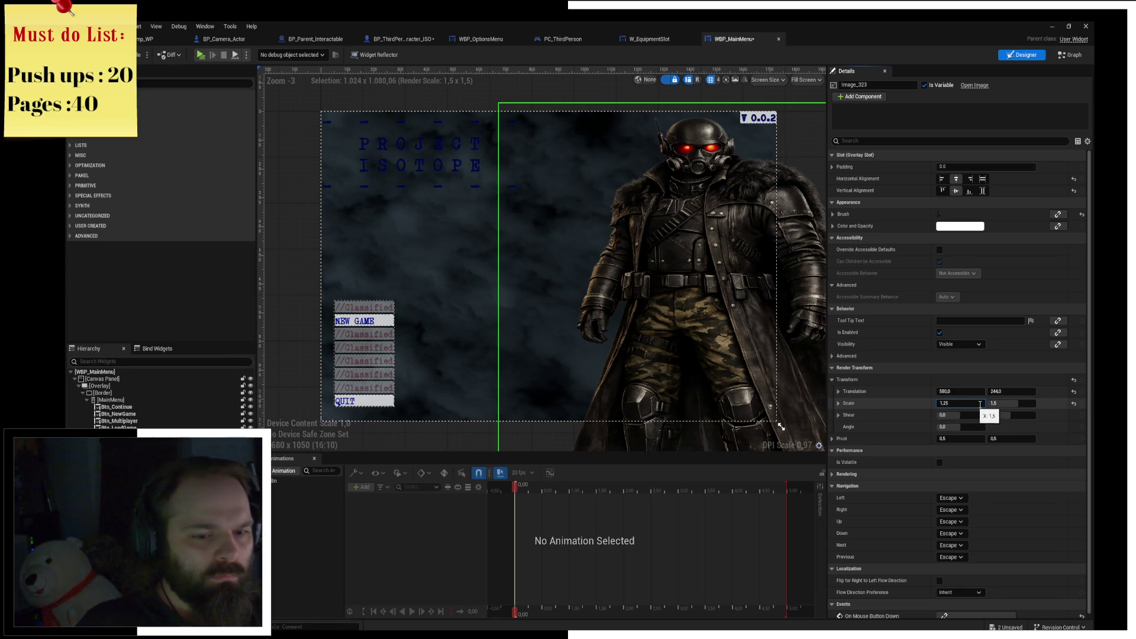
key("Return")
left_click(1010, 406)
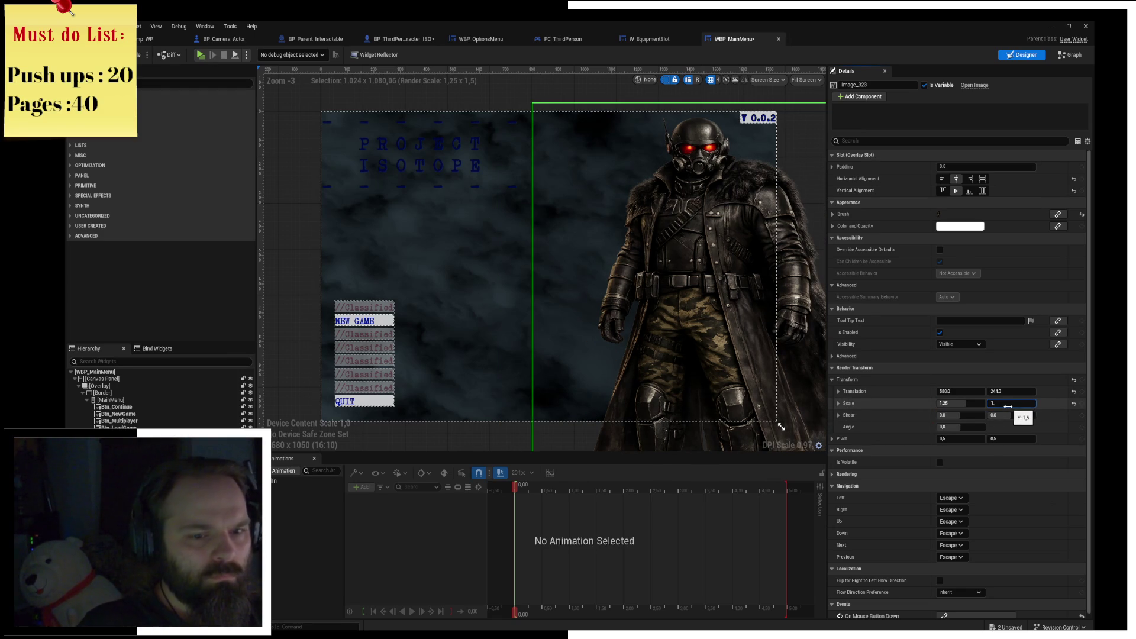
key("Return")
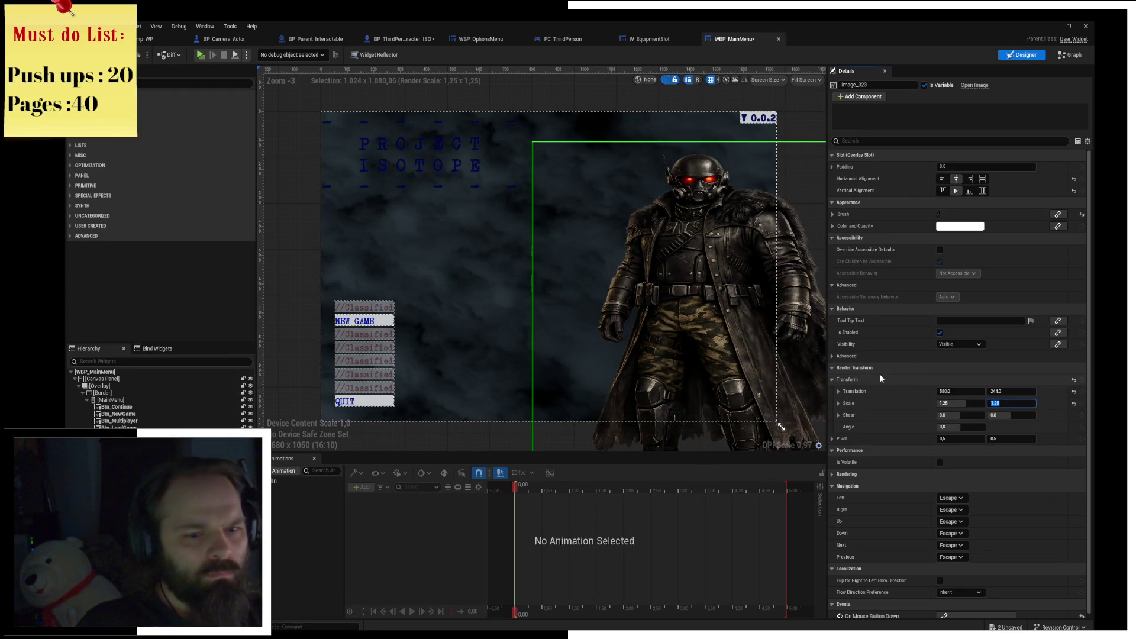
mouse_move(1013, 391)
left_mouse_down()
mouse_move(966, 391)
mouse_move(979, 391)
left_mouse_up()
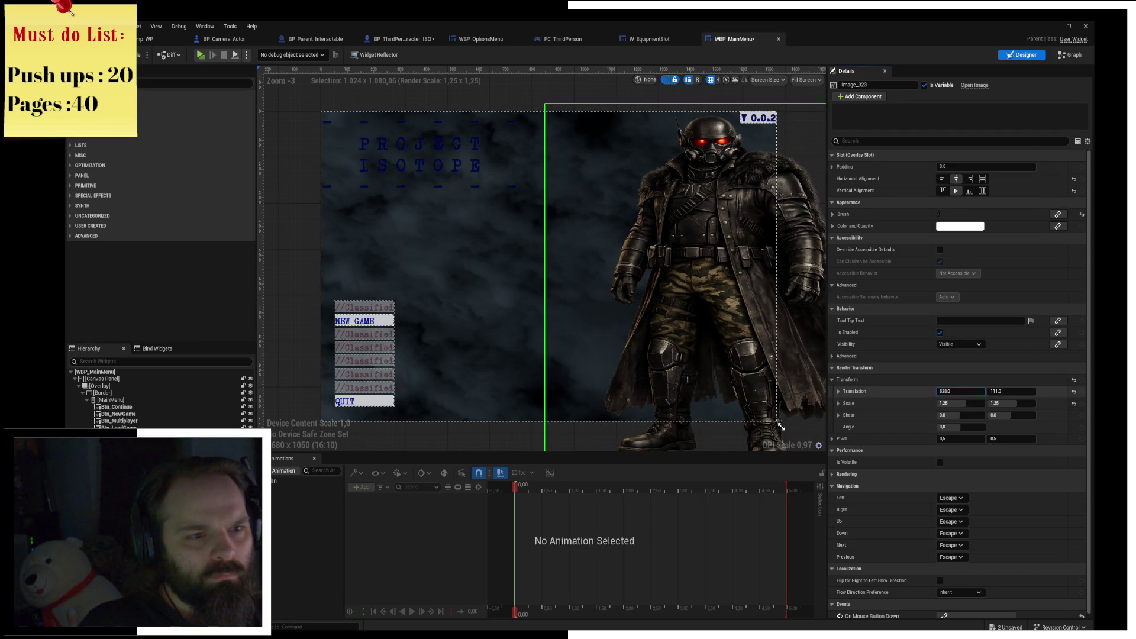
scroll(525, 213, "down", 4)
left_click(474, 284)
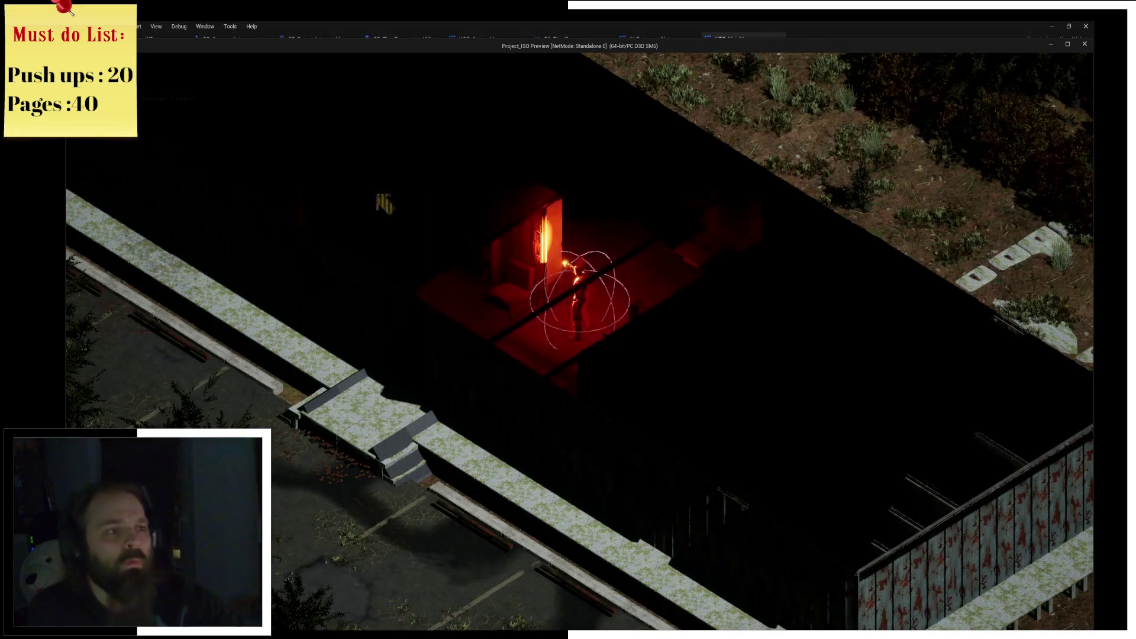
Close the Play-in-Editor window and zoom and pan the Designer onto the menu button stack.
left_click(1084, 44)
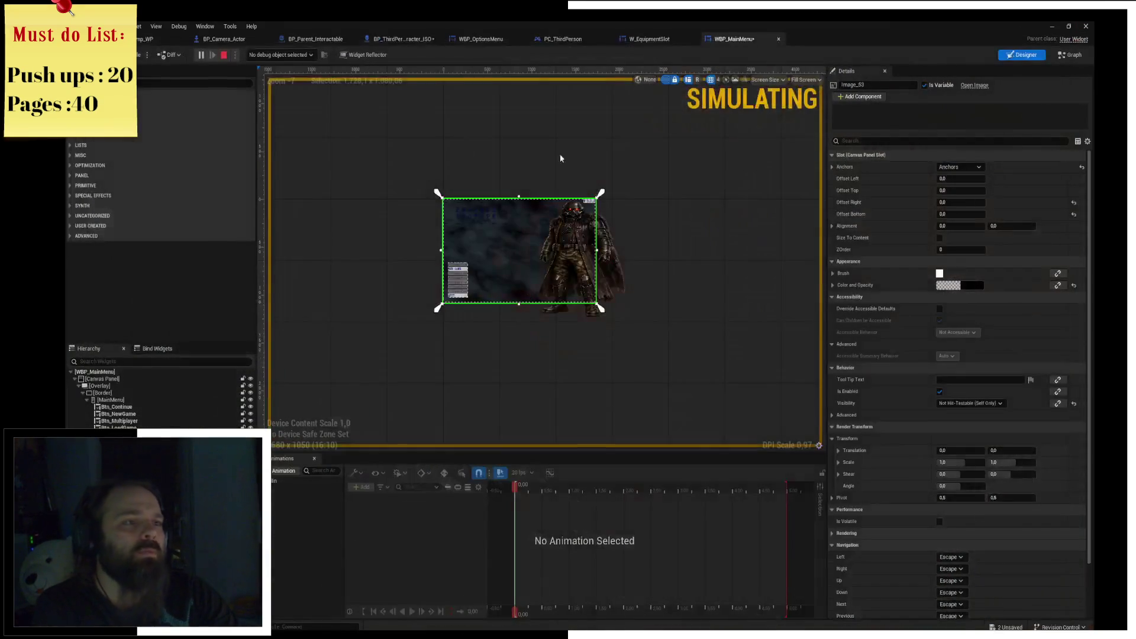
left_click(379, 177)
scroll(363, 231, "up", 4)
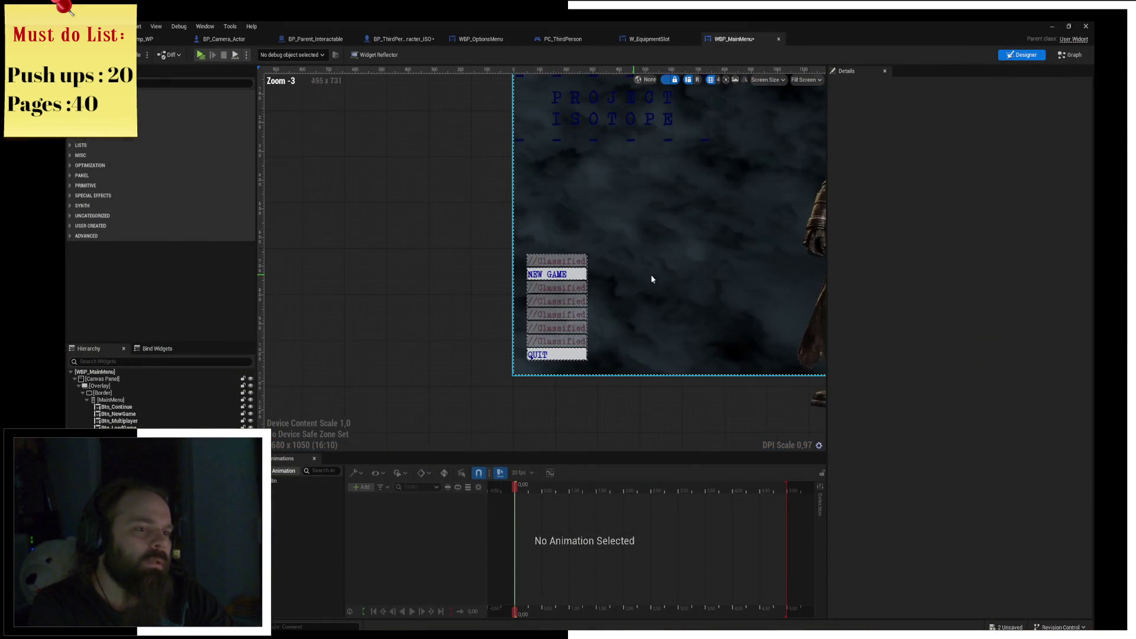
left_click_drag(614, 274, 429, 313)
scroll(429, 313, "up", 2)
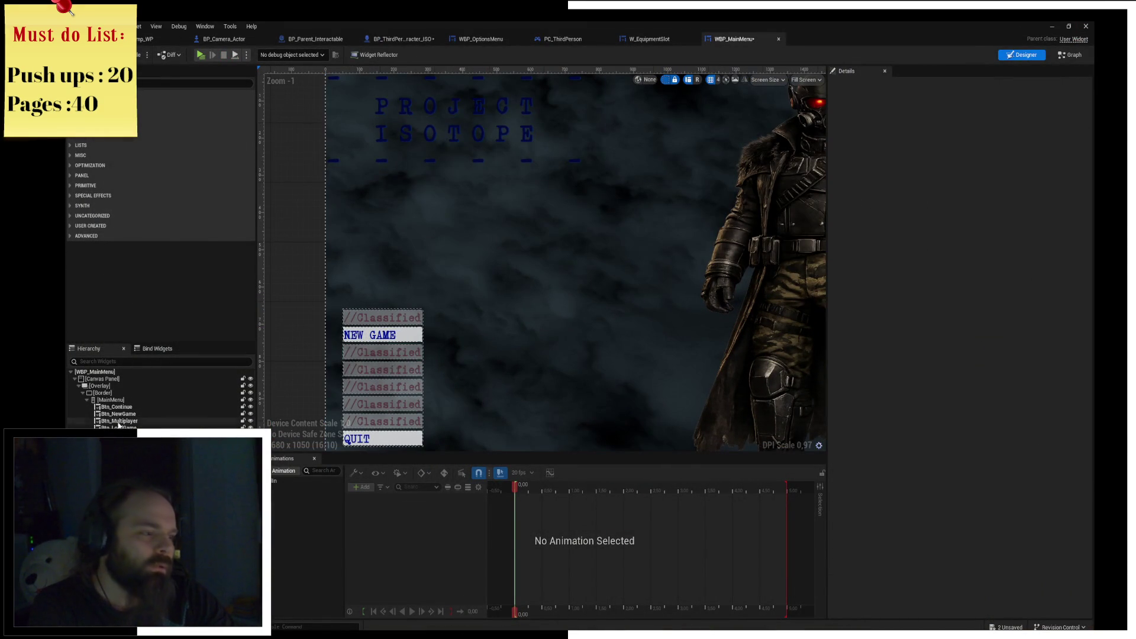
left_click(382, 313)
Give the NEW GAME button left padding 10 and the third menu button left padding 20.
scroll(457, 287, "up", 3)
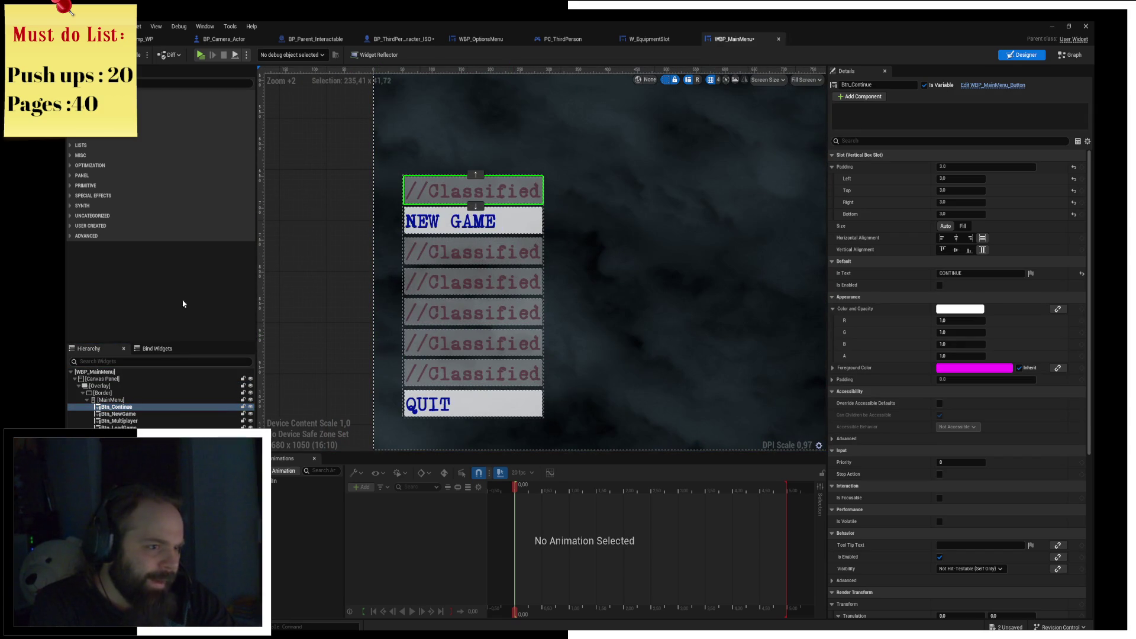
left_click(127, 415)
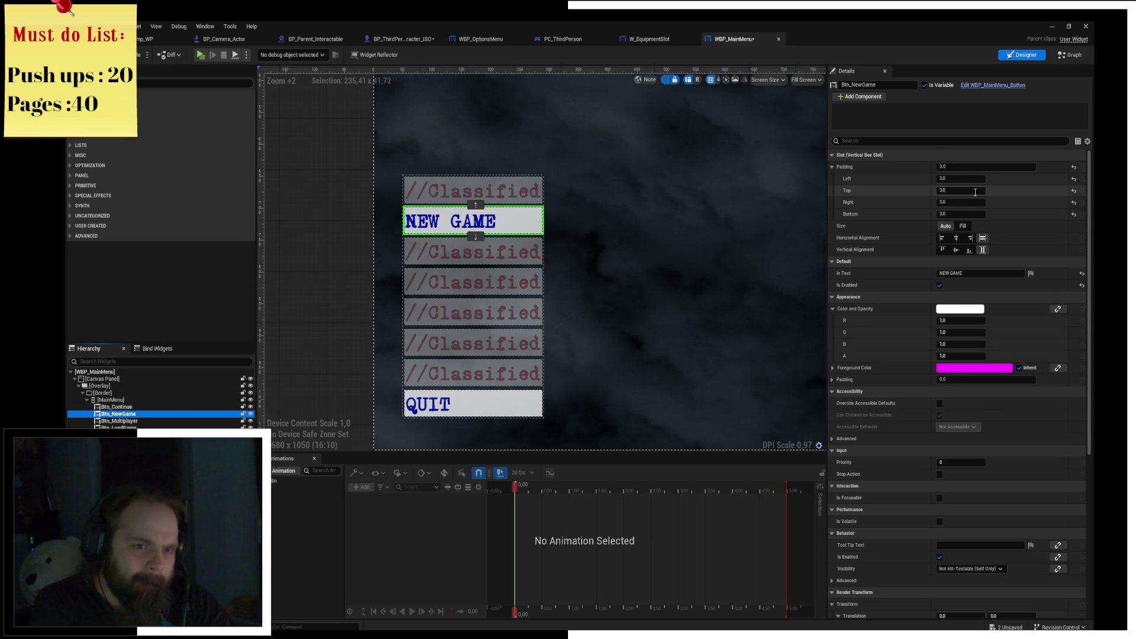
left_click(958, 179)
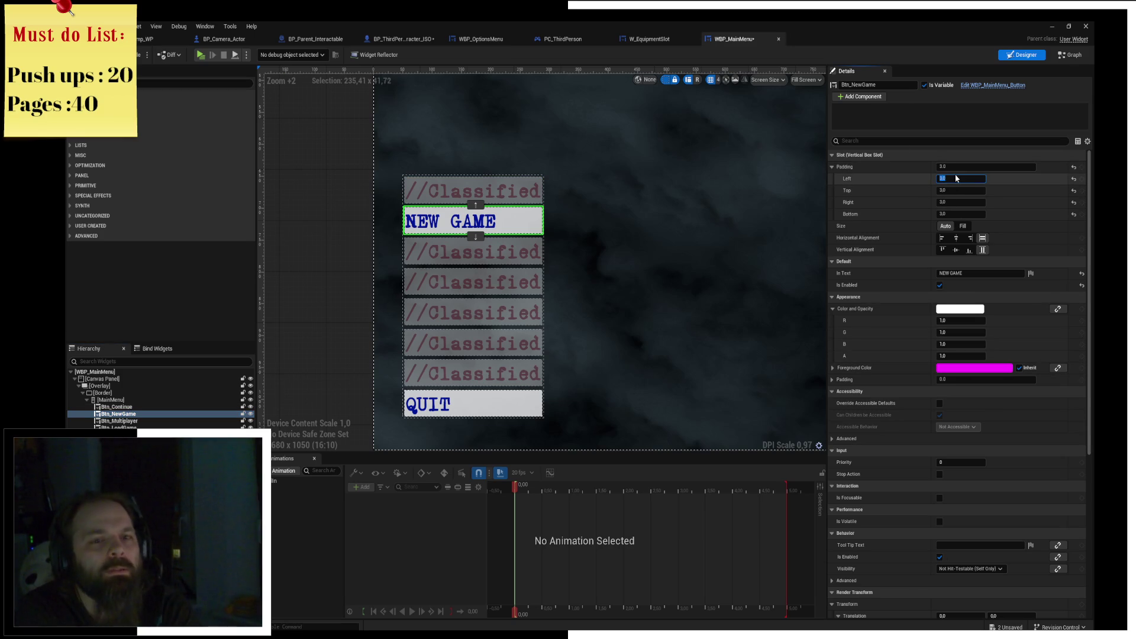
type("10")
key("Return")
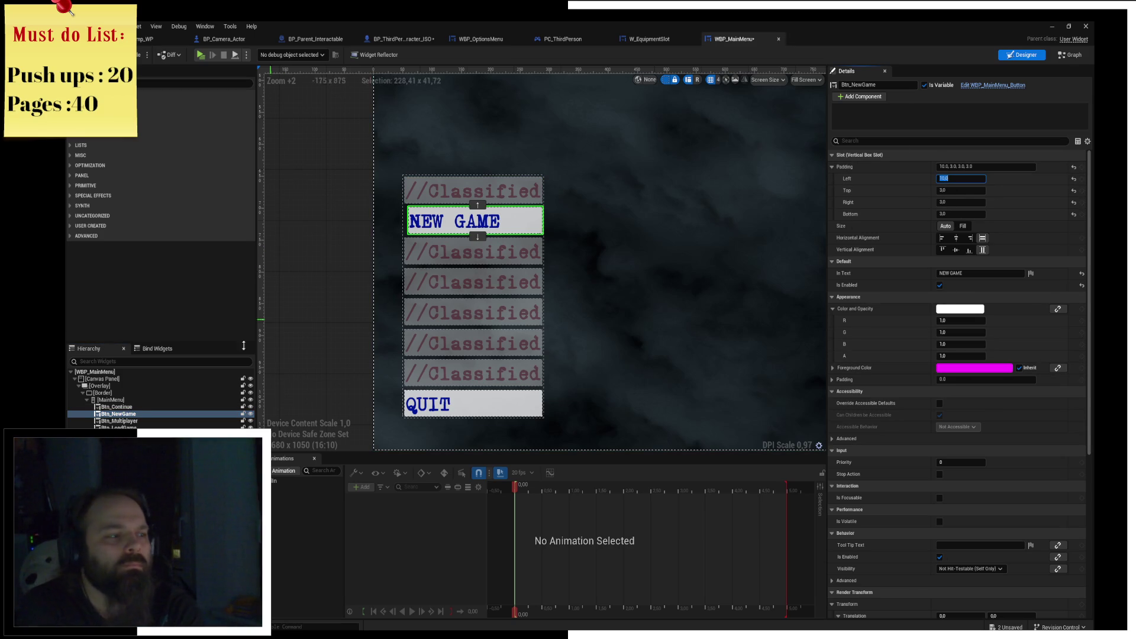
left_click(473, 255)
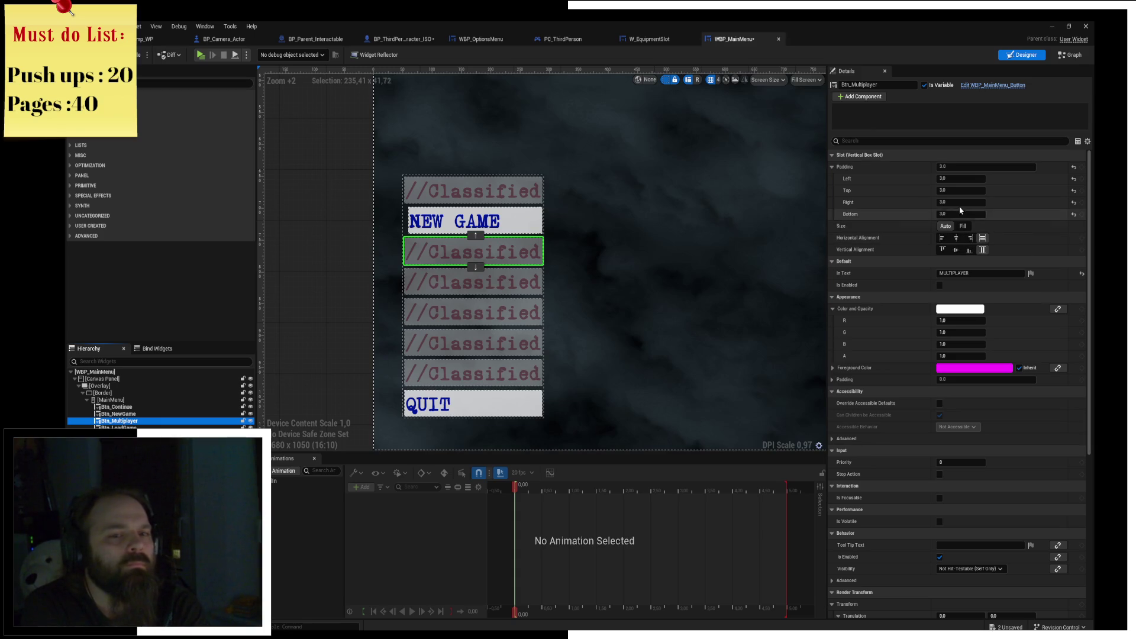
left_click(961, 167)
type("2")
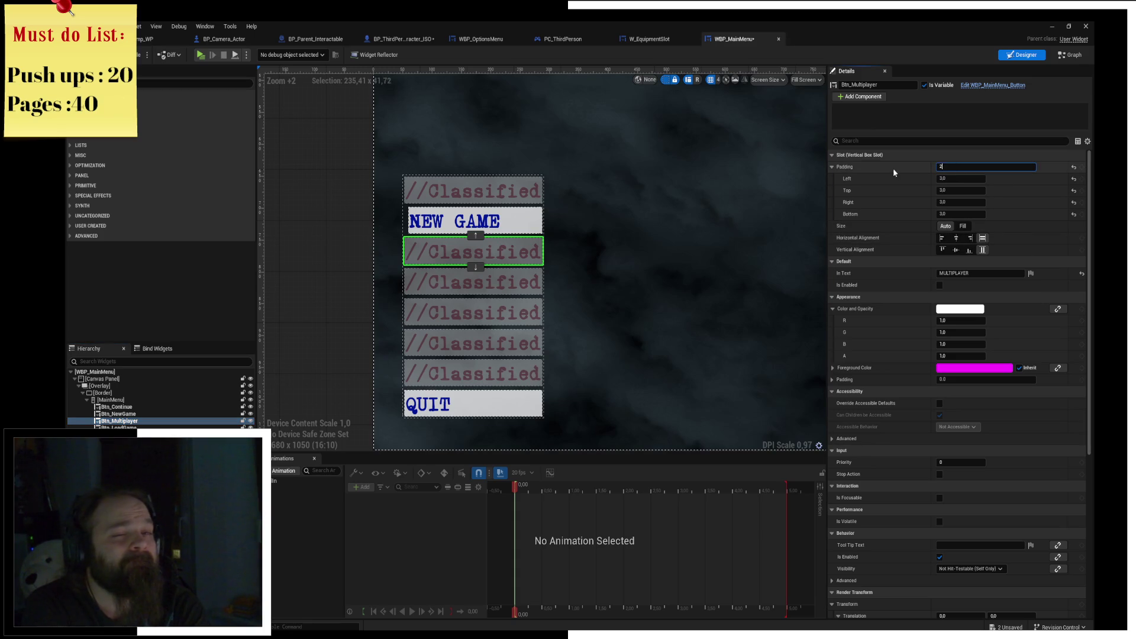
key("Escape")
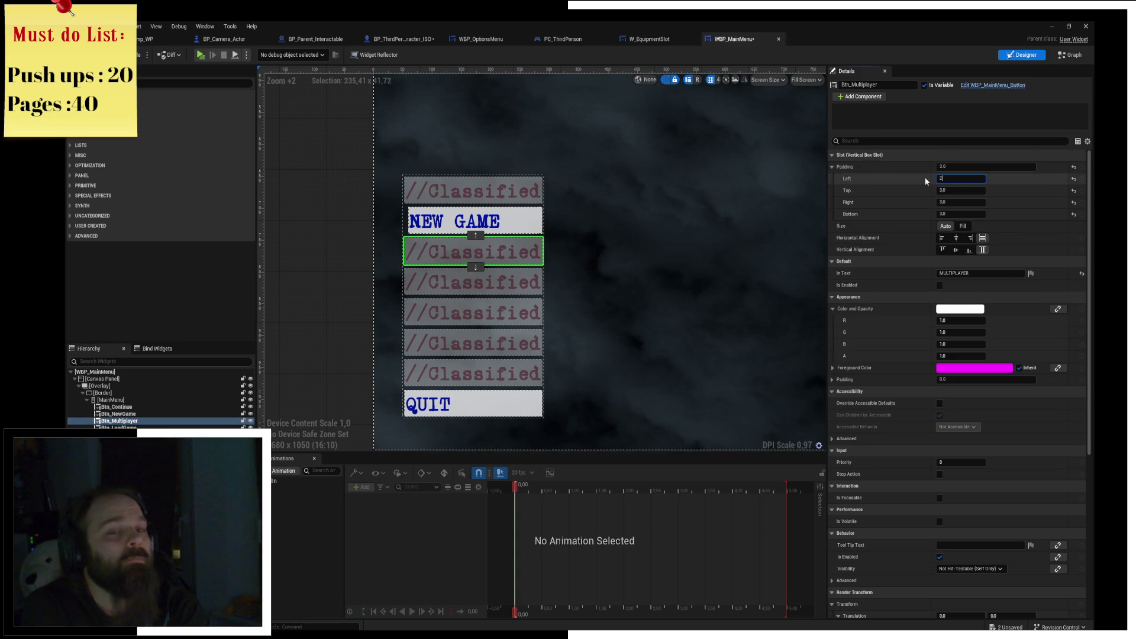
type("0.0")
key("Return")
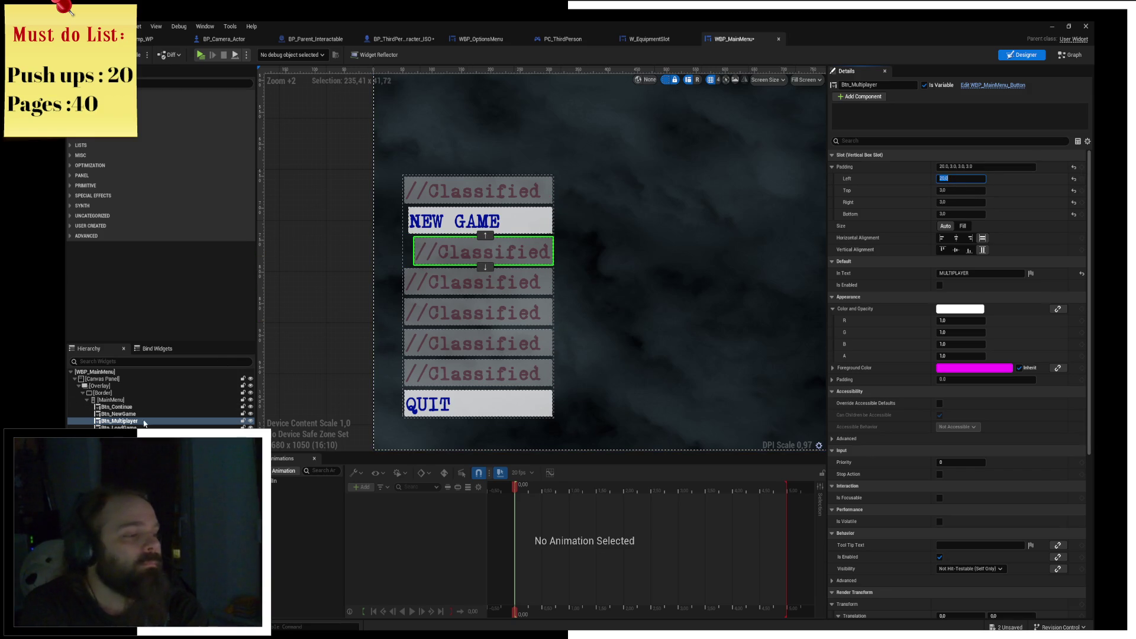
Set left padding 30 on the fourth menu button and 40 on the fifth.
left_click(146, 426)
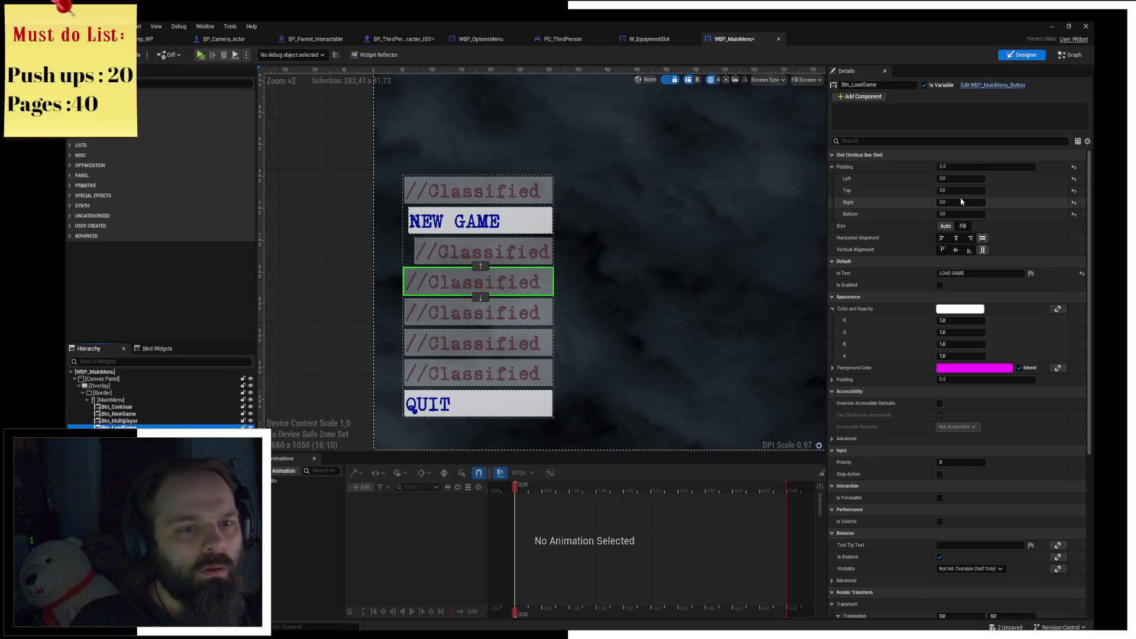
left_click(962, 178)
type("3")
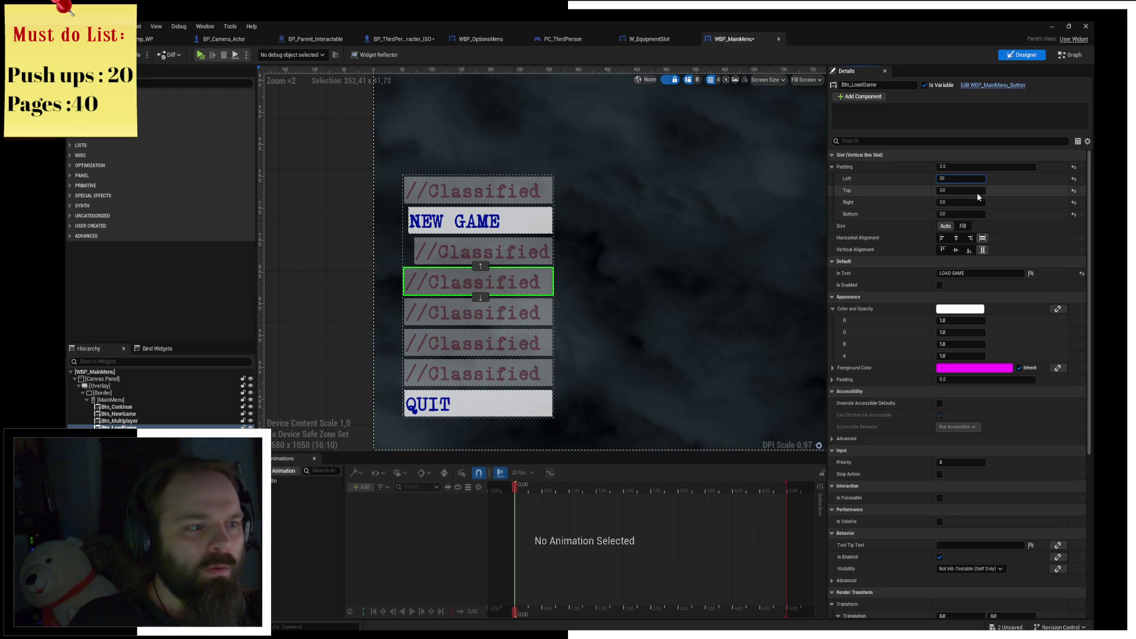
key("Return")
left_click(479, 312)
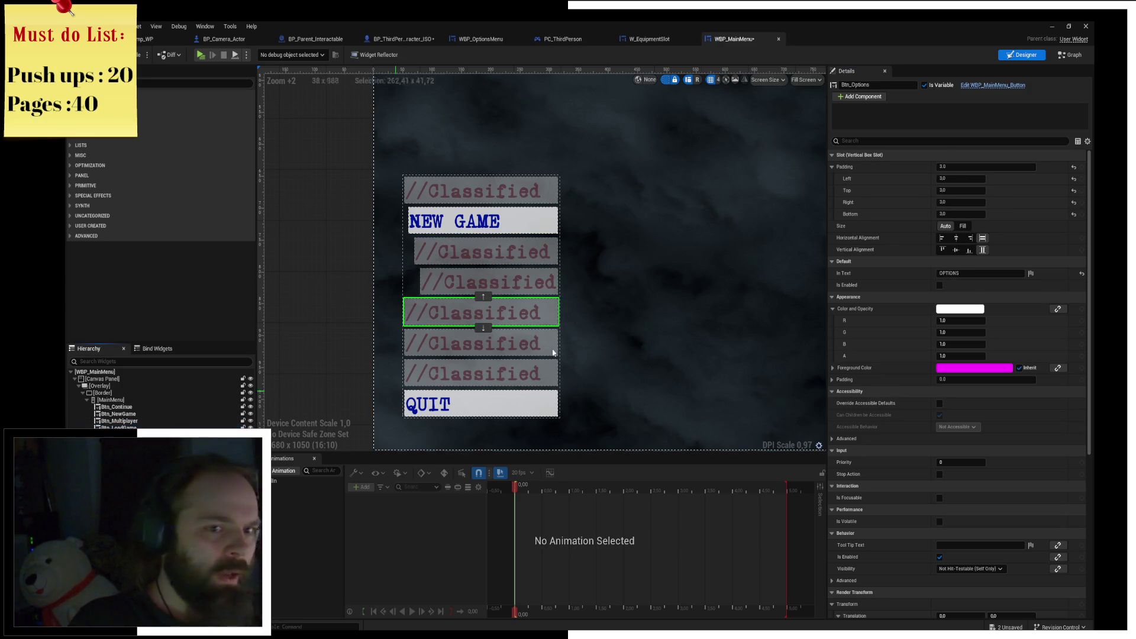
type("40")
key("Return")
Give the sixth button, Btn_Extras, left padding 50, keeping its right padding at 3.0.
left_click(485, 344)
left_click(950, 203)
key("Return")
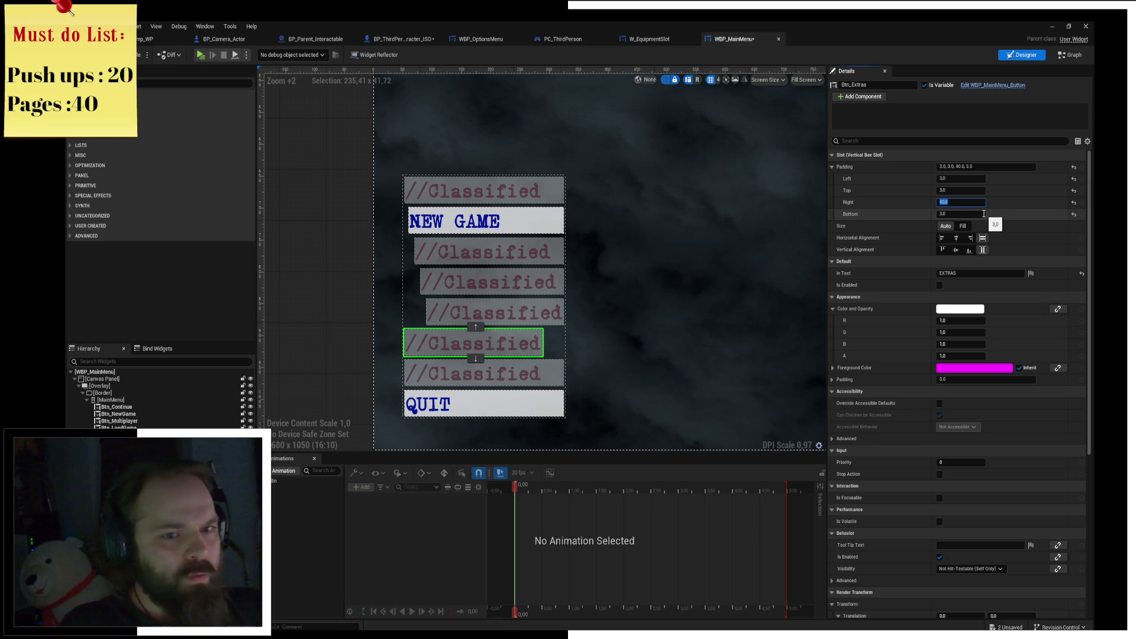
type("0")
key("Return")
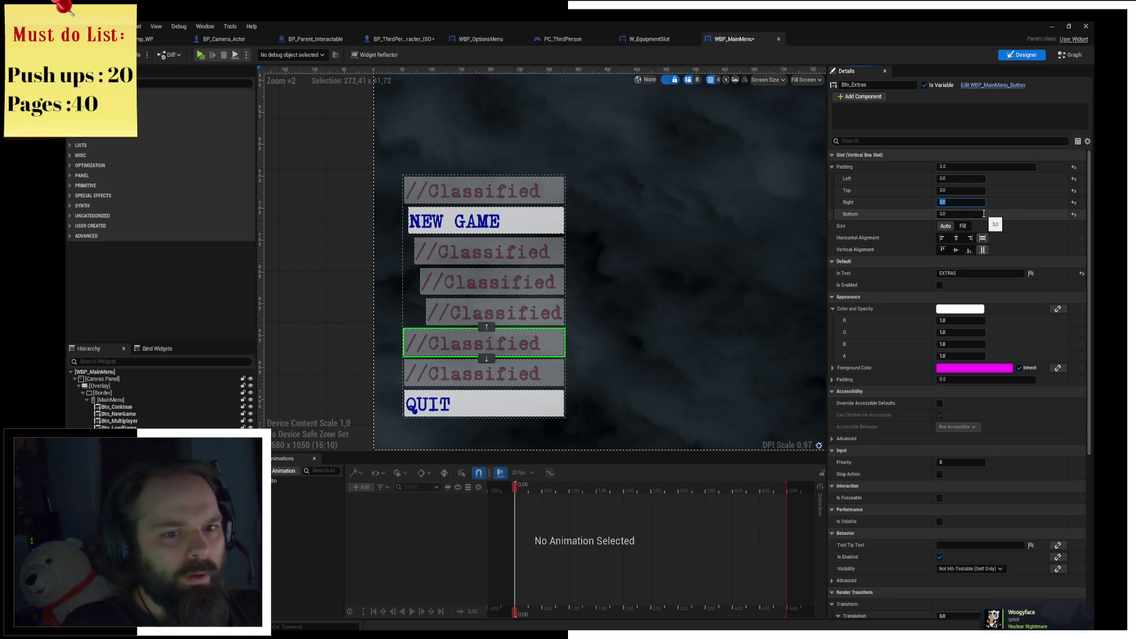
left_click(953, 190)
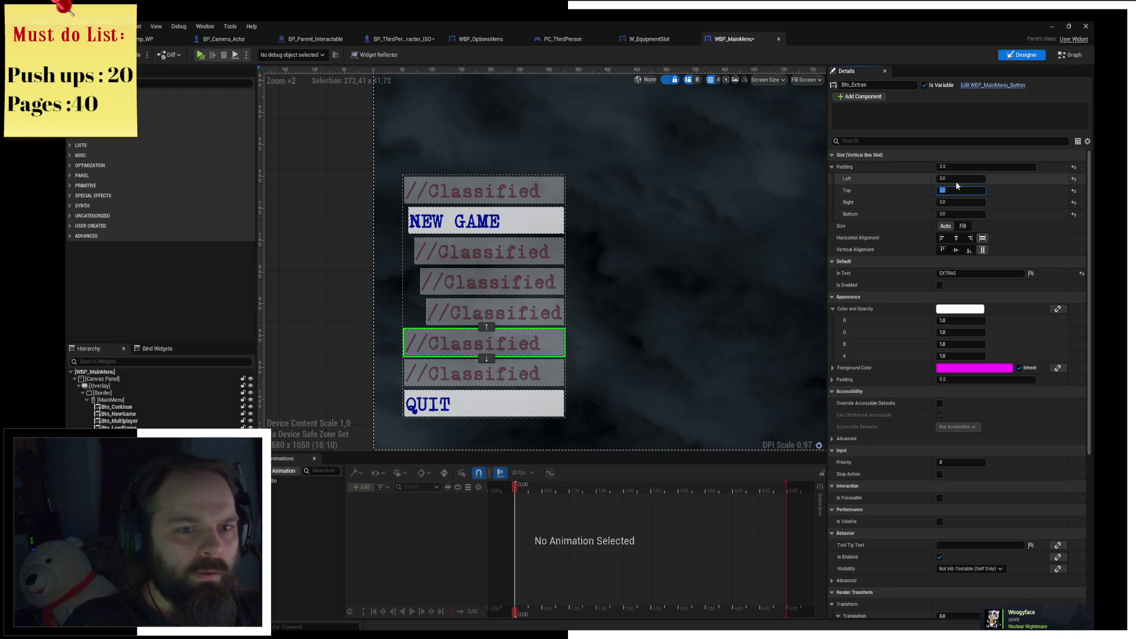
type("4")
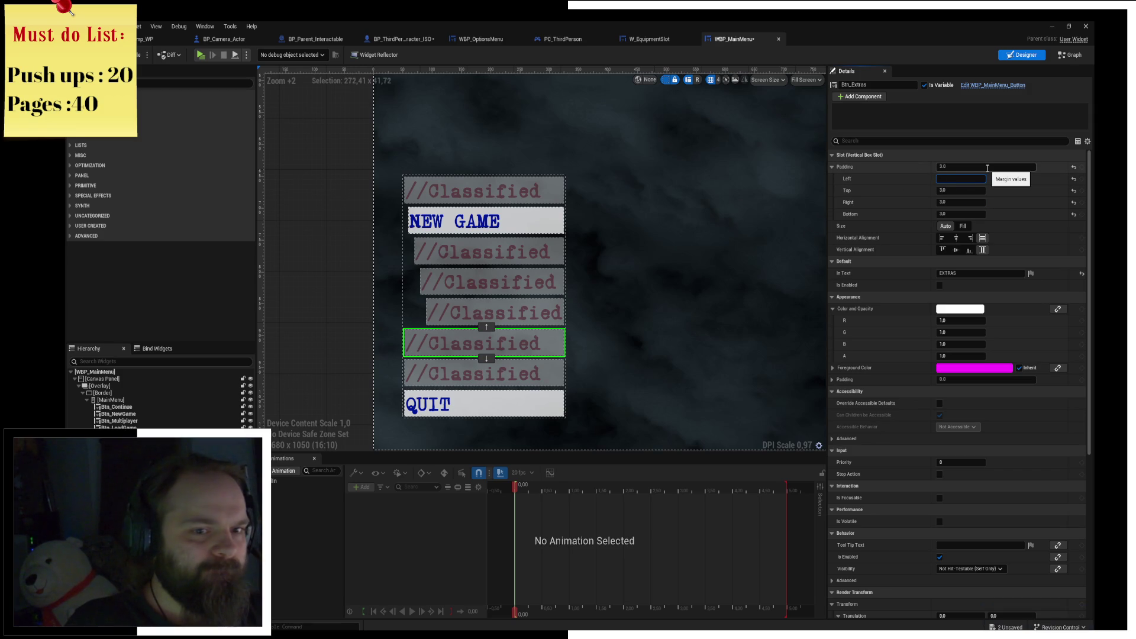
key("Return")
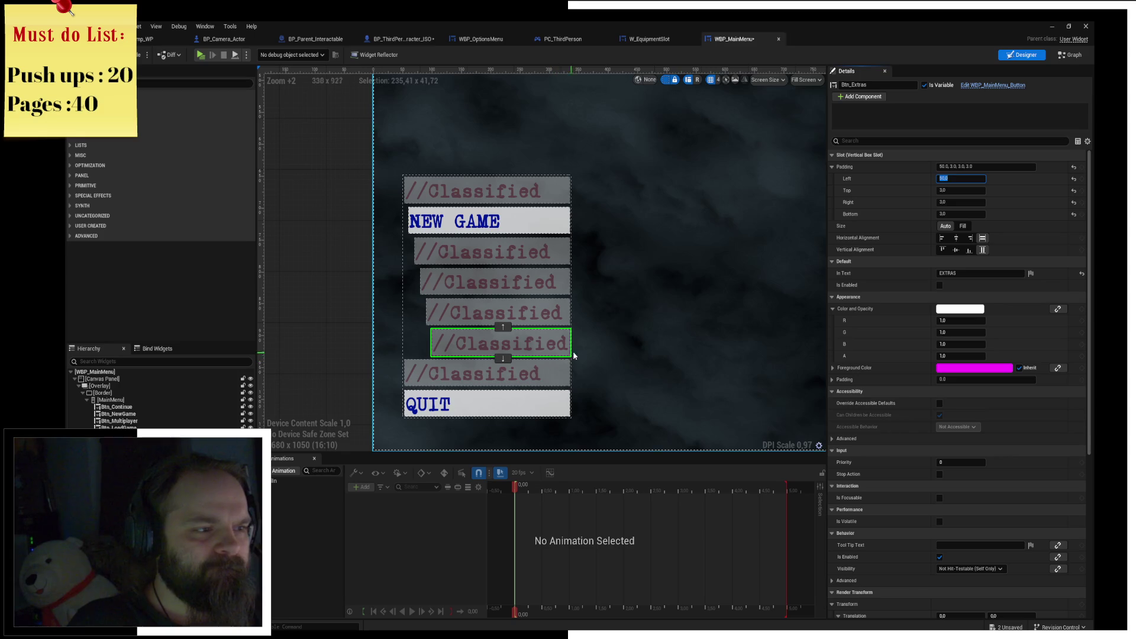
scroll(536, 278, "down", 5)
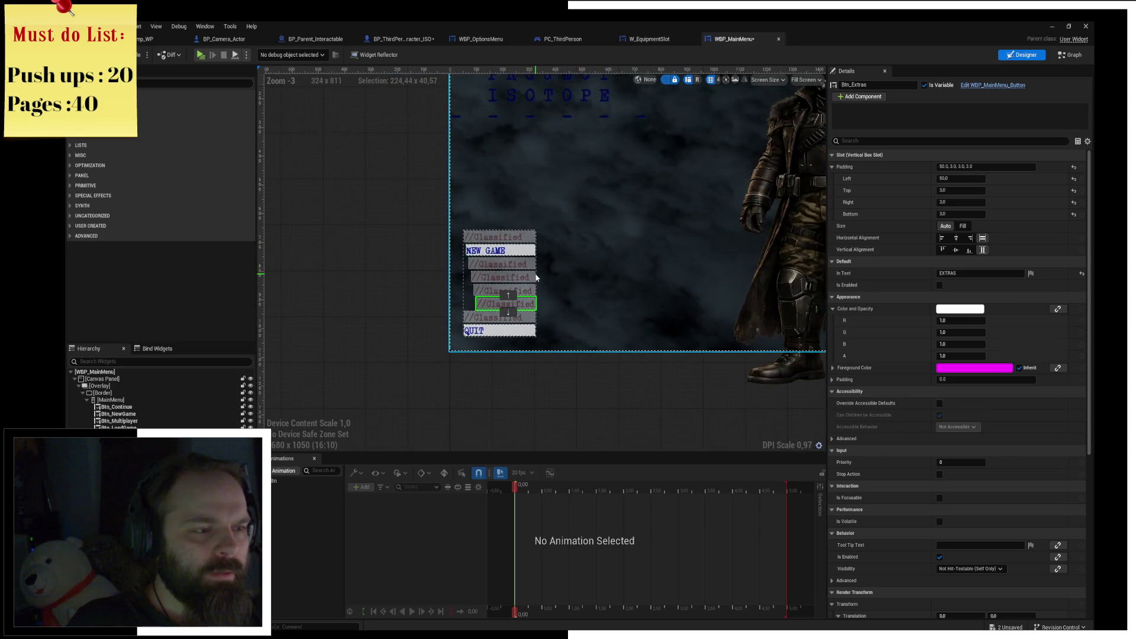
scroll(537, 277, "up", 2)
scroll(533, 255, "up", 1)
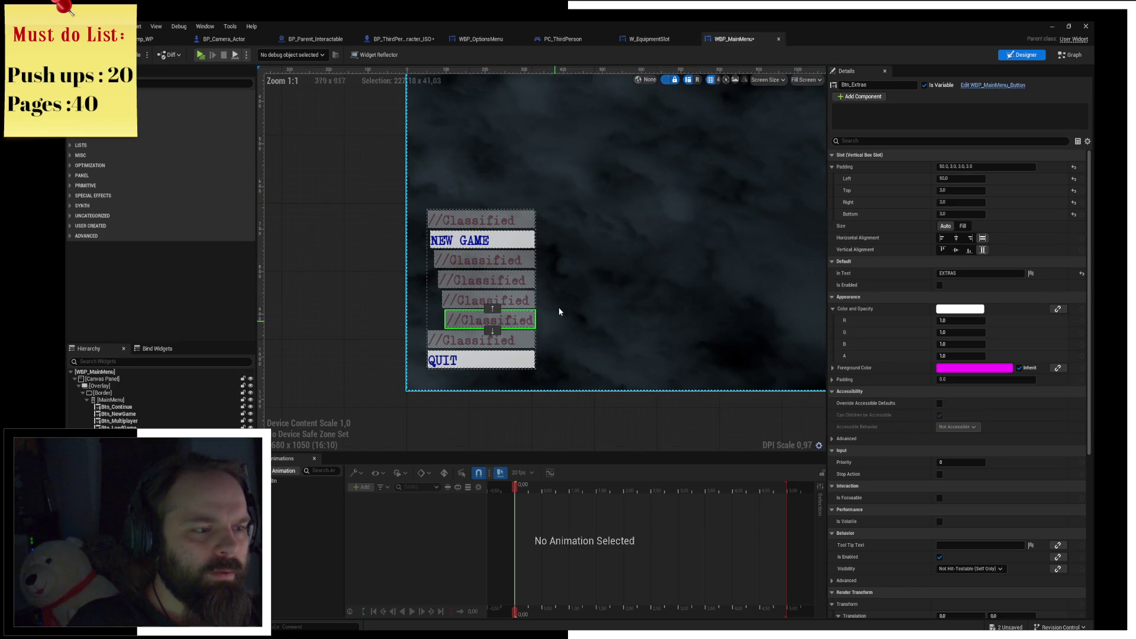
scroll(555, 329, "up", 3)
left_click(651, 255)
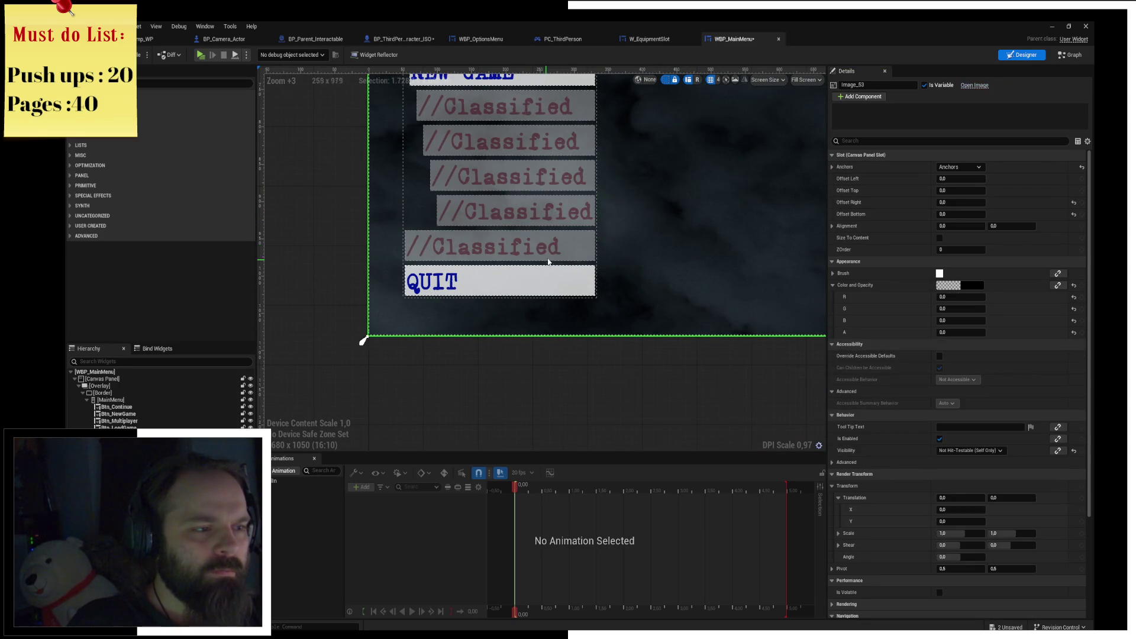
Undo the staircase left paddings with Ctrl+Z and glance at main menu reference images in Chrome.
scroll(551, 270, "down", 2)
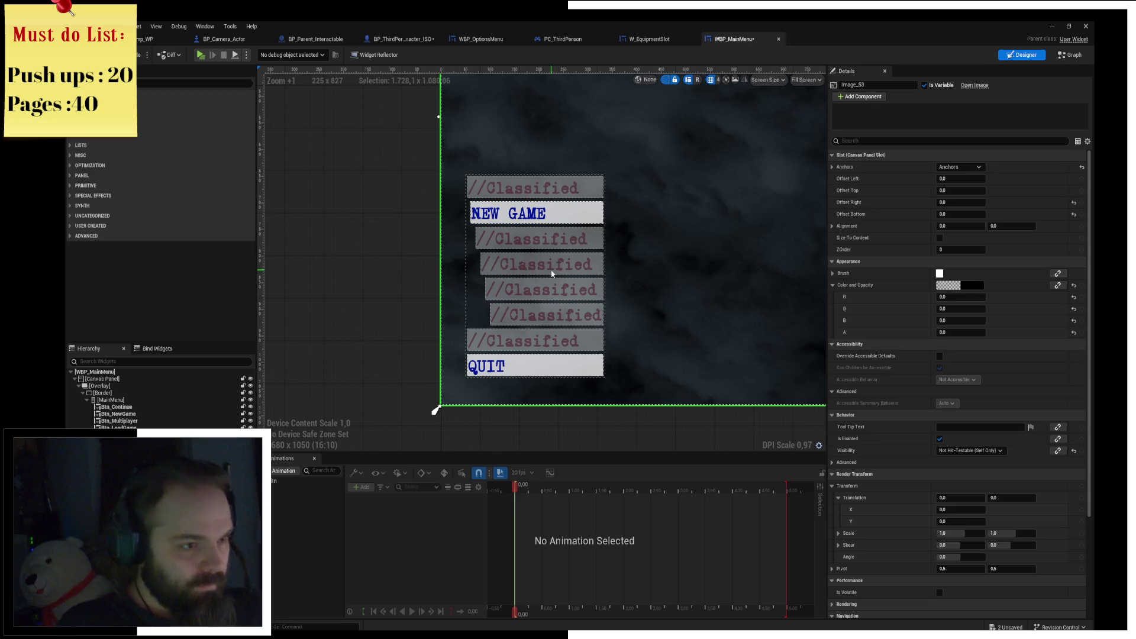
key("ctrl+z")
key("ctrl+z")
key("ctrl+z")
key("ctrl+z")
key("ctrl+z")
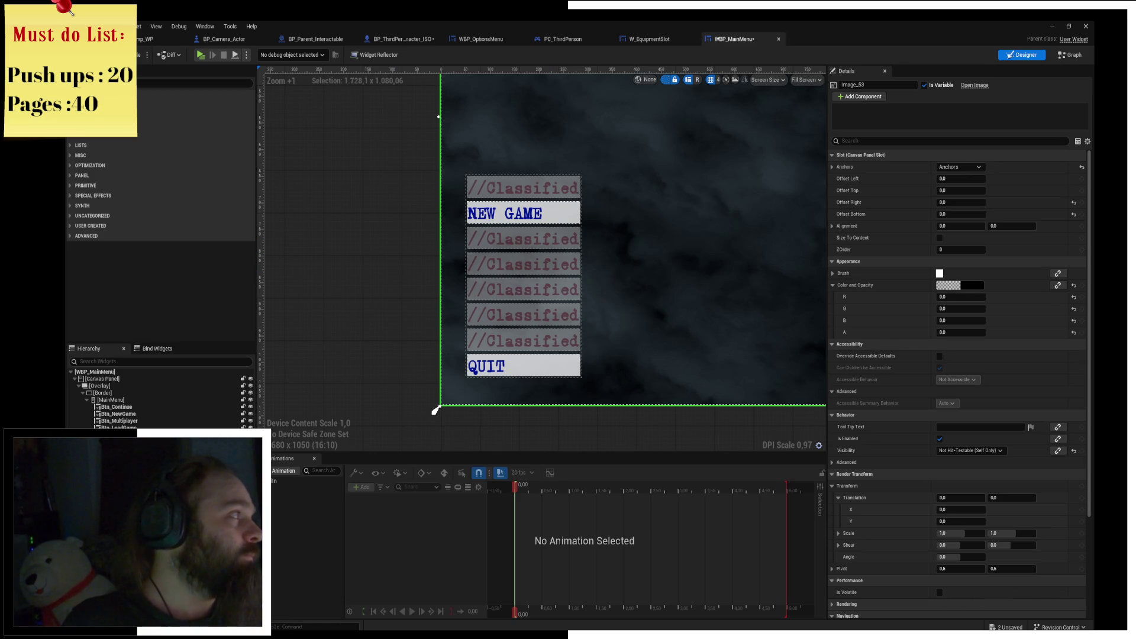
key("alt+Tab")
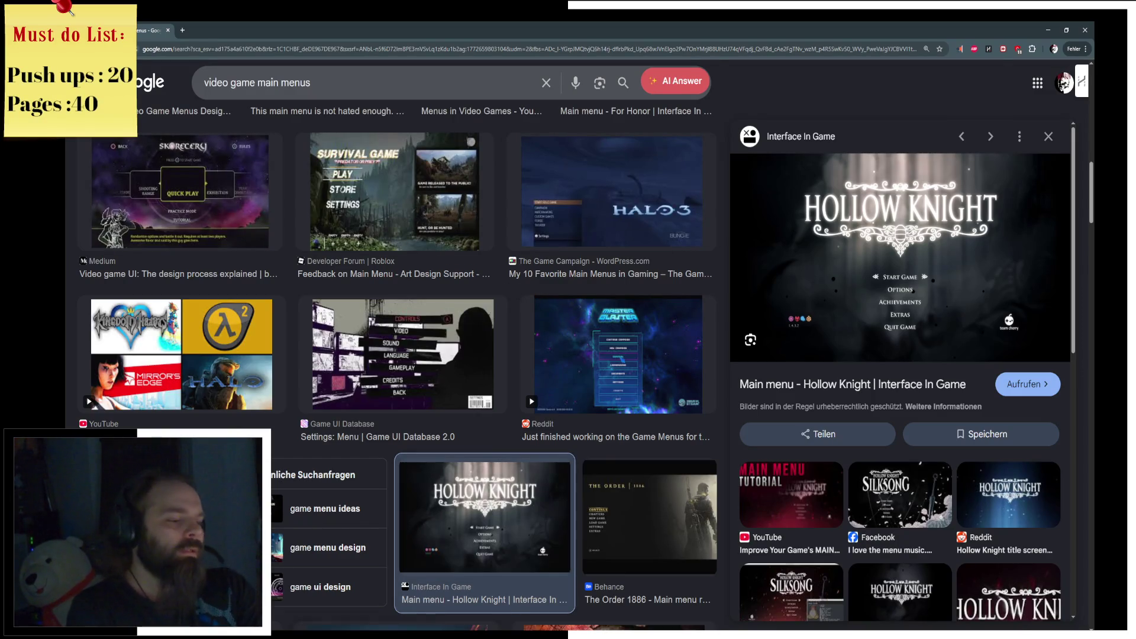
key("alt+Tab")
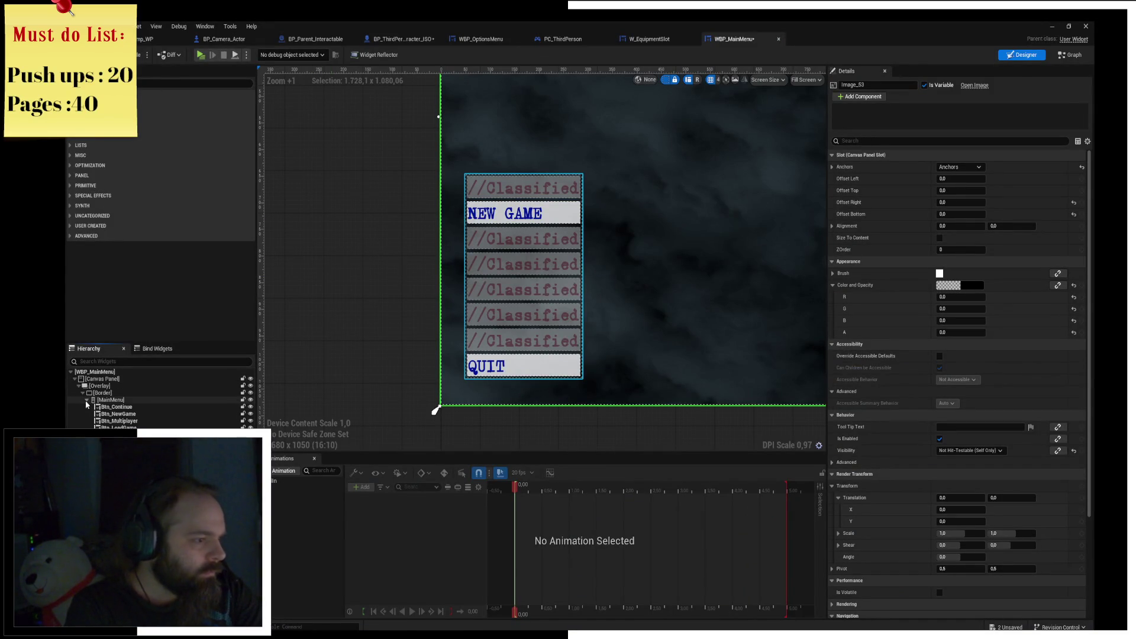
Centre the MainMenu button container horizontally and vertically.
left_click(87, 400)
left_click(109, 400)
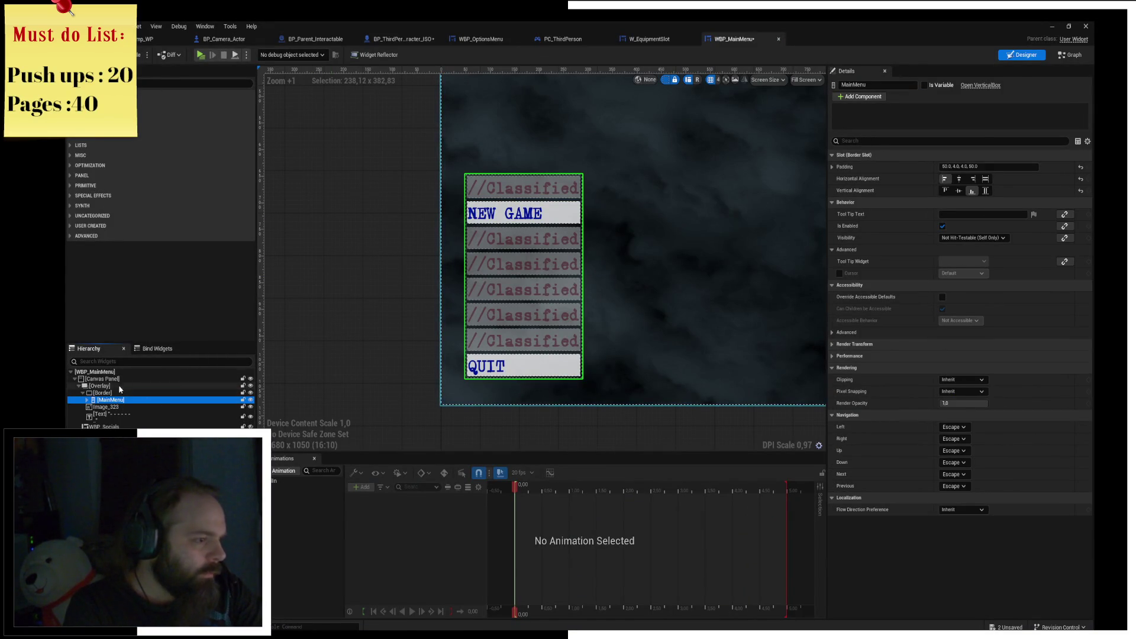
scroll(573, 248, "down", 5)
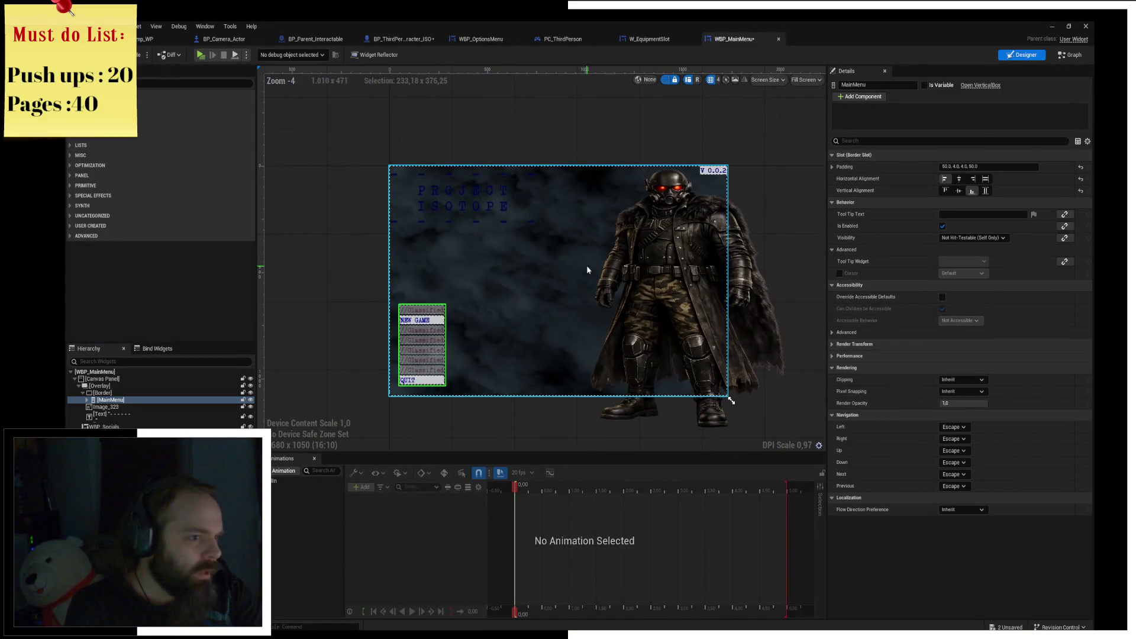
left_click(959, 179)
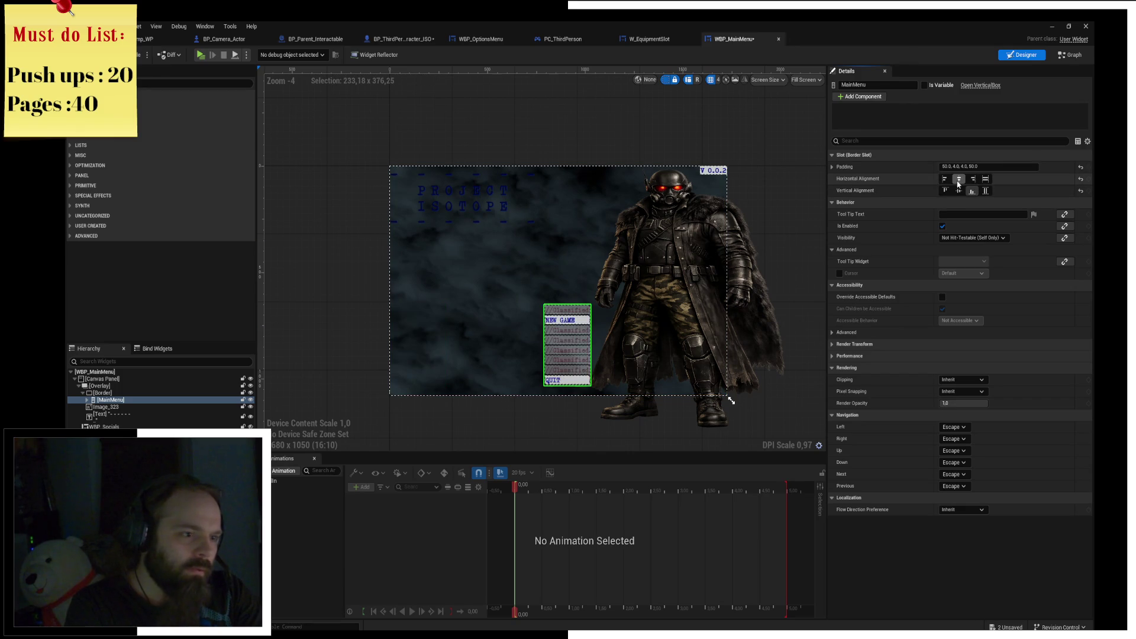
left_click(959, 191)
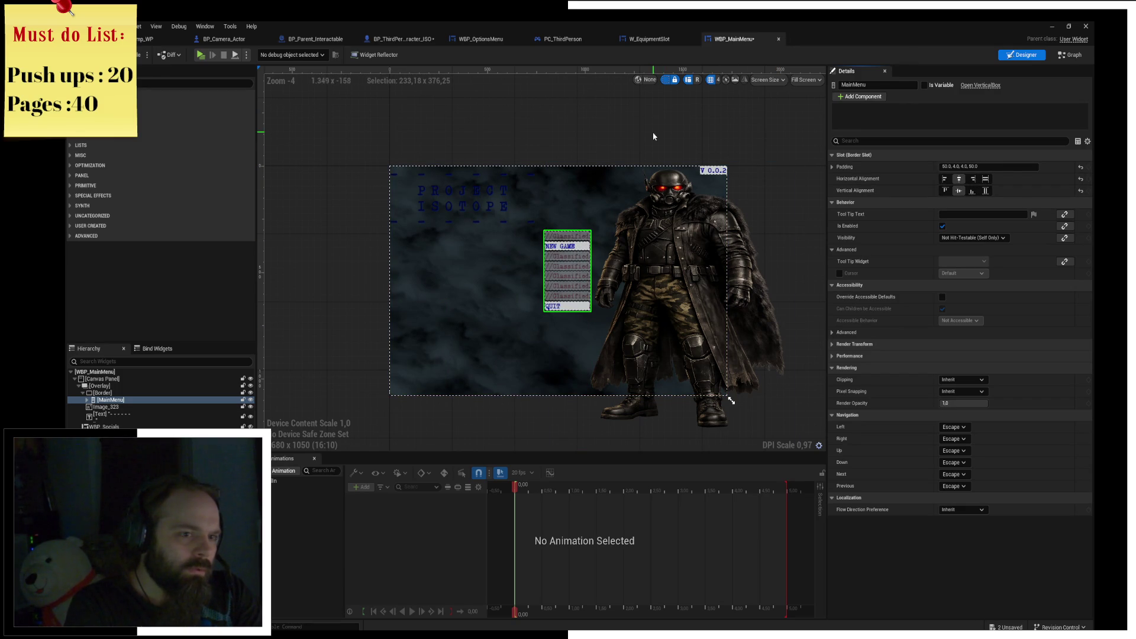
Drag the title [Text] row above Image_323 in the Hierarchy, after deleting and restoring the image.
left_click(110, 407)
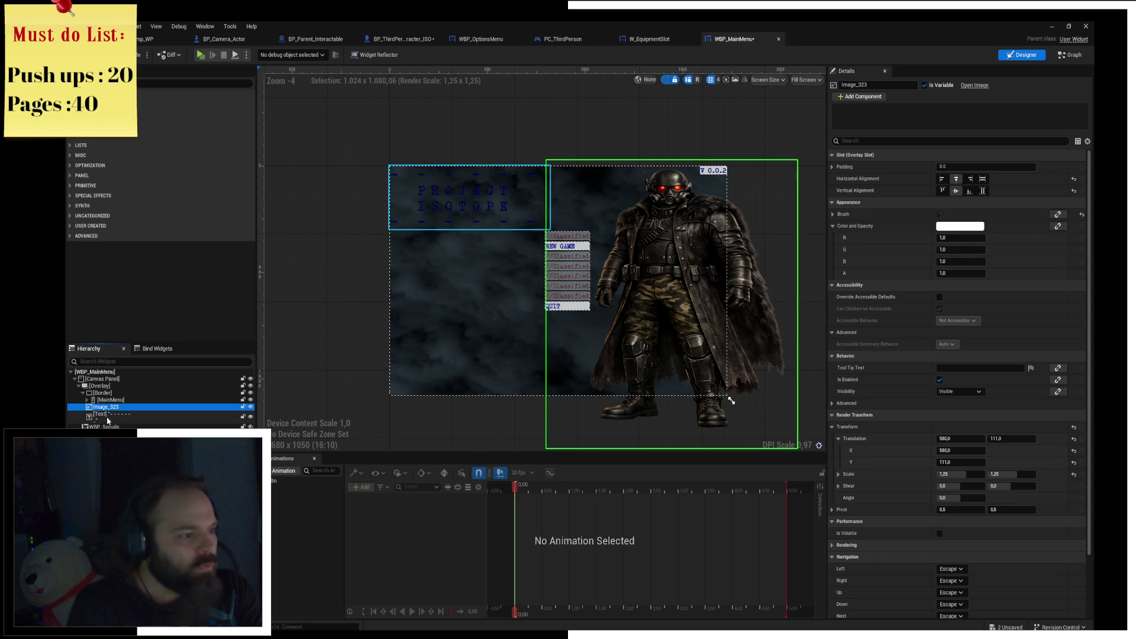
left_click(105, 426)
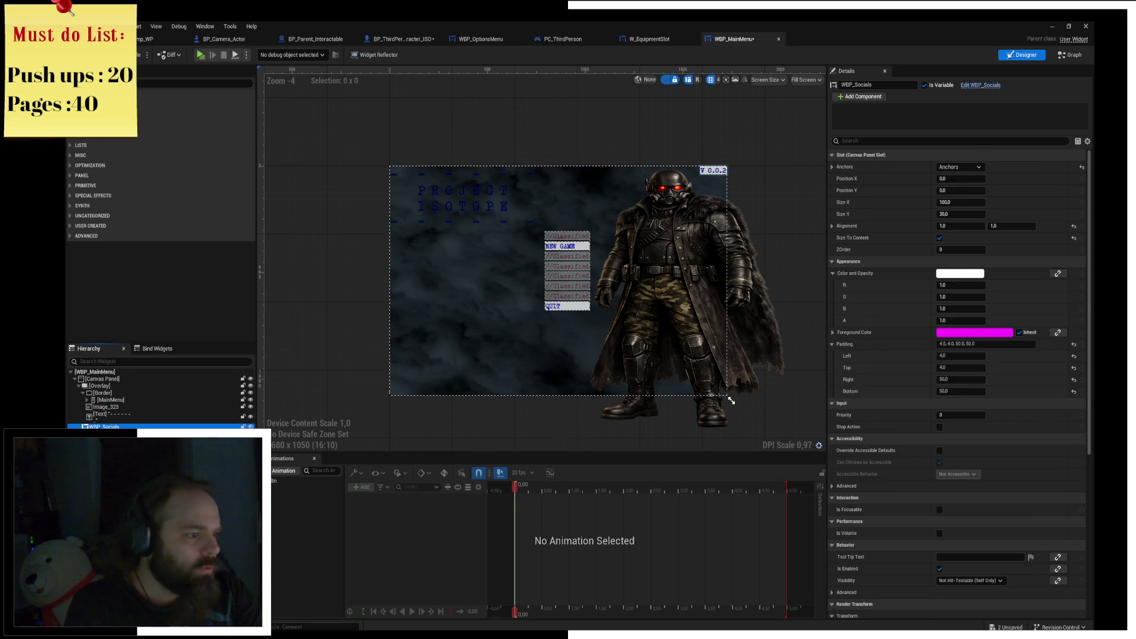
left_click(723, 165)
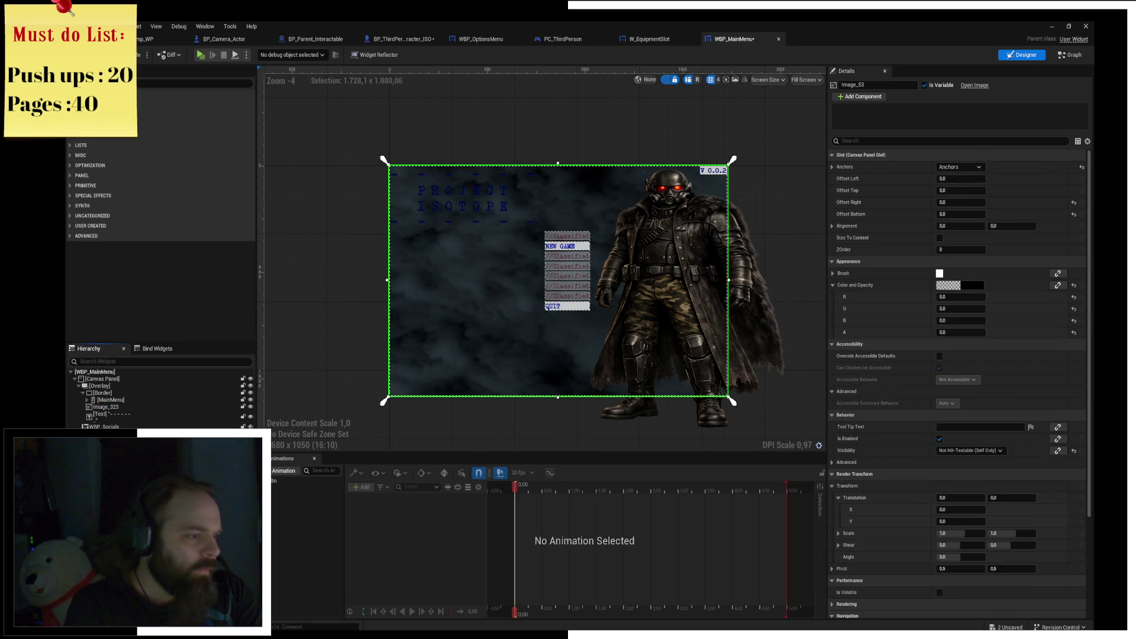
left_click(117, 407)
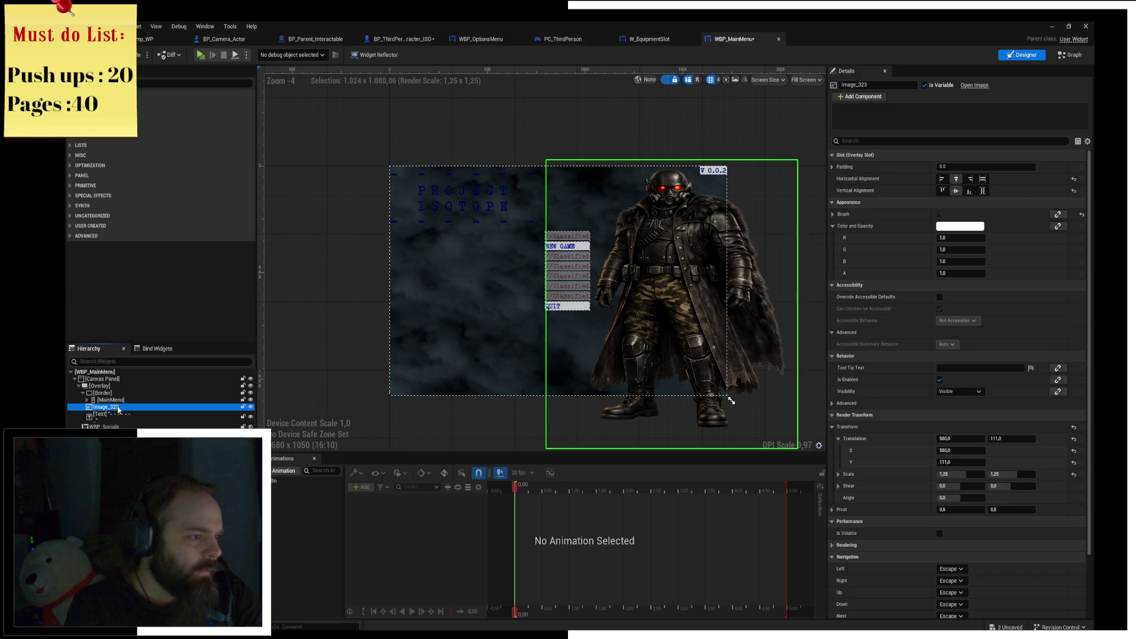
key("Delete")
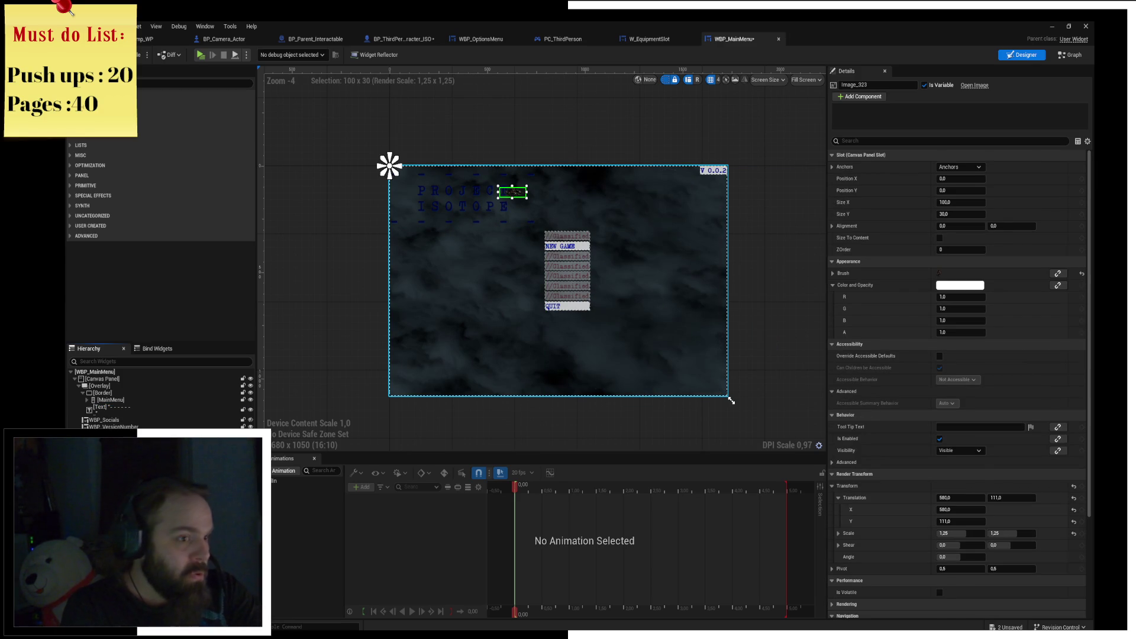
key("ctrl+z")
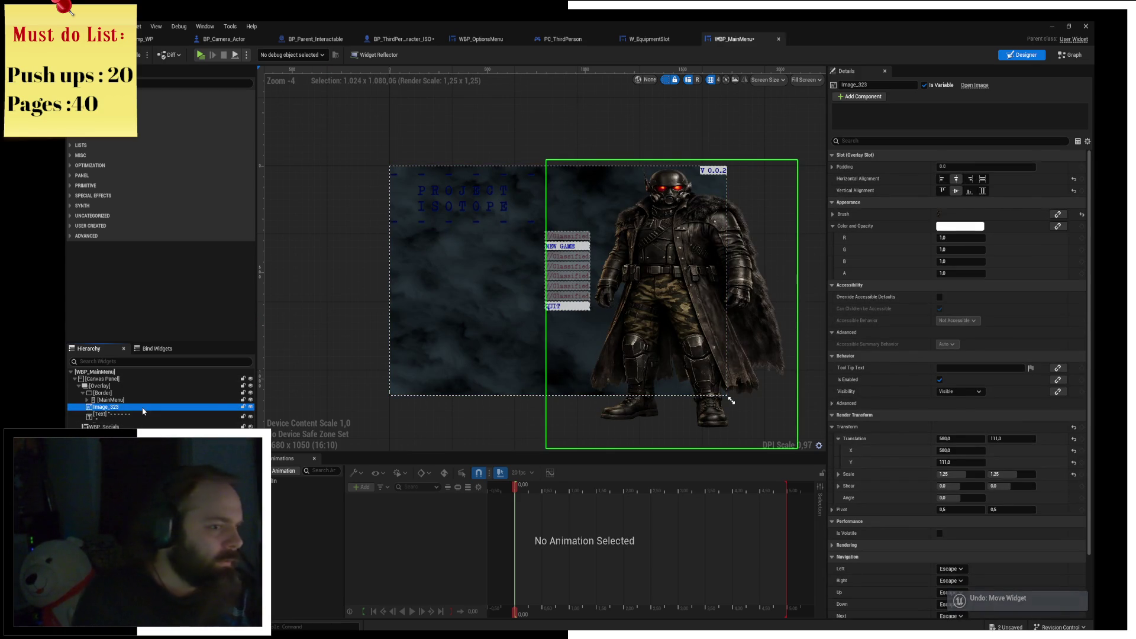
left_click(129, 416)
left_click_drag(115, 419, 129, 408)
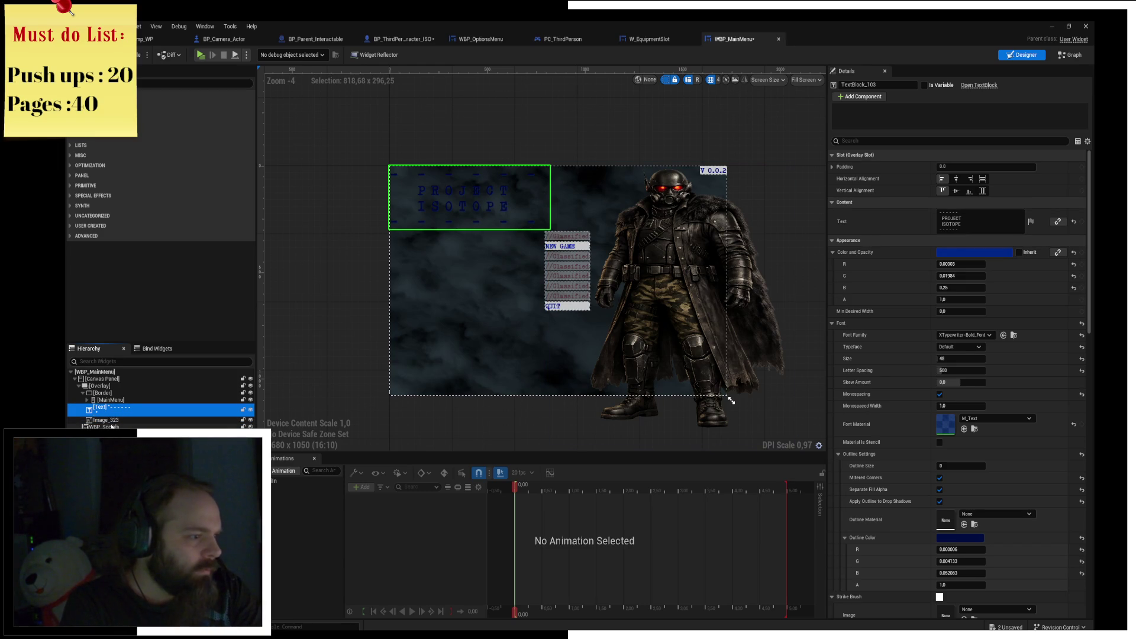
Move WBP_Socials and WBP_VersionNumber together into the Overlay next to [Border].
left_click(117, 426)
left_click(113, 434, "ctrl")
left_click_drag(113, 426, 118, 394)
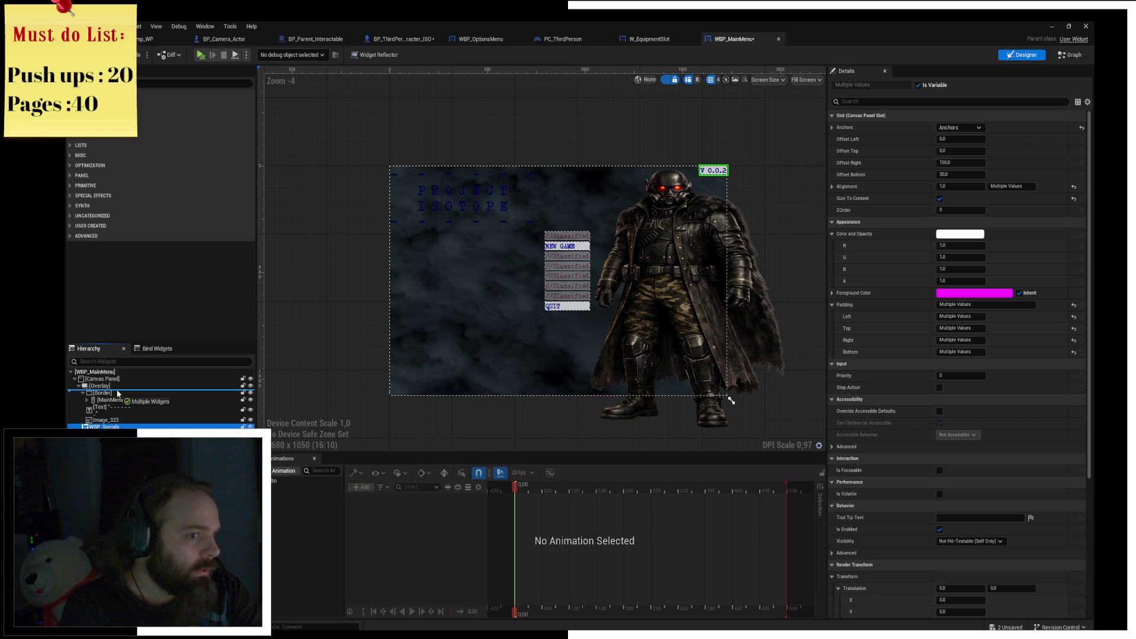
left_click_drag(117, 394, 118, 394)
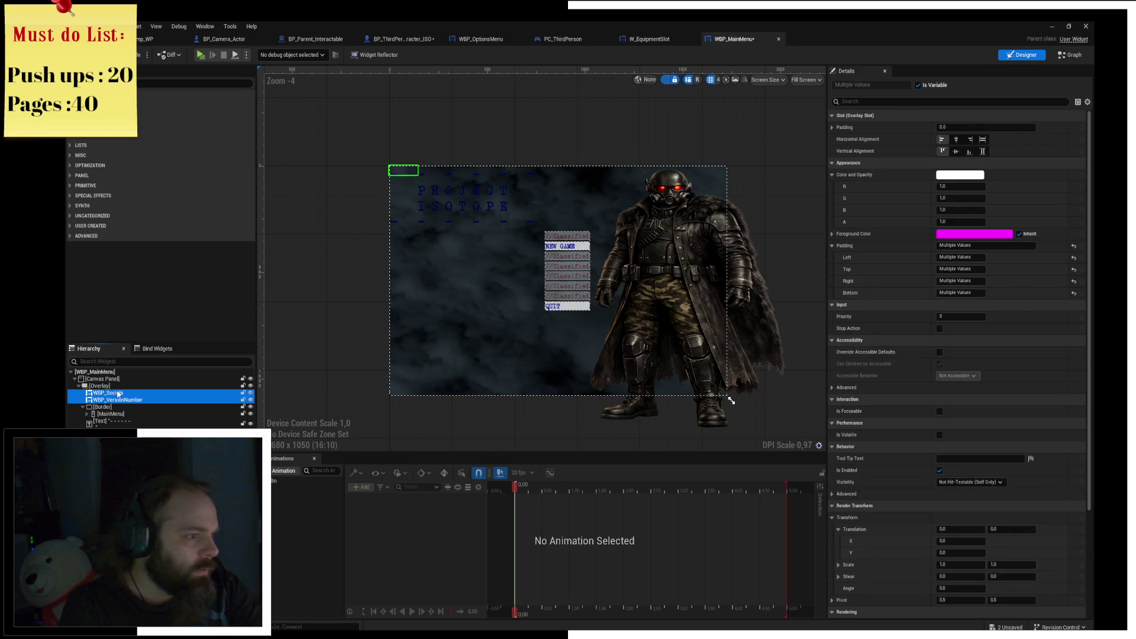
key("ctrl+z")
left_click_drag(116, 417, 112, 398)
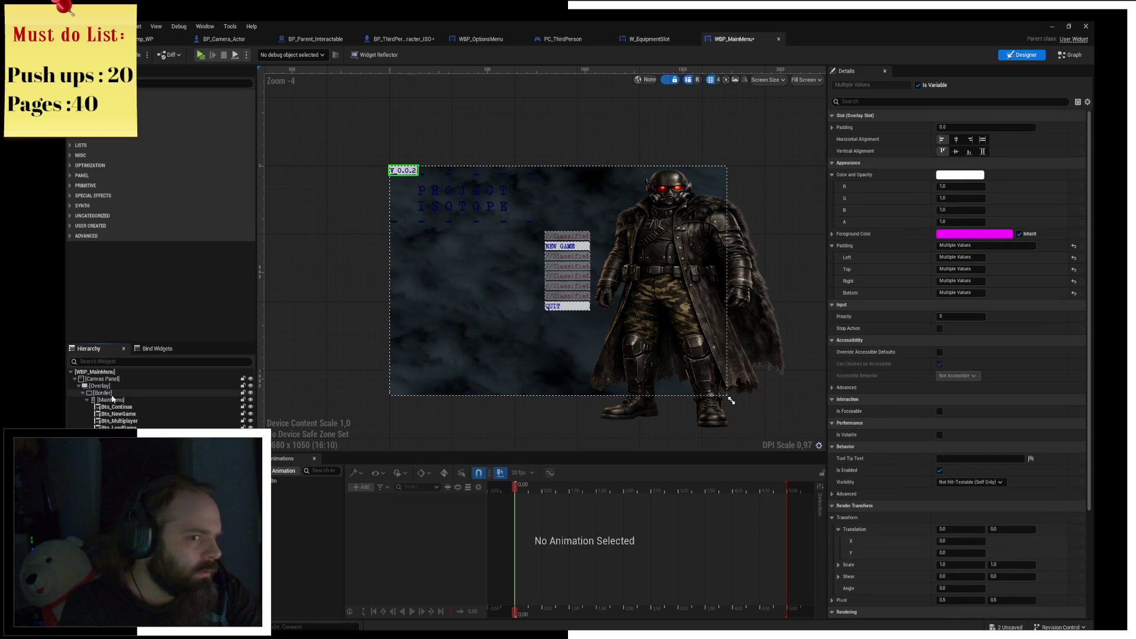
left_click(412, 177)
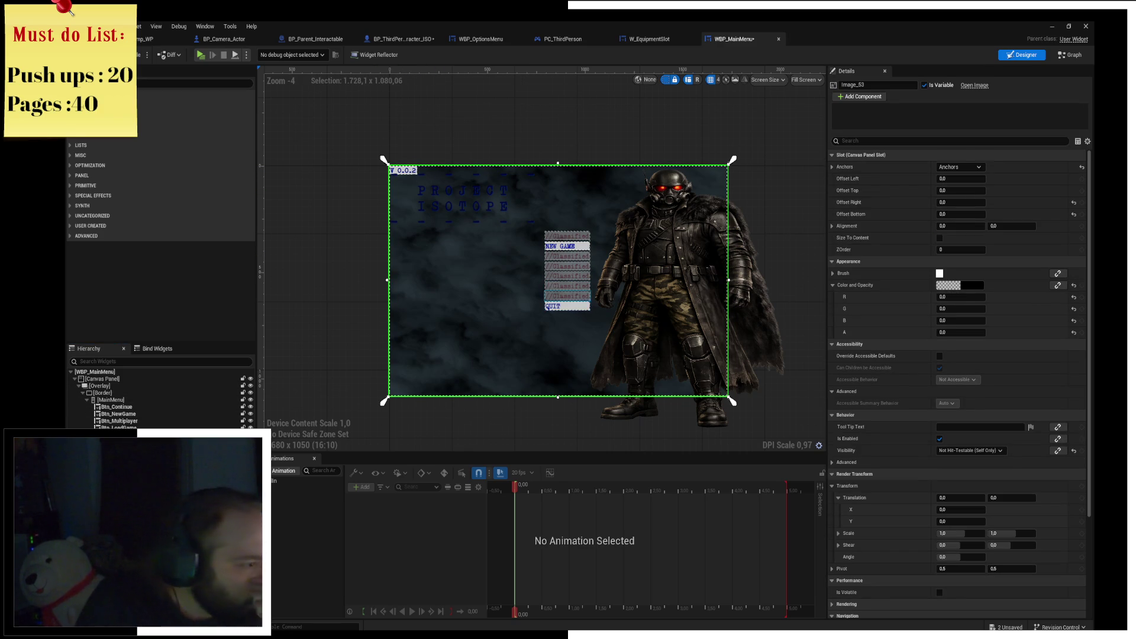
left_click(89, 401)
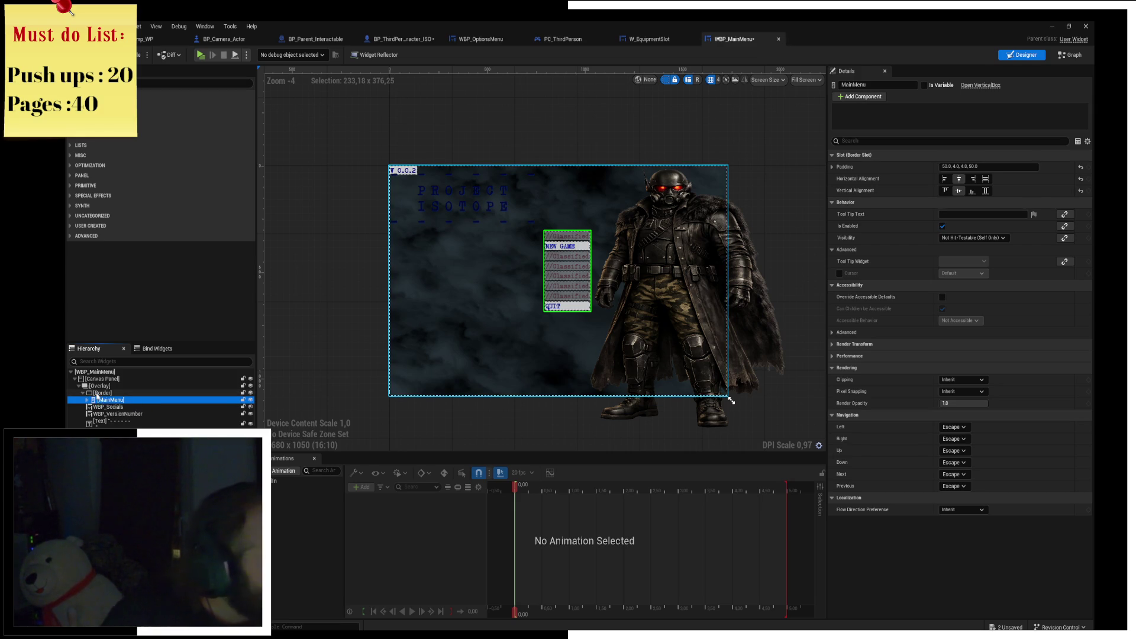
Move [MainMenu] out of the border onto the Canvas Panel and anchor it at the centre.
left_click(101, 393)
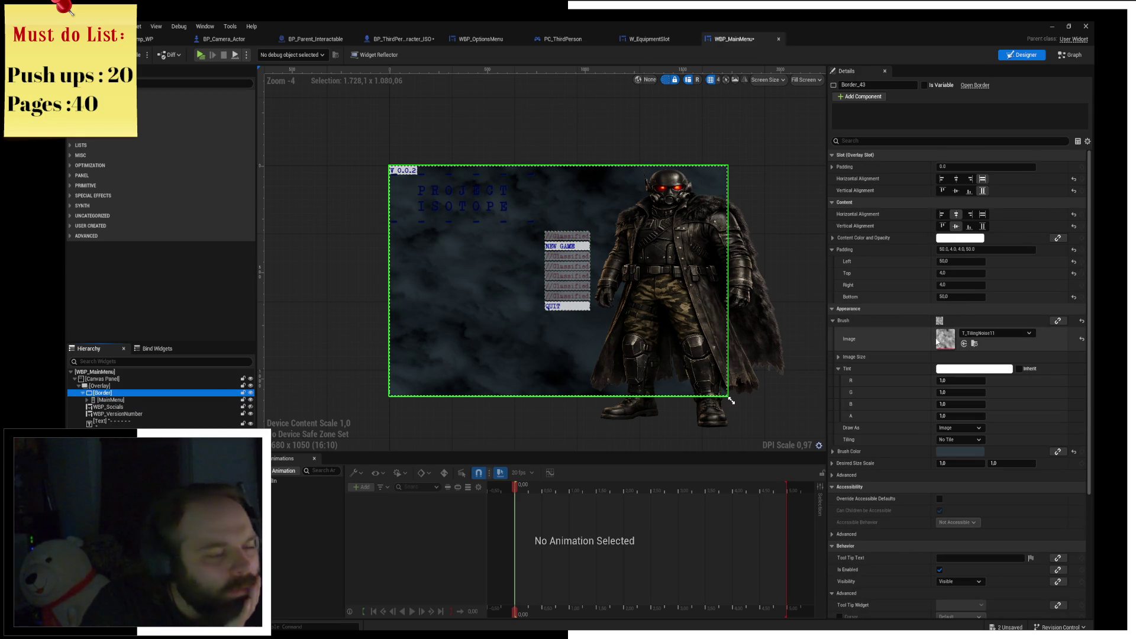
left_click(102, 400)
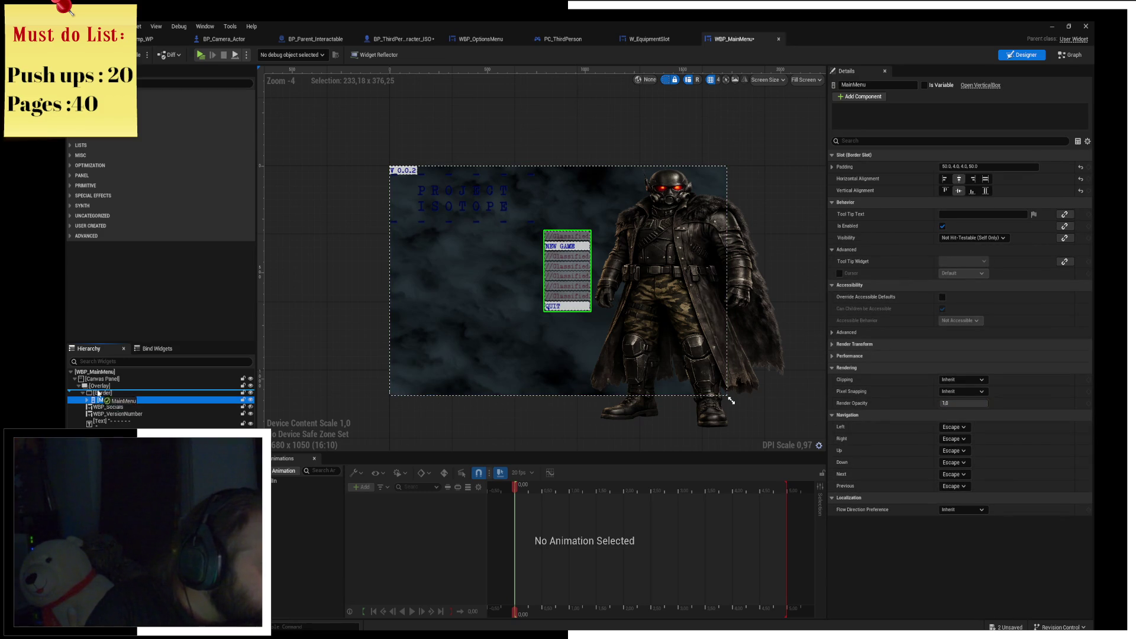
left_click_drag(100, 390, 99, 389)
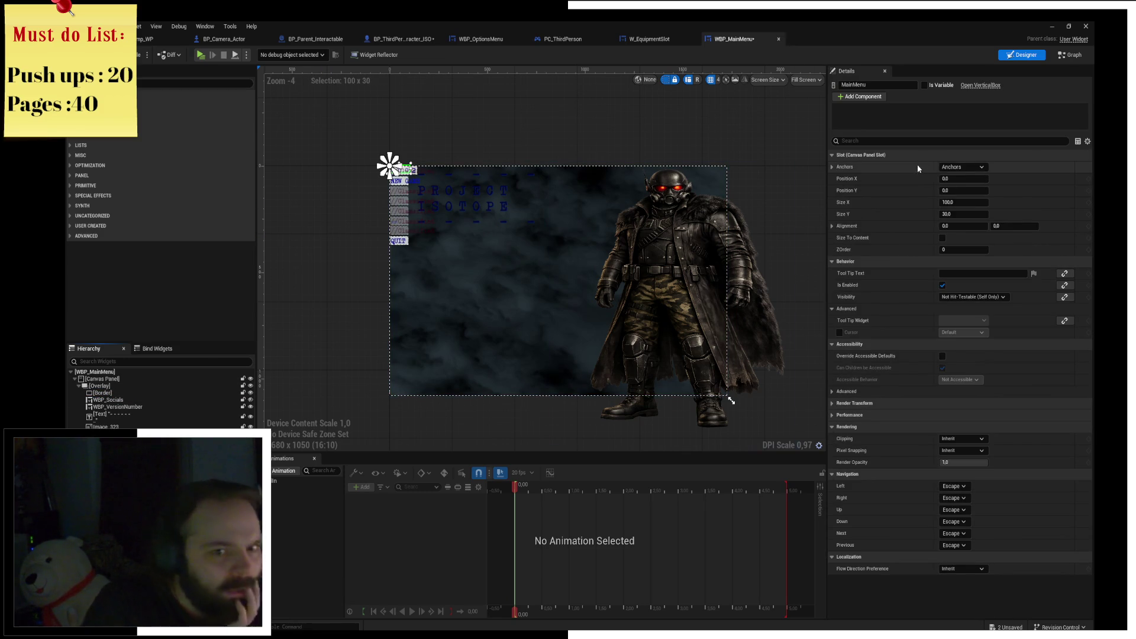
left_click(949, 167)
left_click(982, 219, "ctrl+shift")
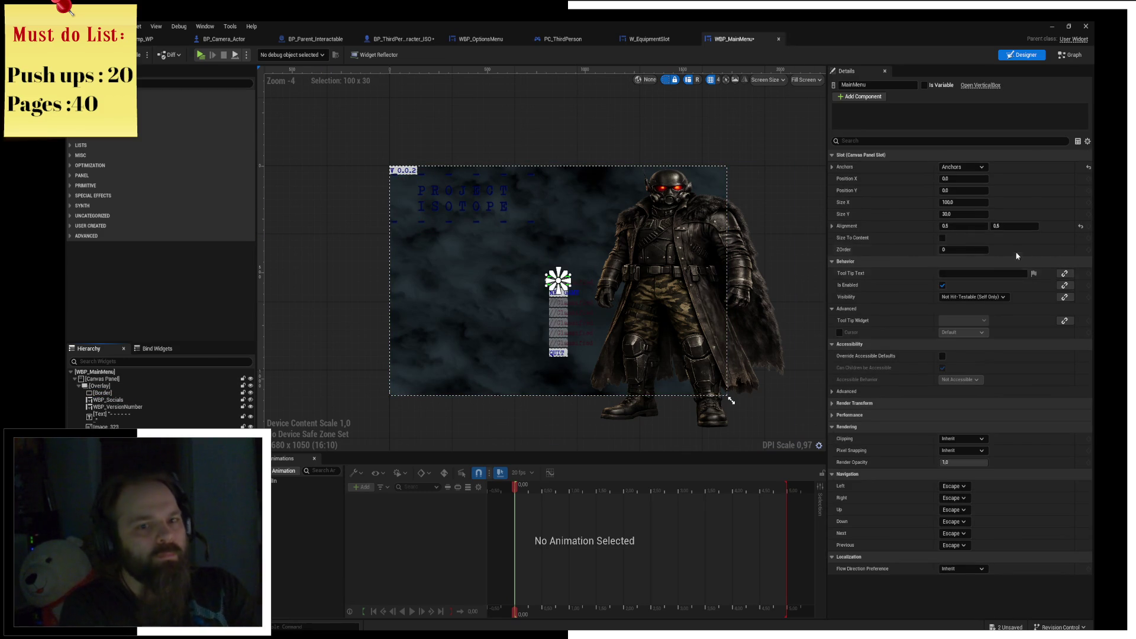
left_click(966, 176)
left_click(1037, 279, "ctrl+shift")
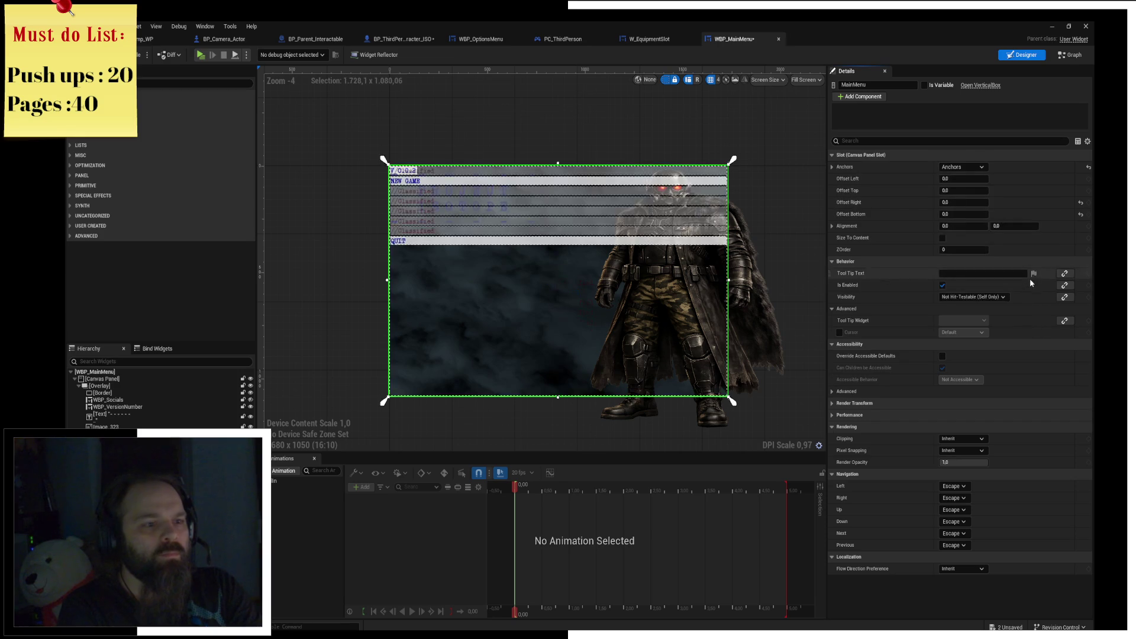
Settle [MainMenu] on the center anchor preset and enable Size To Content.
left_click(983, 168)
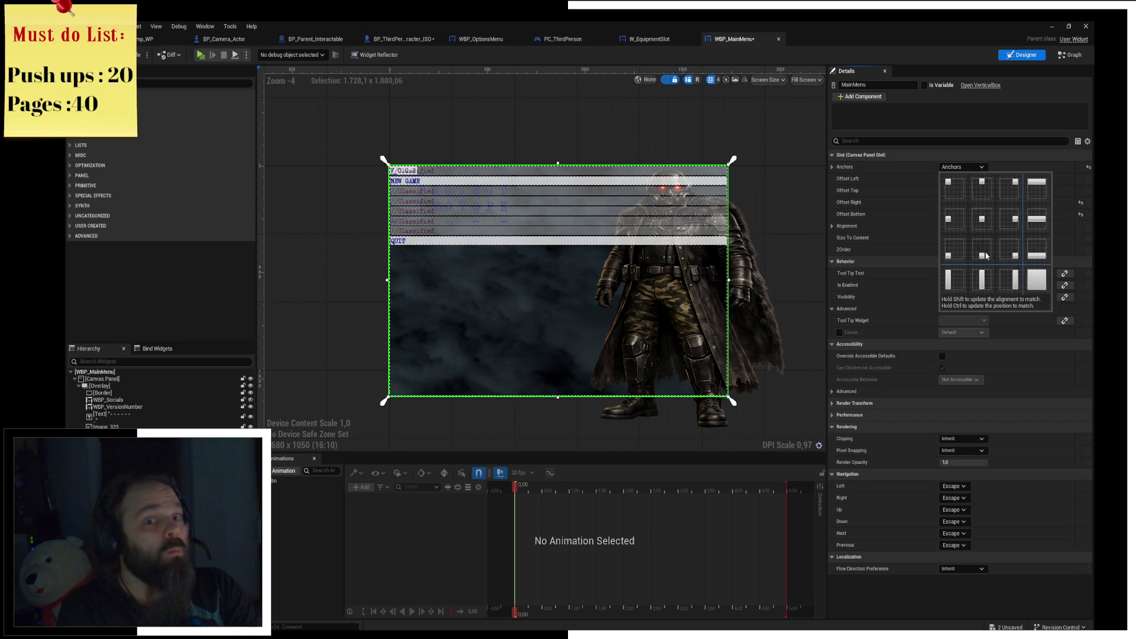
left_click(981, 244)
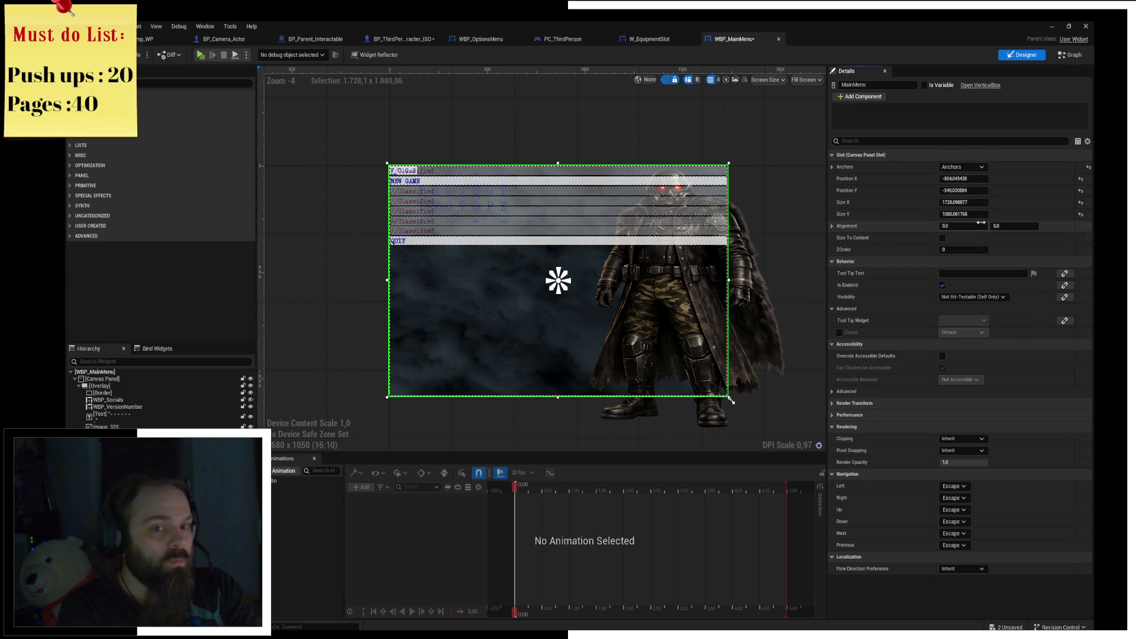
left_click(979, 167)
left_click(981, 244, "ctrl+shift")
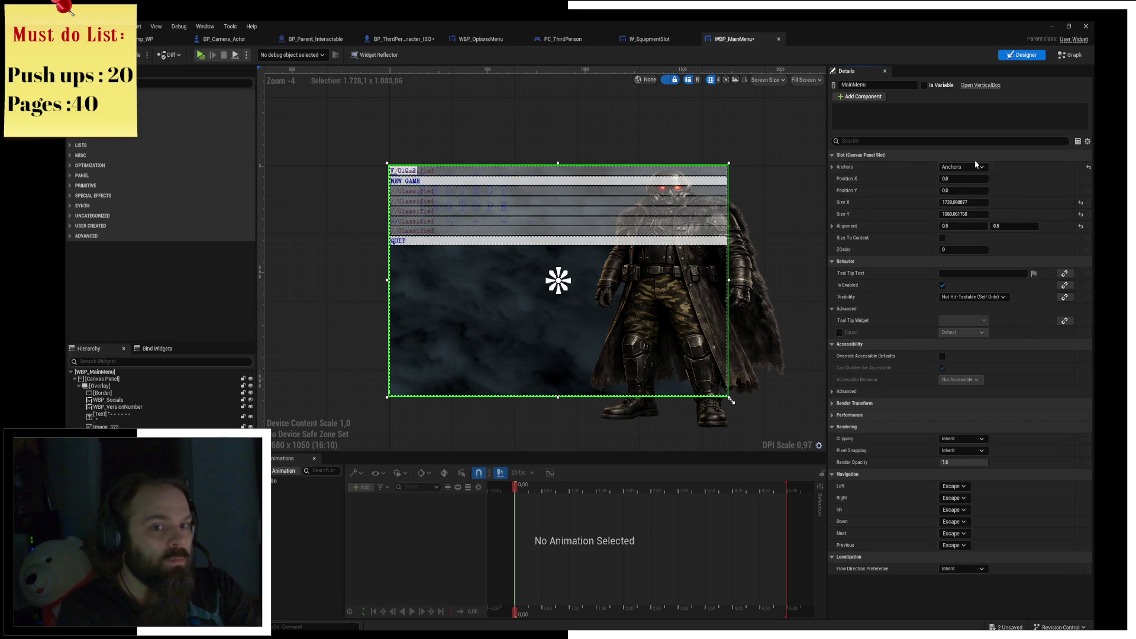
left_click(979, 167)
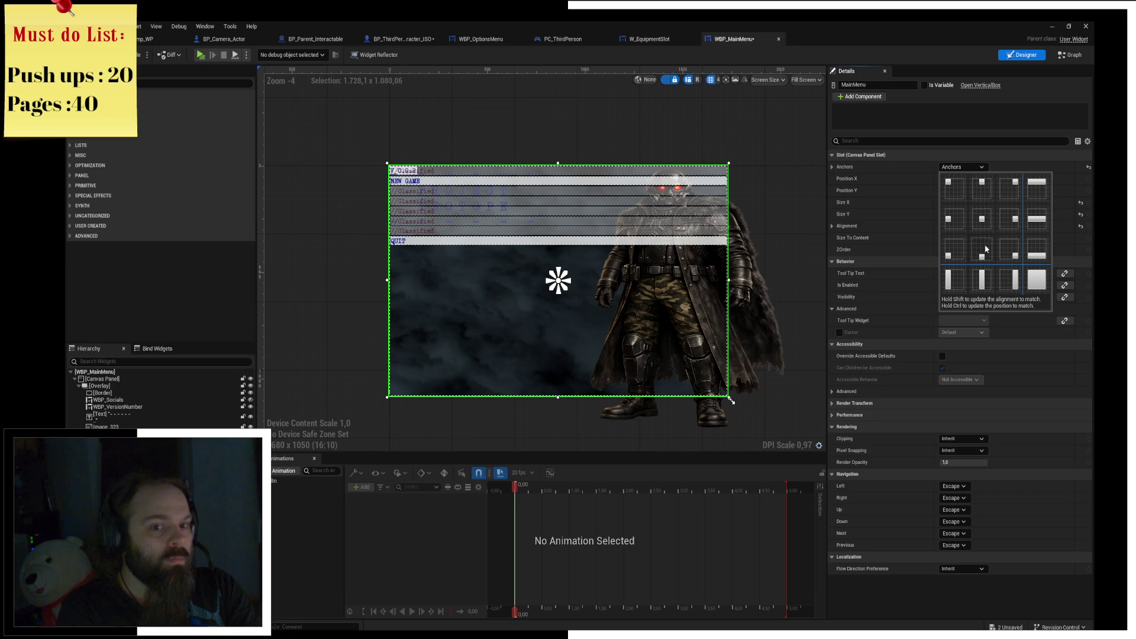
left_click(987, 249, "ctrl+shift")
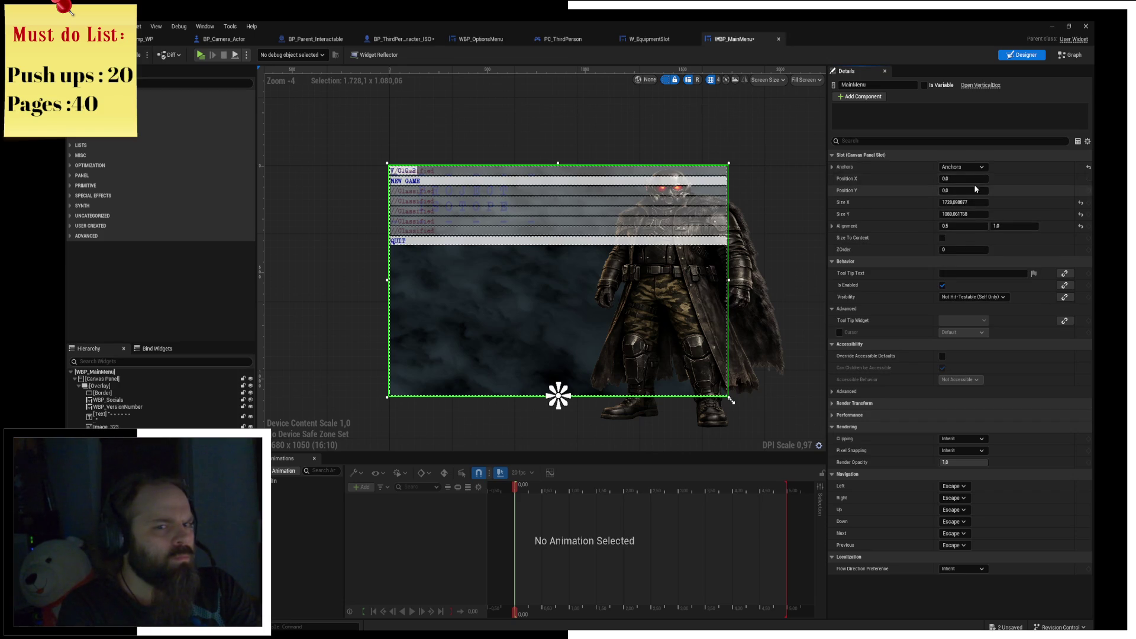
left_click(980, 167)
left_click(982, 218, "ctrl+shift")
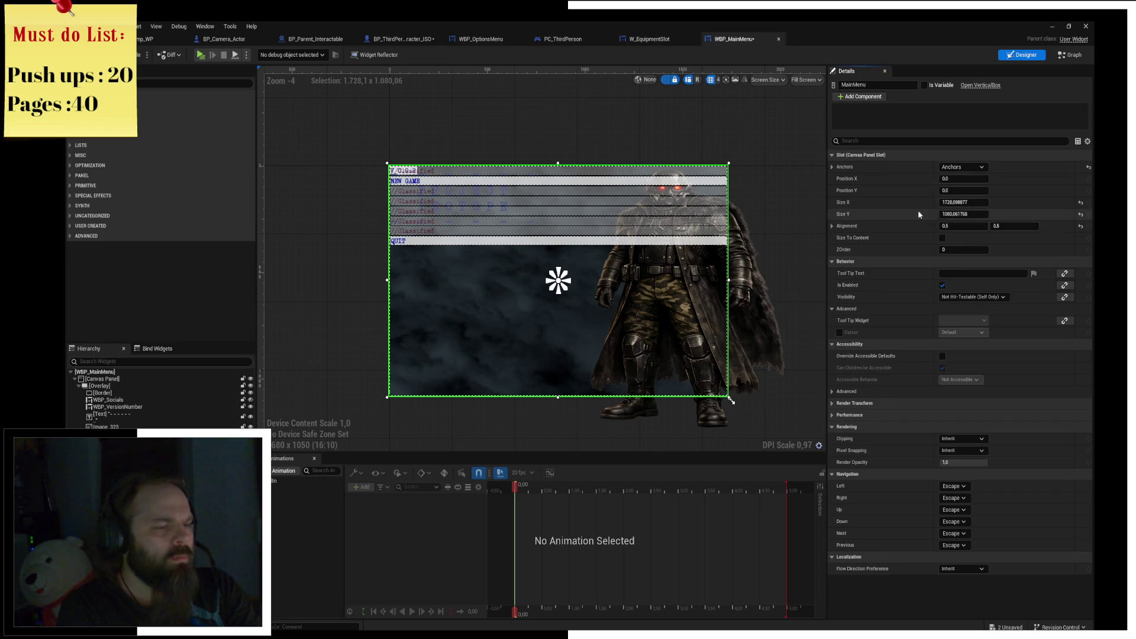
left_click(941, 238)
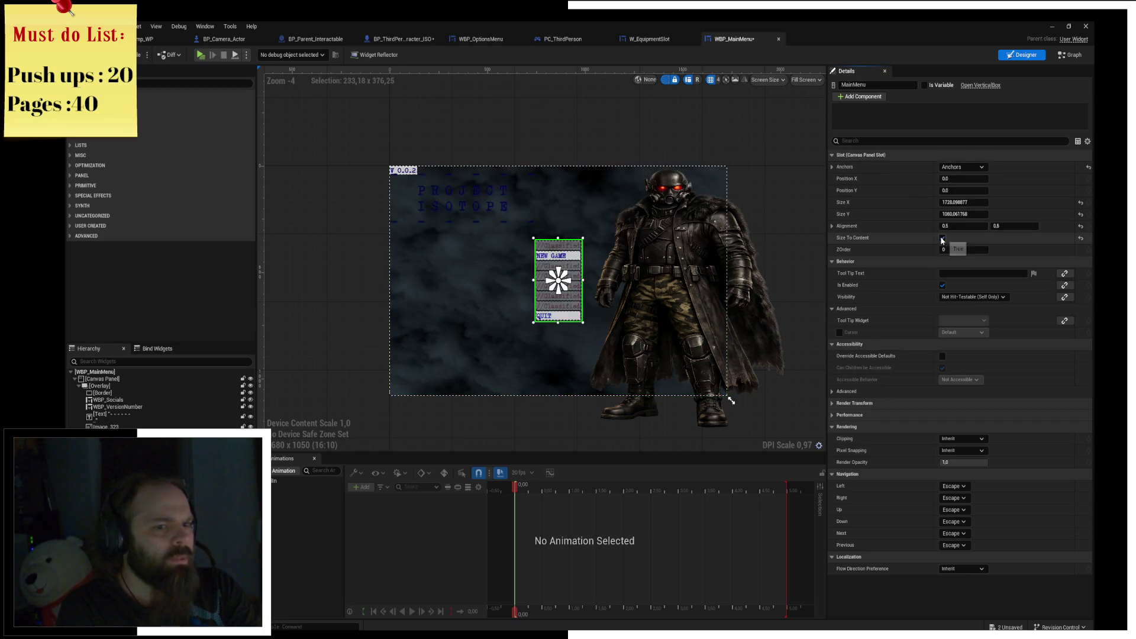
left_click(721, 135)
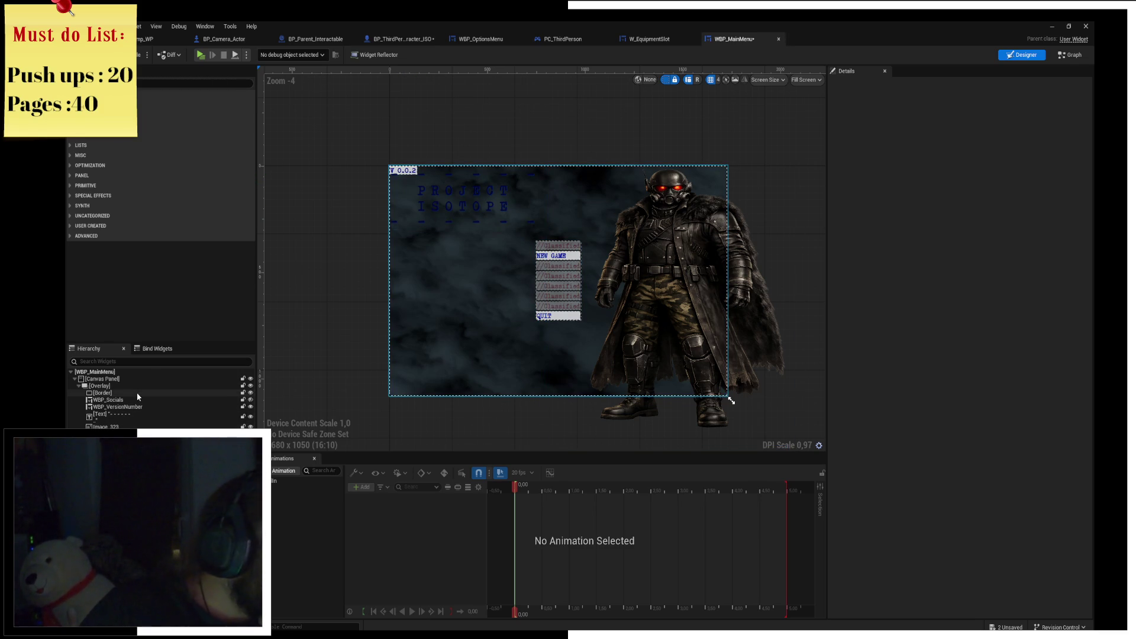
Try right/bottom alignment on WBP_Socials, then set it back to left/top.
left_click(103, 400)
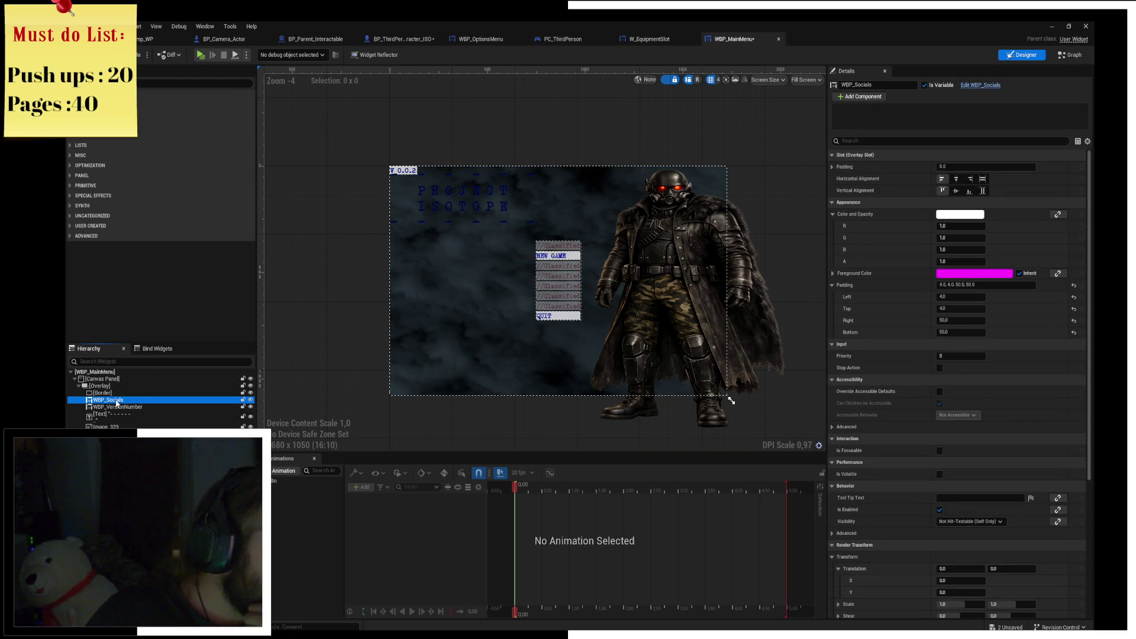
left_click(971, 179)
left_click(970, 190)
left_click(942, 179)
left_click(942, 191)
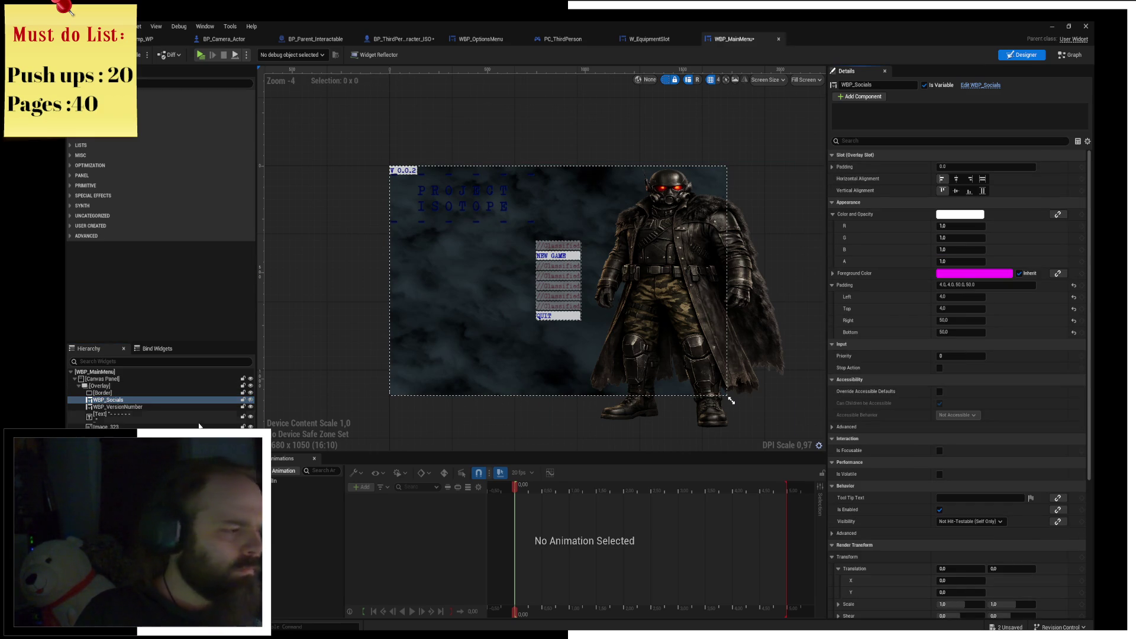
left_click(110, 401)
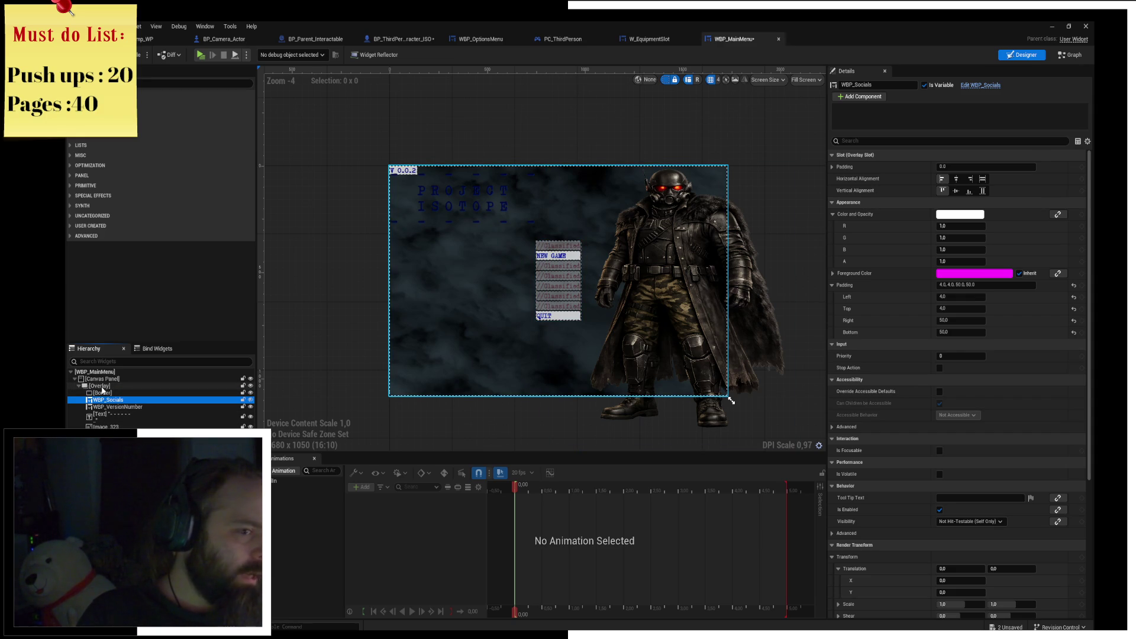
Reorder the border and MainMenu box, then undo twice so the version text reappears.
left_click(102, 393)
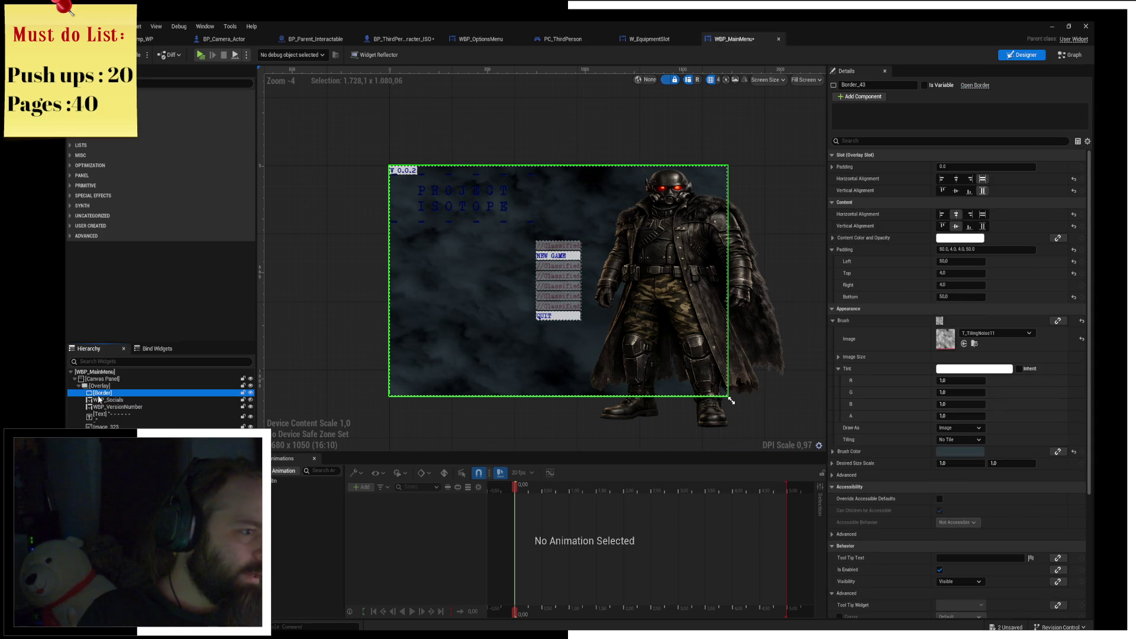
left_click_drag(102, 407, 102, 412)
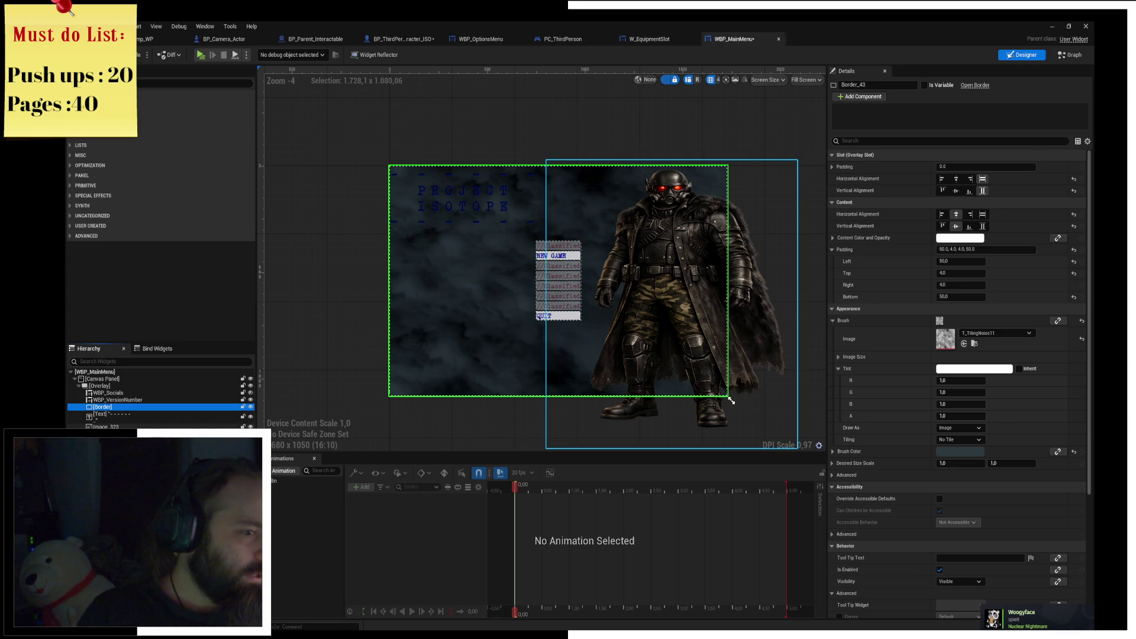
left_click(669, 266)
left_click(559, 280)
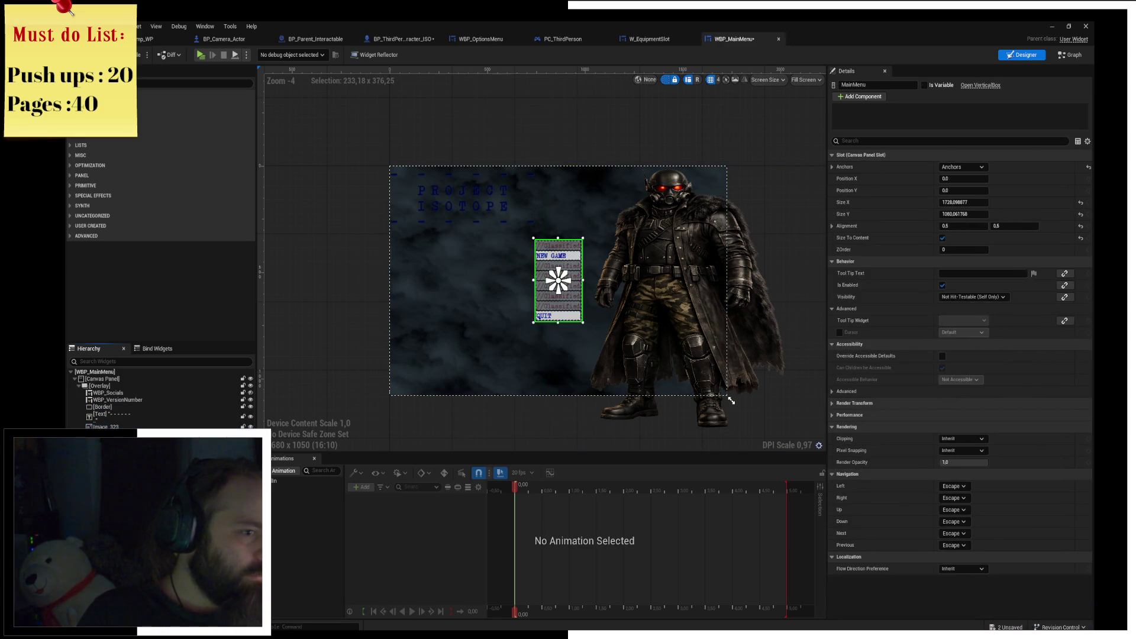
left_click_drag(101, 401, 107, 395)
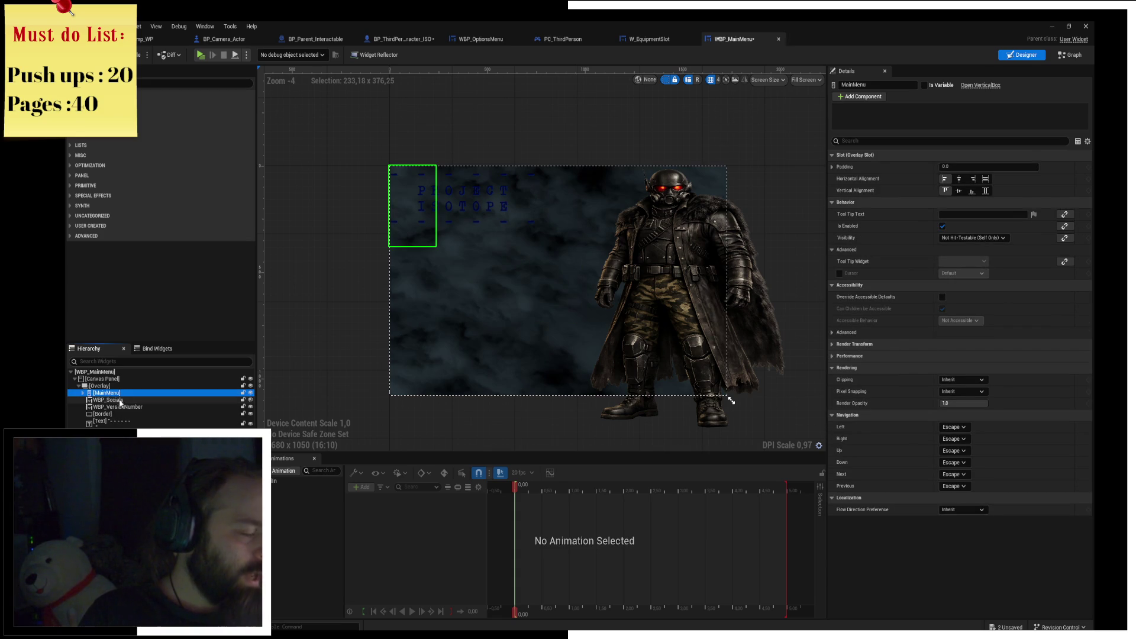
key("ctrl+z")
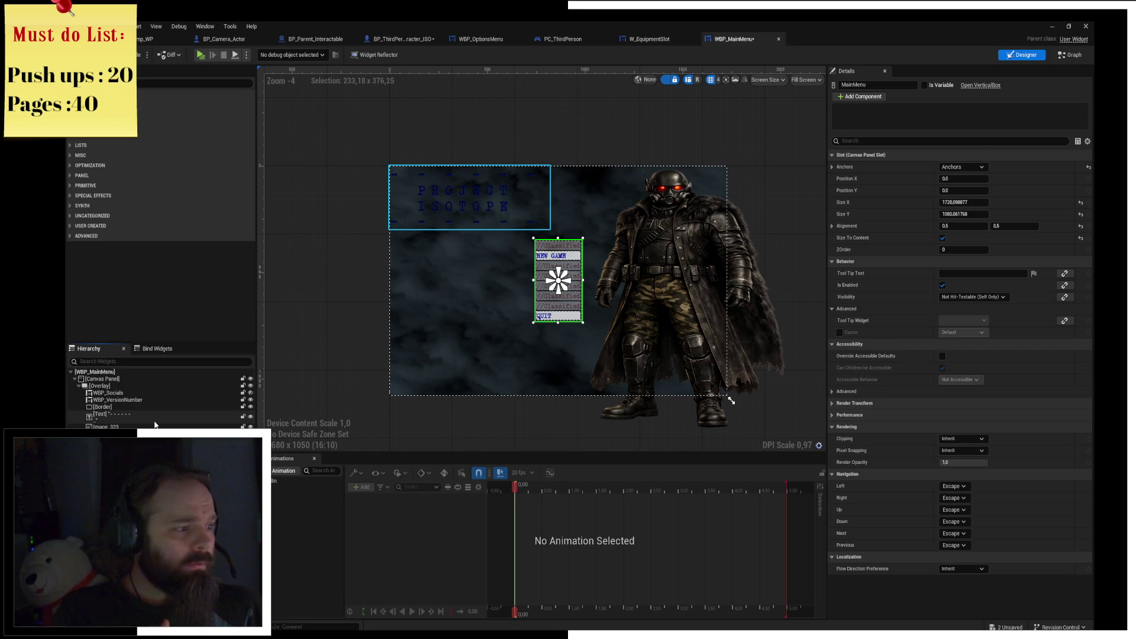
key("ctrl+z")
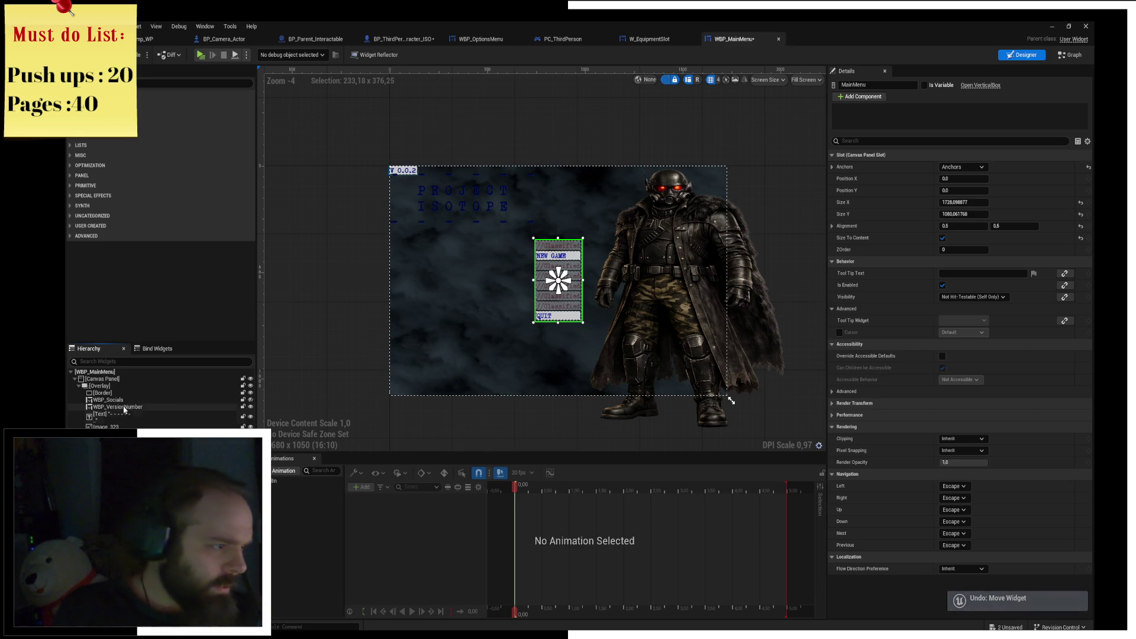
Move WBP_Socials and WBP_VersionNumber together below Image_323 in the Hierarchy.
left_click(109, 400)
left_click(118, 407, "ctrl")
left_click_drag(118, 409, 114, 425)
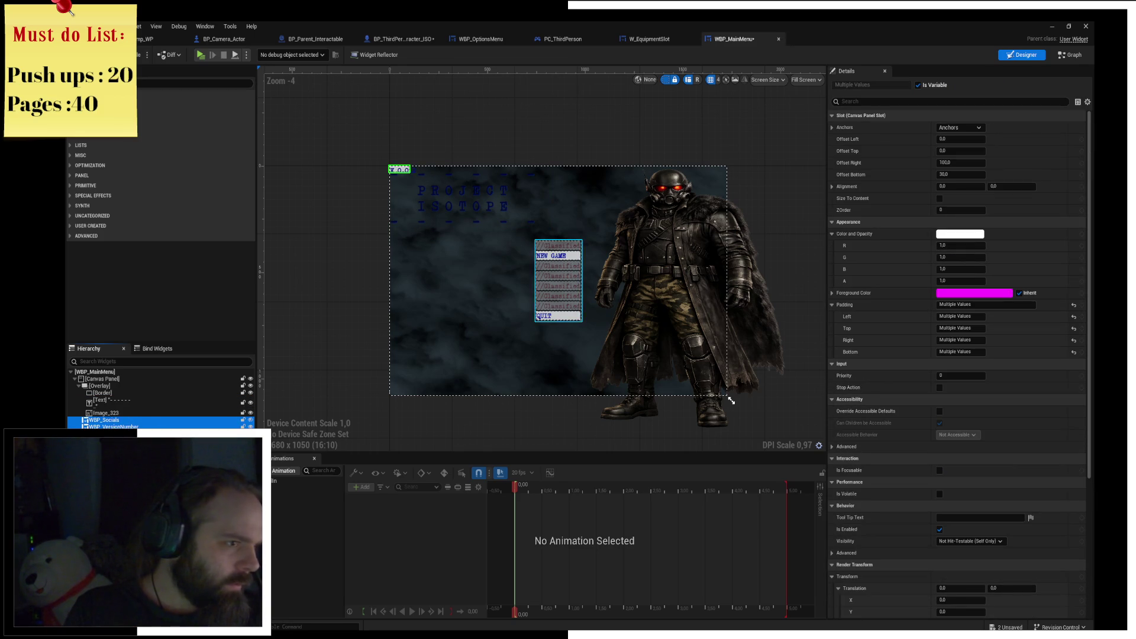
left_click(402, 173)
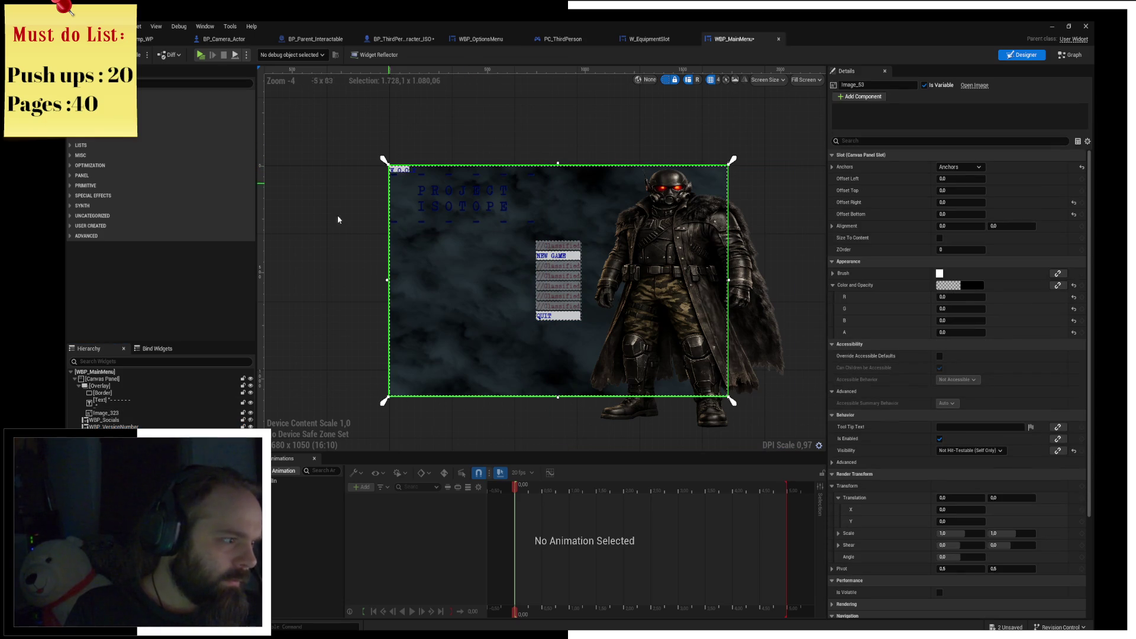
left_click(128, 420)
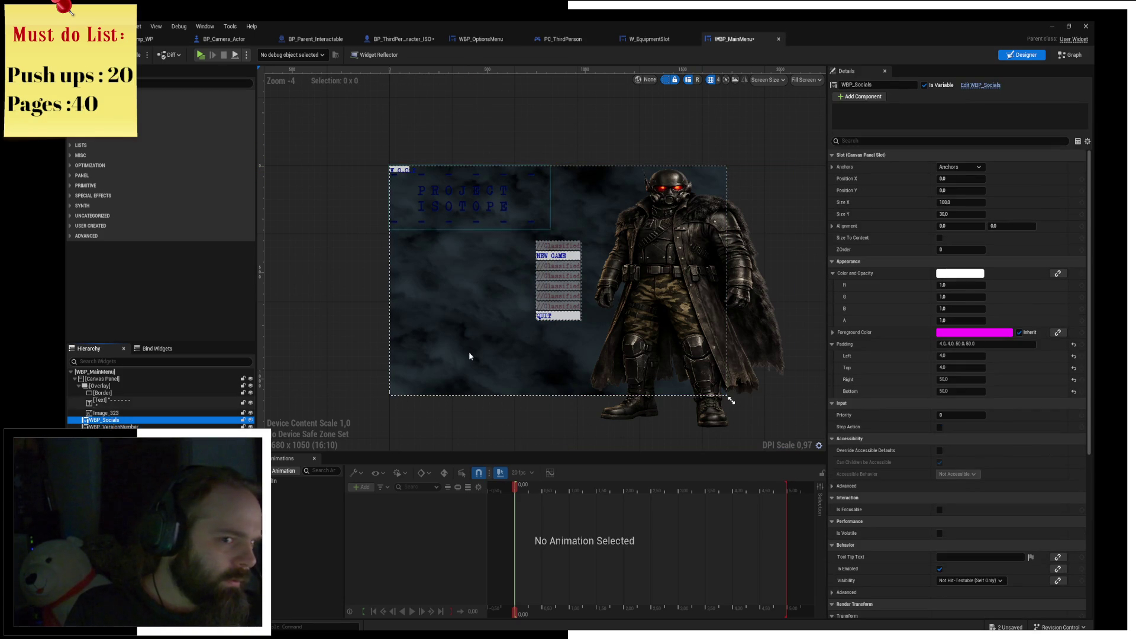
left_click(960, 167)
left_click(1001, 250, "shift")
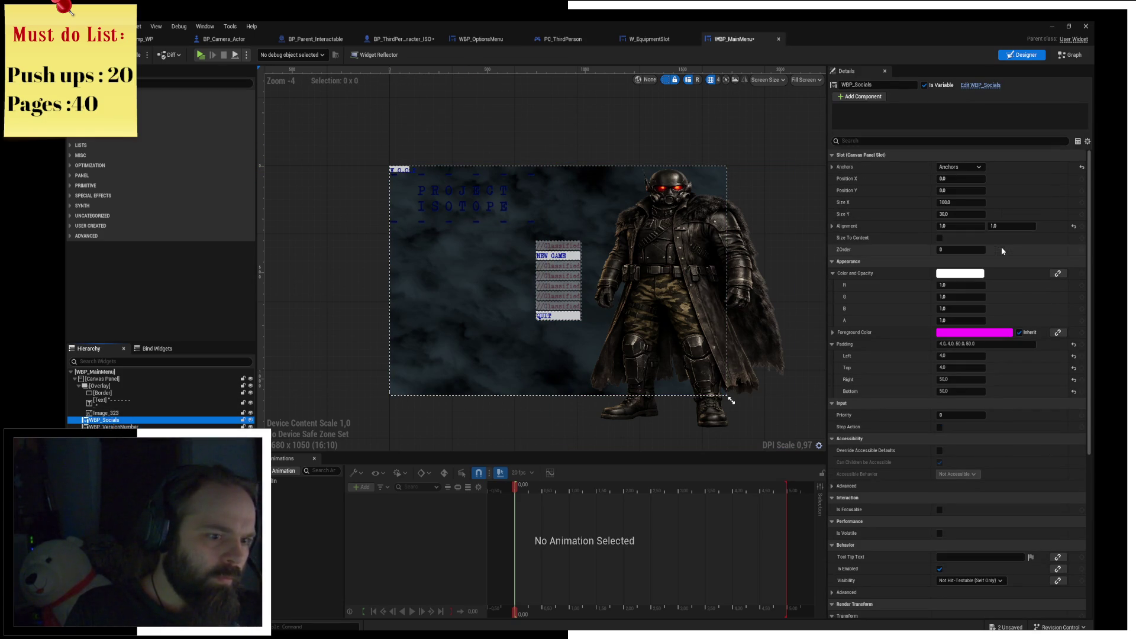
left_click(111, 414)
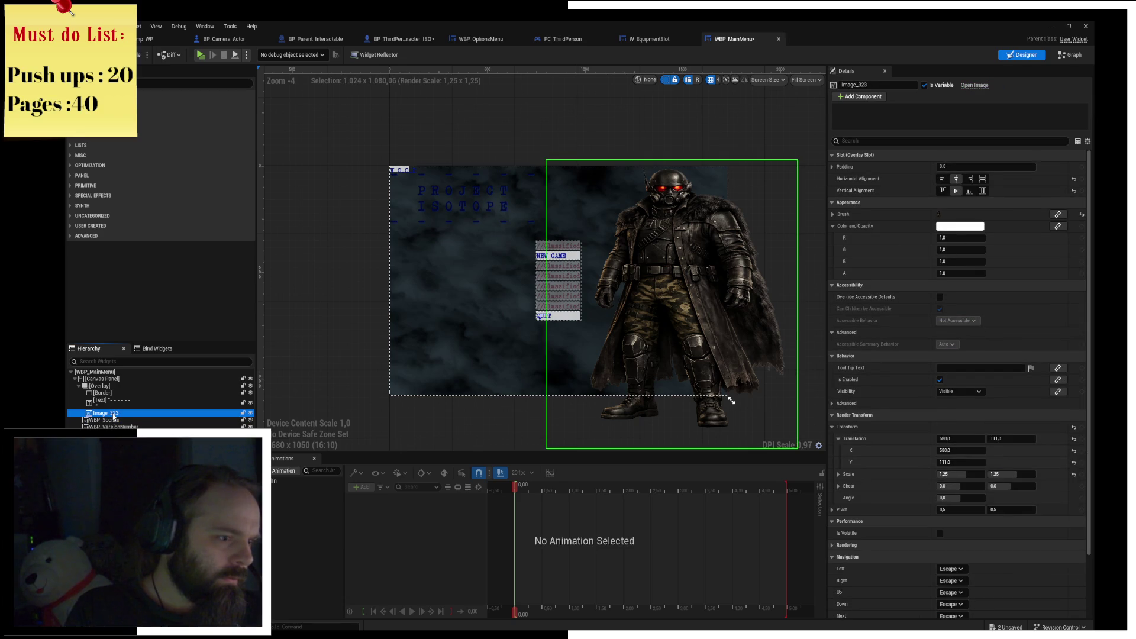
left_click(113, 434)
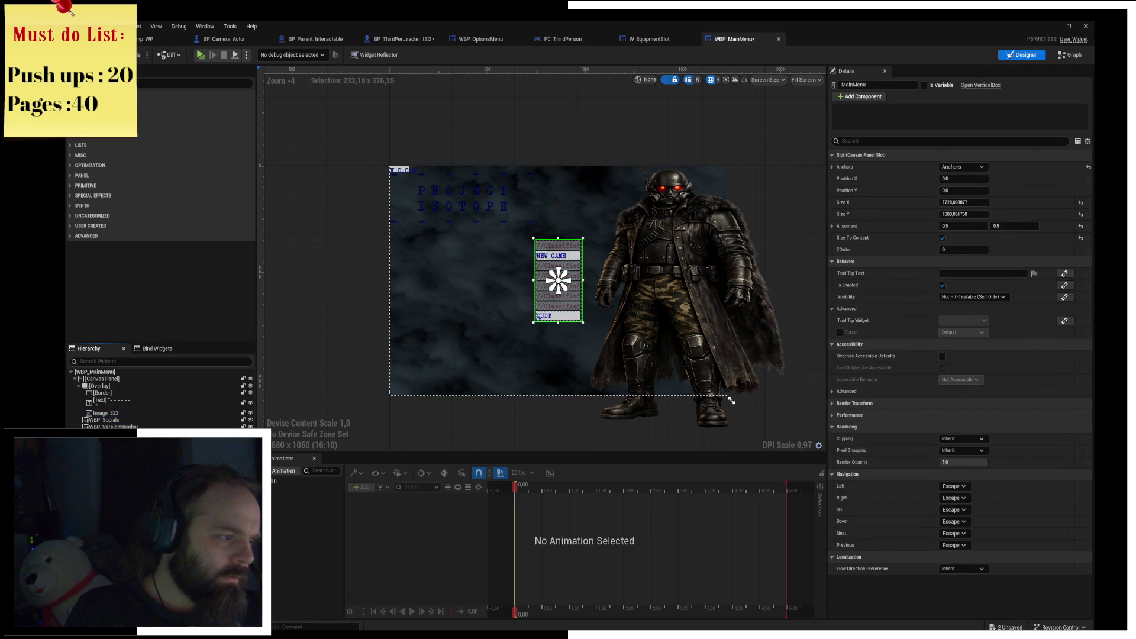
left_click(728, 395)
left_click_drag(117, 424, 121, 392)
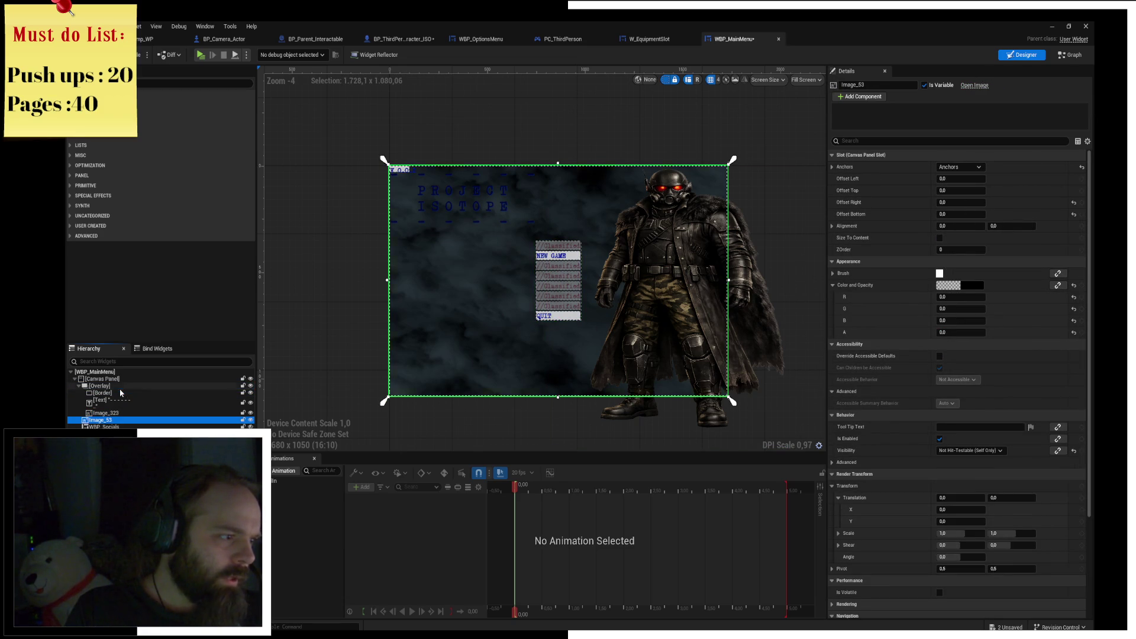
left_click(109, 394)
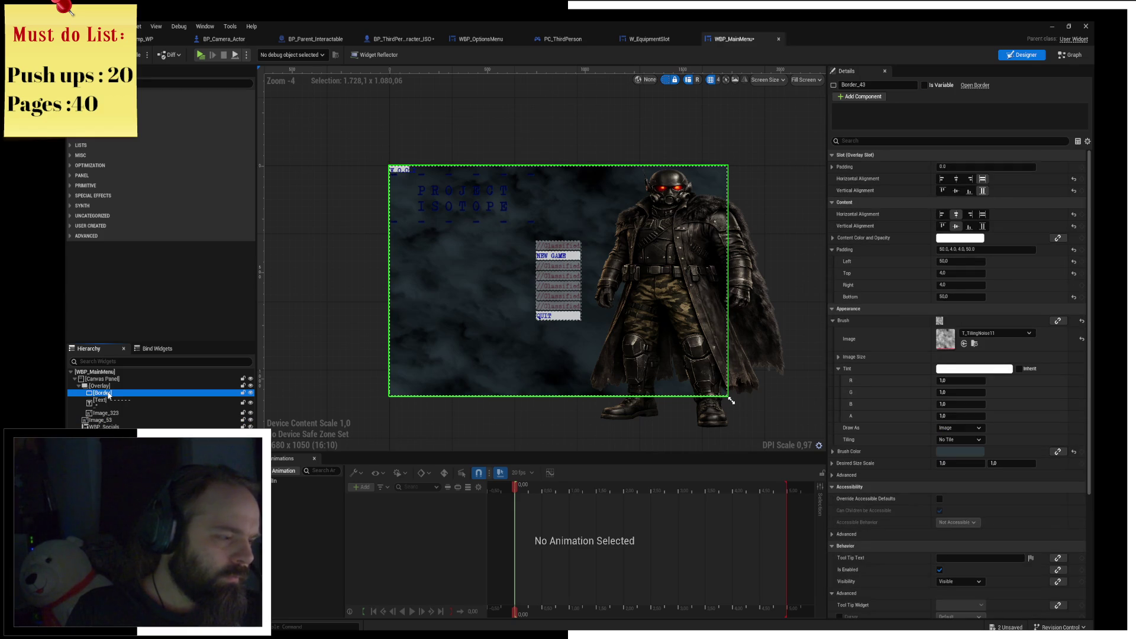
left_click(109, 413)
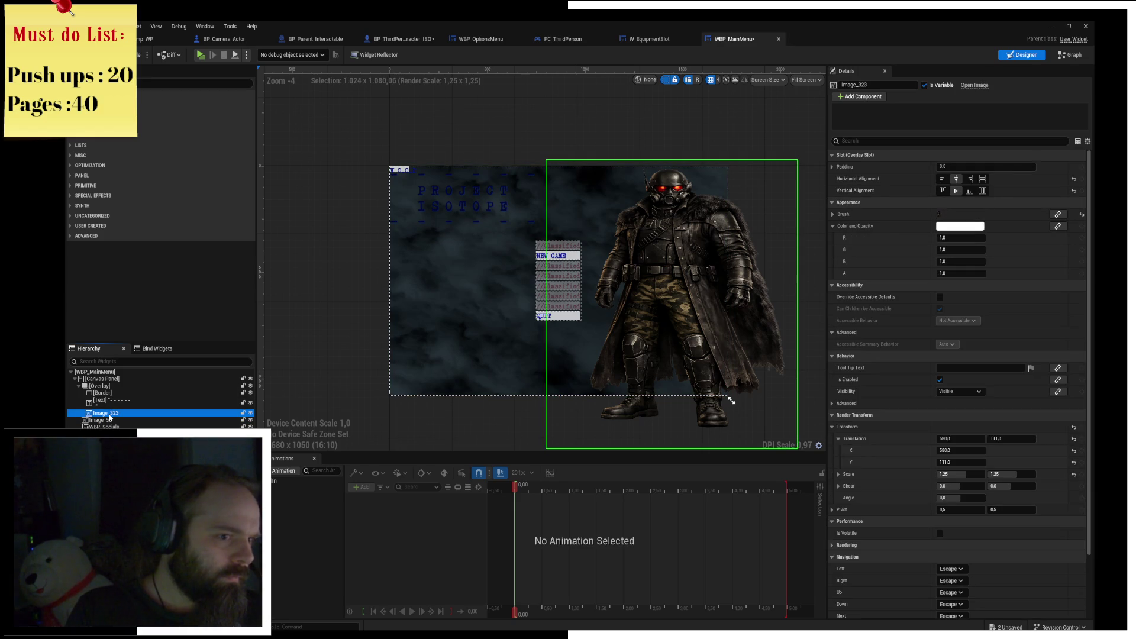
left_click(110, 420)
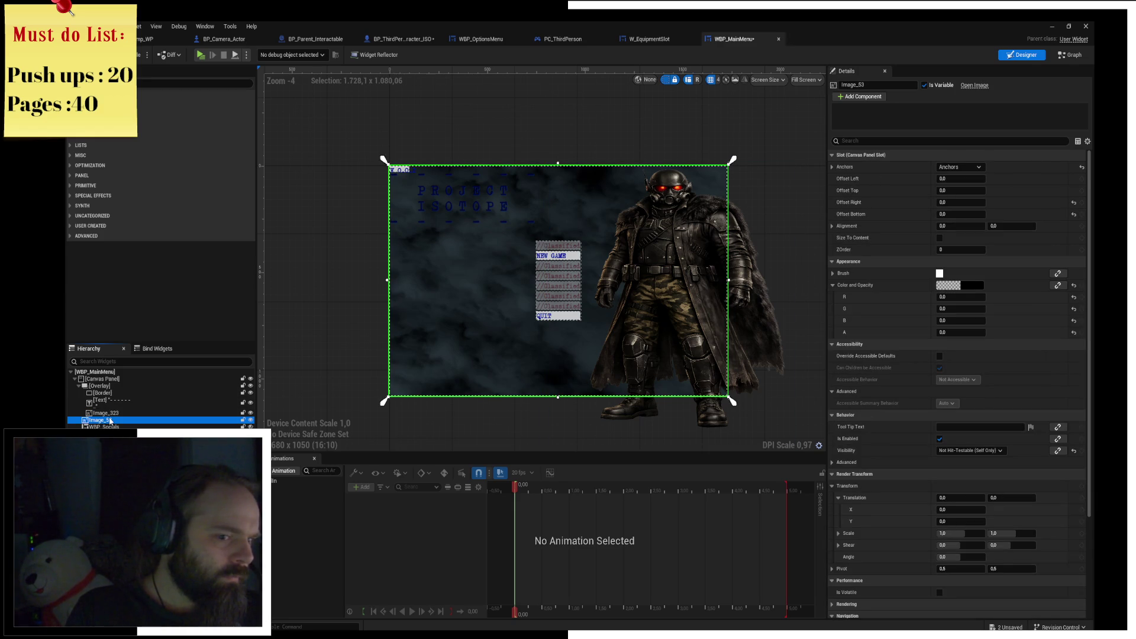
key("Delete")
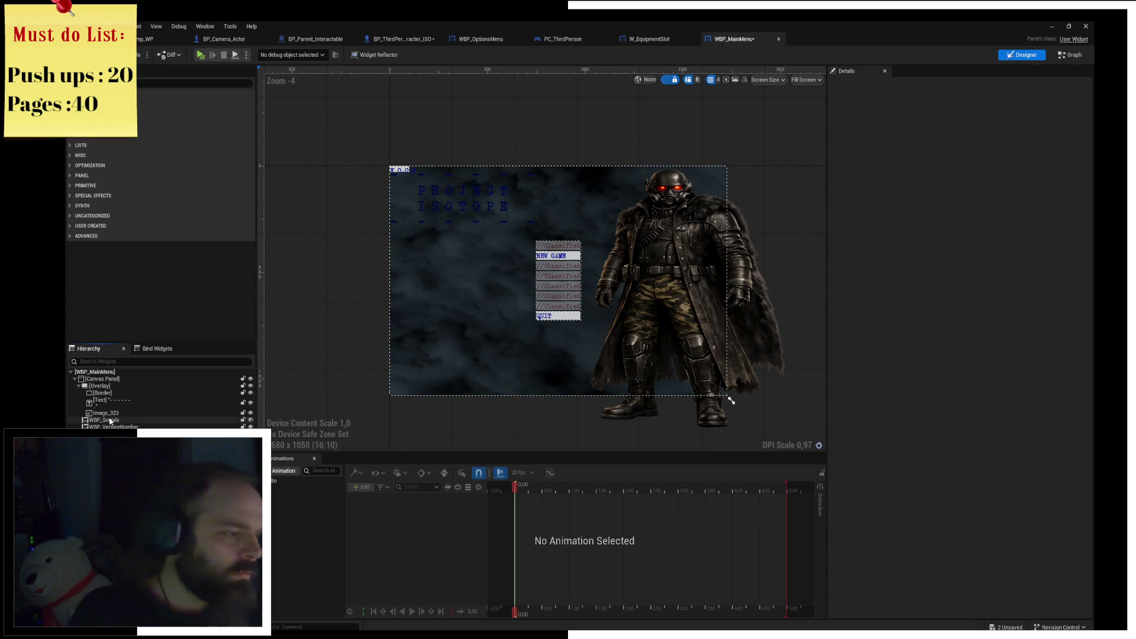
left_click(109, 413)
key("ctrl+z")
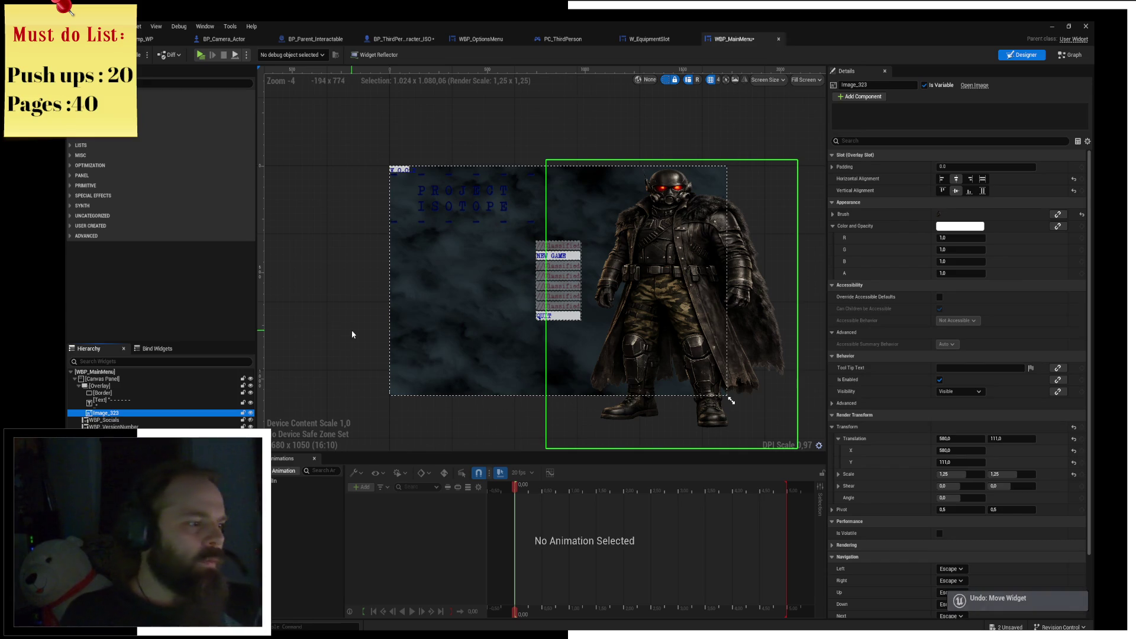
key("ctrl+z")
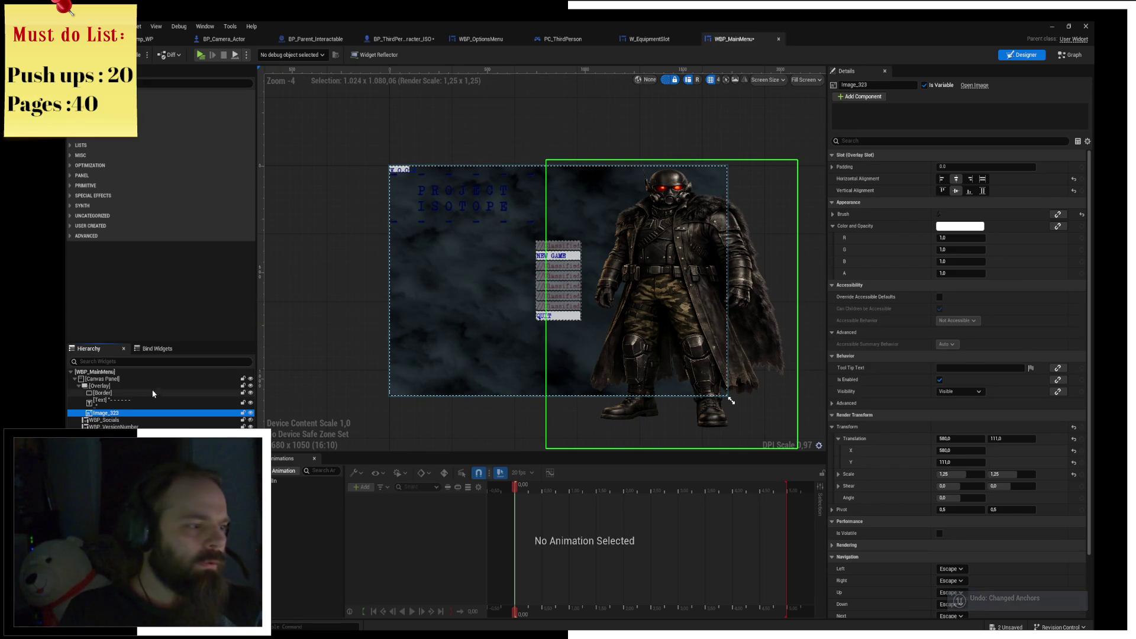
left_click_drag(113, 401, 113, 402)
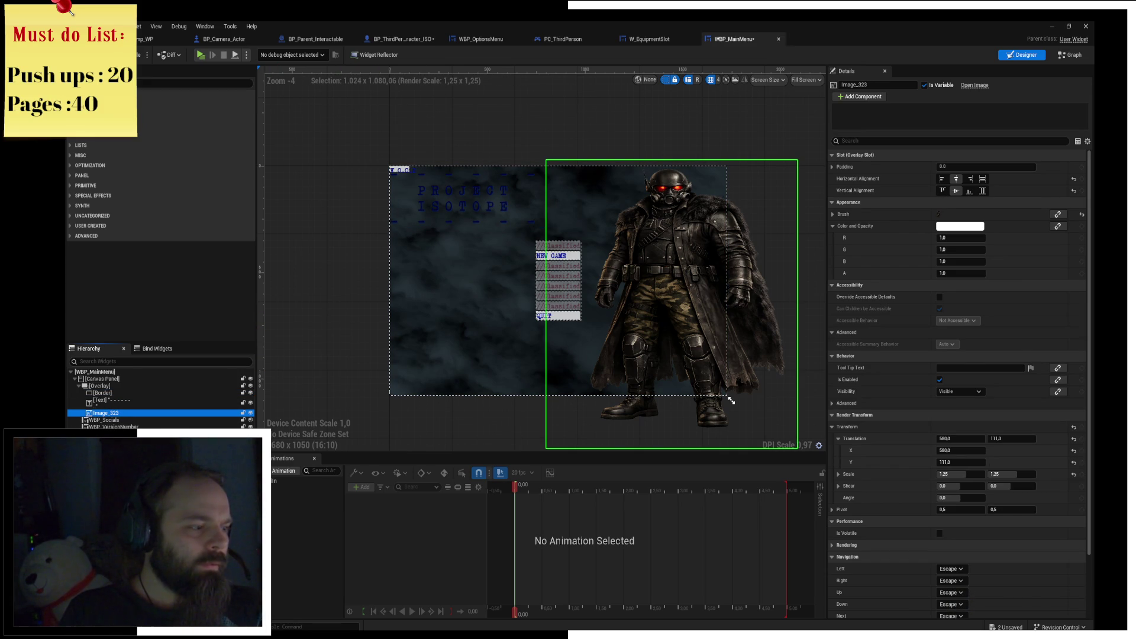
key("ctrl+z")
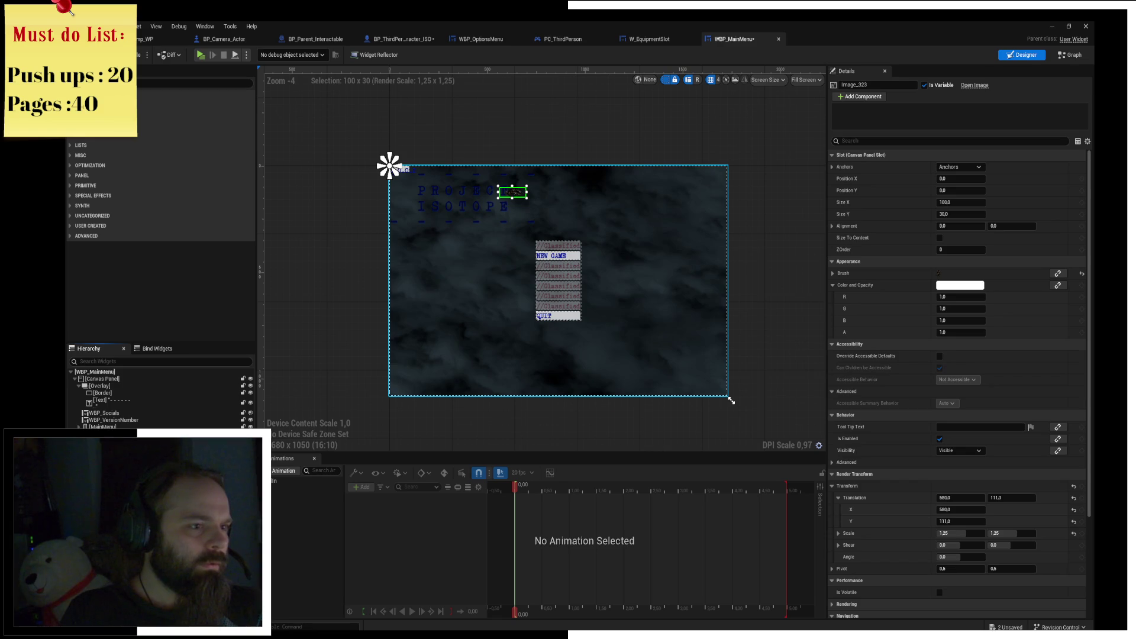
key("ctrl+z")
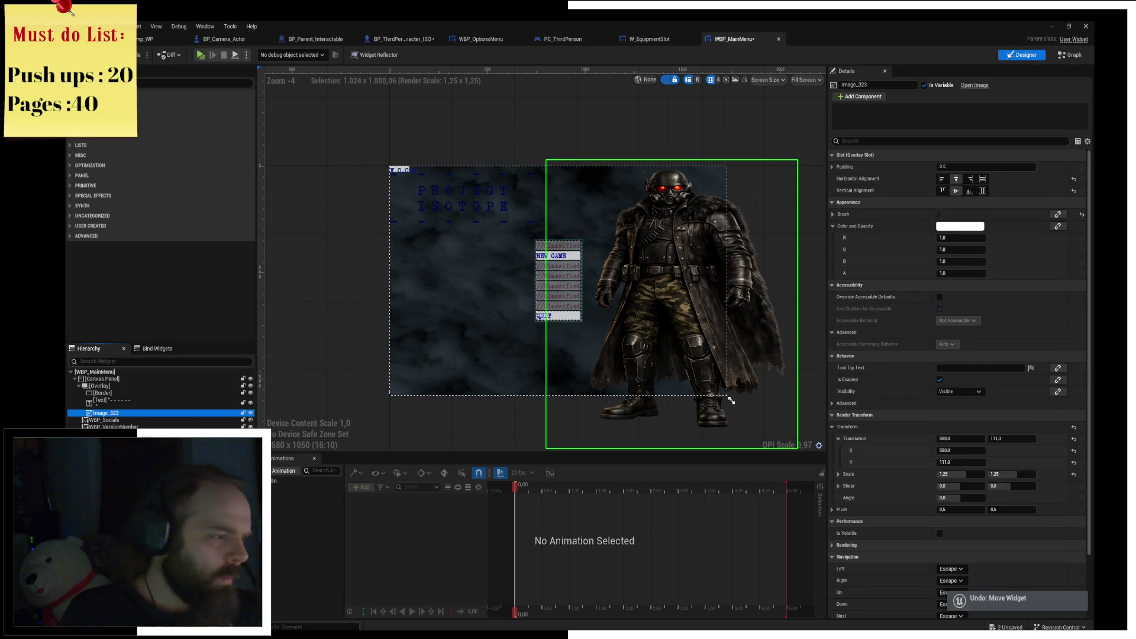
left_click(732, 401)
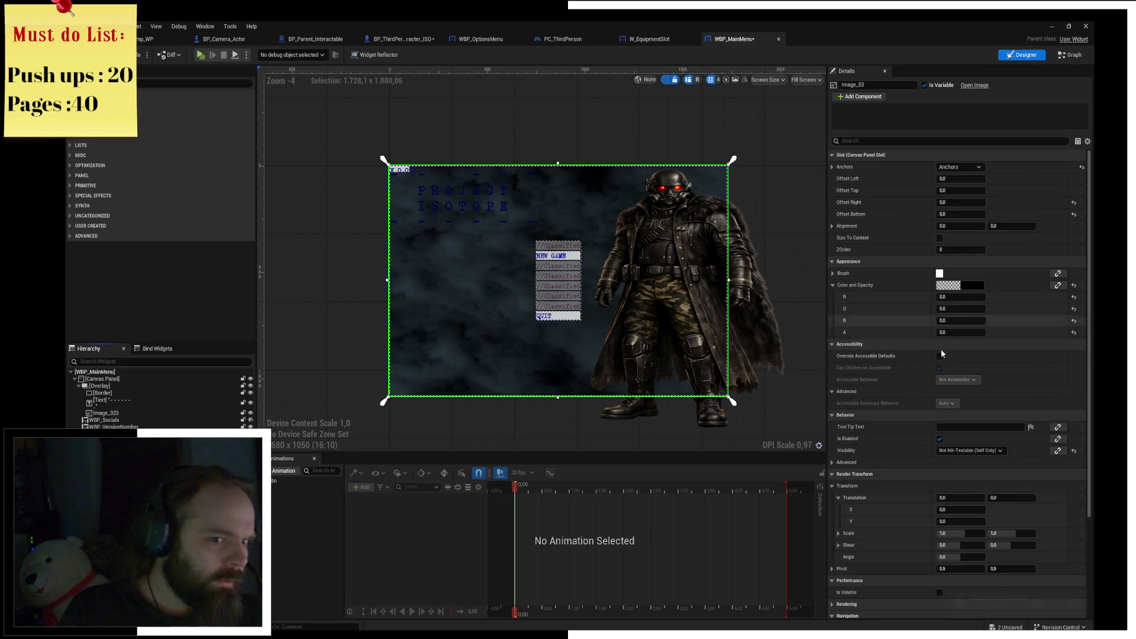
left_click(959, 285)
Preview the full-screen image as solid black, then cancel so it stays fully transparent.
left_click_drag(834, 447, 990, 459)
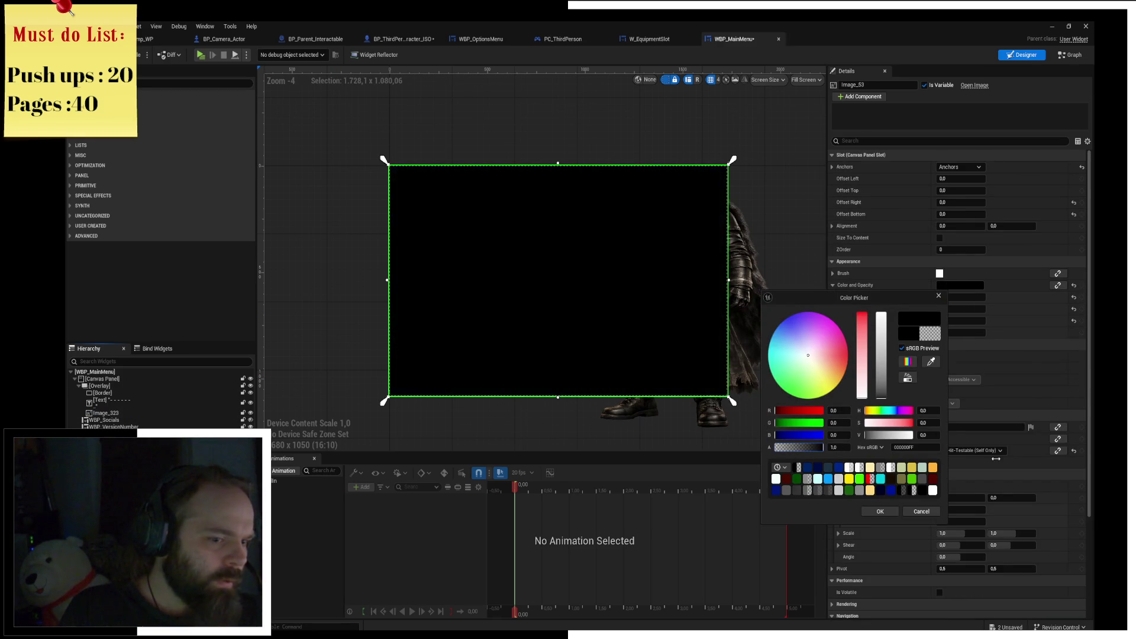
left_click(938, 512)
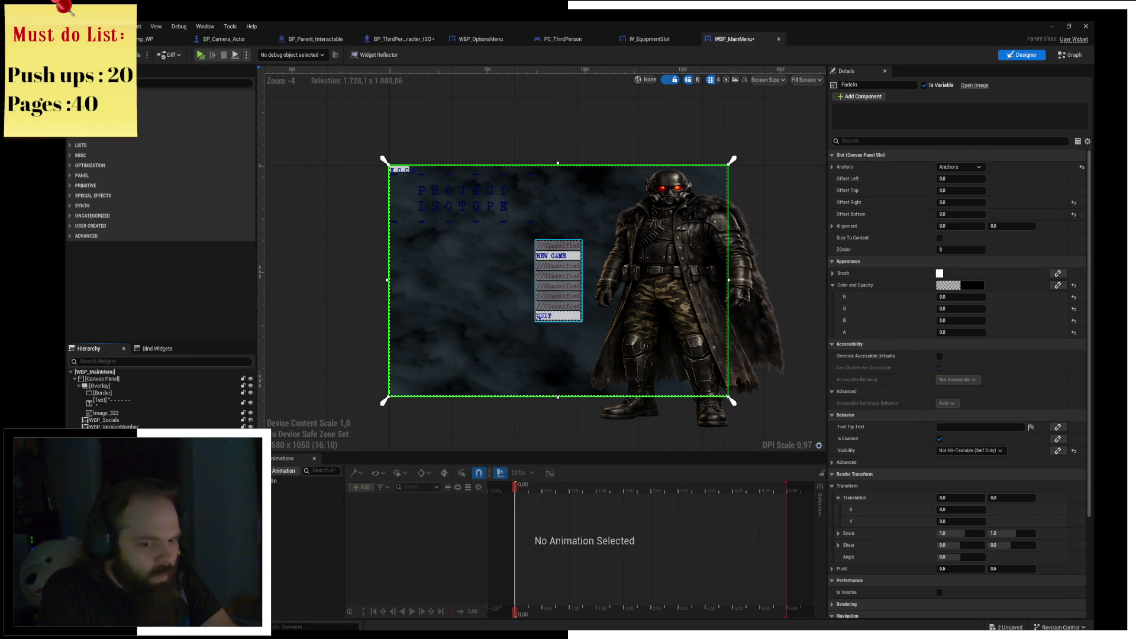
Pin WBP_VersionNumber to the top-right corner and make it size to its content.
left_click(558, 280)
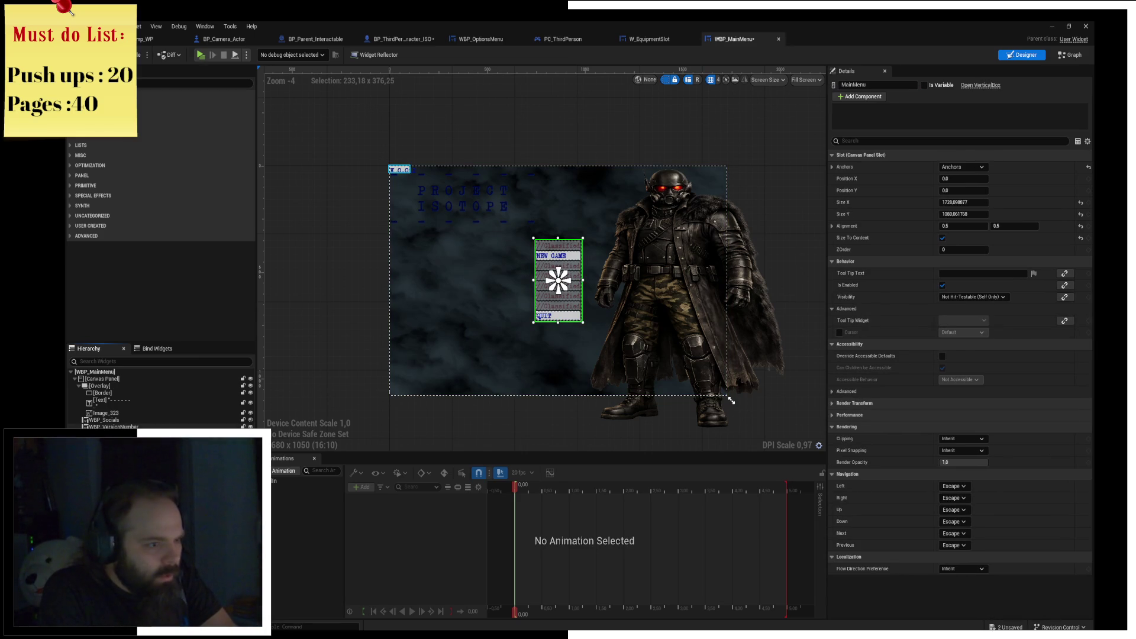
left_click(149, 426)
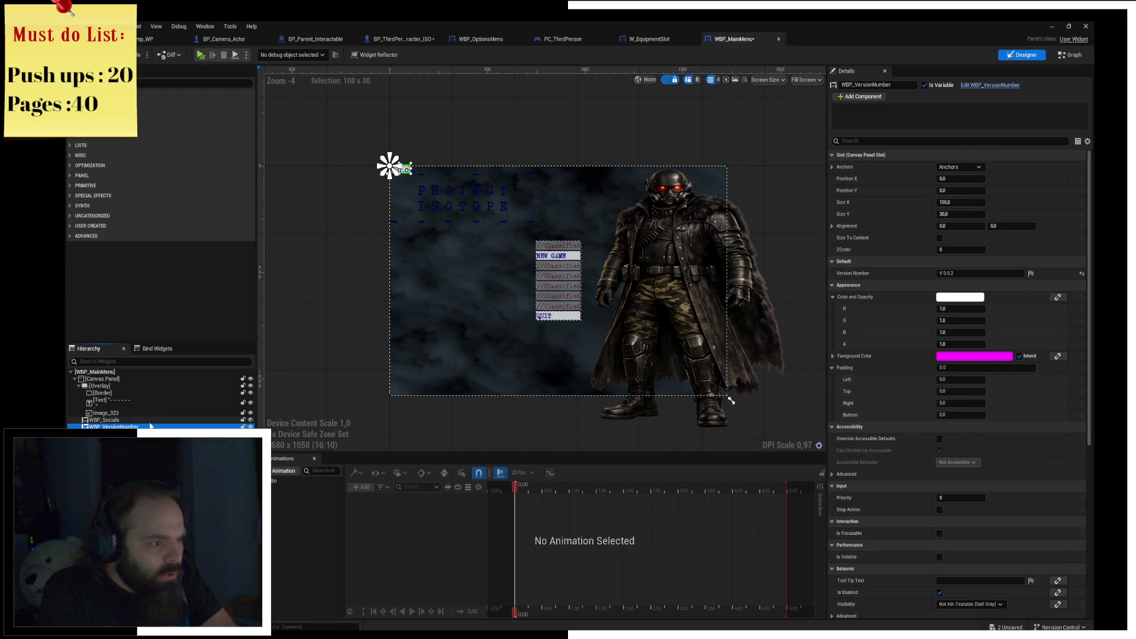
left_click(959, 167)
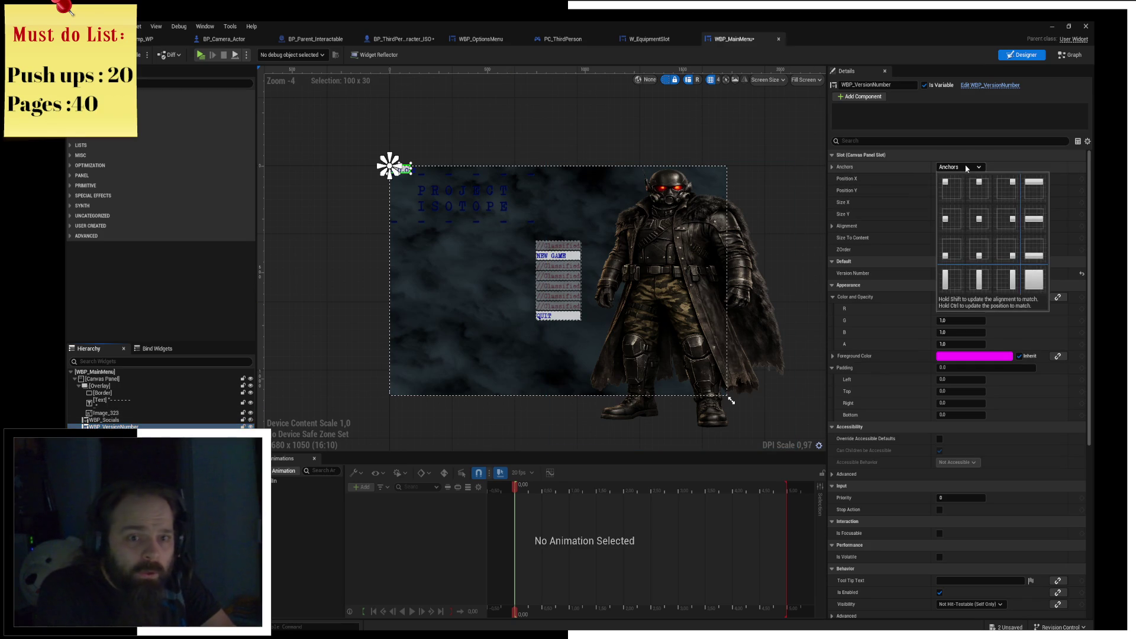
left_click(1003, 182, "ctrl+shift")
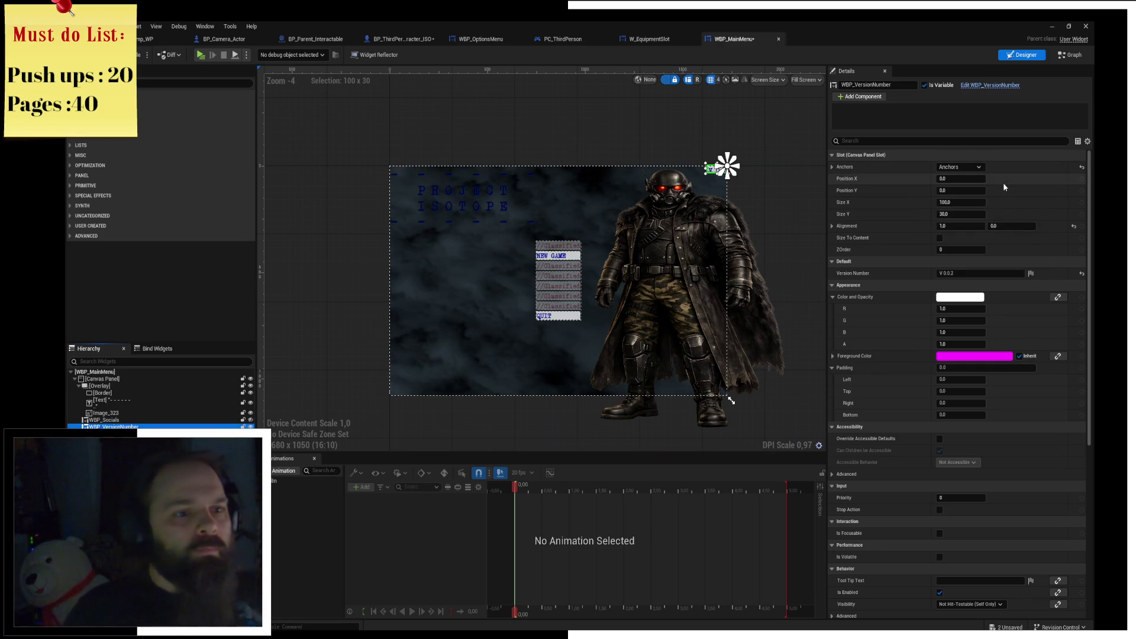
left_click(940, 238)
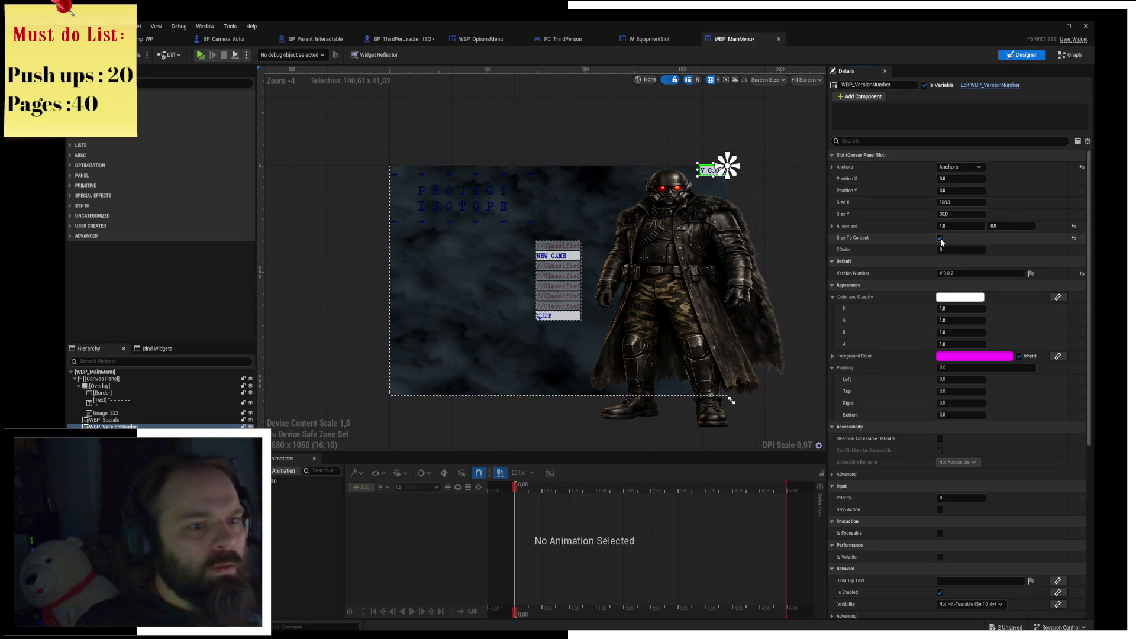
Anchor WBP_Socials to the bottom-right corner, then select the character image and title text.
left_click(129, 420)
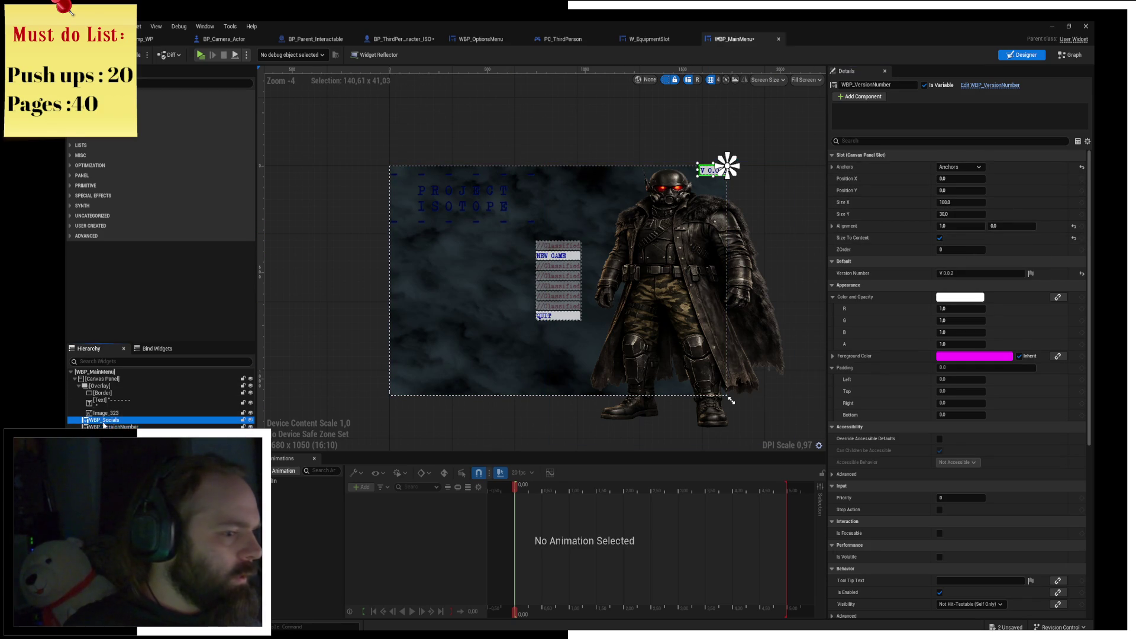
scroll(546, 140, "down", 4)
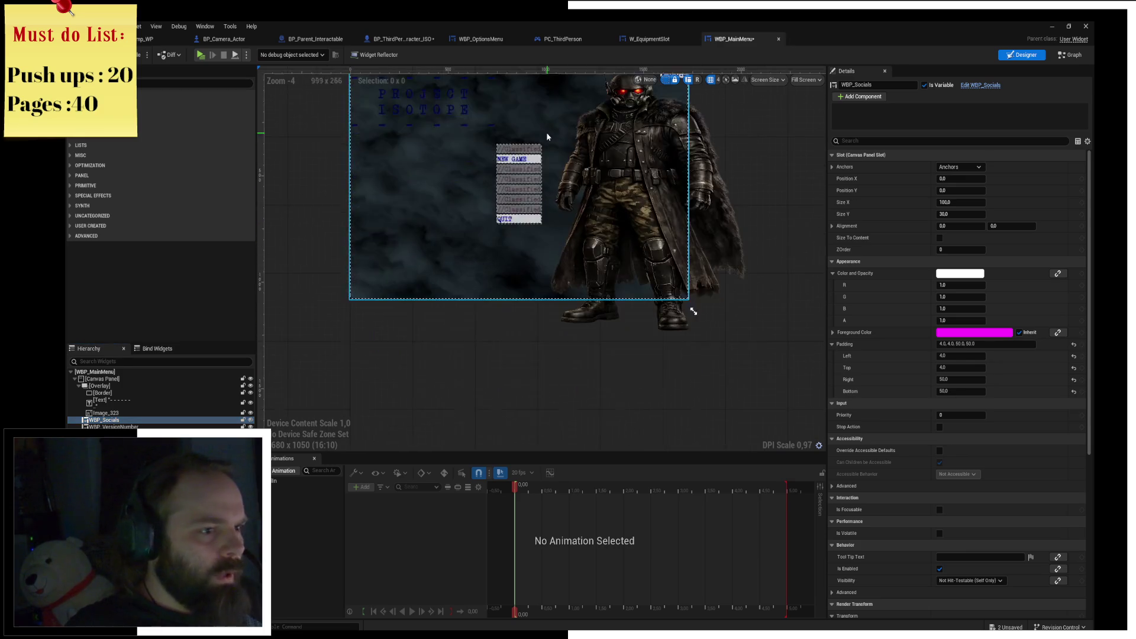
left_click_drag(607, 272, 631, 373)
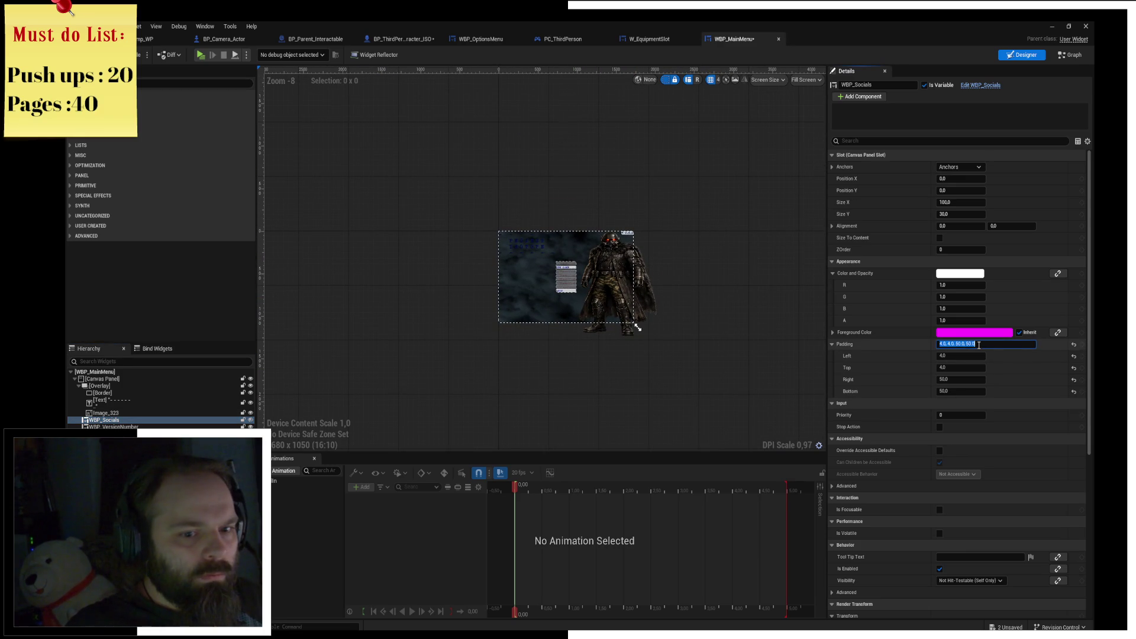
left_click(959, 167)
left_click(1012, 251, "ctrl+shift")
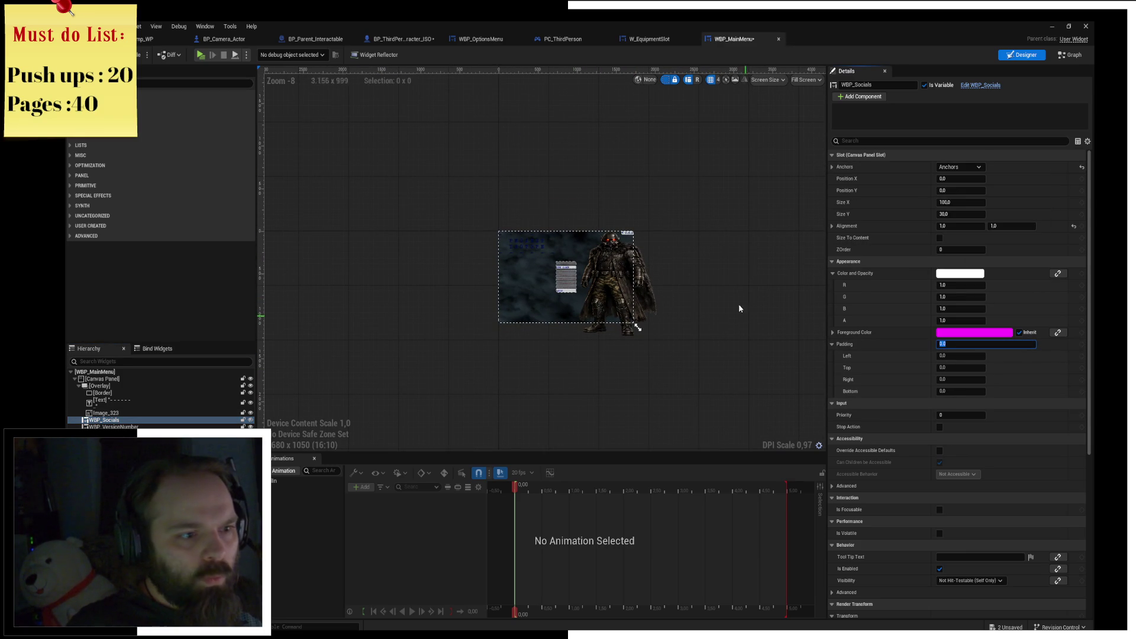
scroll(745, 320, "up", 4)
left_click(112, 413)
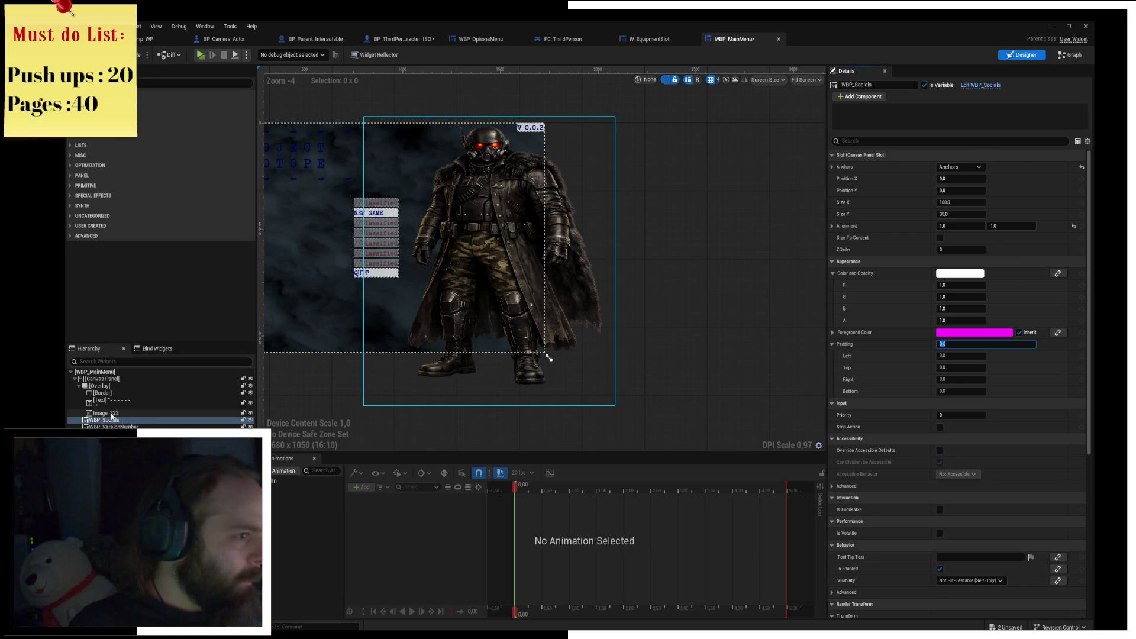
left_click(111, 407)
Layer the title text after Image_323 and move WBP_Socials and WBP_VersionNumber into the overlay.
left_click_drag(110, 419, 112, 422)
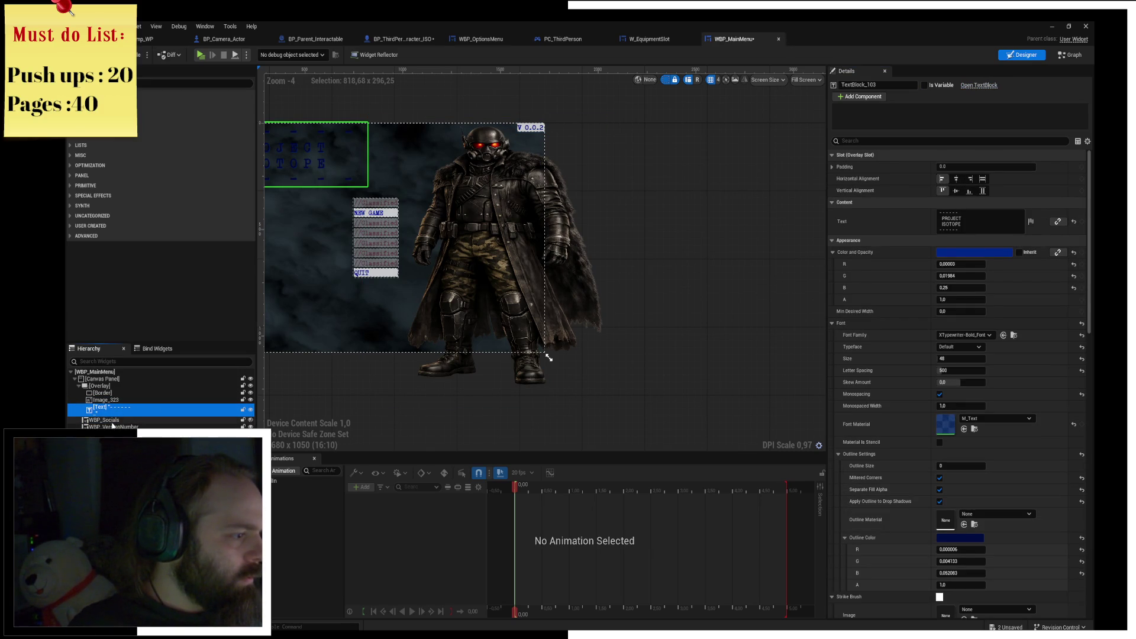
left_click(112, 420)
left_click(109, 426, "ctrl")
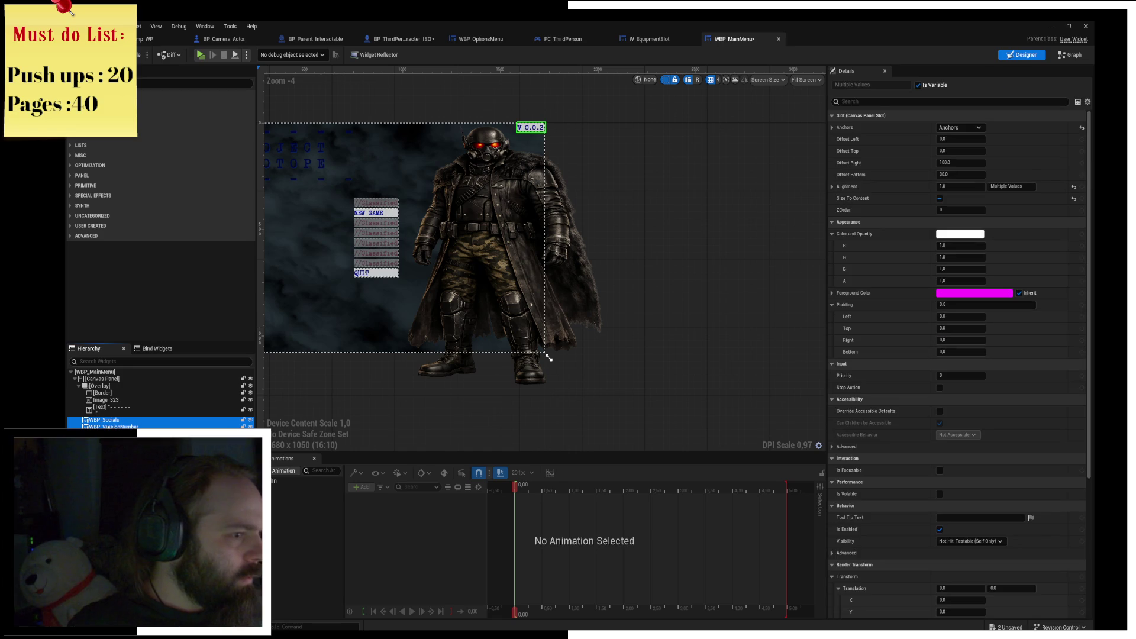
left_click_drag(110, 409, 110, 408)
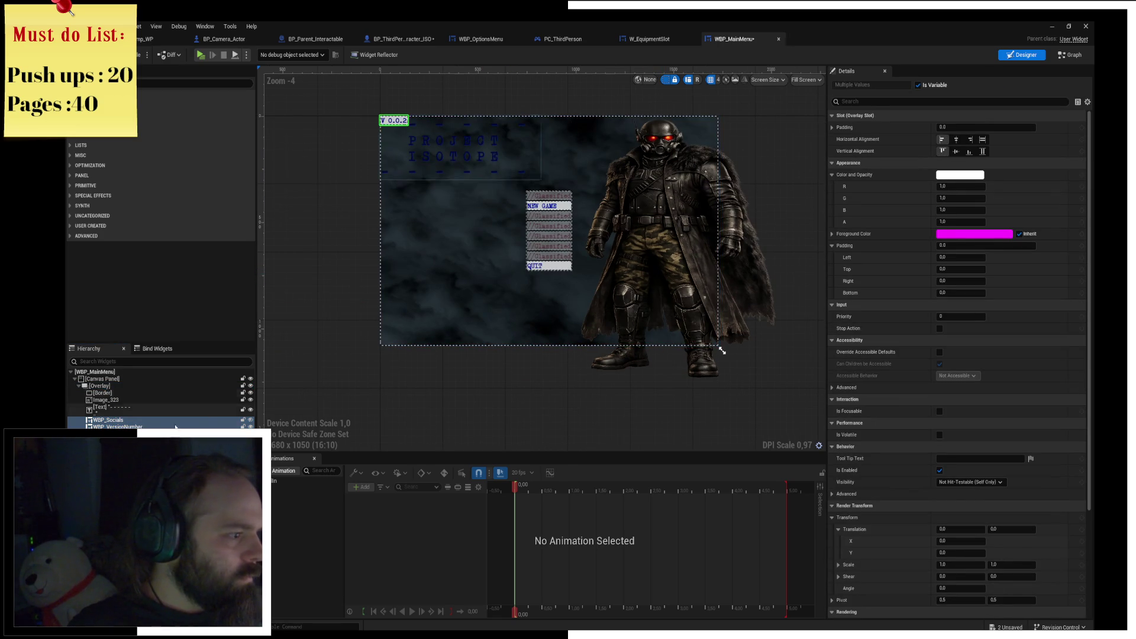
left_click(127, 420)
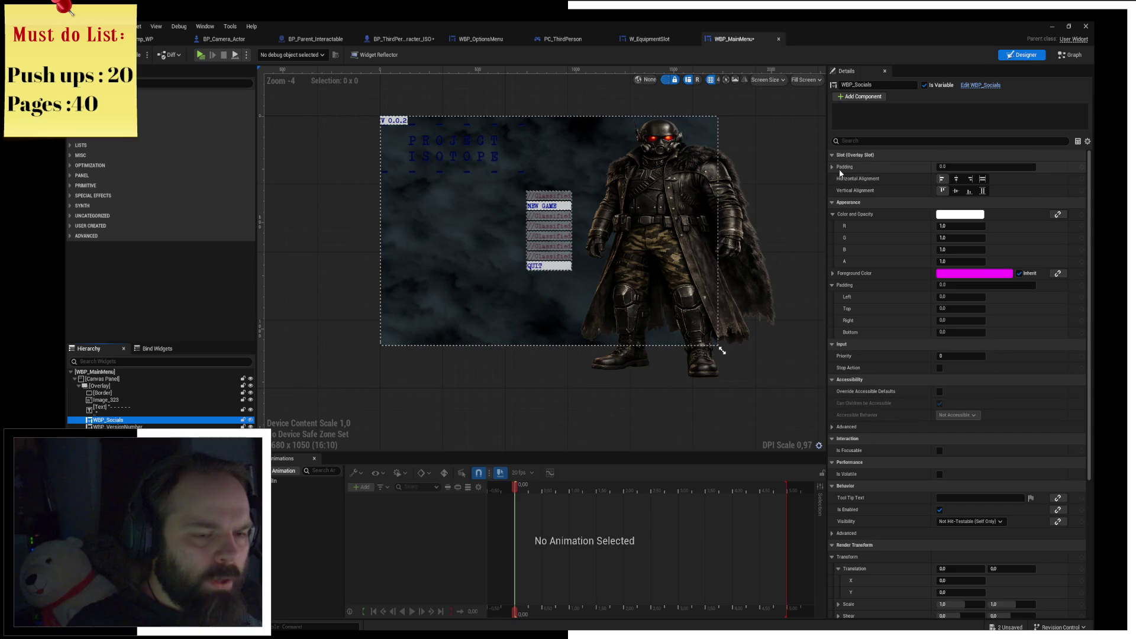
Reposition the MainMenu button stack in the hierarchy and choose Background Blur for the overlay.
left_click(393, 120)
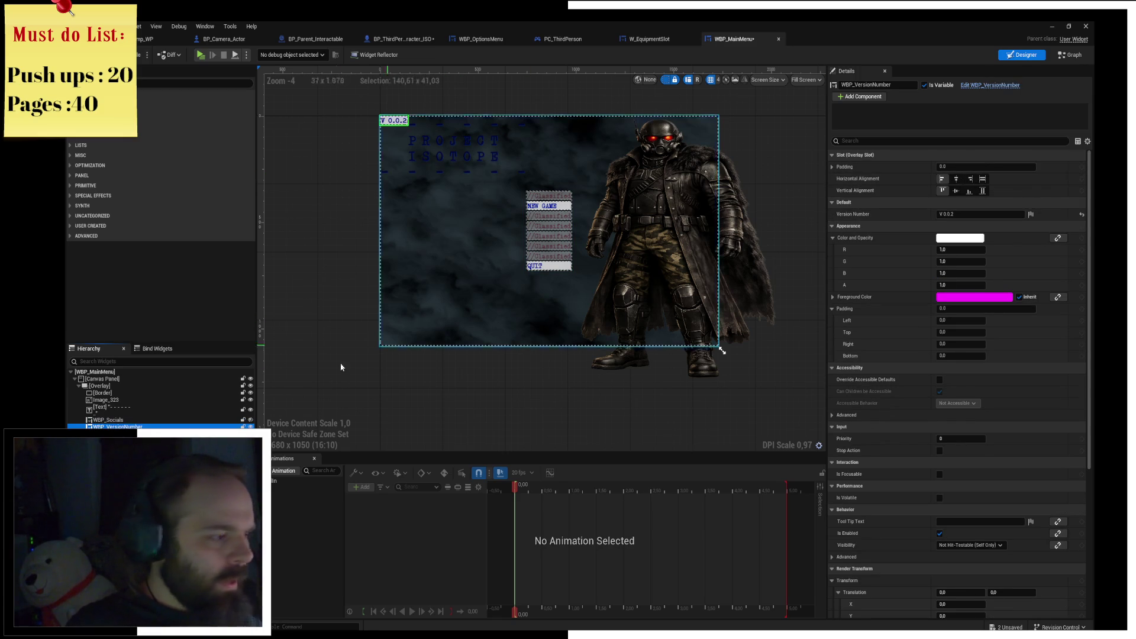
left_click(104, 387)
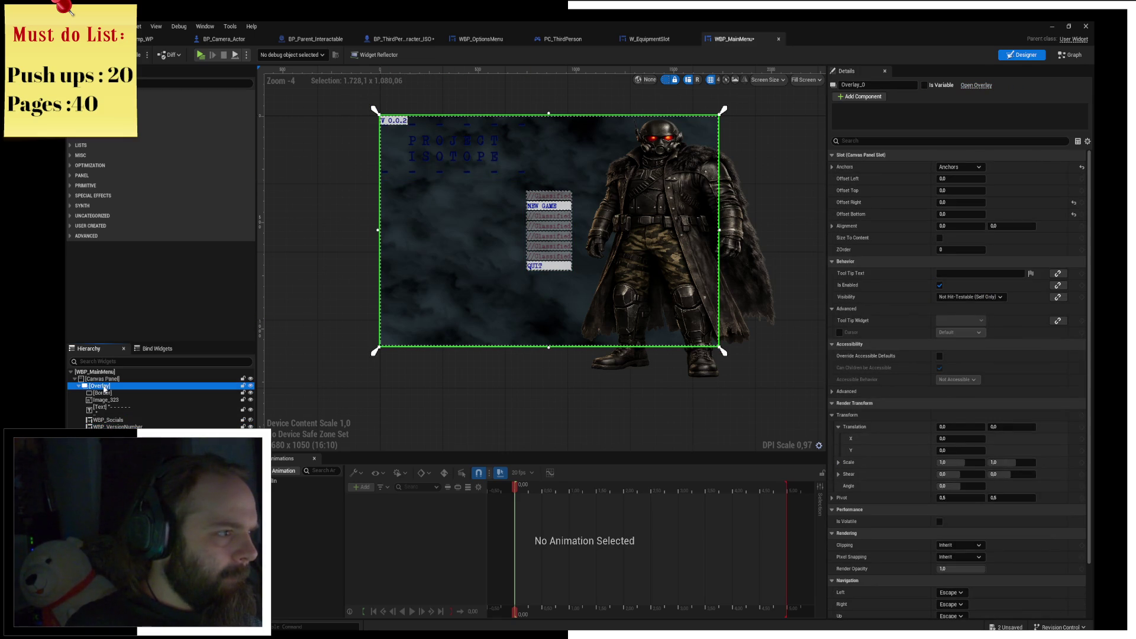
left_click(548, 237)
mouse_move(106, 438)
left_mouse_down()
mouse_move(106, 392)
mouse_move(107, 426)
left_mouse_up()
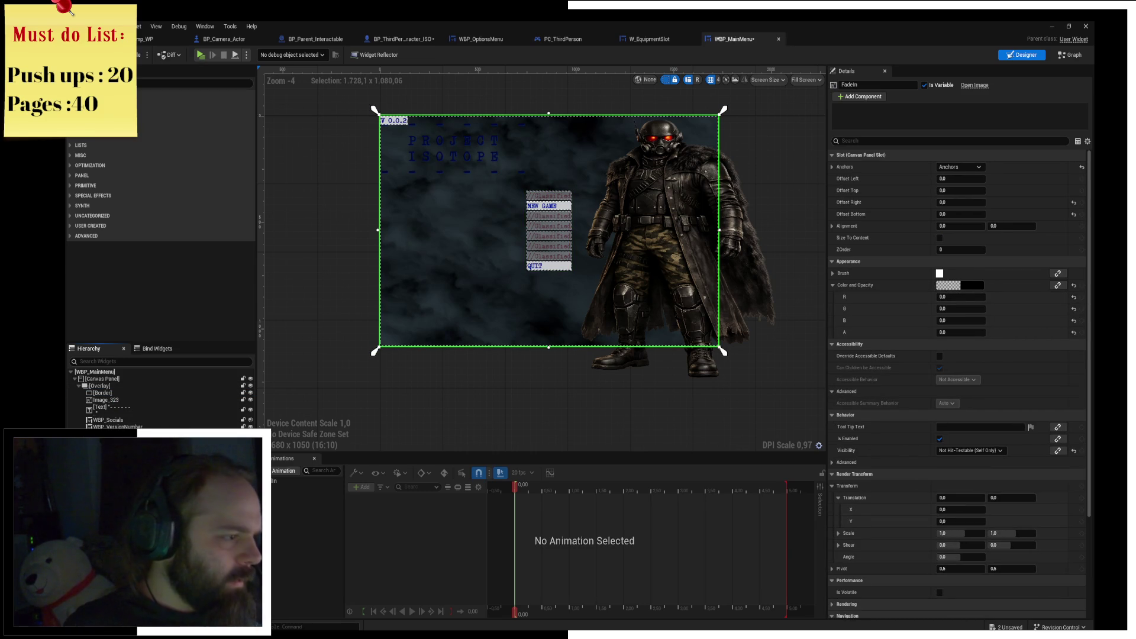
left_click(99, 386)
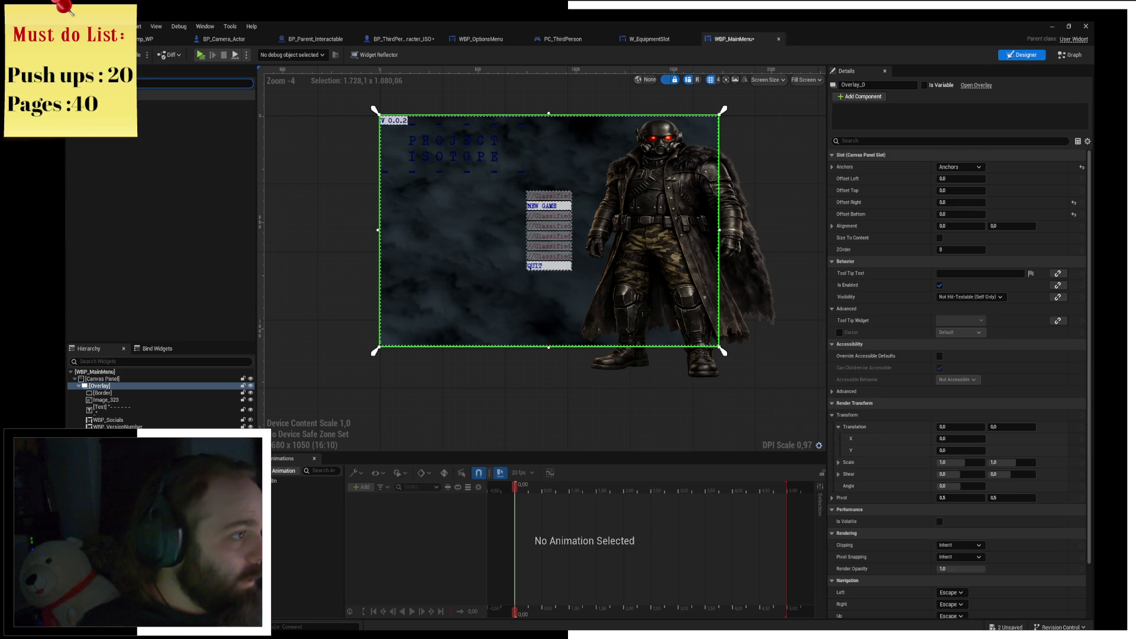
left_click(142, 104)
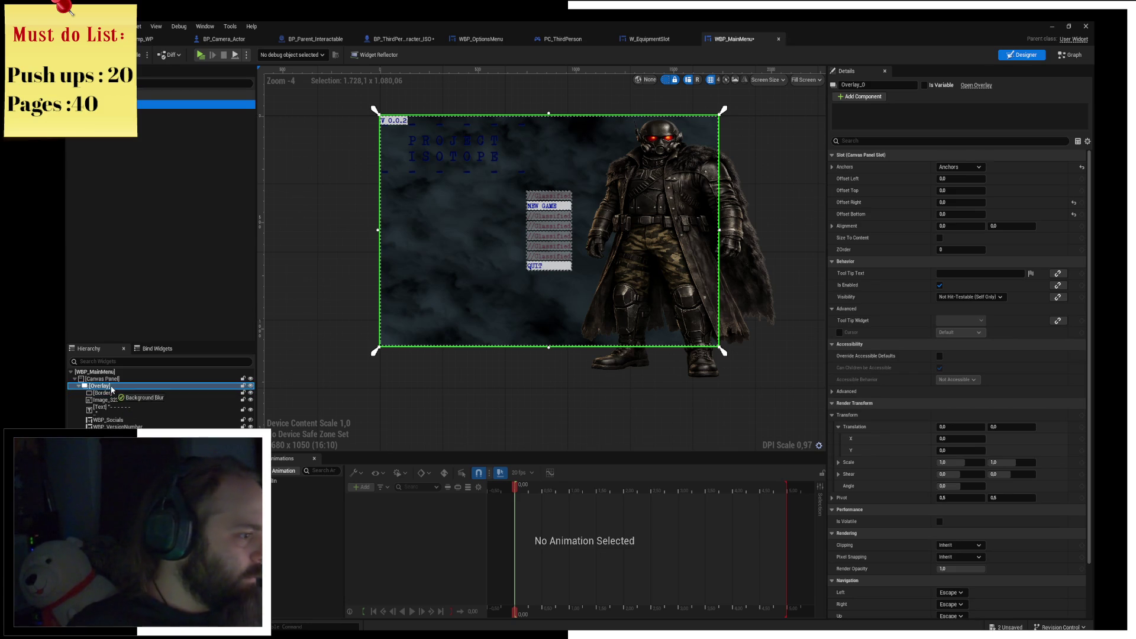
Place a Background Blur in the overlay with Fill alignment both ways and blur strength 10.
mouse_move(113, 389)
left_mouse_down()
mouse_move(111, 408)
mouse_move(103, 386)
left_mouse_up()
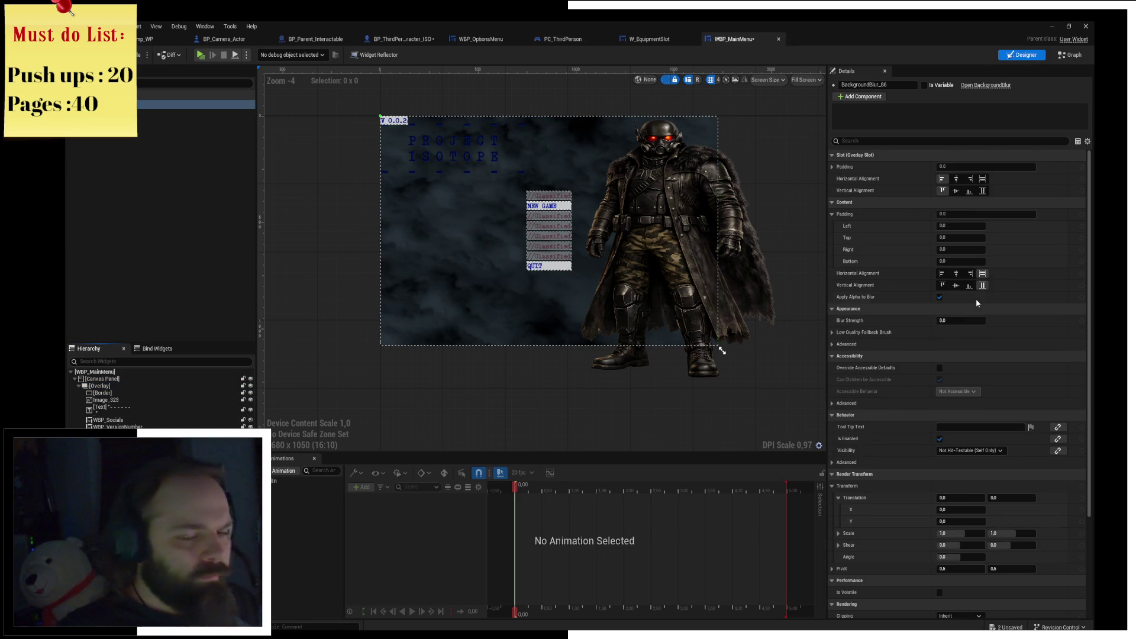
left_click(982, 178)
left_click(983, 190)
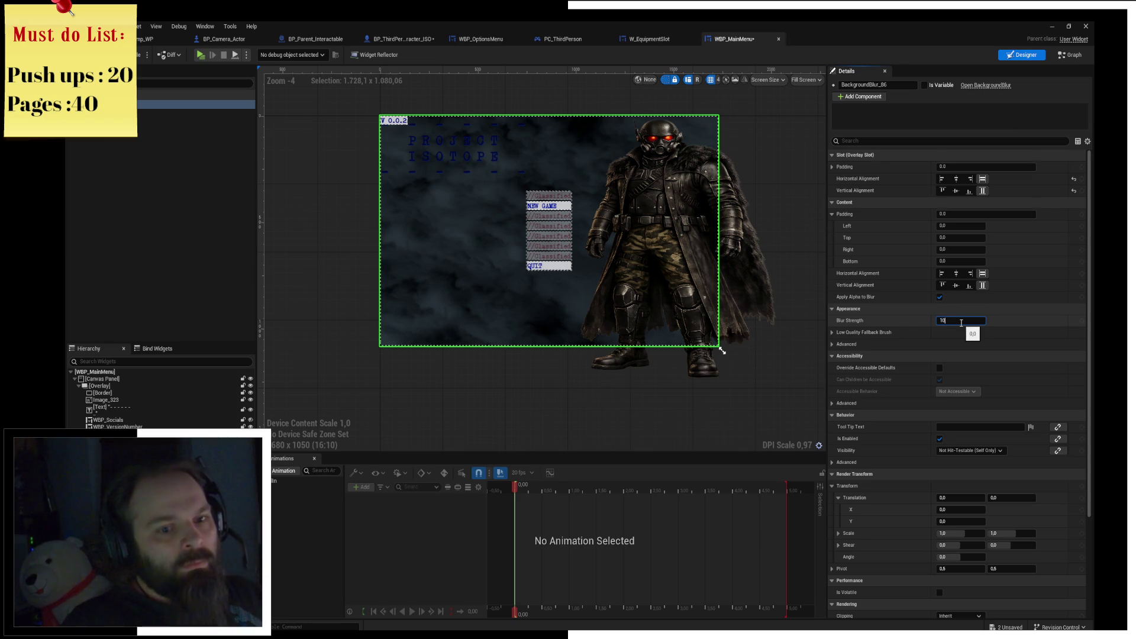
key("Return")
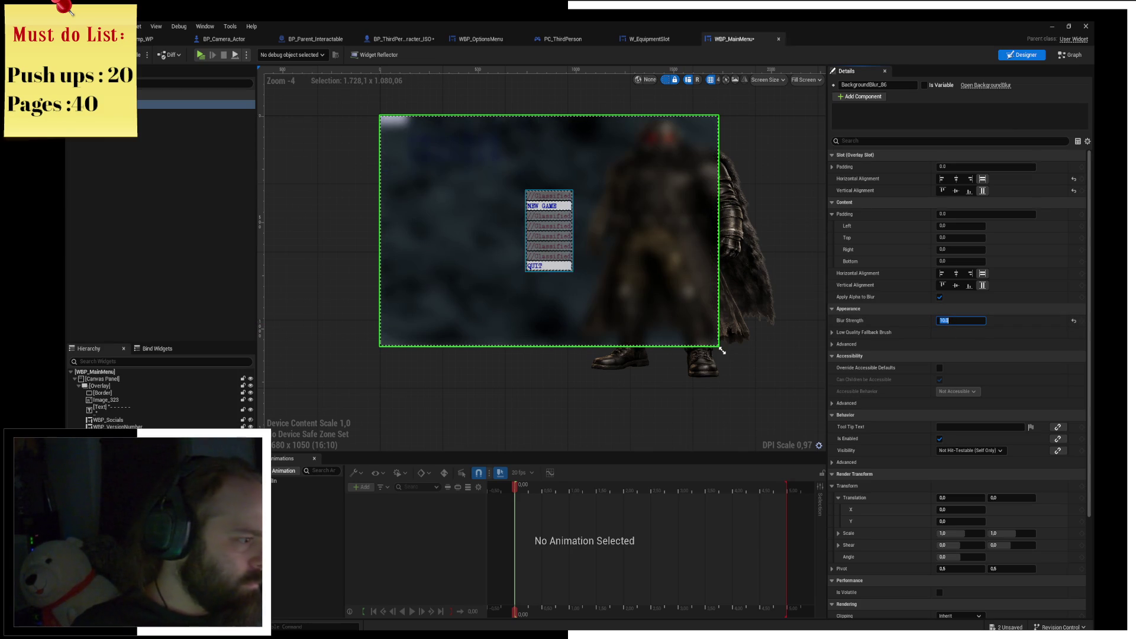
left_click(118, 427)
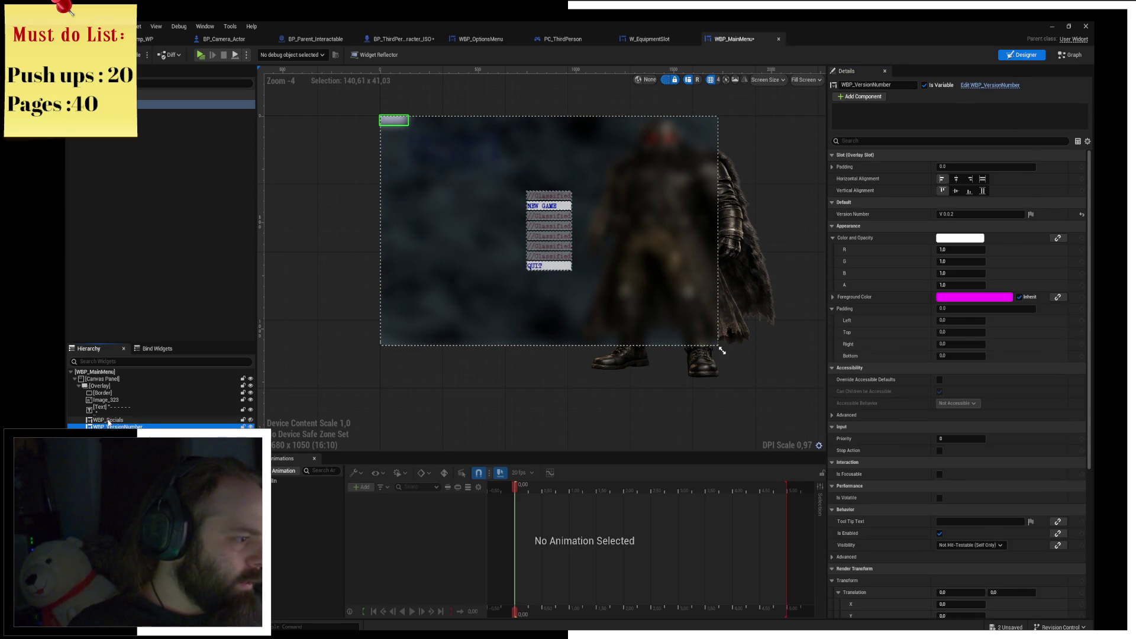
Undo the last hierarchy change and anchor WBP_VersionNumber to the top-right corner.
left_click(99, 409, "shift")
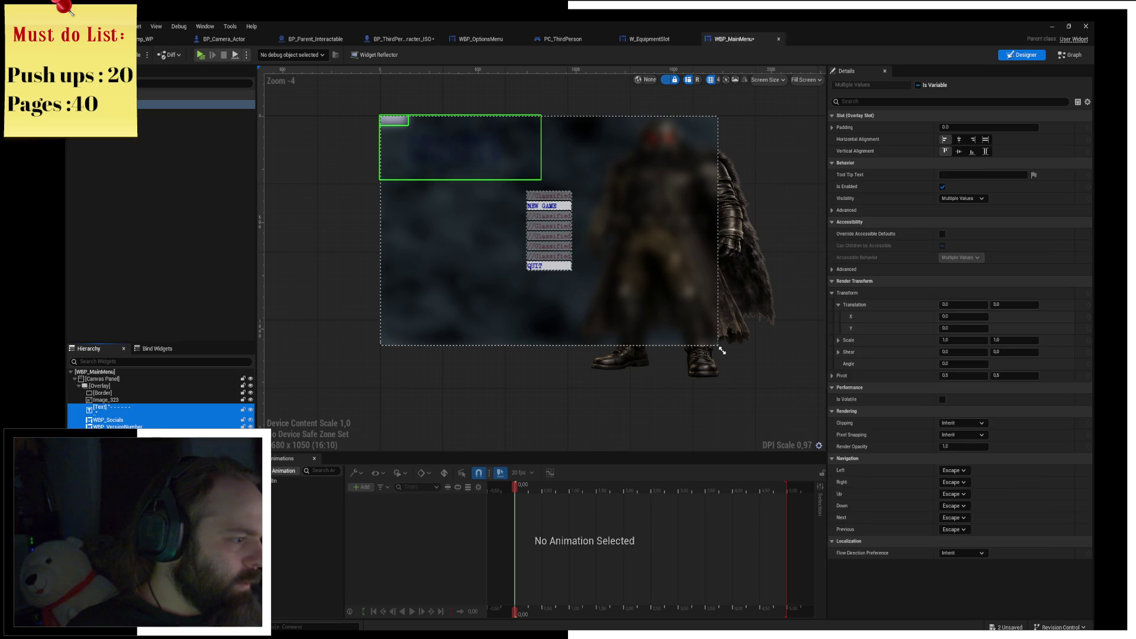
key("ctrl+z")
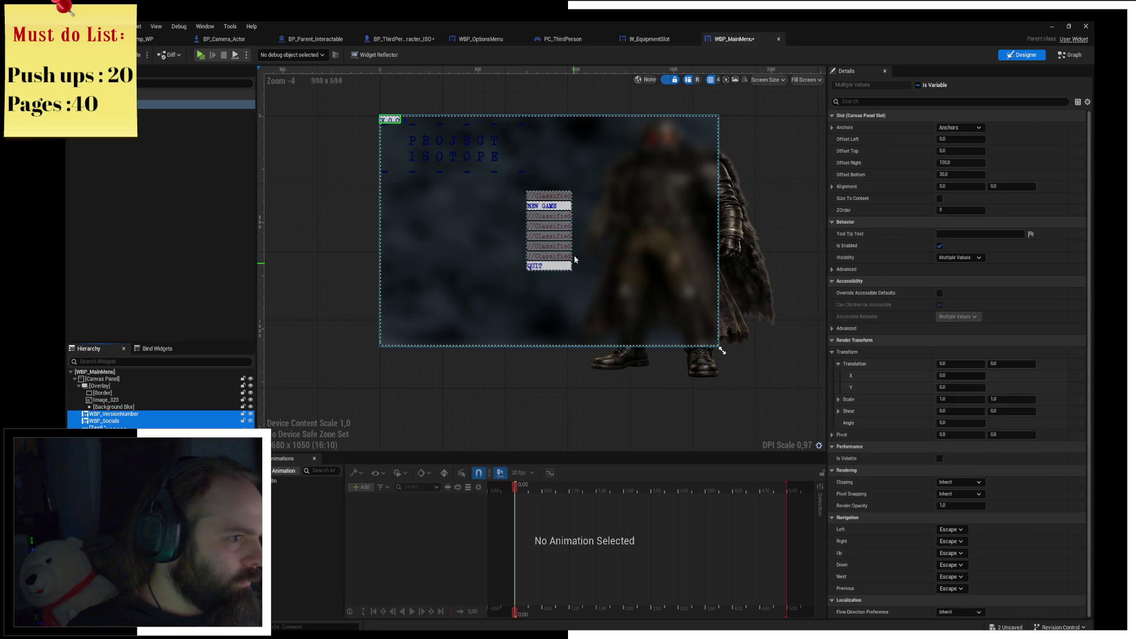
left_click(119, 413)
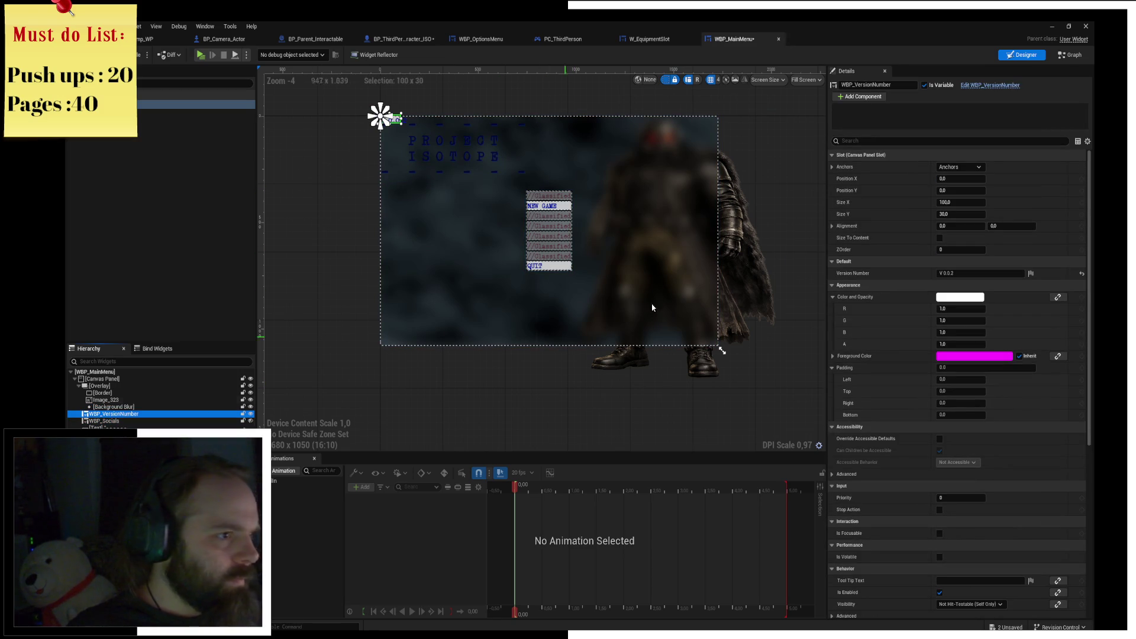
left_click(959, 166)
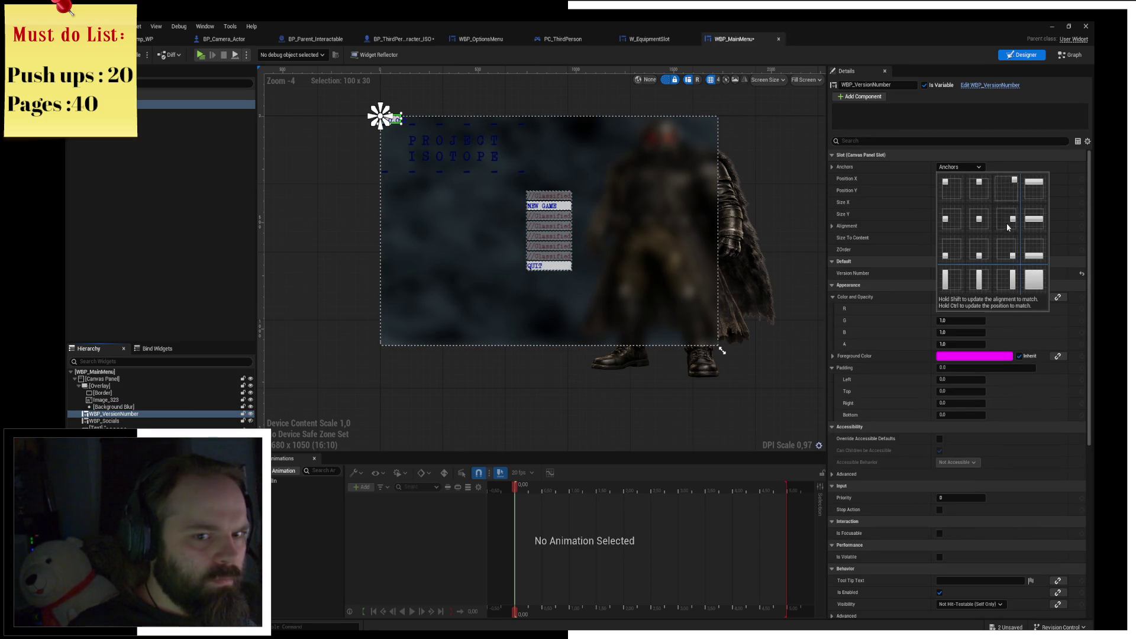
left_click(1013, 190, "ctrl+shift")
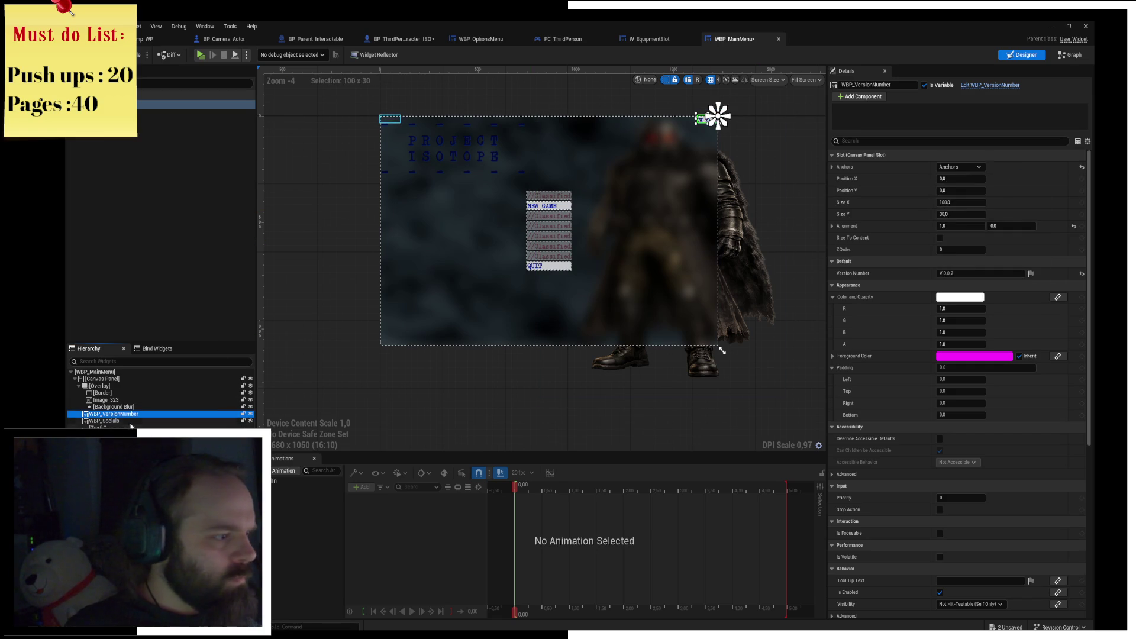
Make the version number and WBP_Socials size to content, anchoring WBP_Socials bottom-right.
left_click(131, 421)
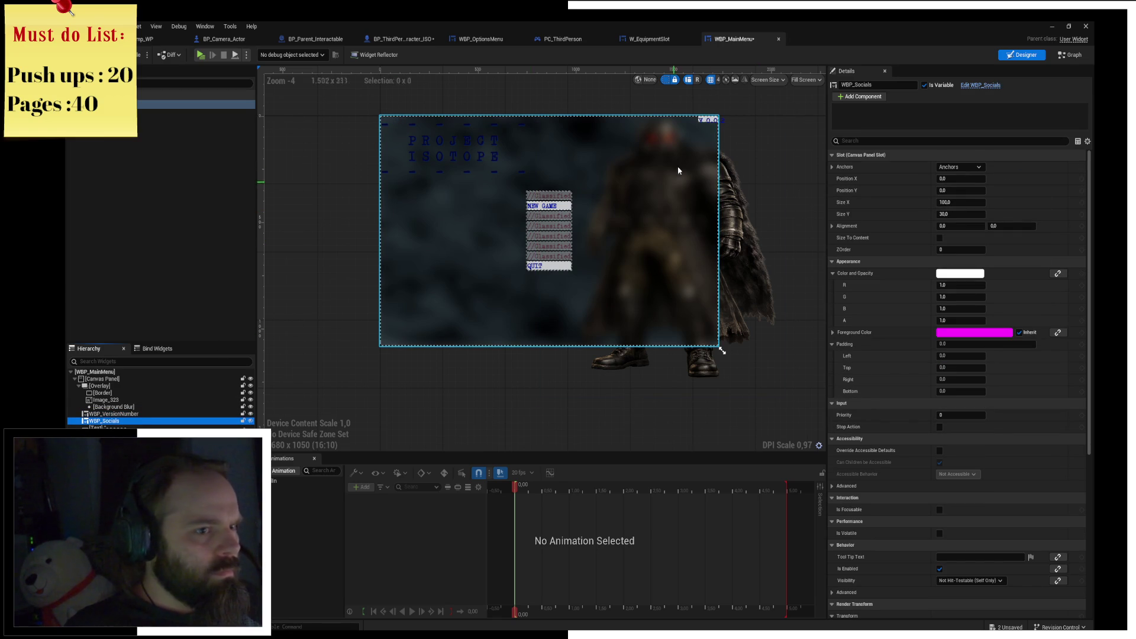
left_click(407, 260)
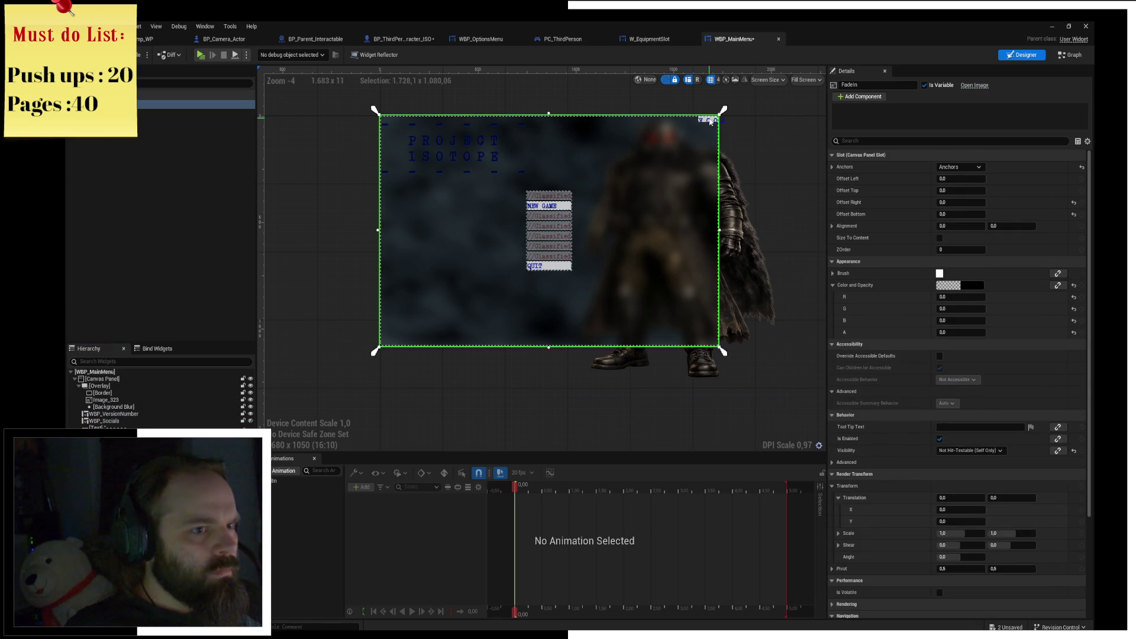
left_click(113, 414)
left_click(940, 238)
left_click(146, 422)
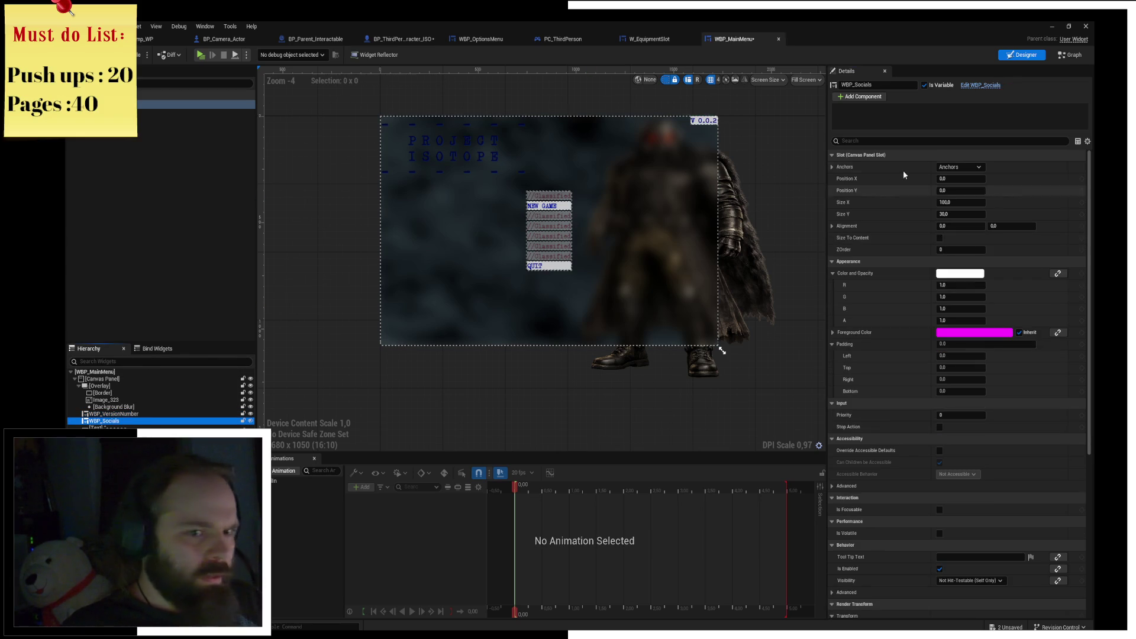
left_click(940, 238)
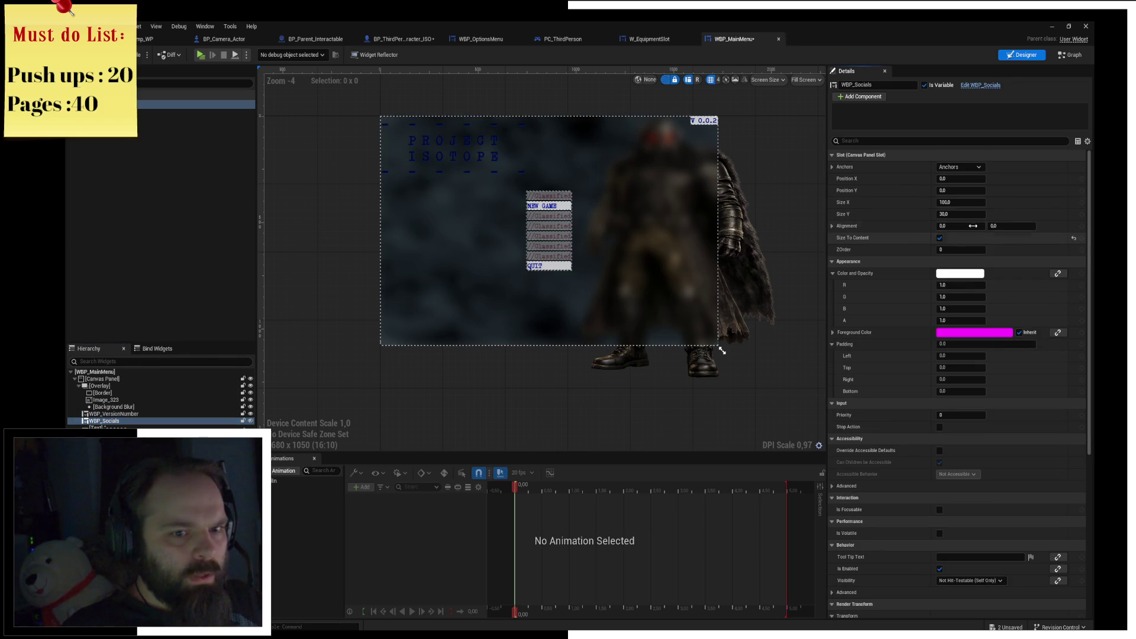
left_click(969, 168)
left_click(1000, 248)
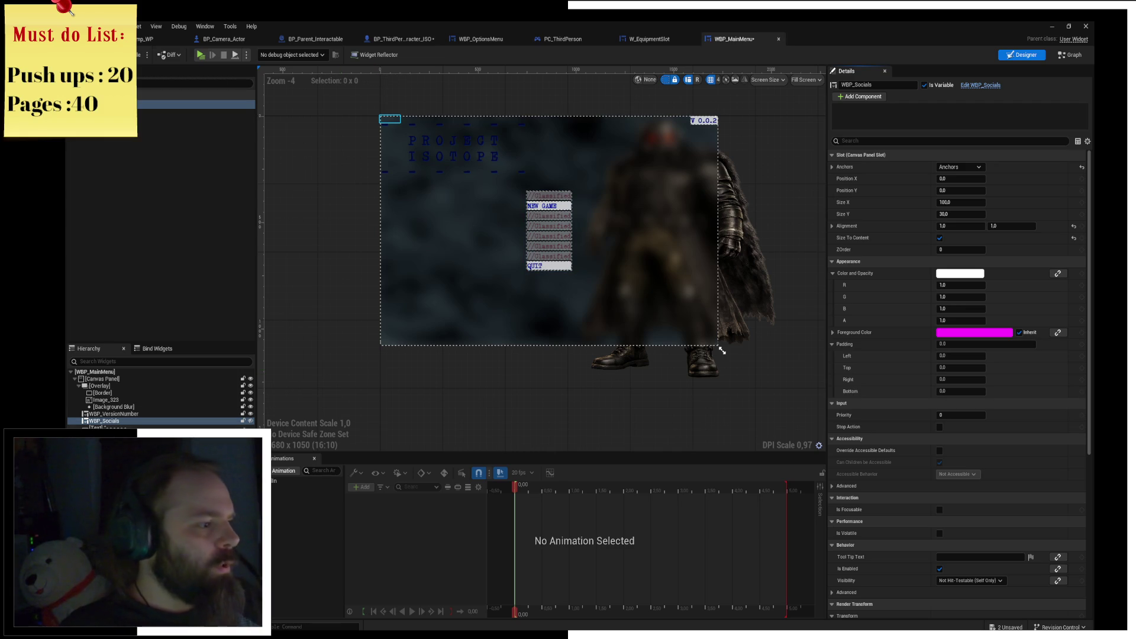
Try blur strengths of 2 and 4 on the Background Blur, settling on 2.
left_click(113, 407)
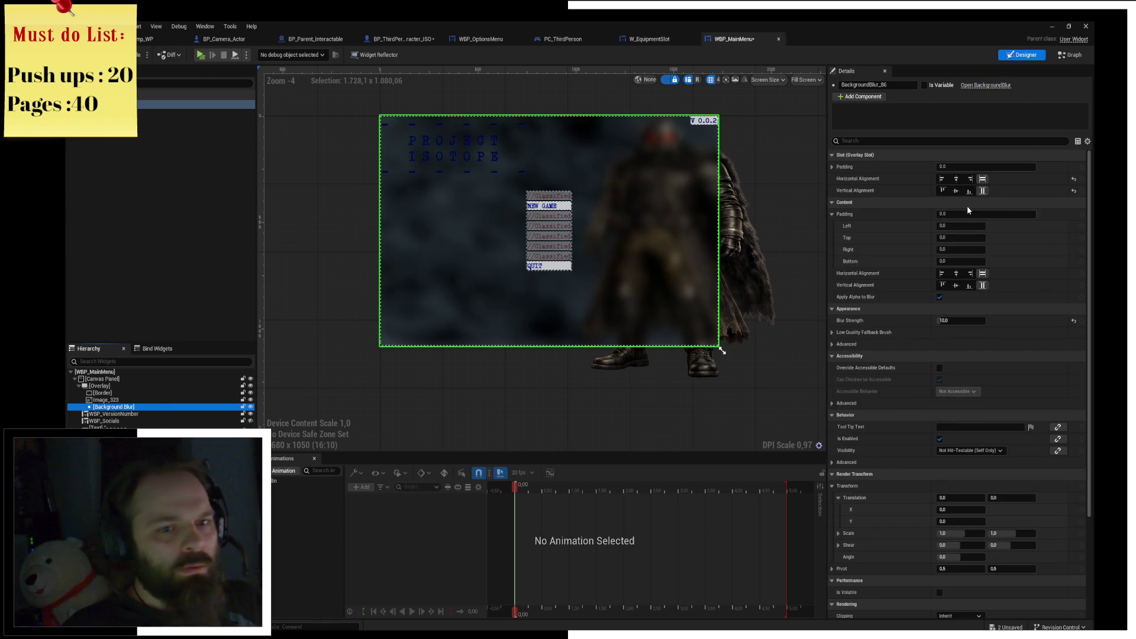
left_click(969, 321)
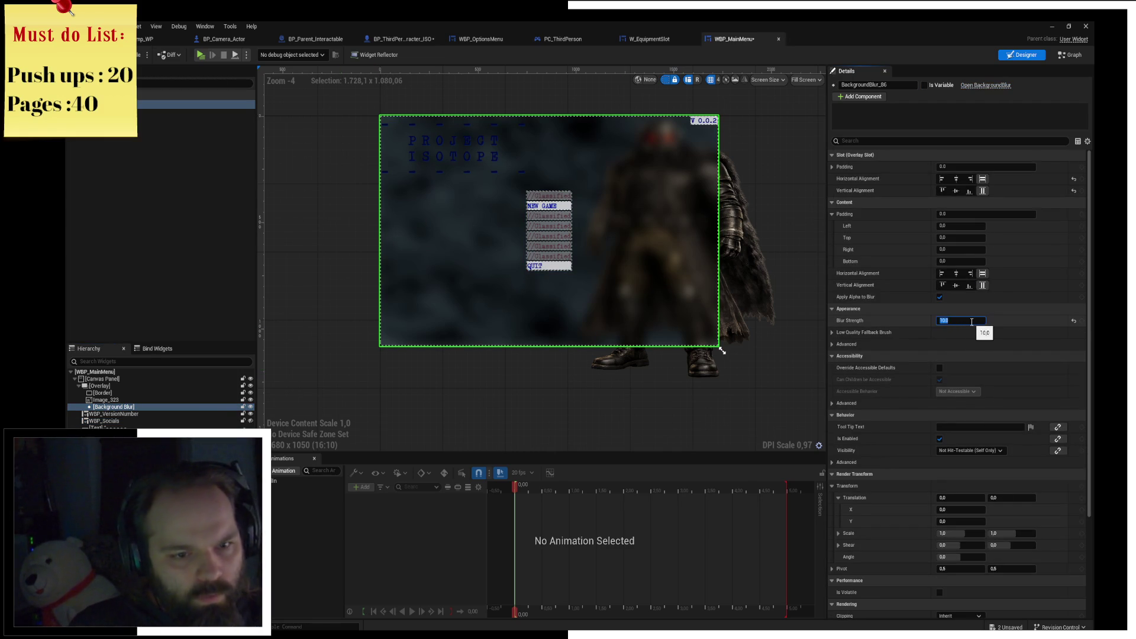
type("2")
key("Return")
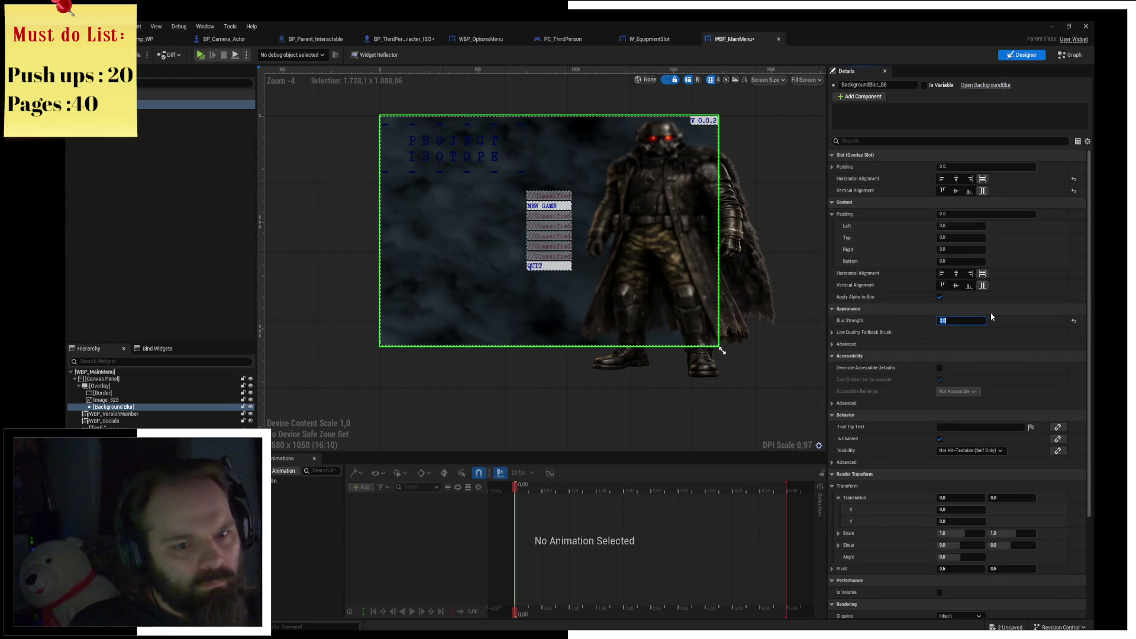
key("Return")
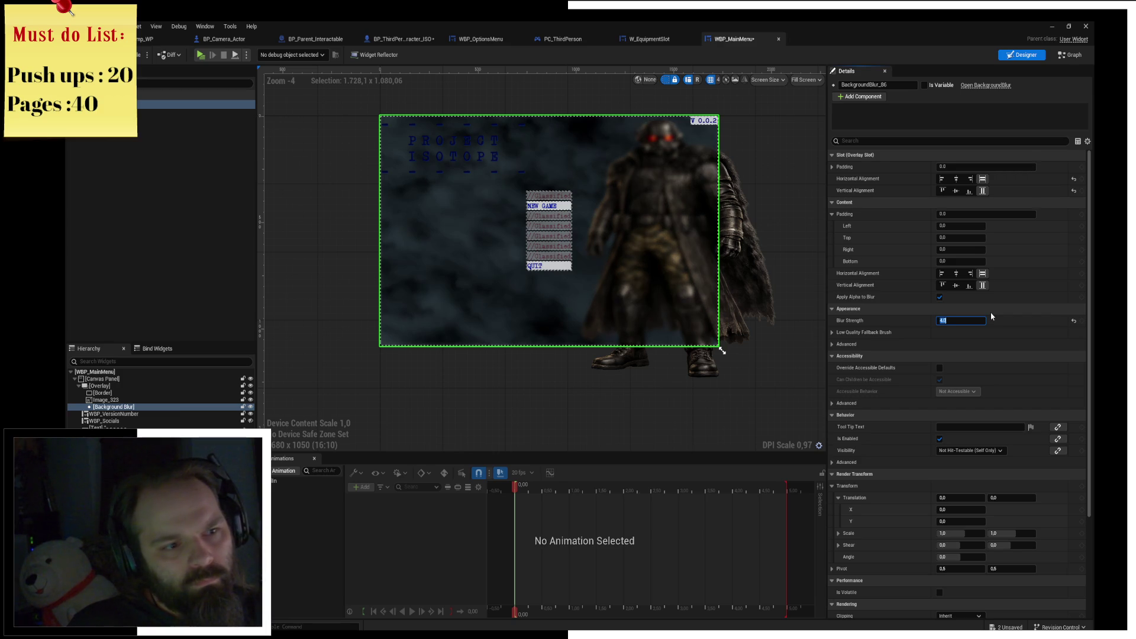
type("2")
key("Return")
left_click(610, 121)
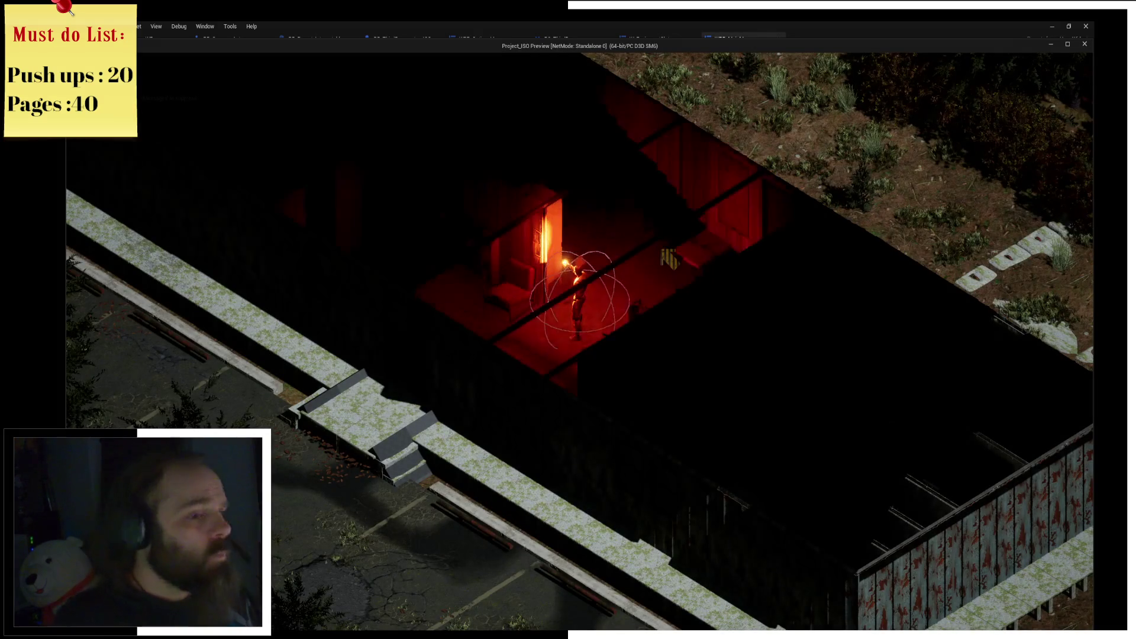
Close the game preview, open the MainMenu level and save the unsaved assets.
left_click(1085, 44)
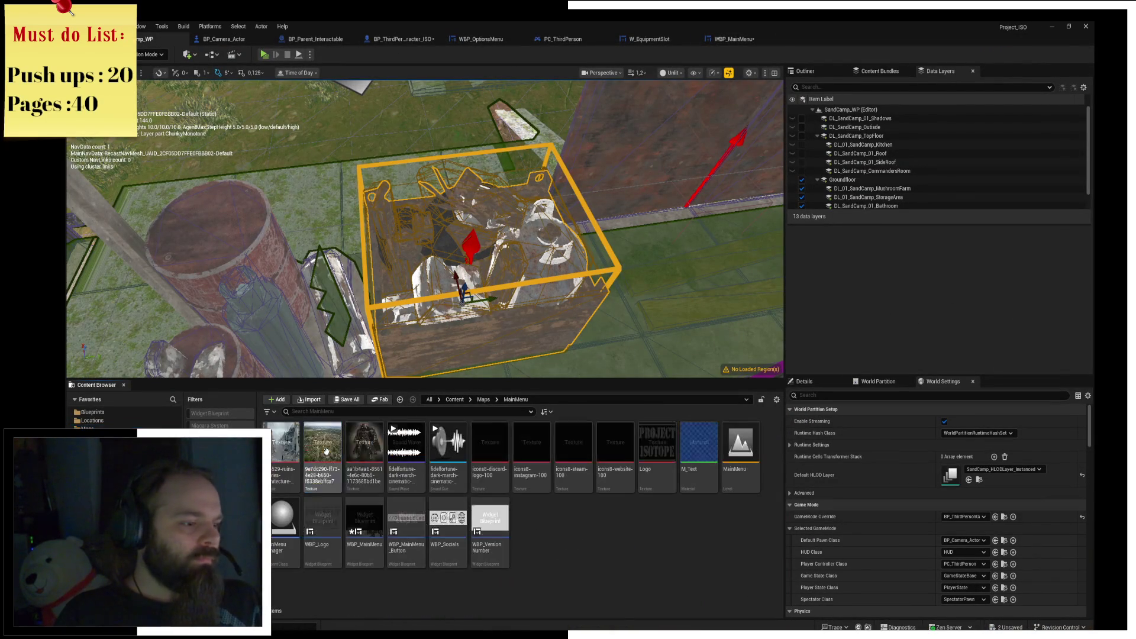
left_click(739, 455)
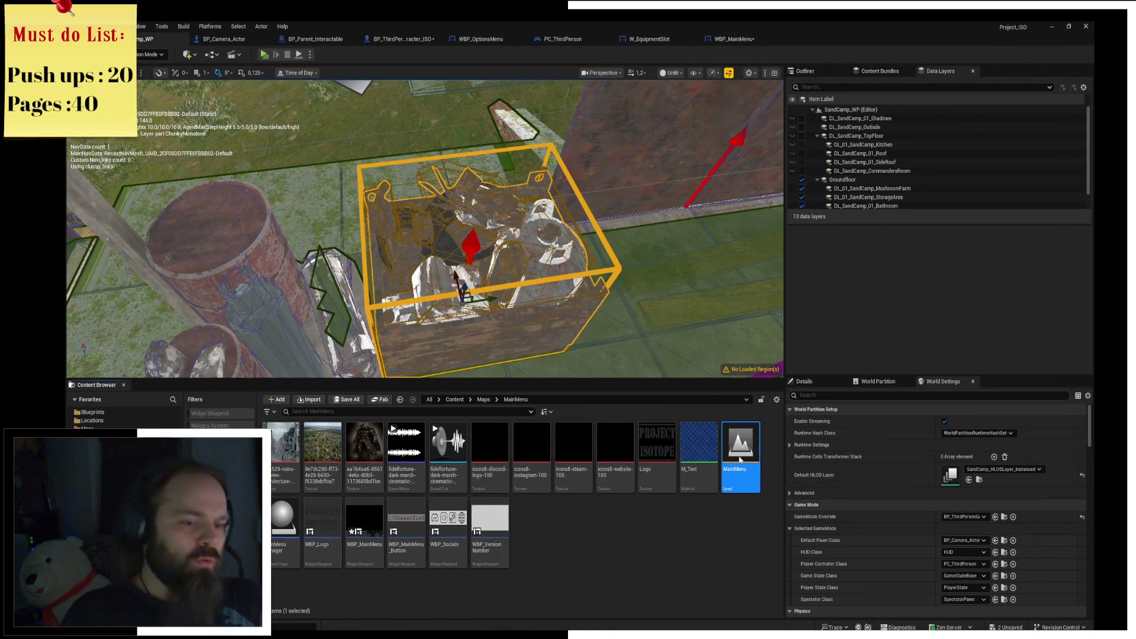
double_click(739, 455)
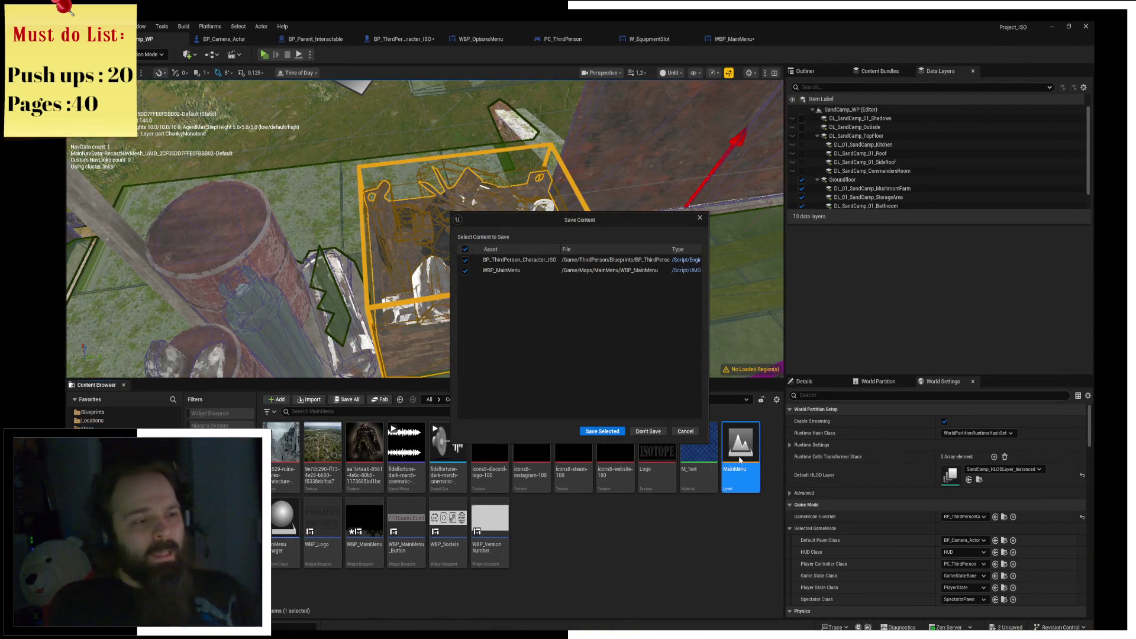
left_click(601, 430)
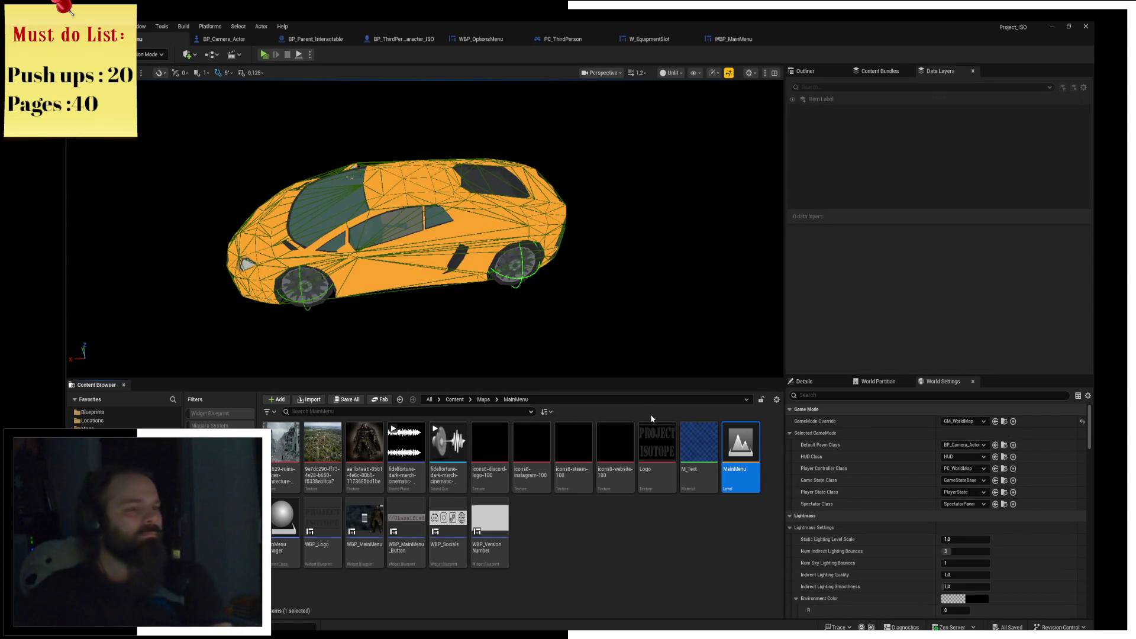
Play the game to test the main menu, stop with Esc, and return to WBP_MainMenu.
left_click(300, 55)
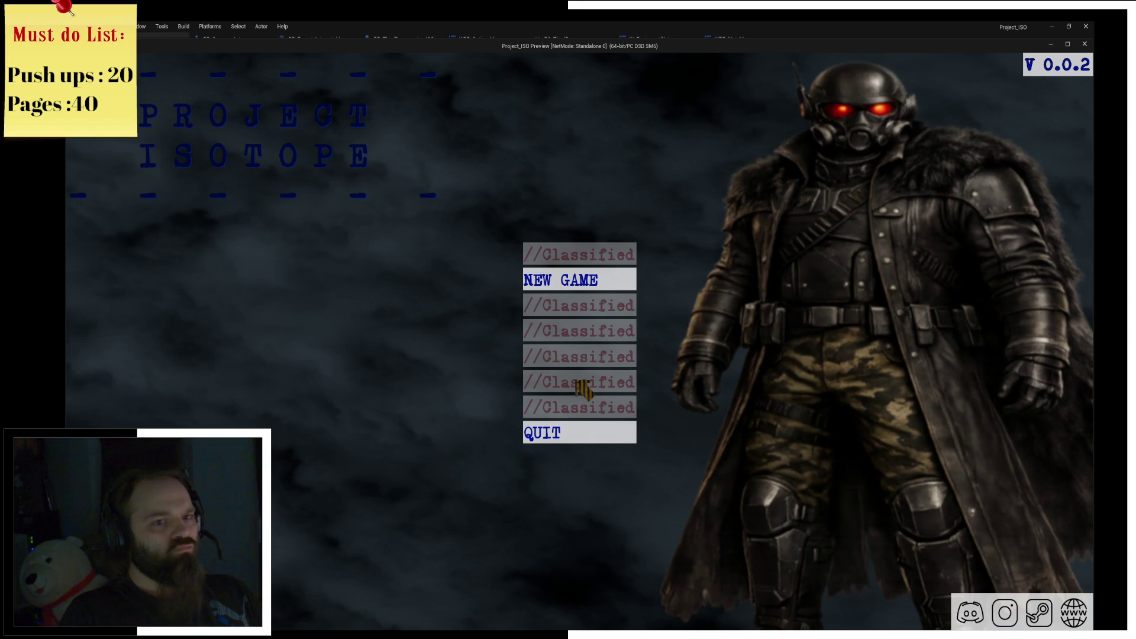
key("Escape")
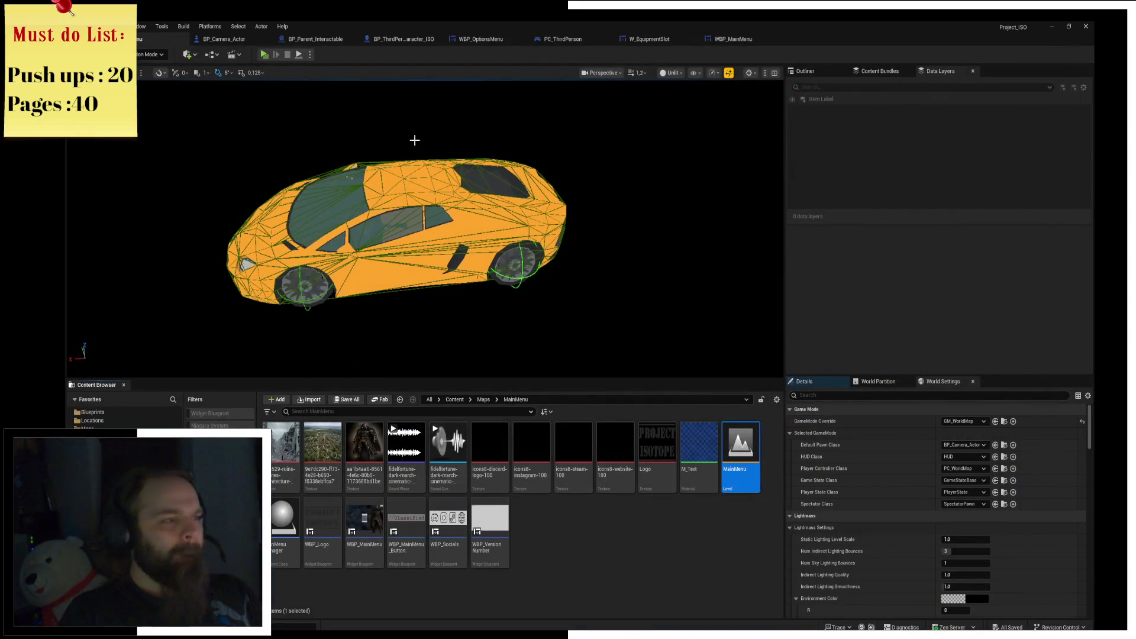
left_click(723, 39)
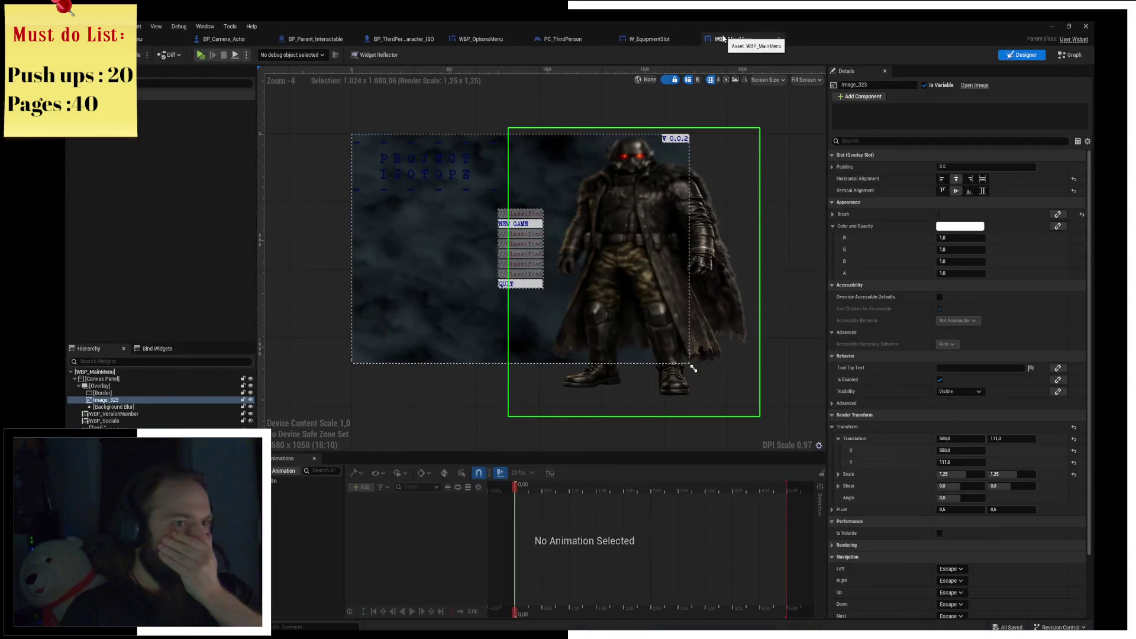
Duplicate the character image, colour the copy black, and place it above Image_323 in the hierarchy.
left_click_drag(602, 208, 475, 169)
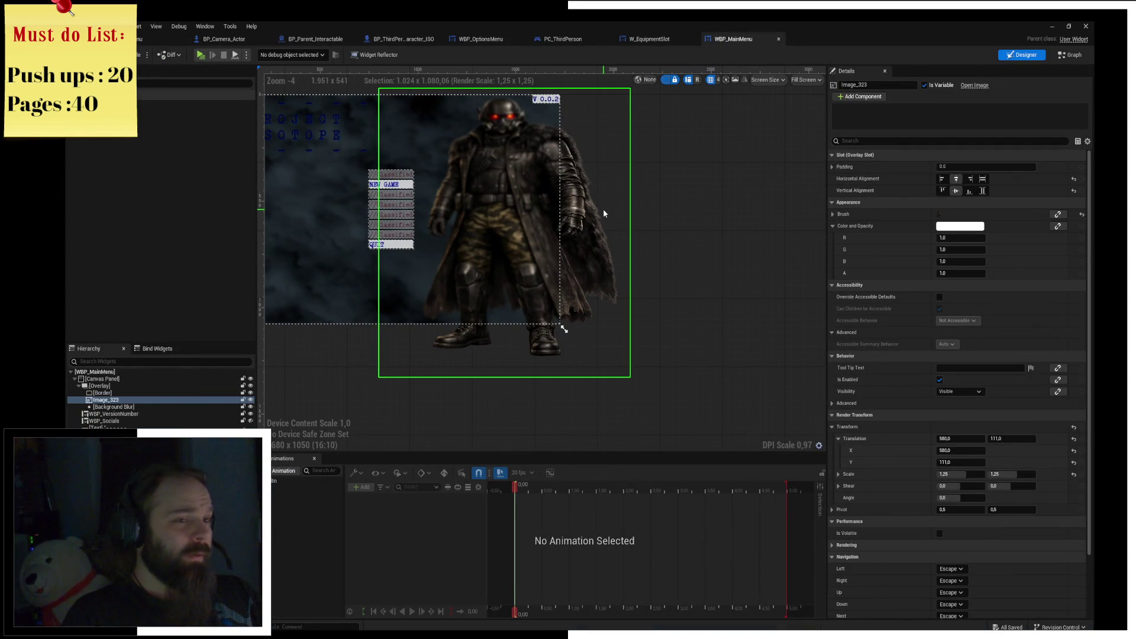
key("ctrl+d")
scroll(622, 204, "up", 3)
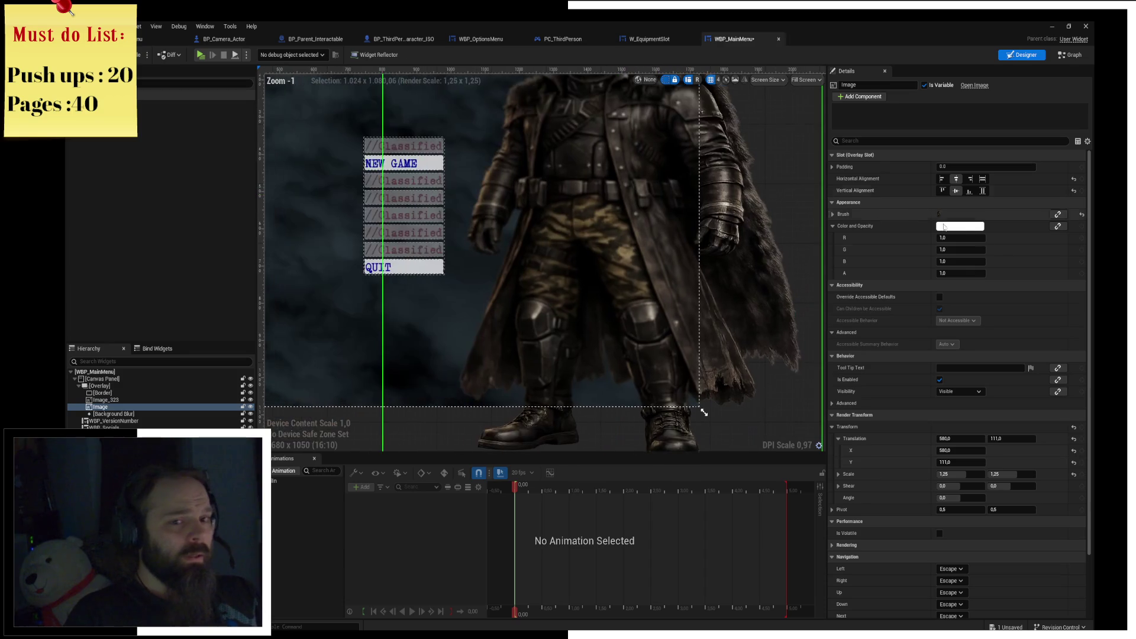
left_click(960, 227)
left_click_drag(897, 290, 909, 417)
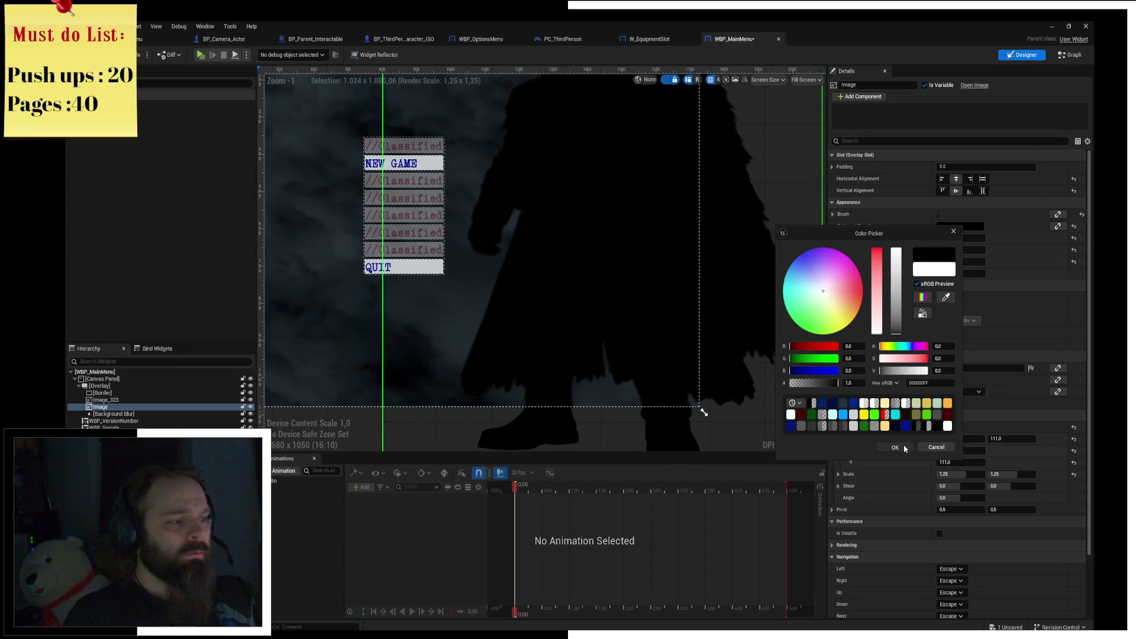
left_click(910, 448)
left_click_drag(113, 408, 121, 401)
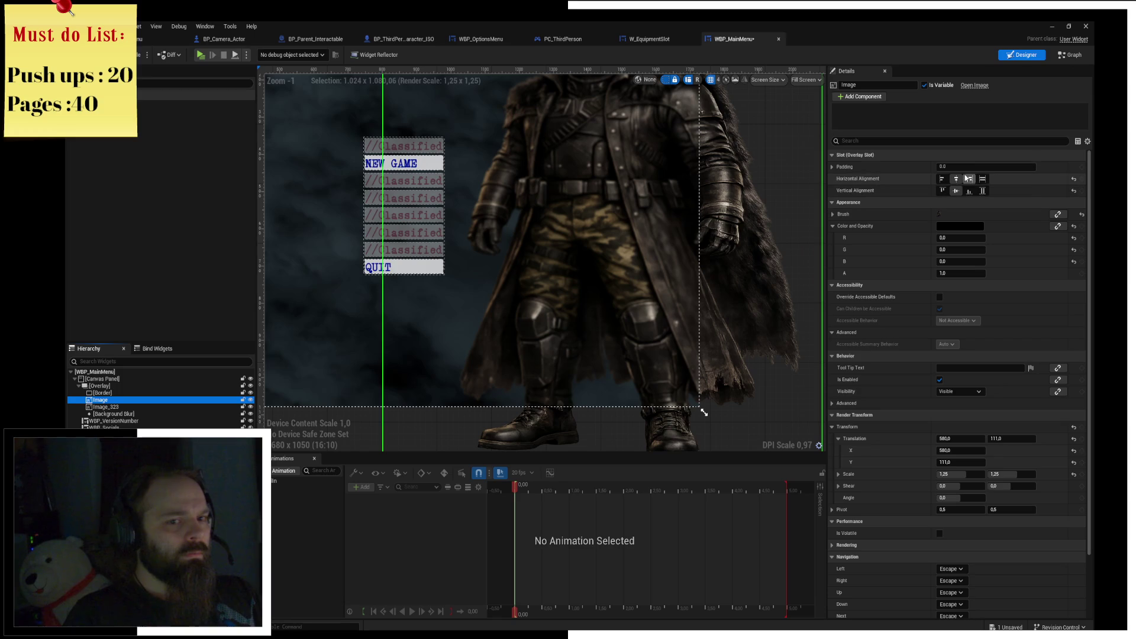
Offset the black copy to 585, 116; try moving the original to X 570, then undo.
left_click(832, 168)
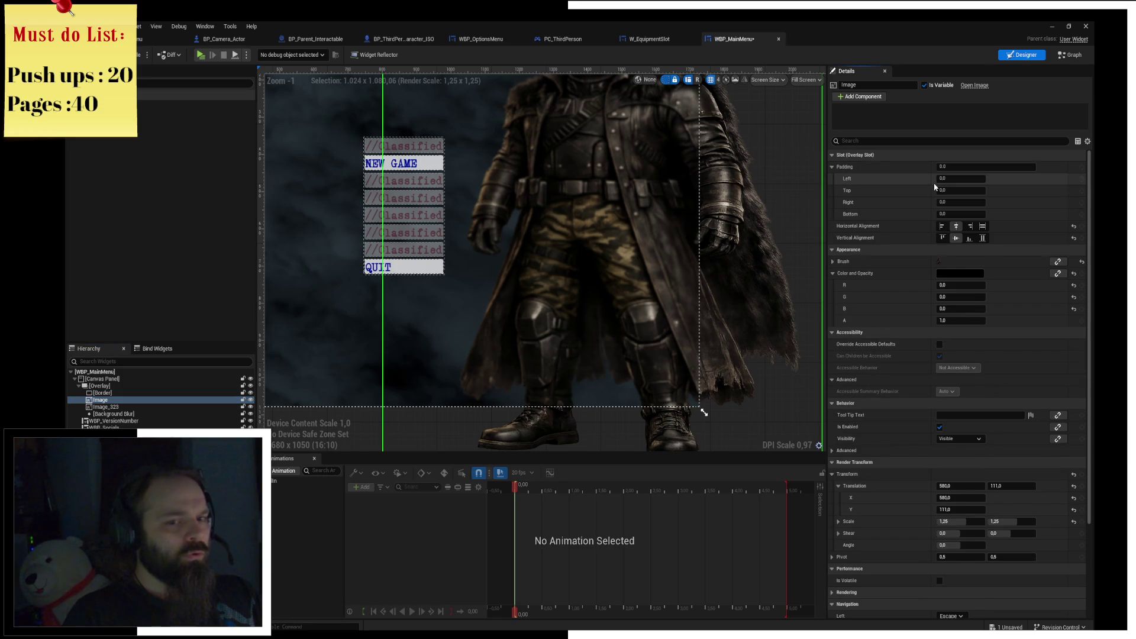
left_click(965, 486)
type("58")
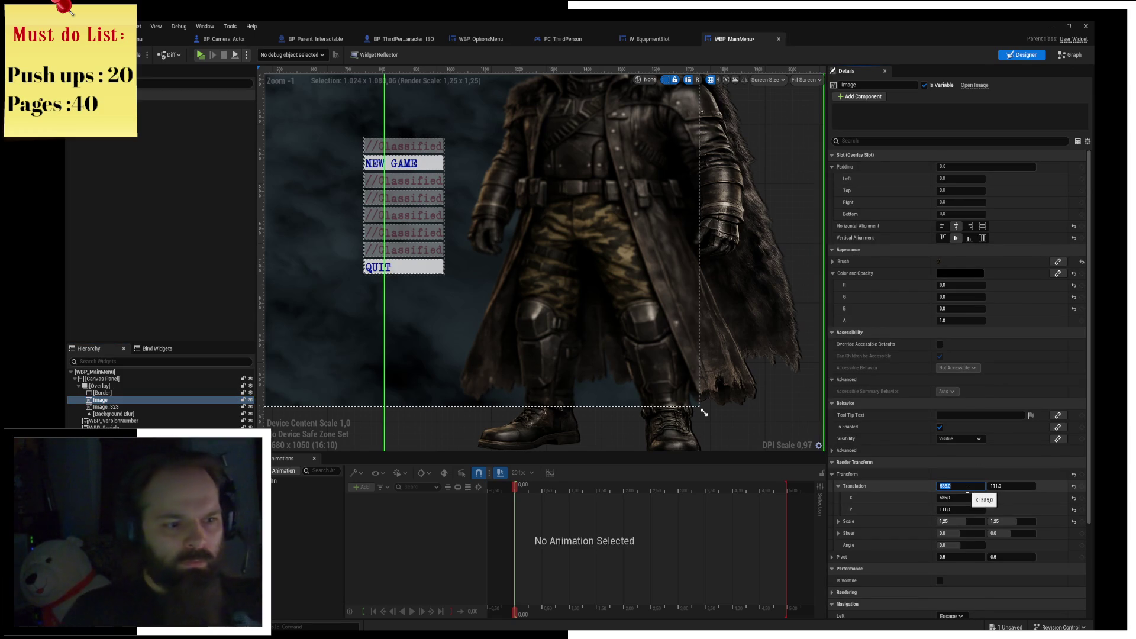
type("5")
key("Return")
left_click(1004, 487)
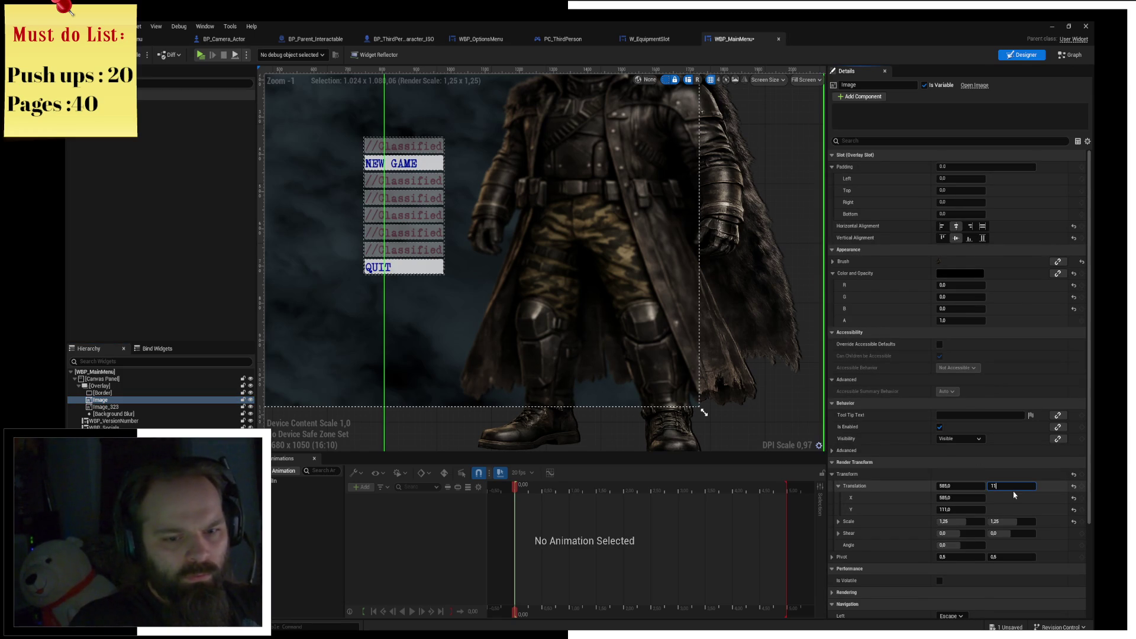
type("6")
key("Return")
left_click(106, 407)
mouse_move(734, 65)
left_mouse_down()
mouse_move(740, 138)
mouse_move(804, 130)
left_mouse_up()
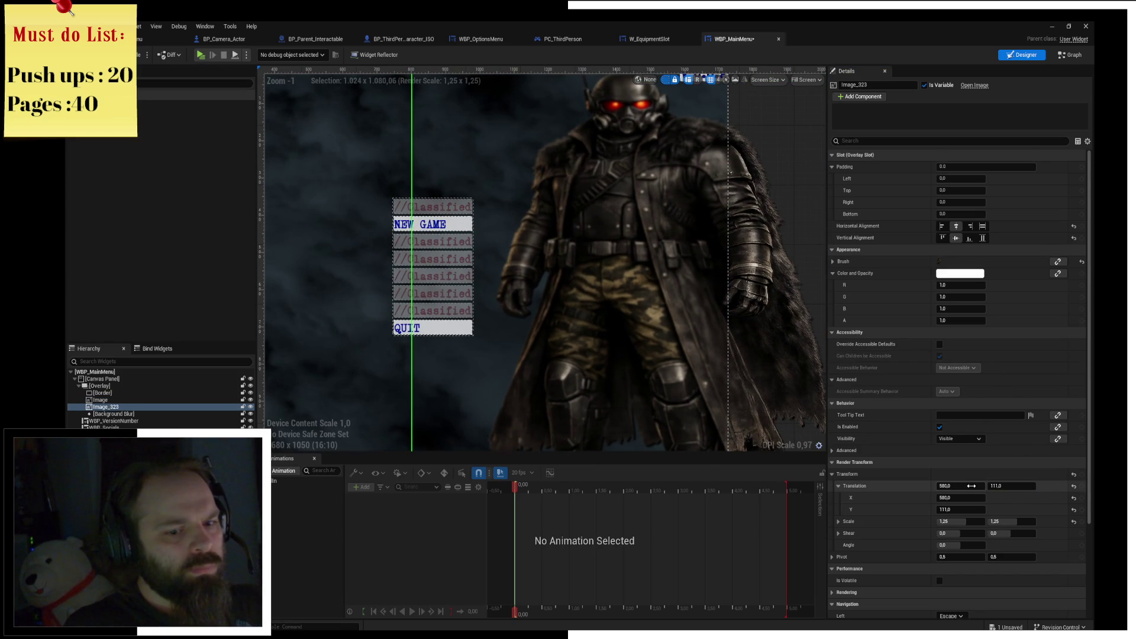
left_click_drag(714, 317, 651, 238)
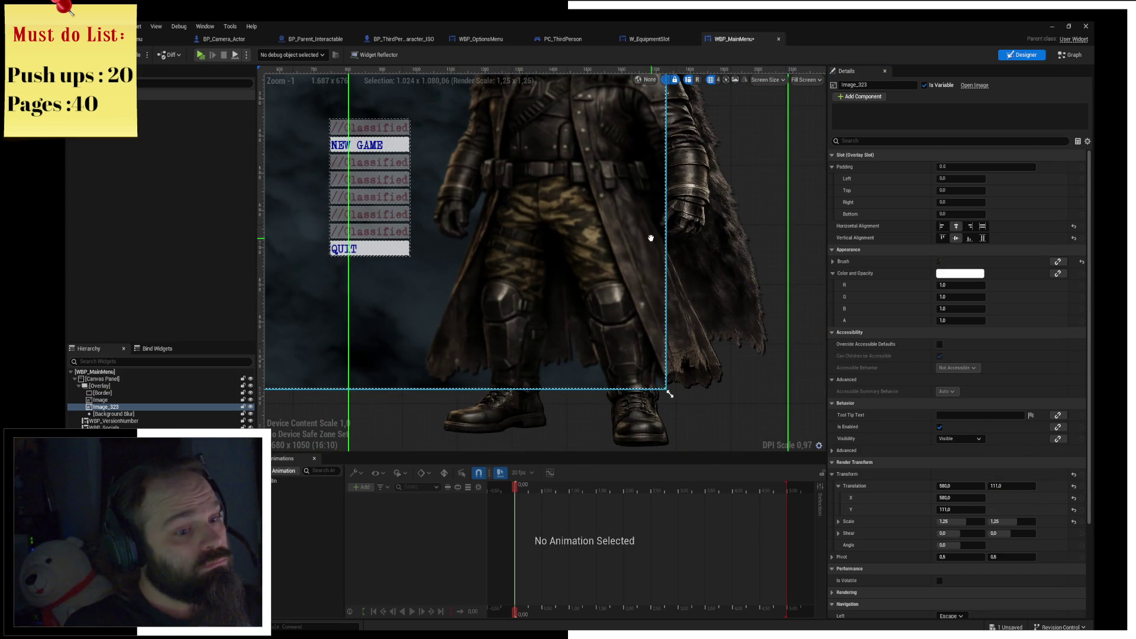
left_click_drag(653, 243, 691, 335)
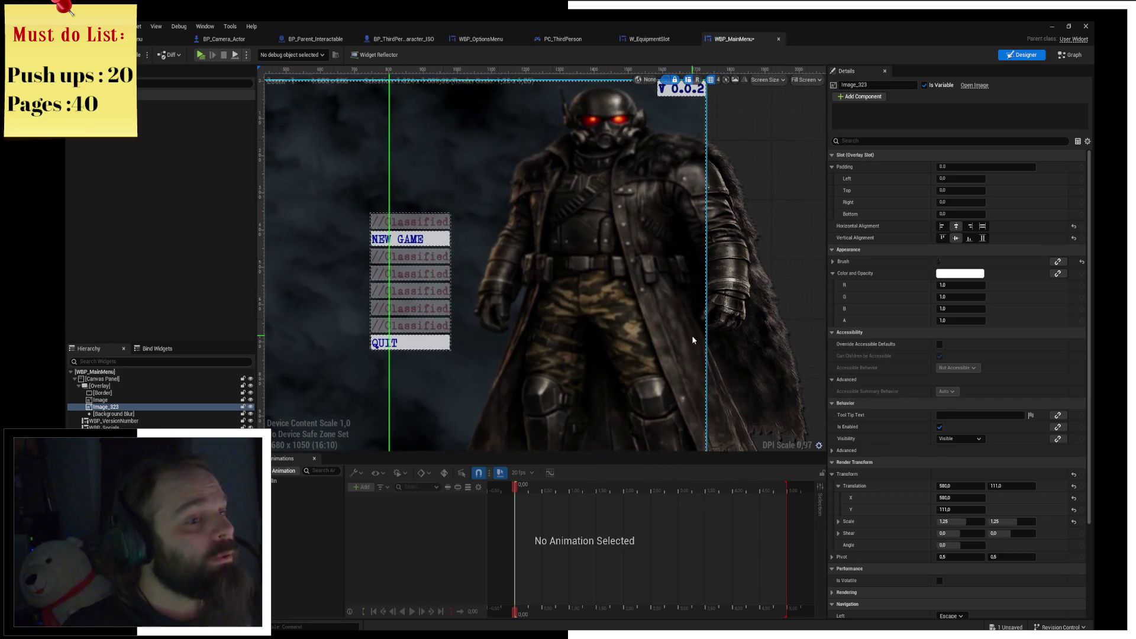
left_click(966, 486)
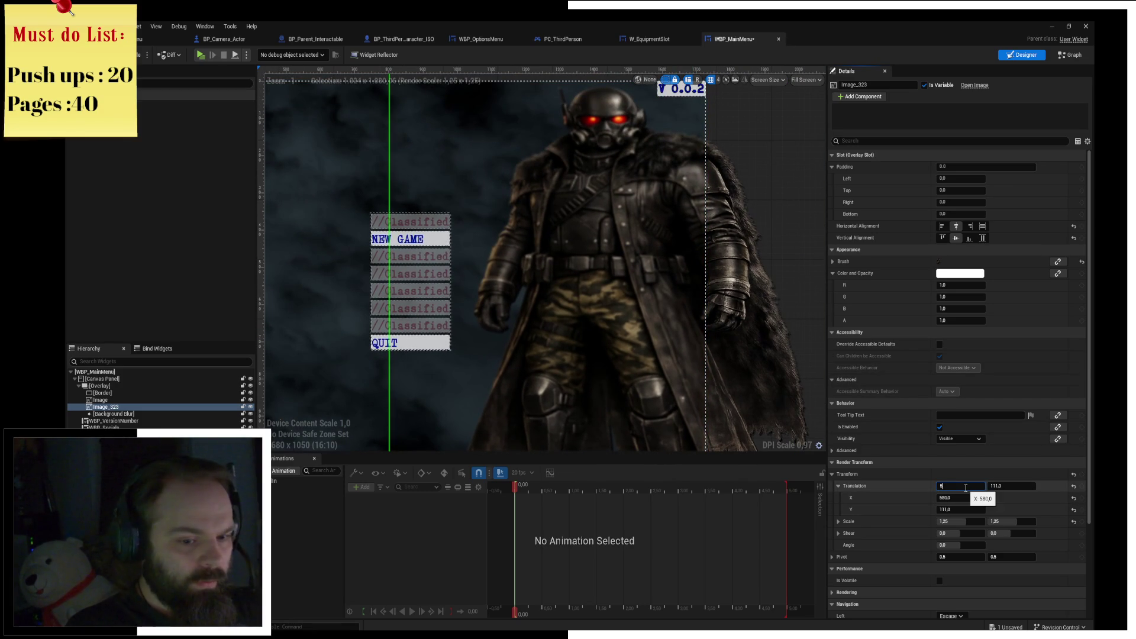
type("70")
key("Return")
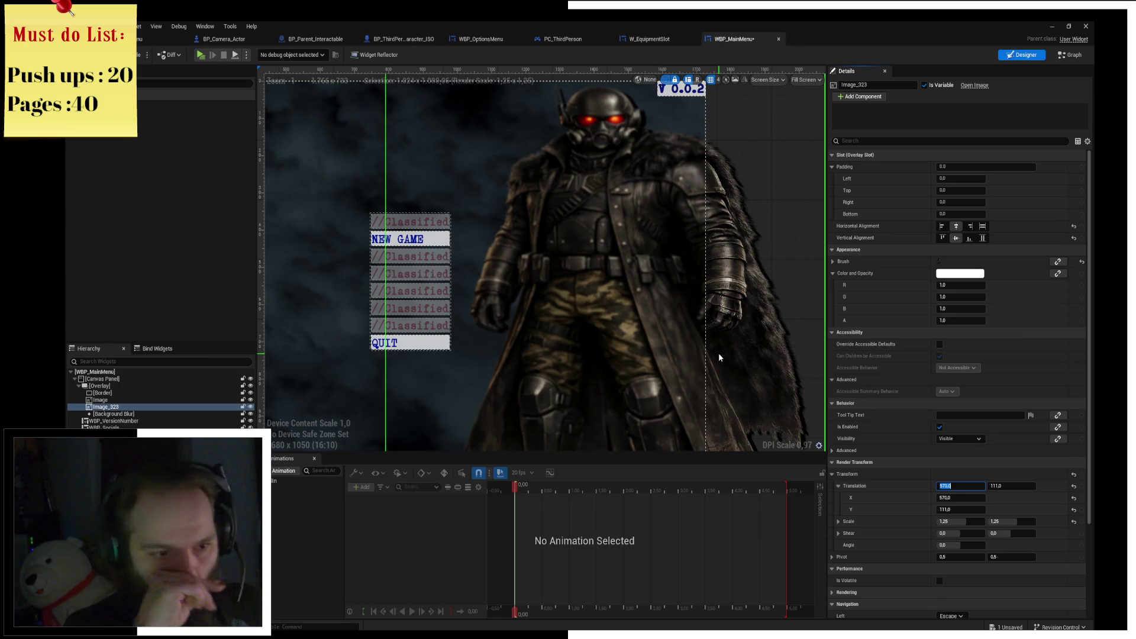
key("ctrl+z")
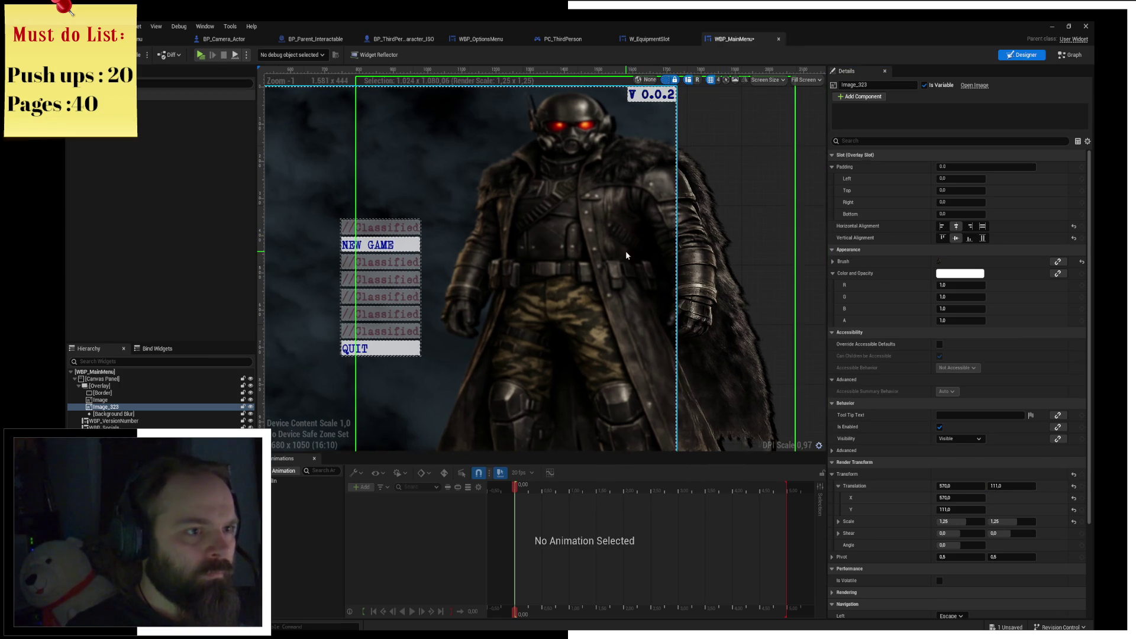
Set the black shadow's offset to 575 by 106 and play the game to preview it.
left_click(100, 400)
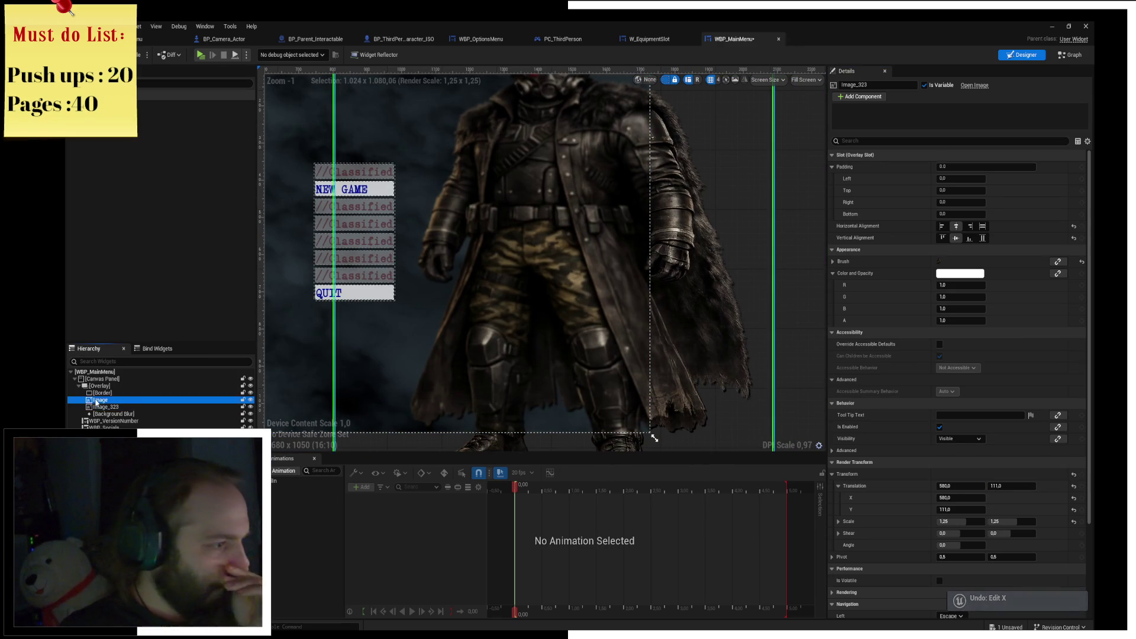
left_click(964, 486)
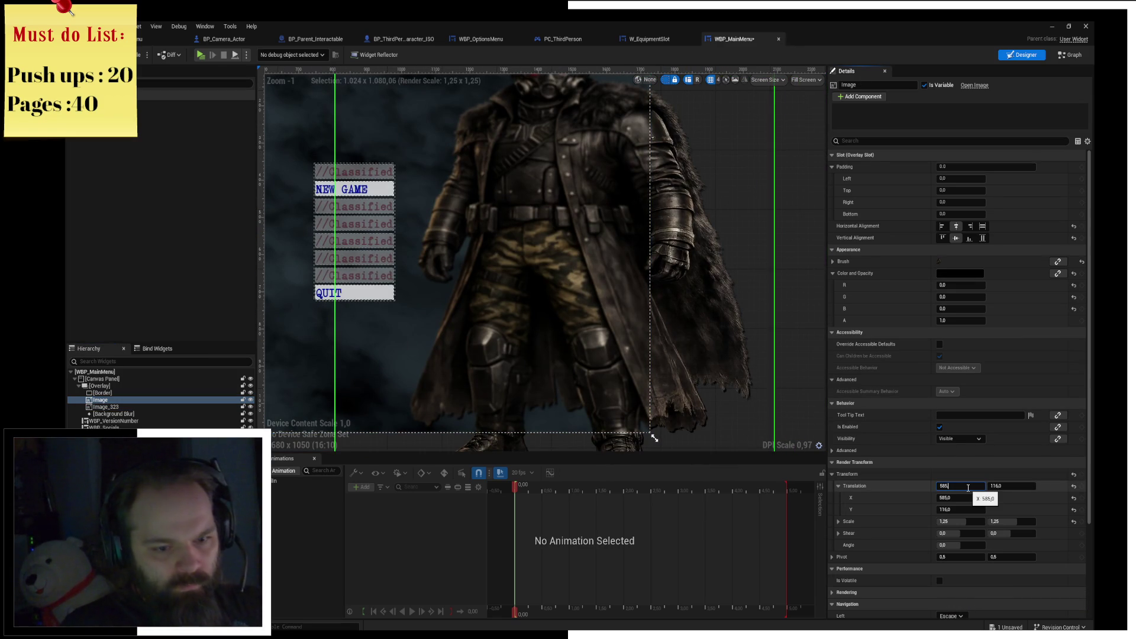
key("Return")
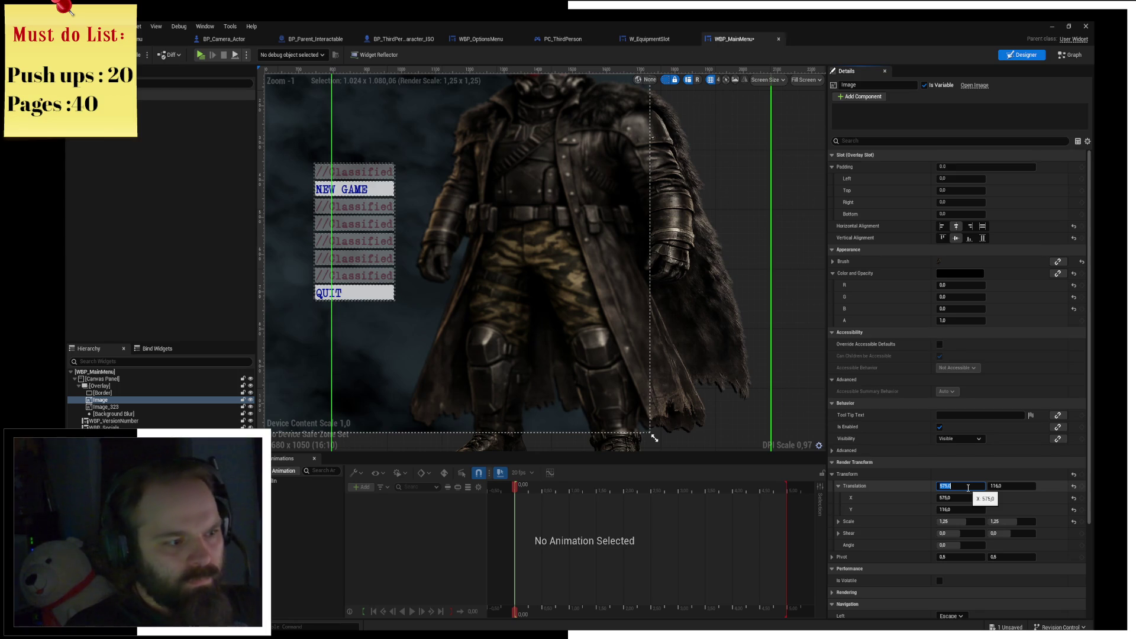
left_click(1007, 487)
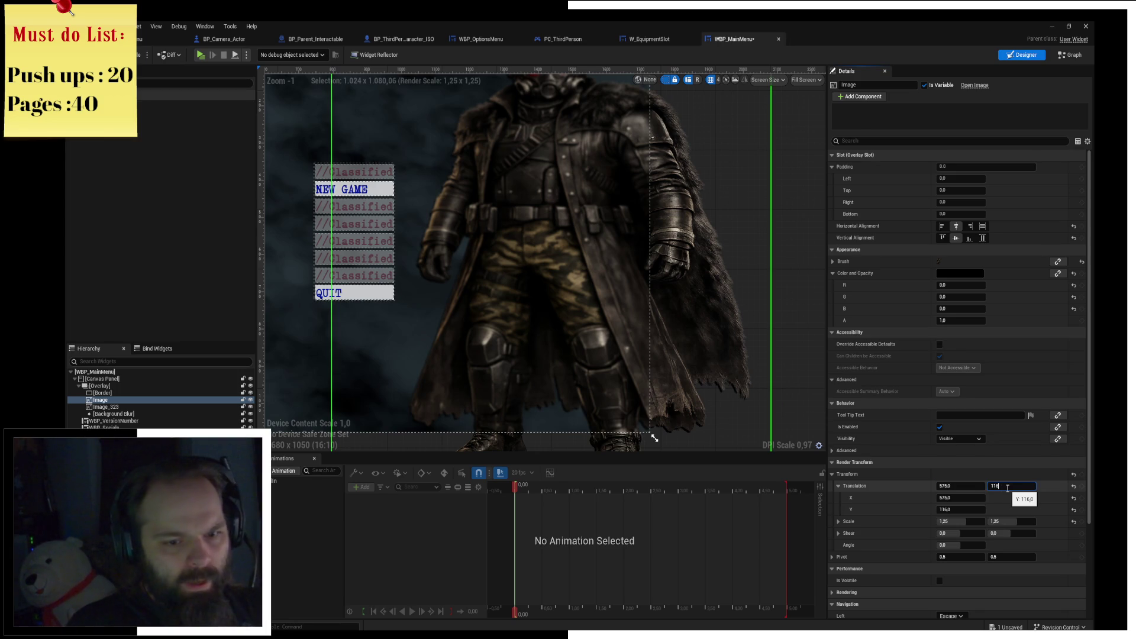
type("6")
key("Return")
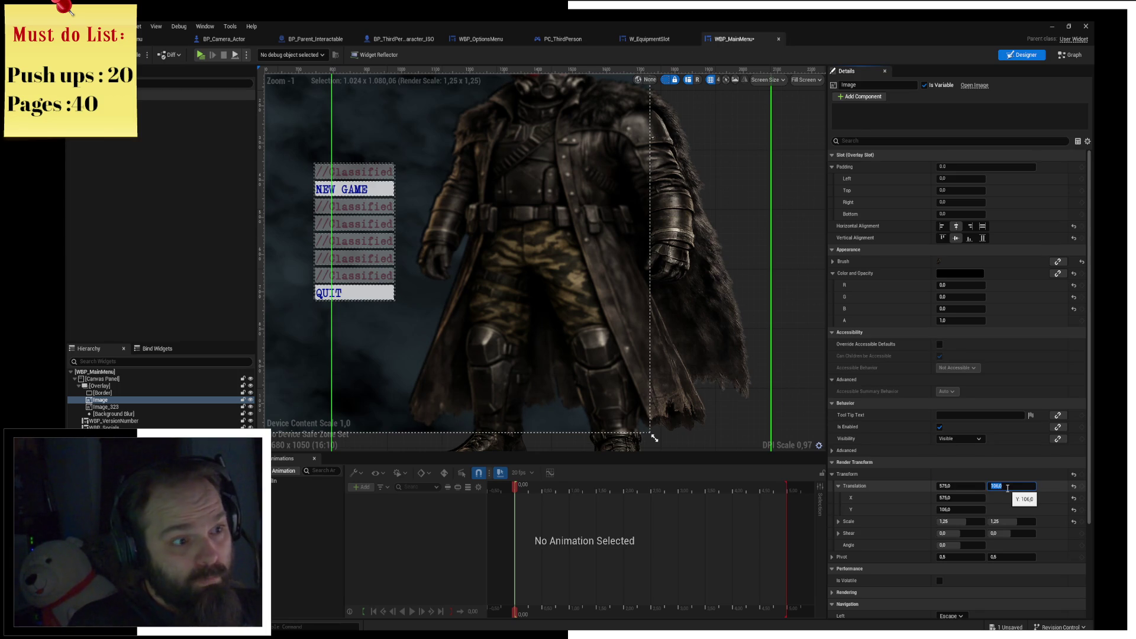
scroll(745, 210, "down", 2)
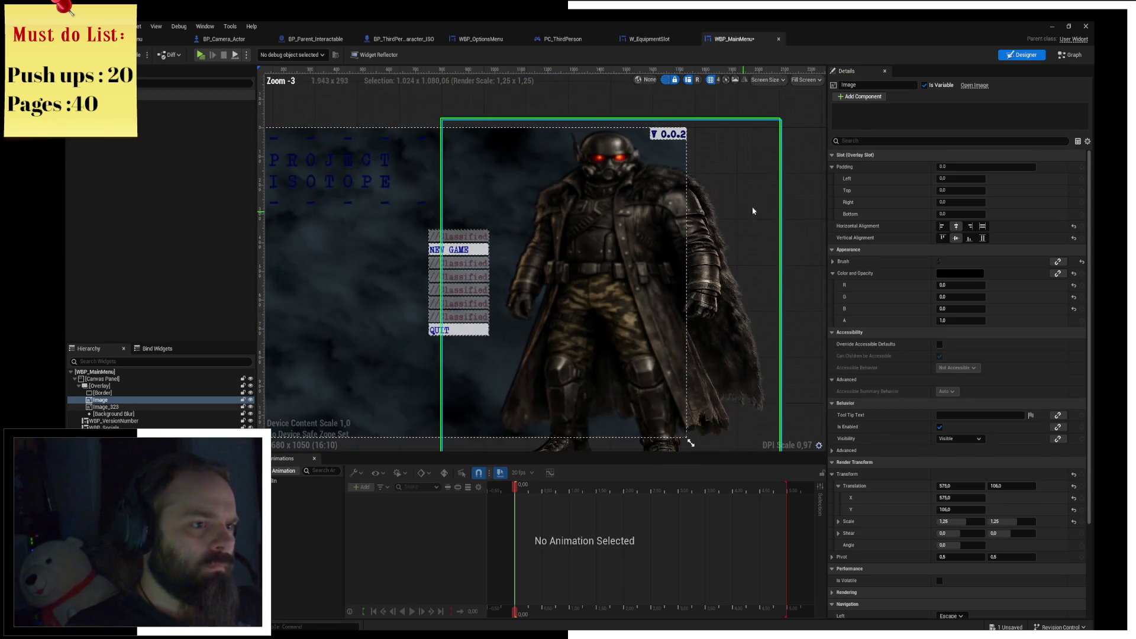
scroll(782, 187, "down", 1)
left_click(533, 148)
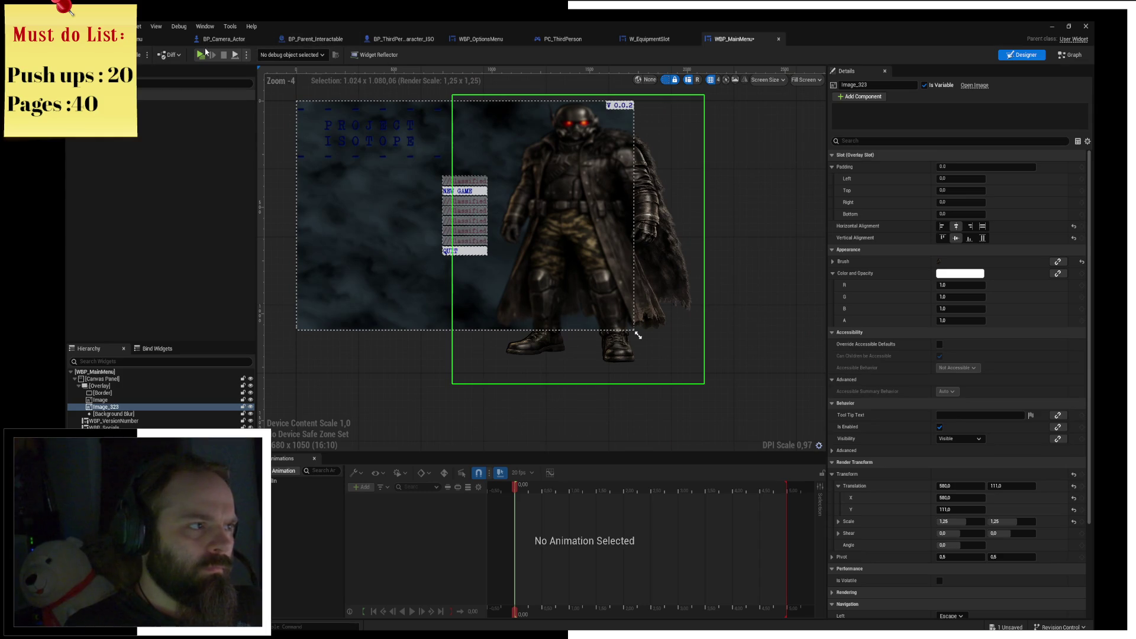
left_click(201, 56)
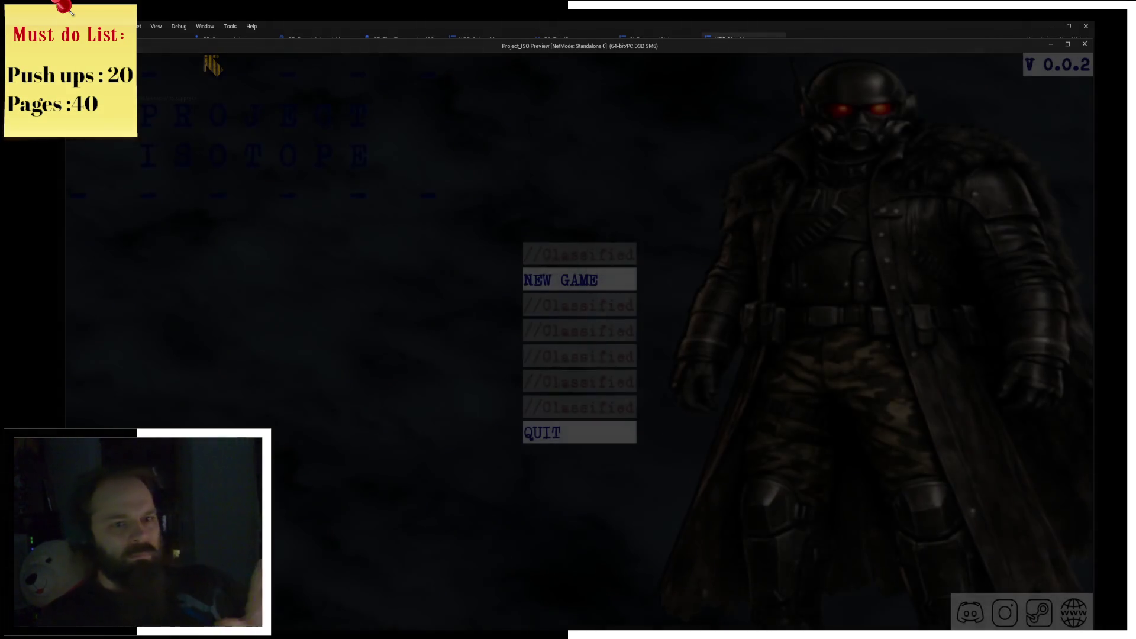
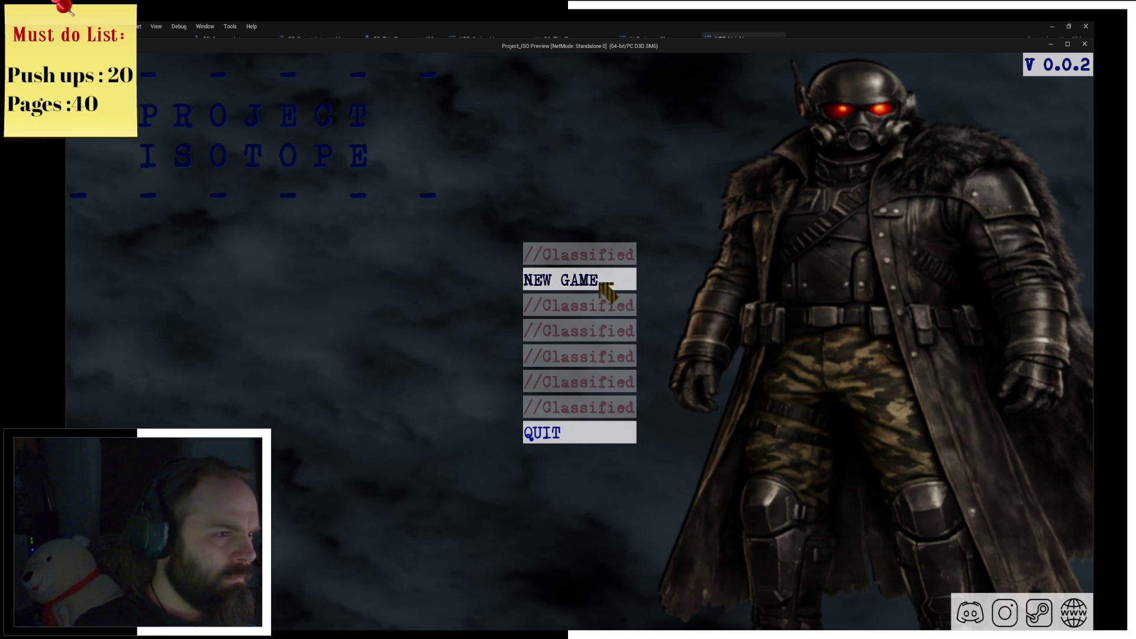
Maximise and restore the Project_ISO preview window, then stop the play session with Esc.
left_click(1068, 44)
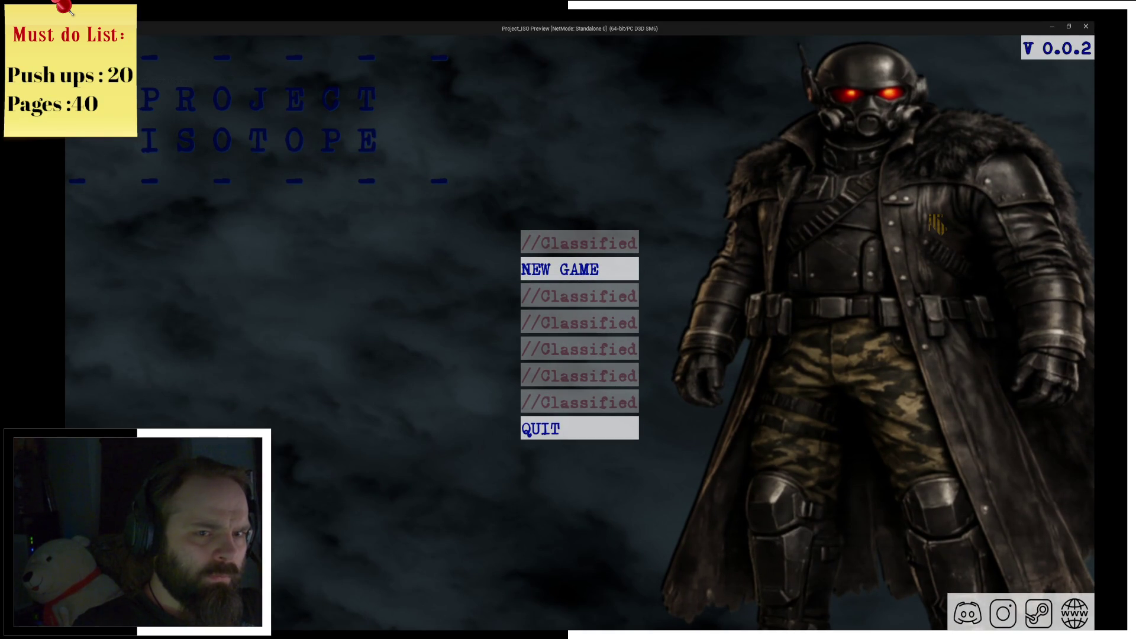
left_click(1069, 27)
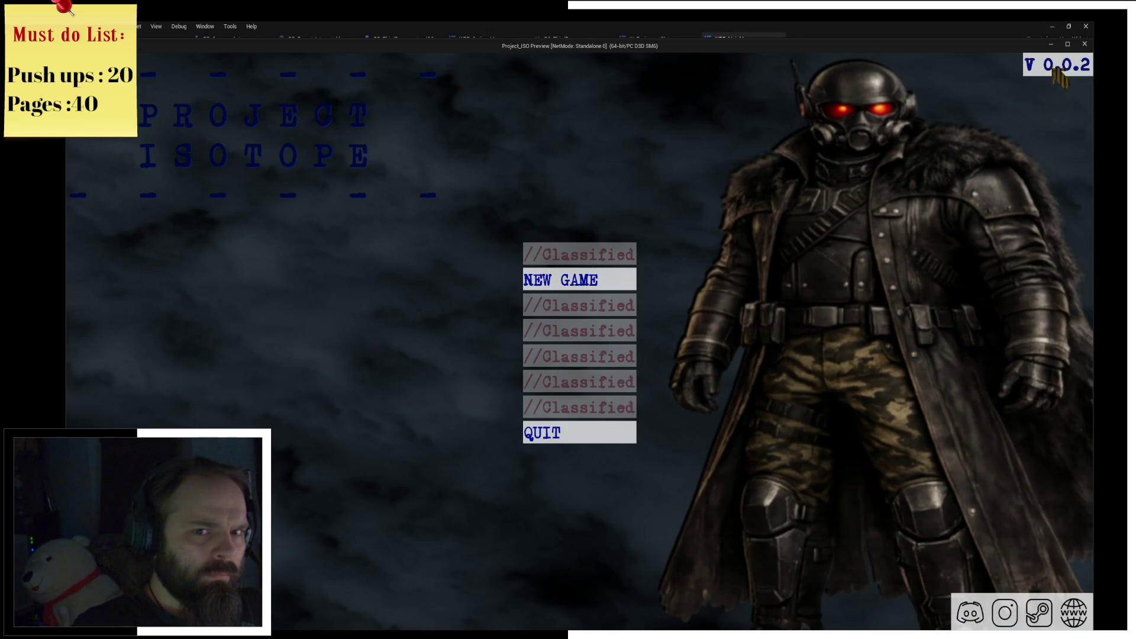
left_click(1066, 45)
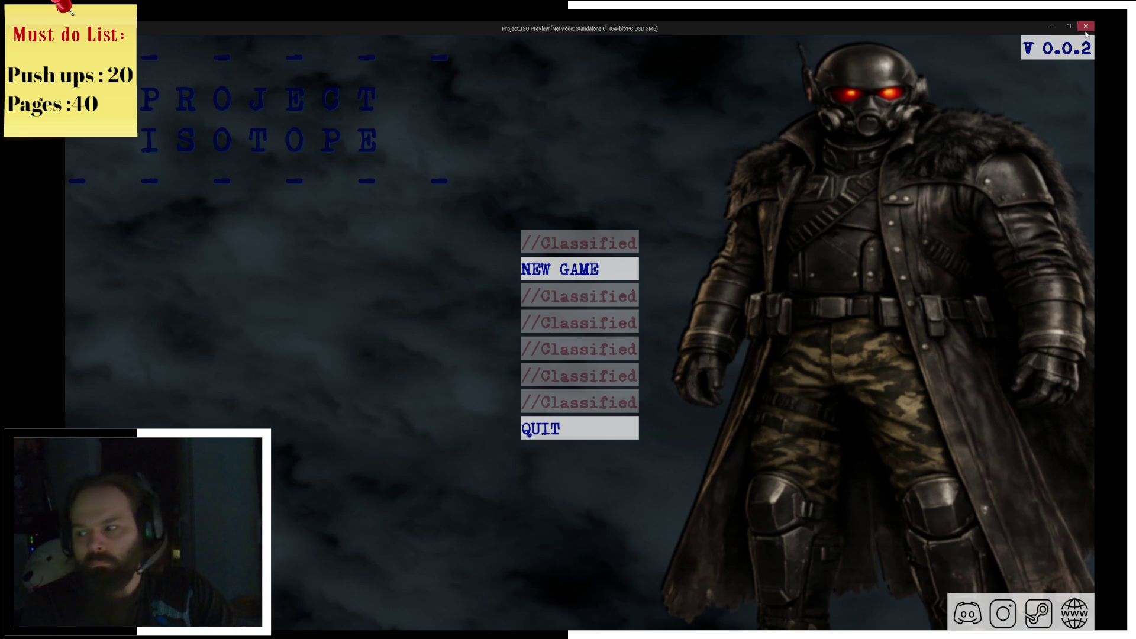
key("Escape")
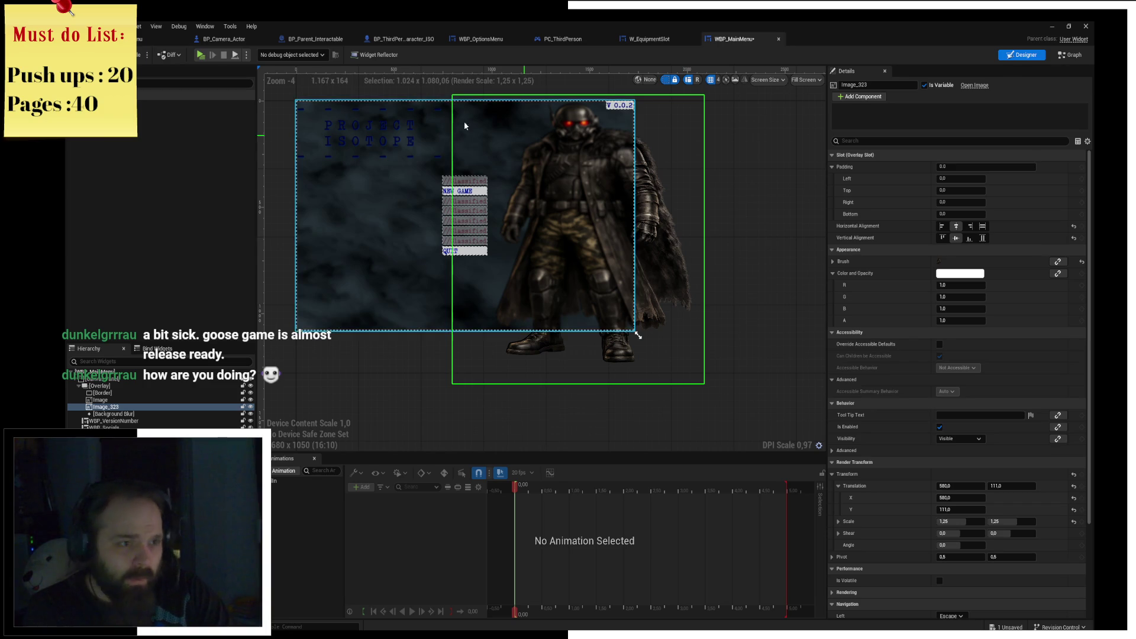
scroll(670, 224, "up", 2)
left_click_drag(692, 173, 802, 122)
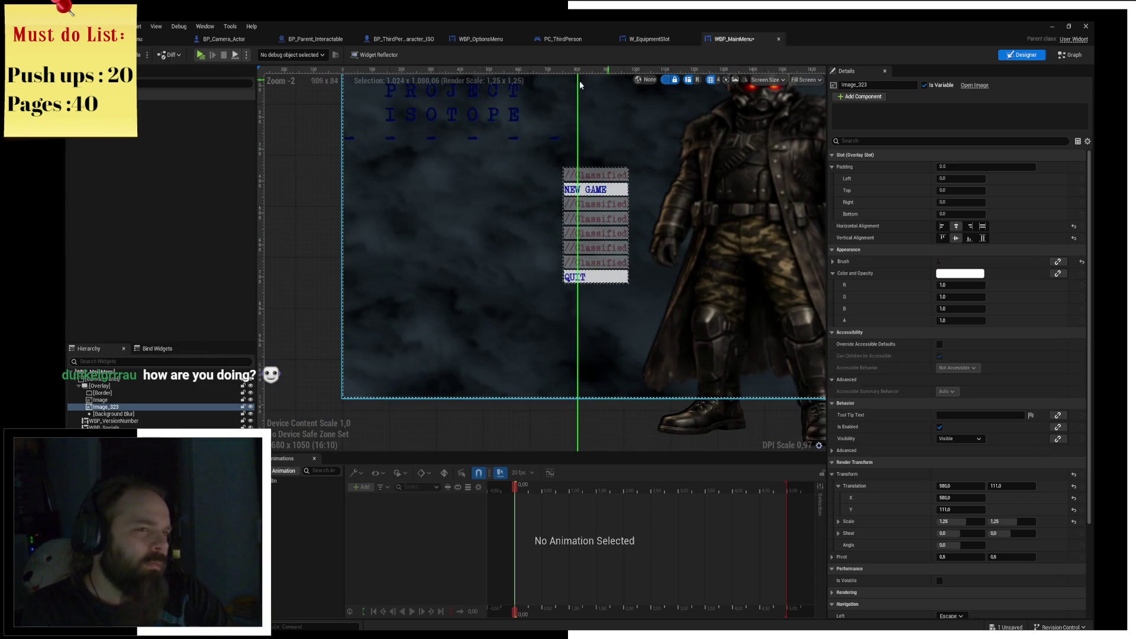
left_click(201, 54)
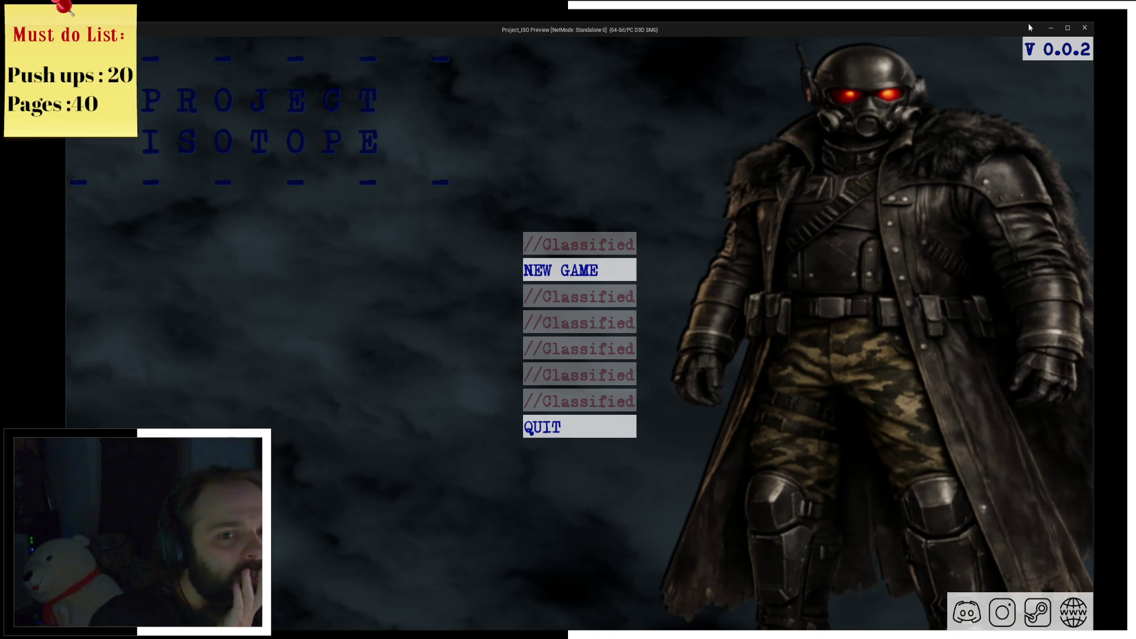
left_click(1087, 28)
scroll(422, 239, "down", 1)
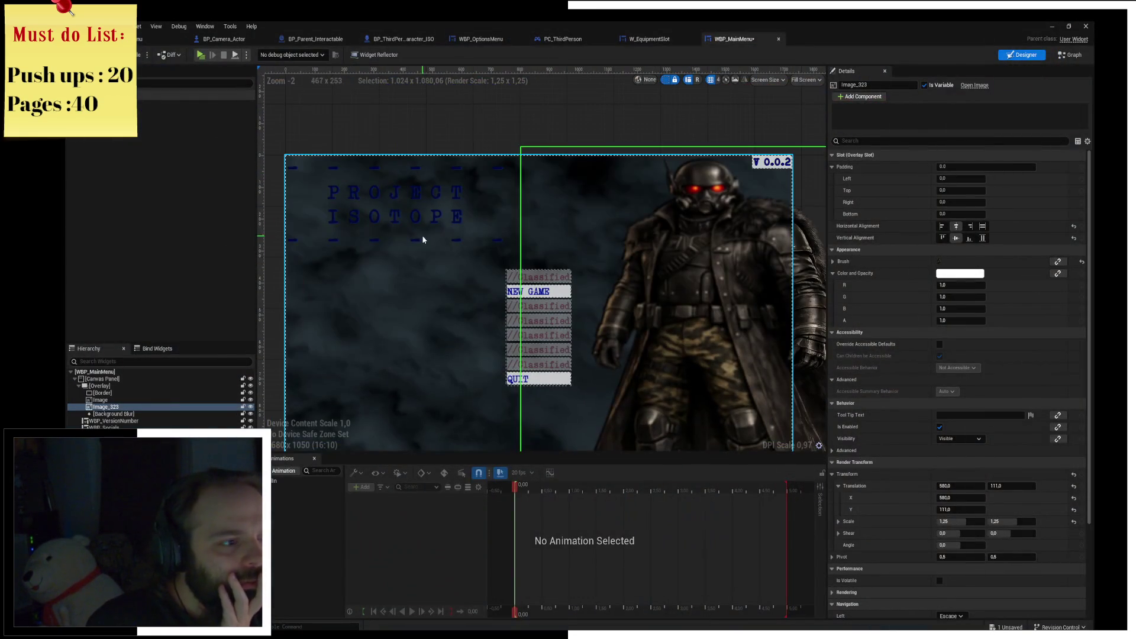
left_click(373, 228)
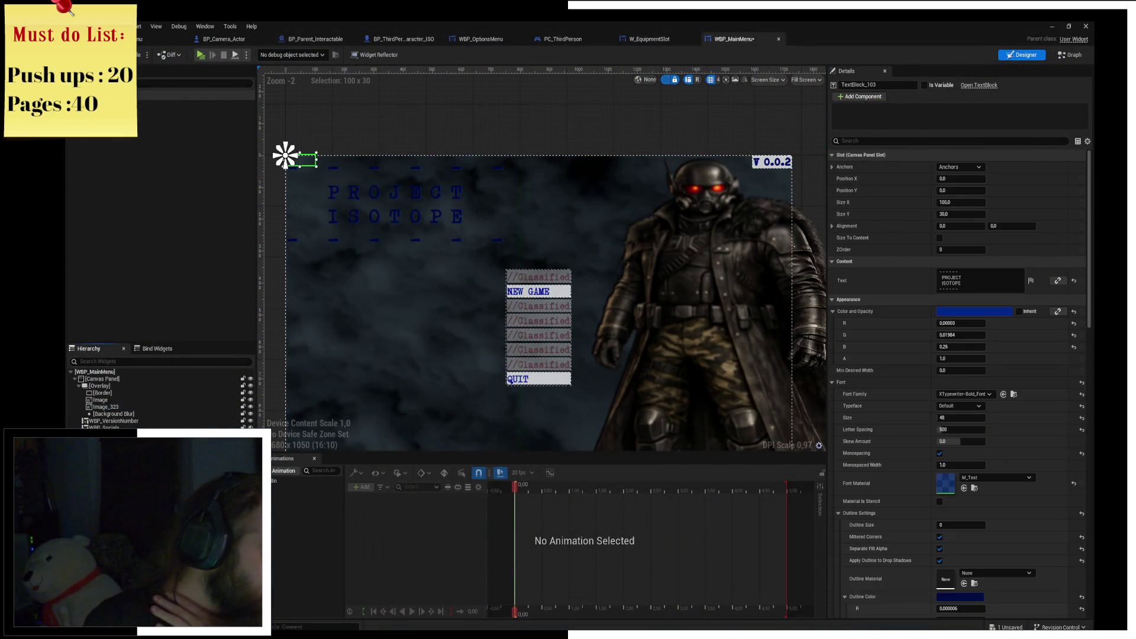
Anchor the PROJECT ISOTOPE title to the centre and enable Size To Content.
left_click(972, 167)
left_click(981, 205, "ctrl")
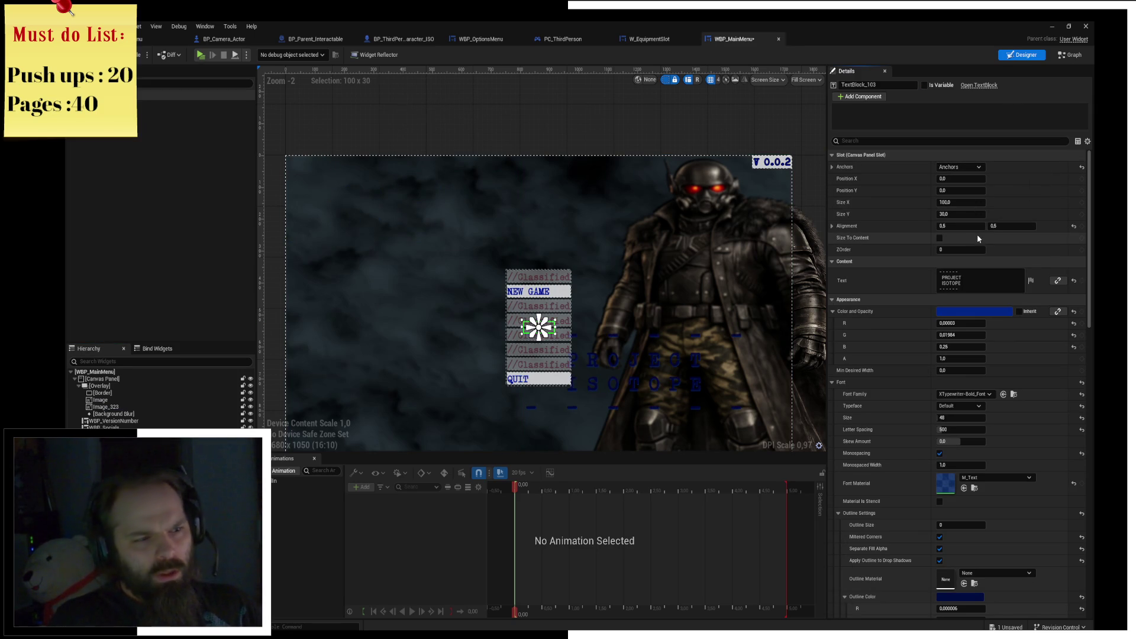
left_click(939, 238)
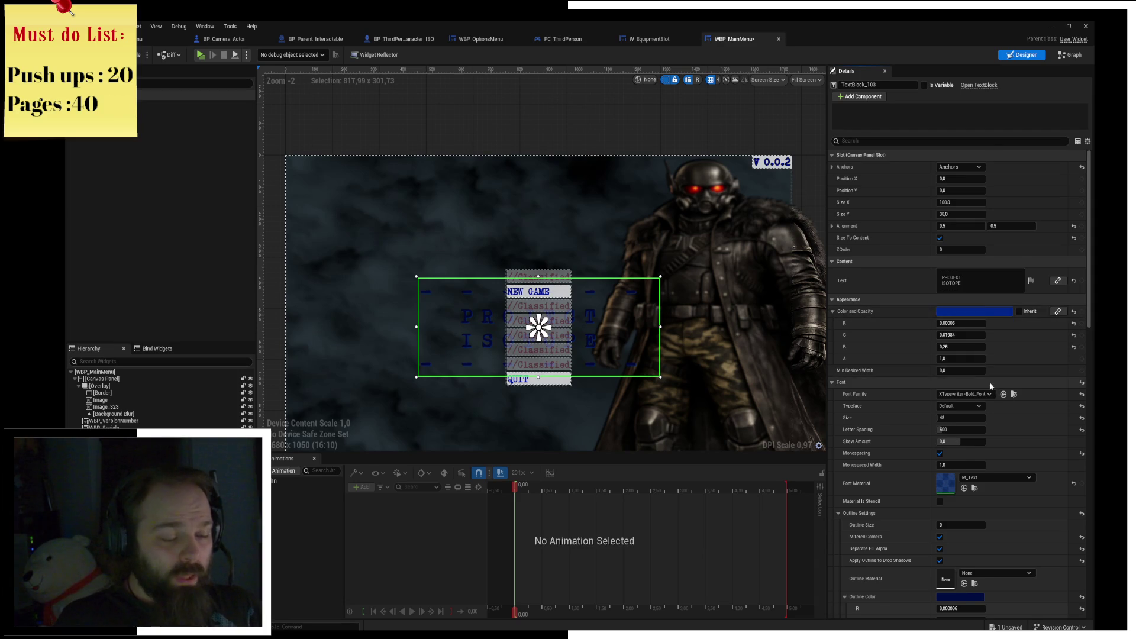
scroll(990, 388, "down", 1)
scroll(990, 388, "up", 1)
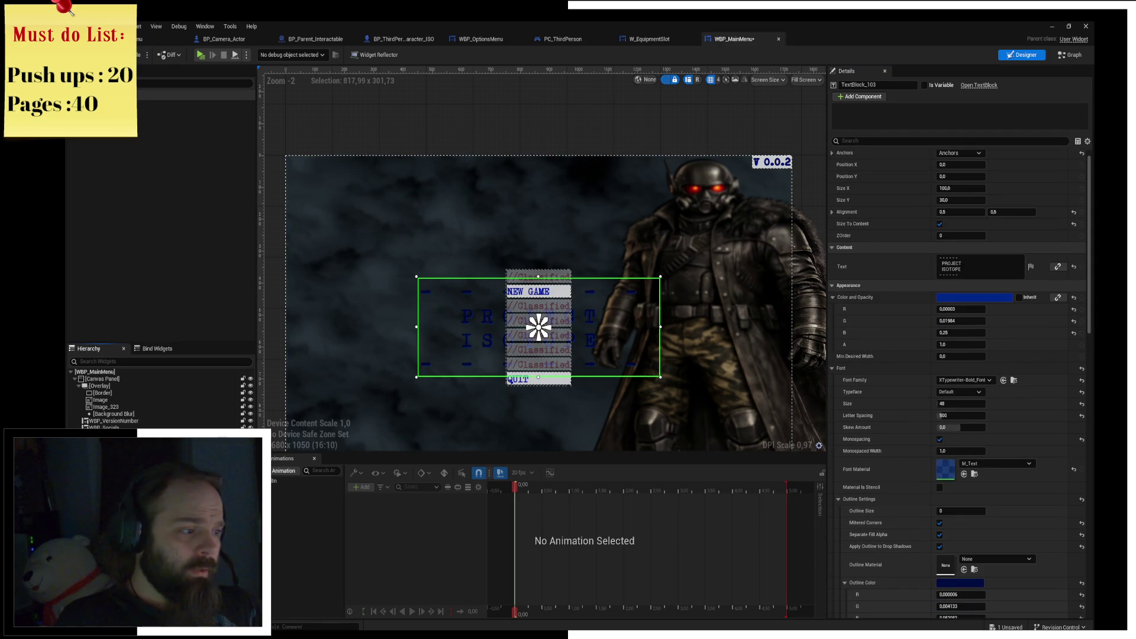
Wrap the title in a Border with padding 5 and a near-transparent brush colour.
right_click(178, 407)
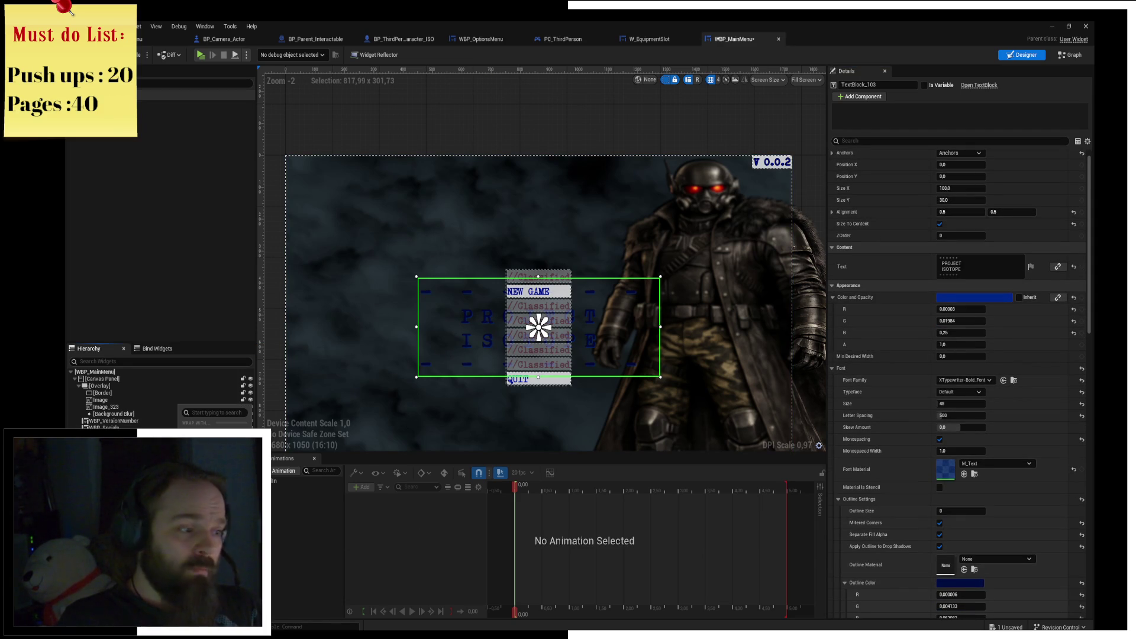
left_click(201, 435)
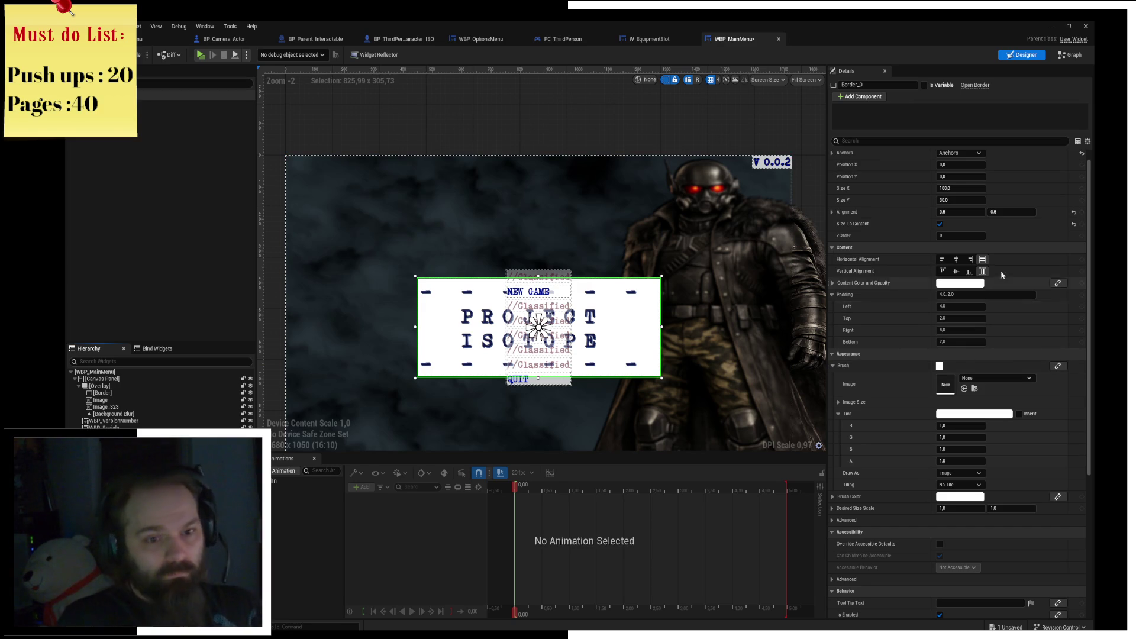
left_click(978, 295)
type("5")
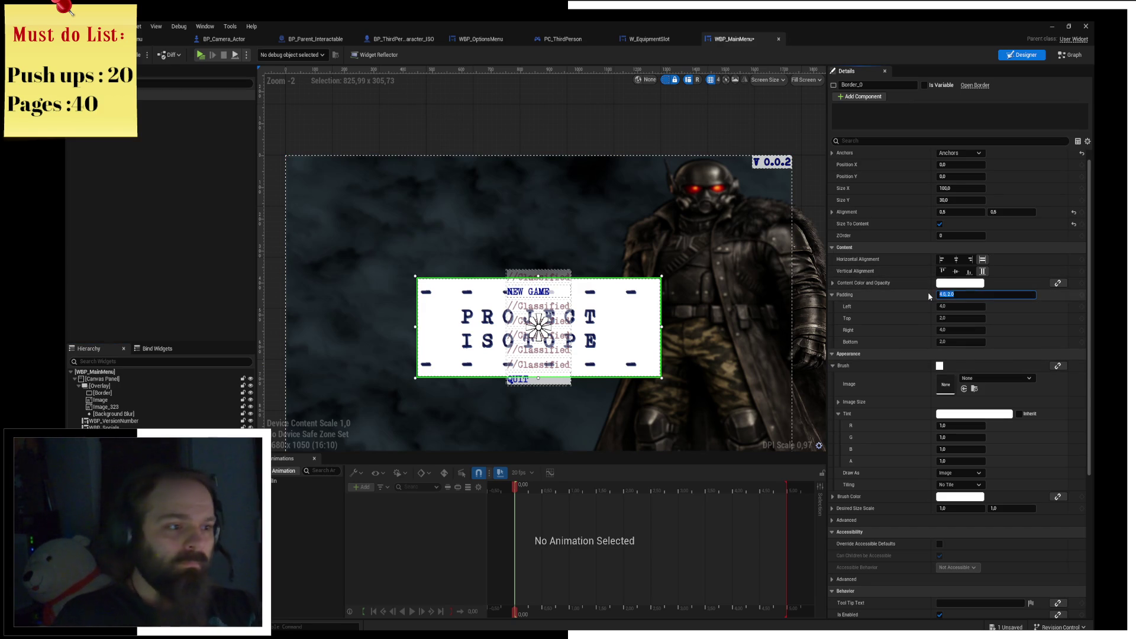
key("Return")
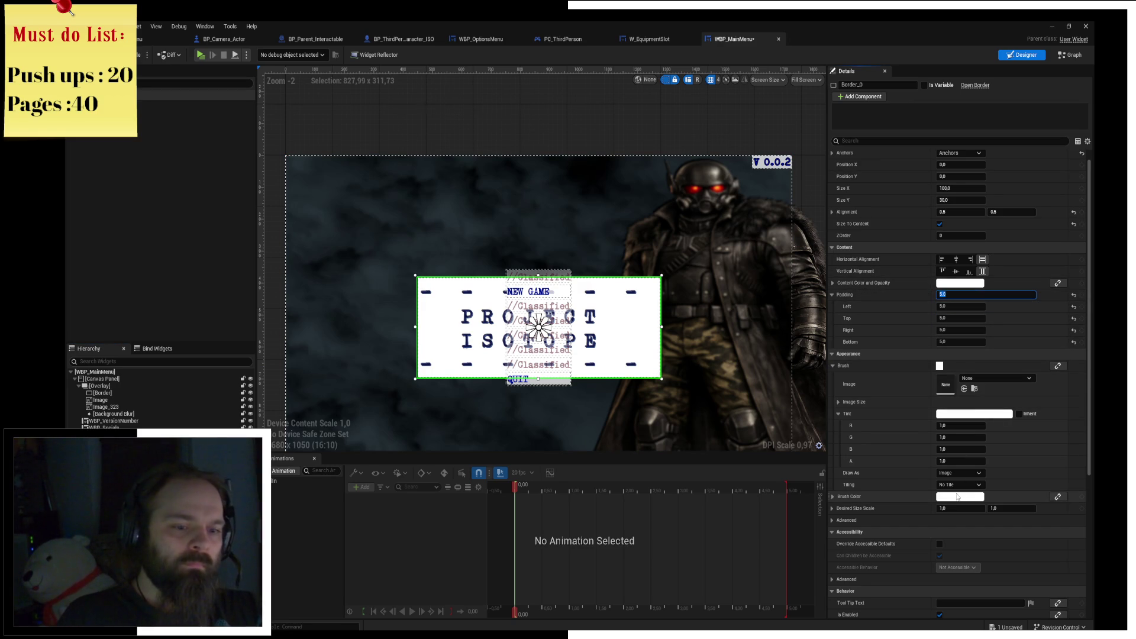
left_click(952, 497)
mouse_move(791, 540)
left_mouse_down()
mouse_move(773, 540)
mouse_move(783, 537)
left_mouse_up()
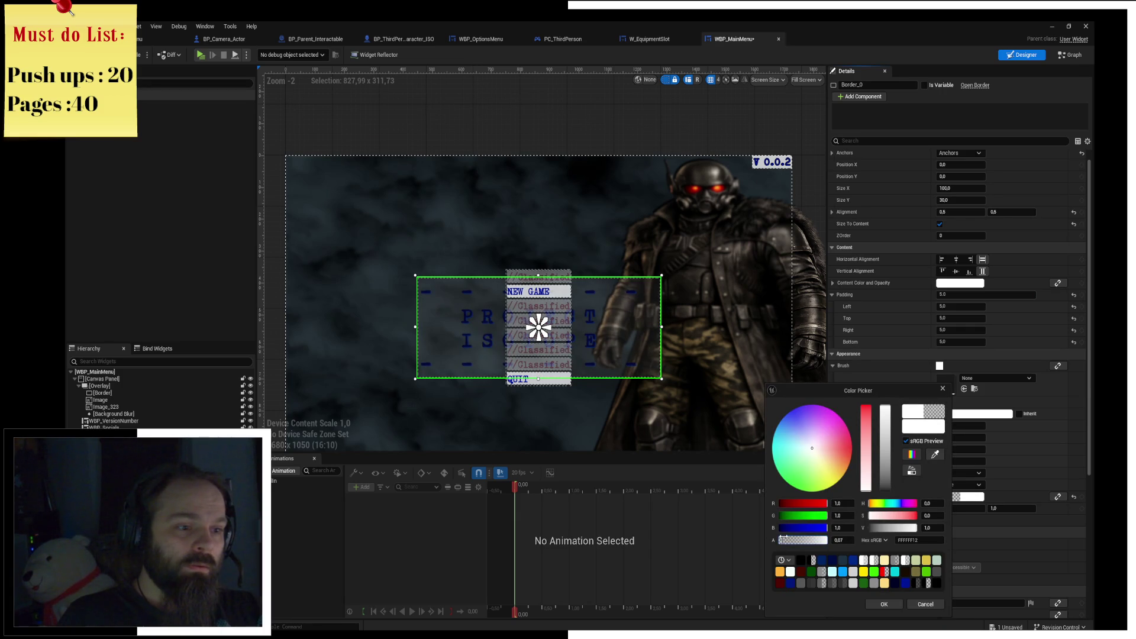
left_click(884, 604)
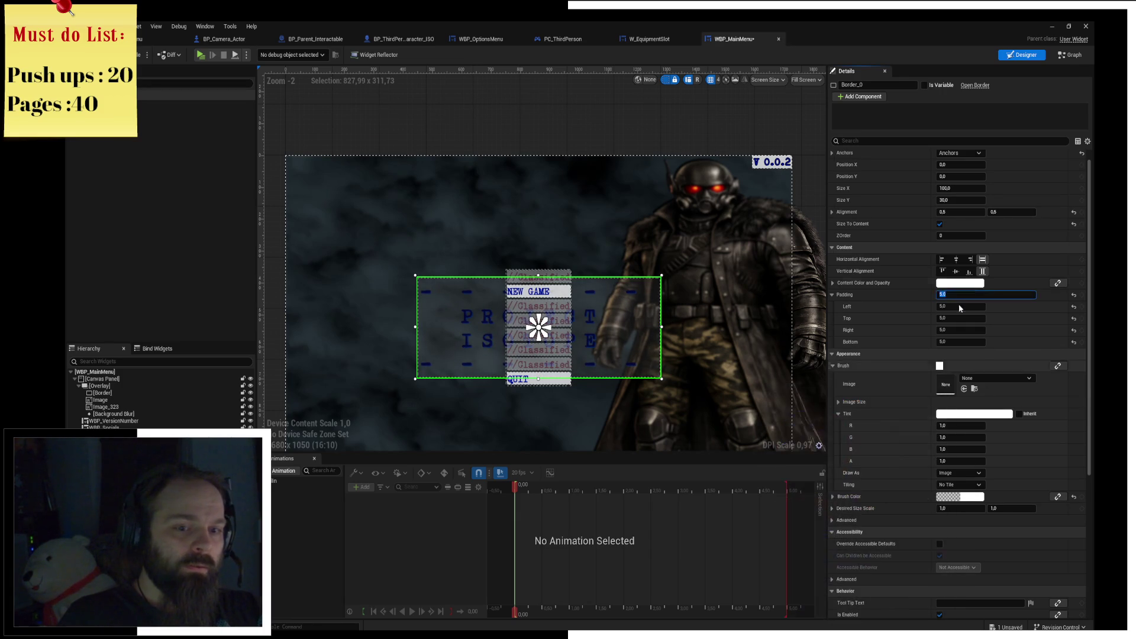
Shift the title panel's Y translation up to the top of the canvas.
scroll(996, 502, "down", 3)
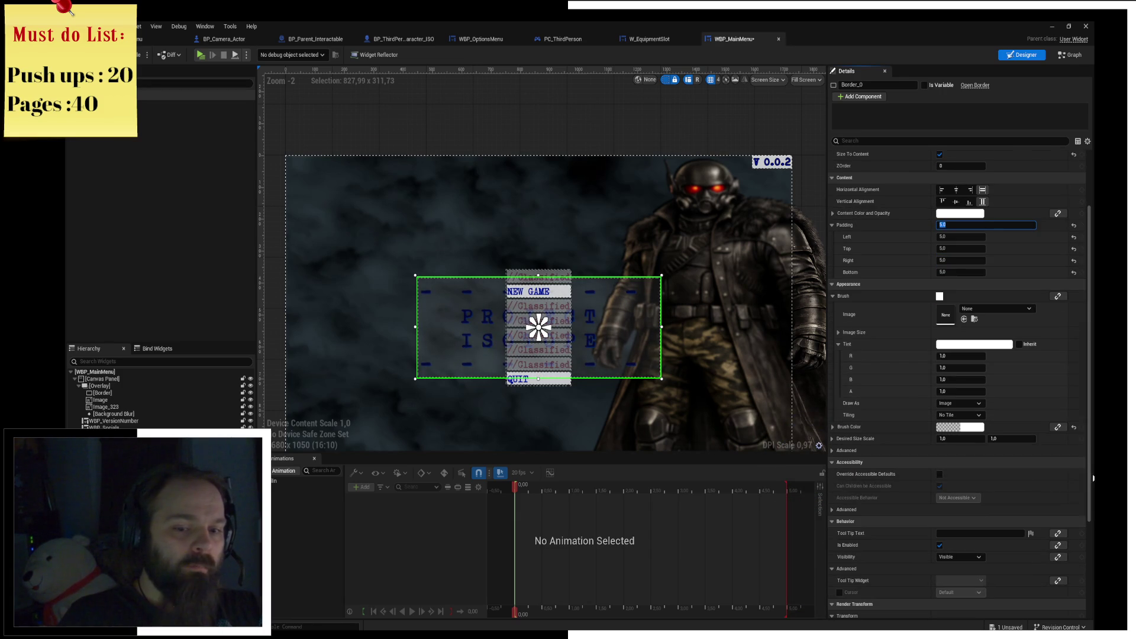
scroll(1000, 500, "down", 5)
mouse_move(1010, 482)
left_mouse_down()
mouse_move(982, 482)
mouse_move(1006, 482)
left_mouse_up()
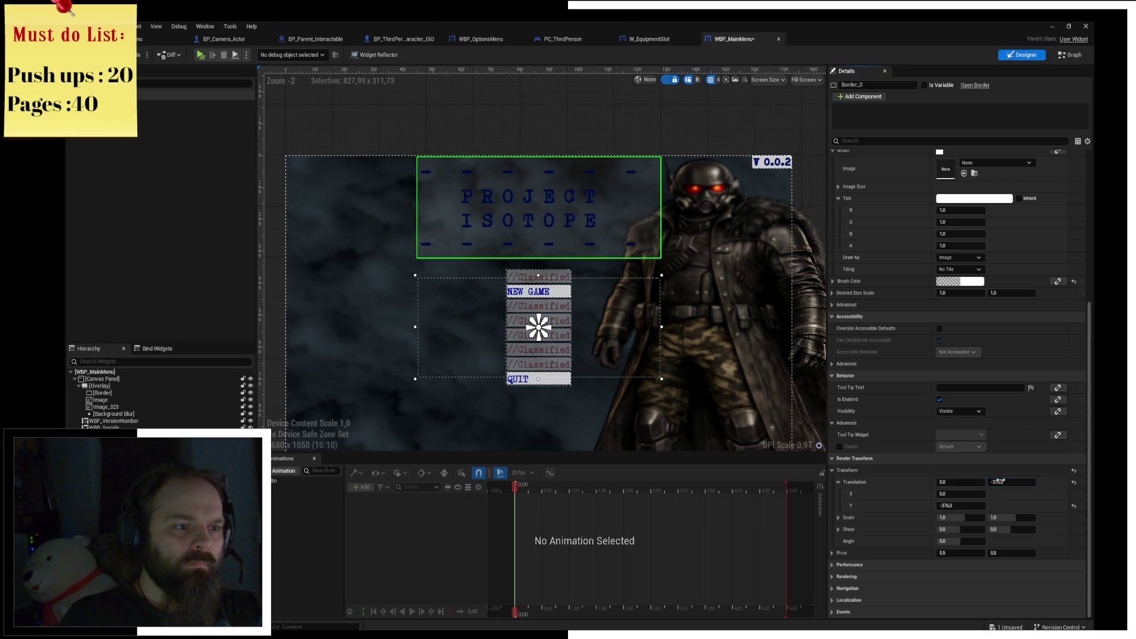
left_click(584, 166)
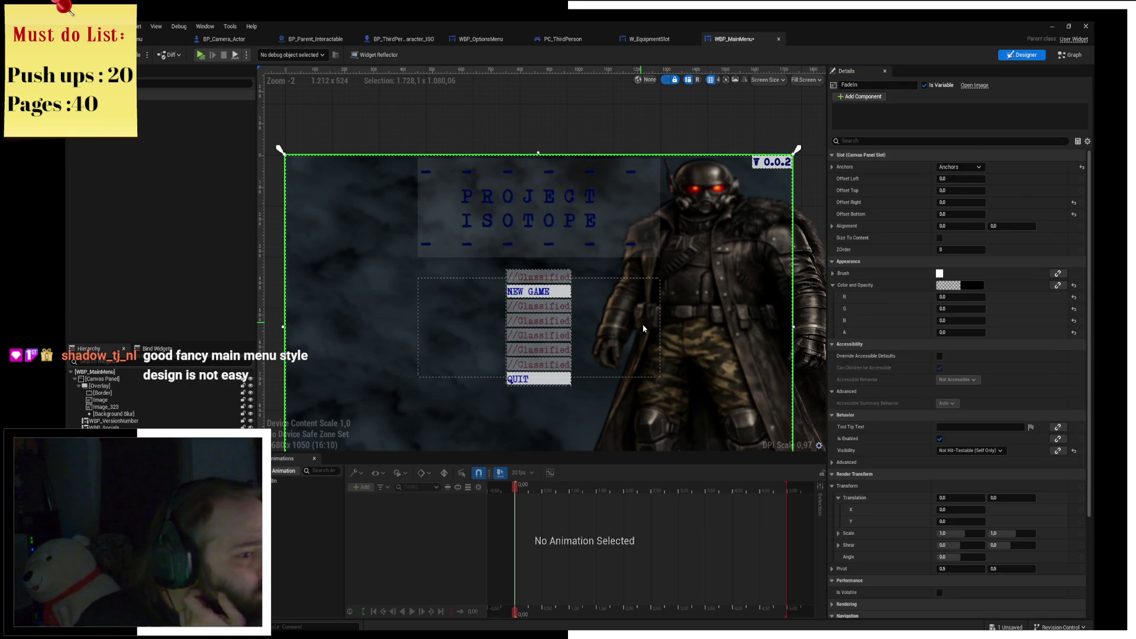
left_click(213, 56)
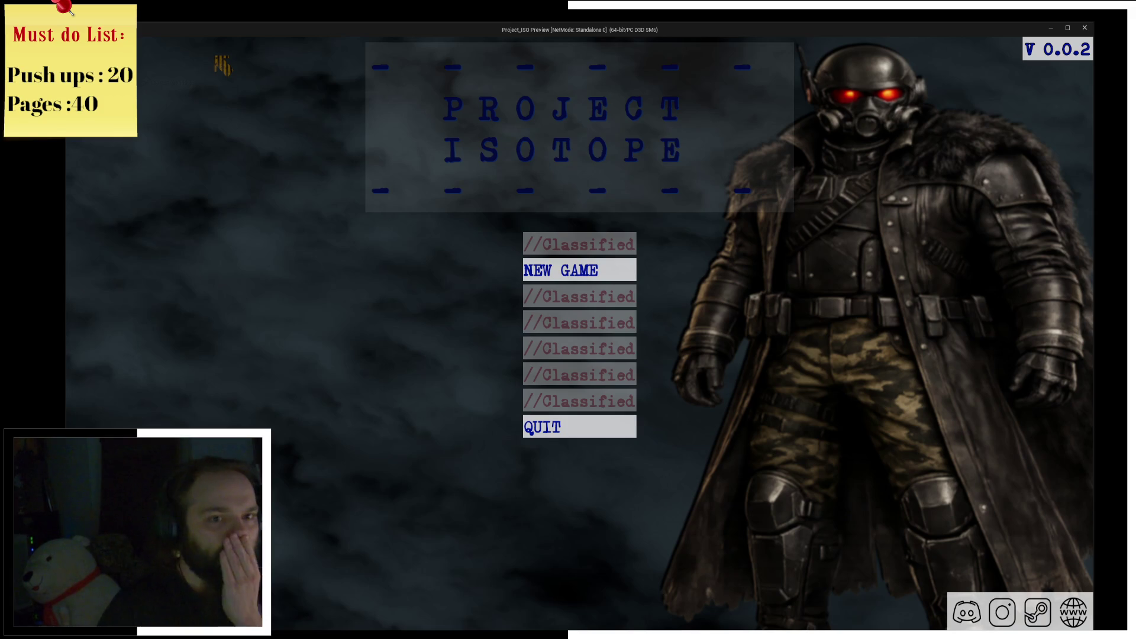
left_click(1085, 27)
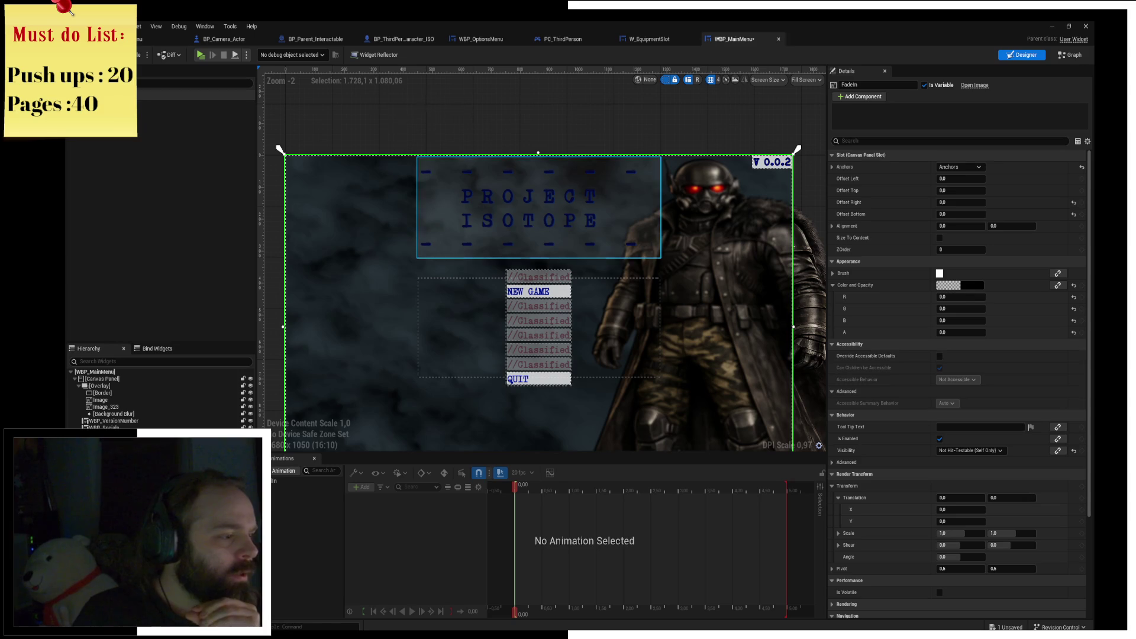
left_click(113, 408)
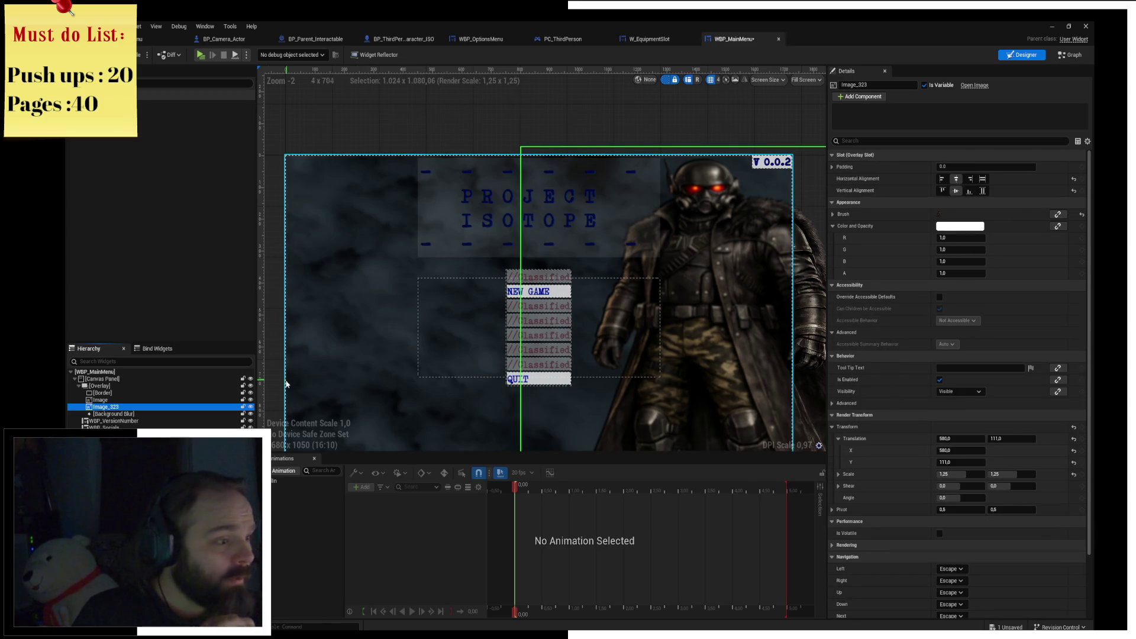
left_click(144, 401)
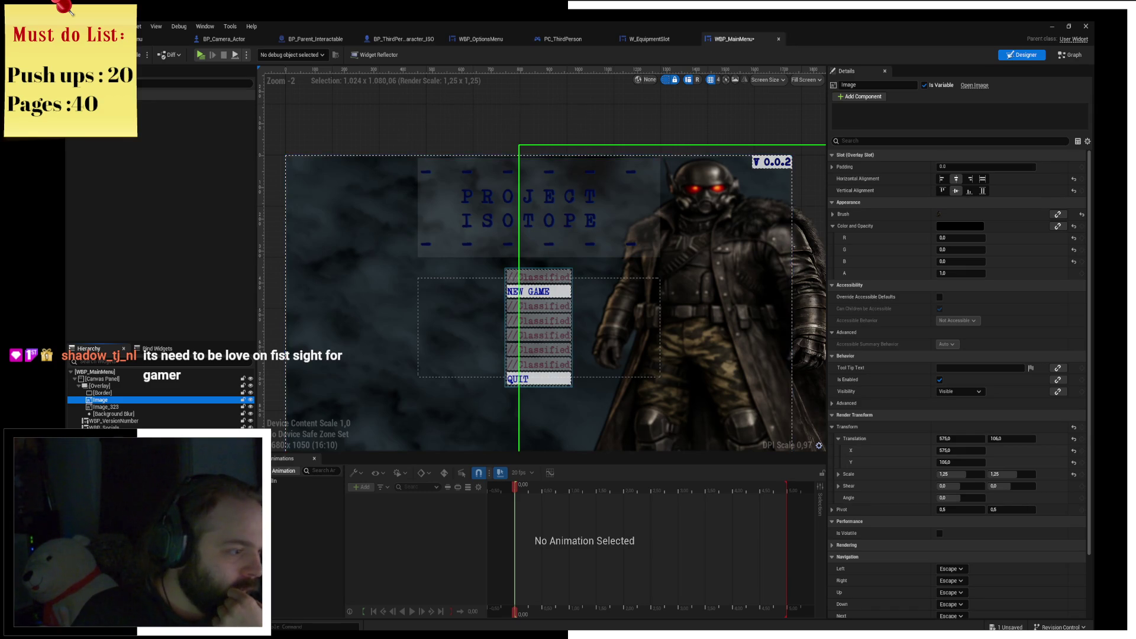
left_click(538, 207)
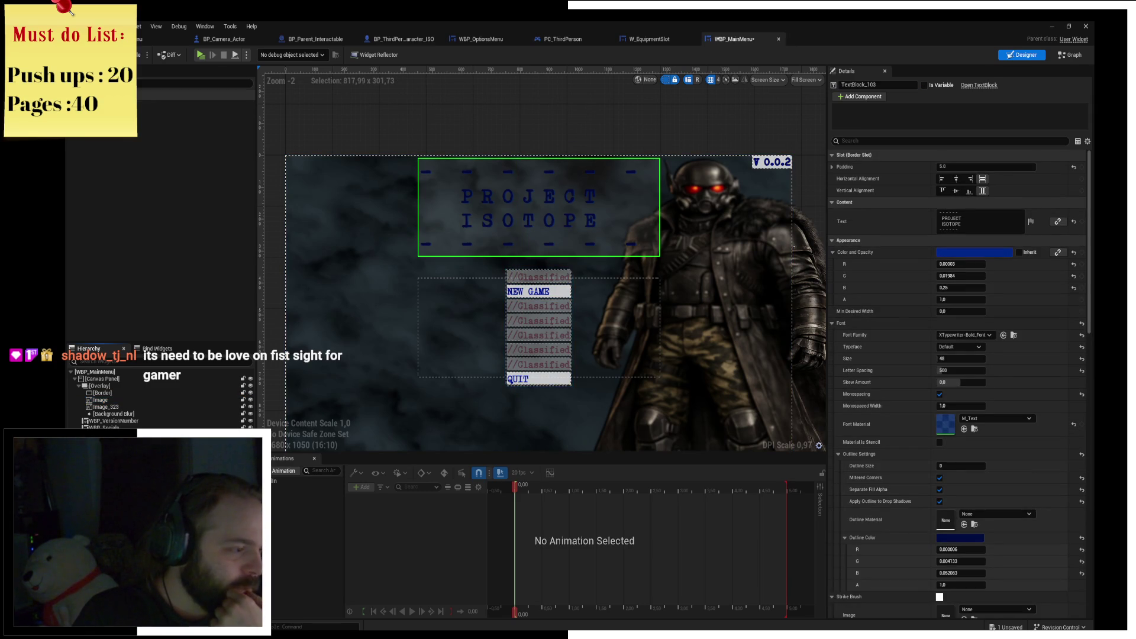
left_click(538, 326)
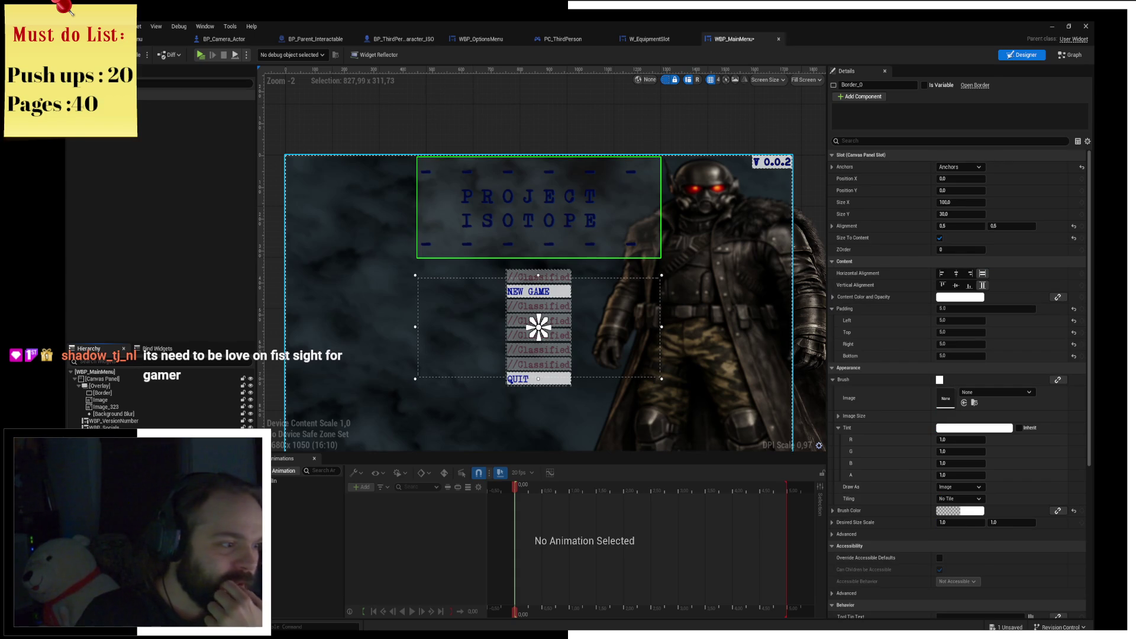
left_click(539, 326)
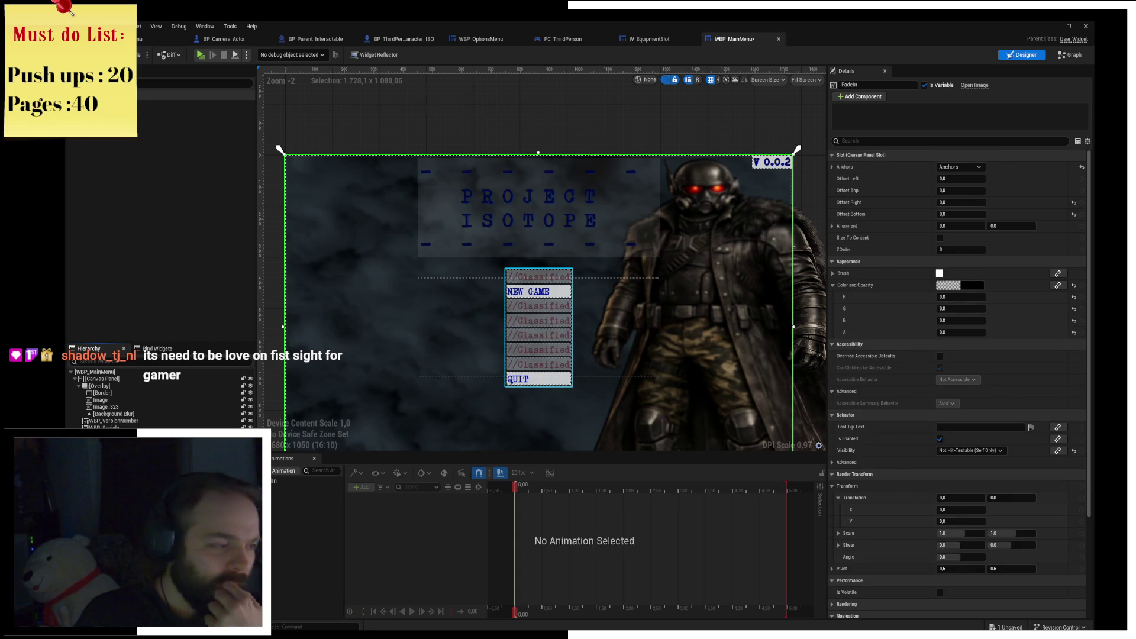
left_click(109, 407)
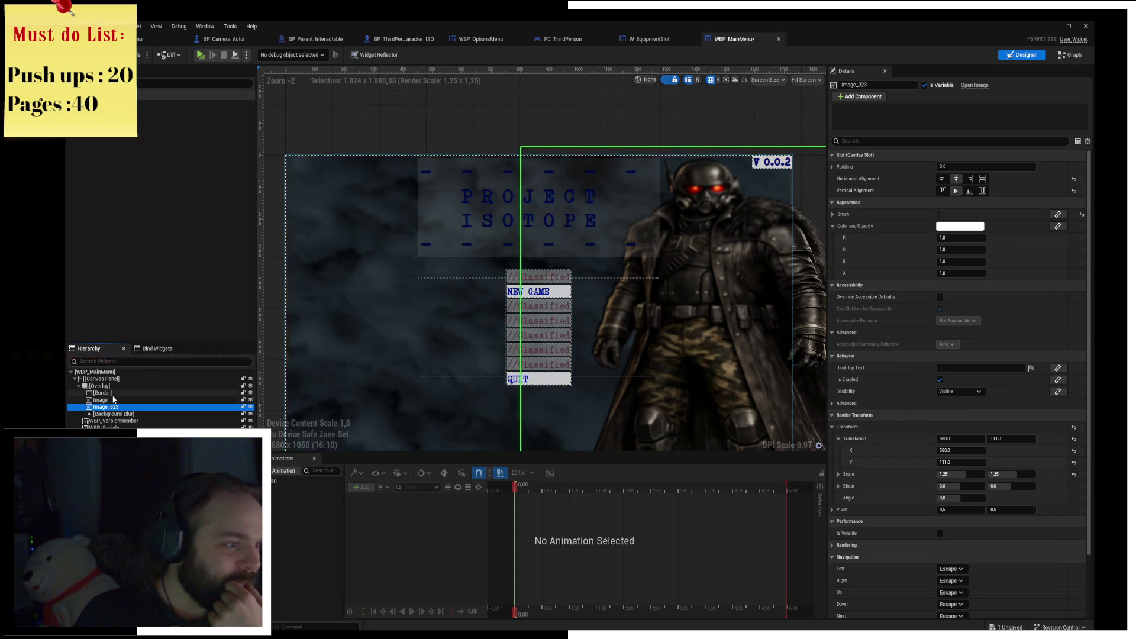
left_click(110, 401)
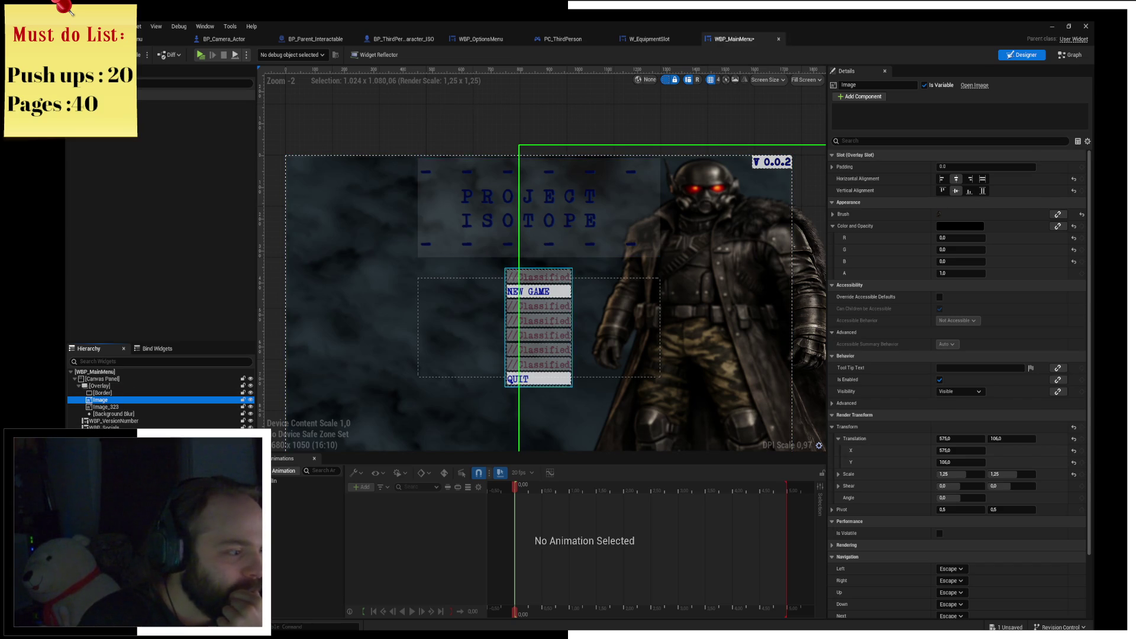
left_click(328, 270)
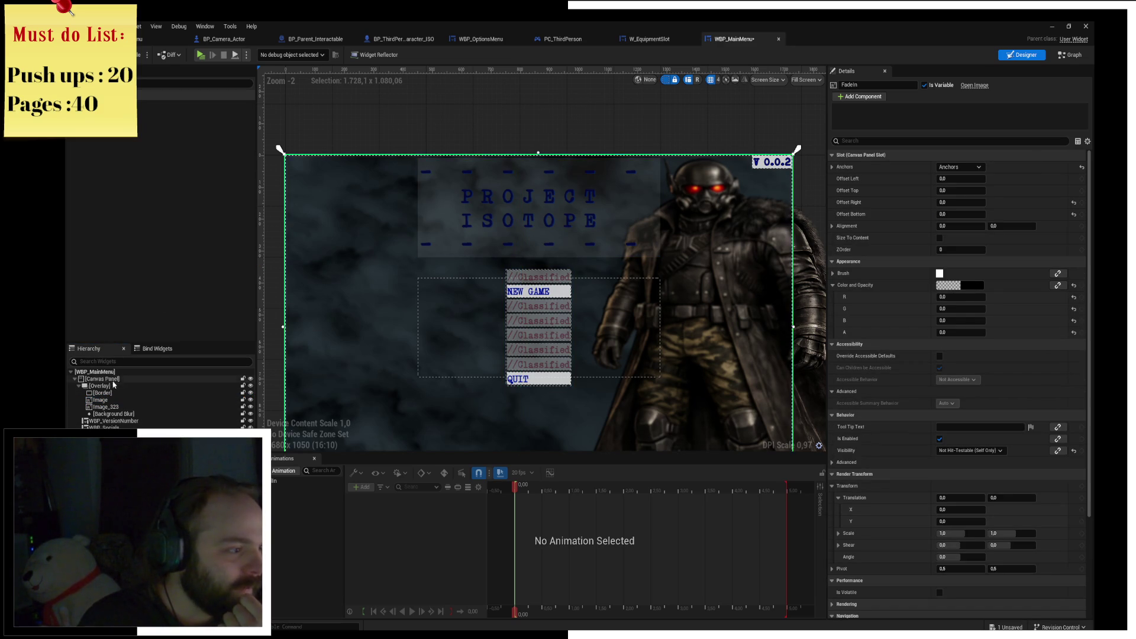
left_click(115, 402)
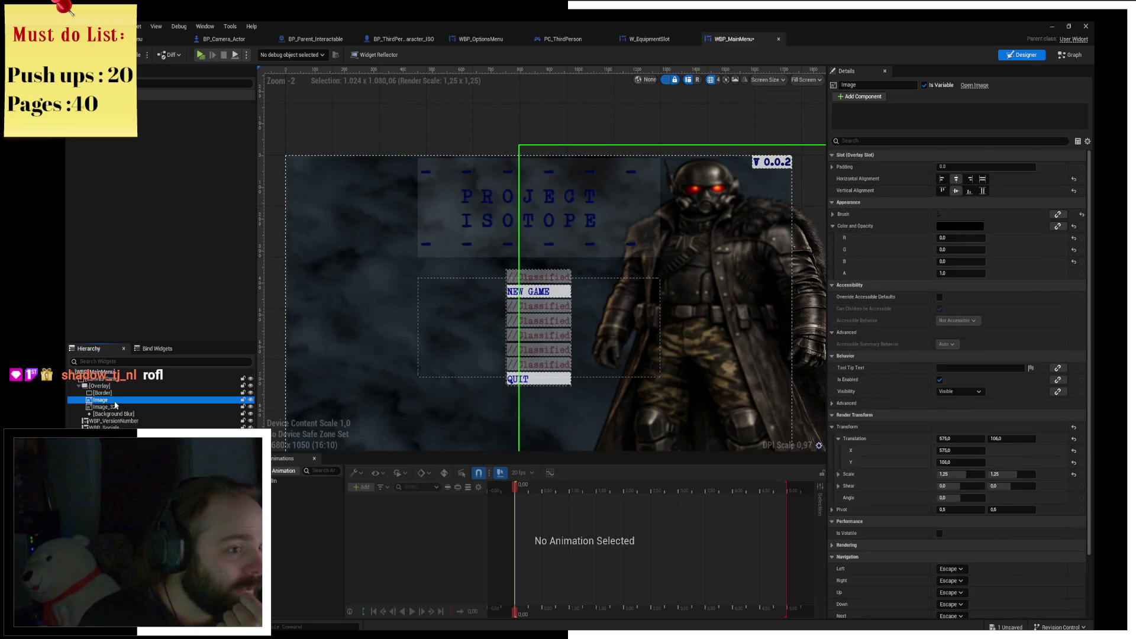
left_click(110, 407)
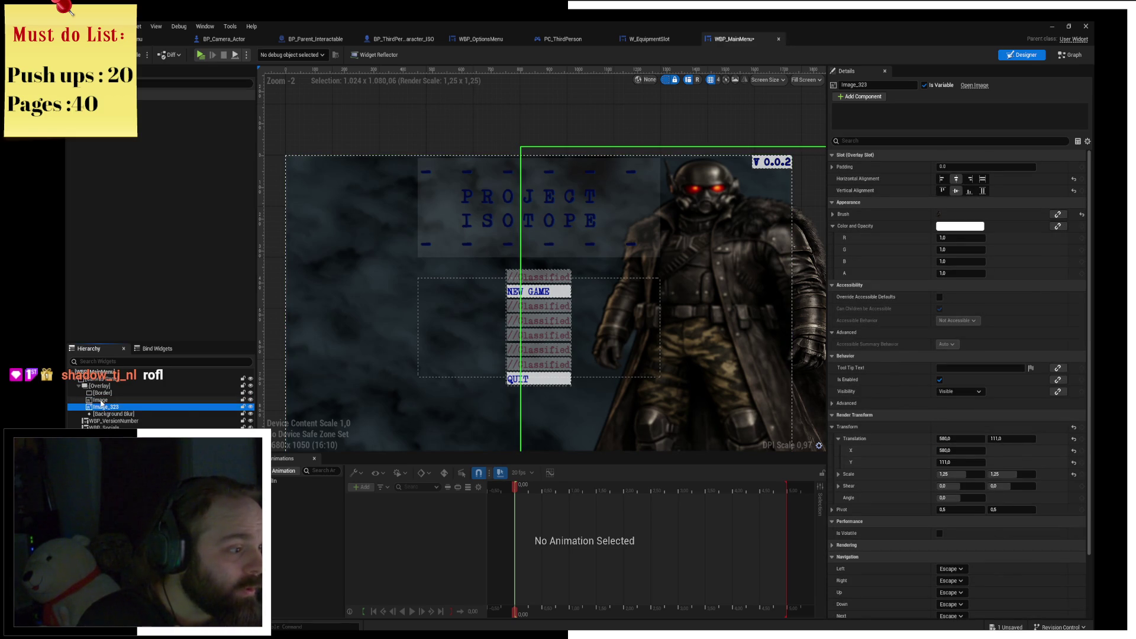
left_click(108, 421)
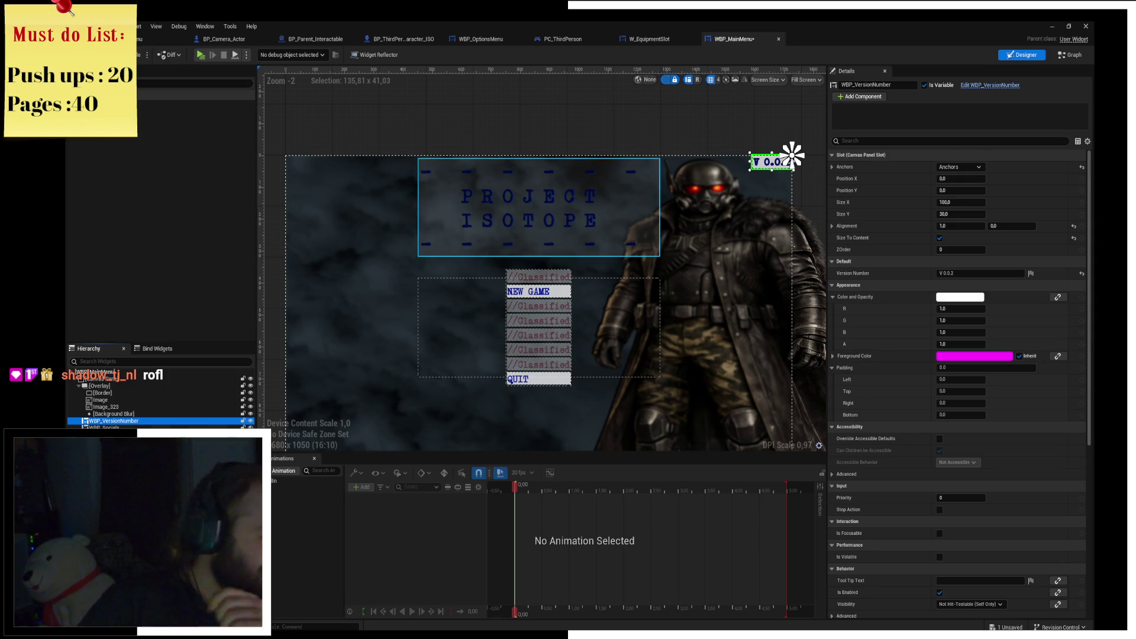
left_click(538, 328)
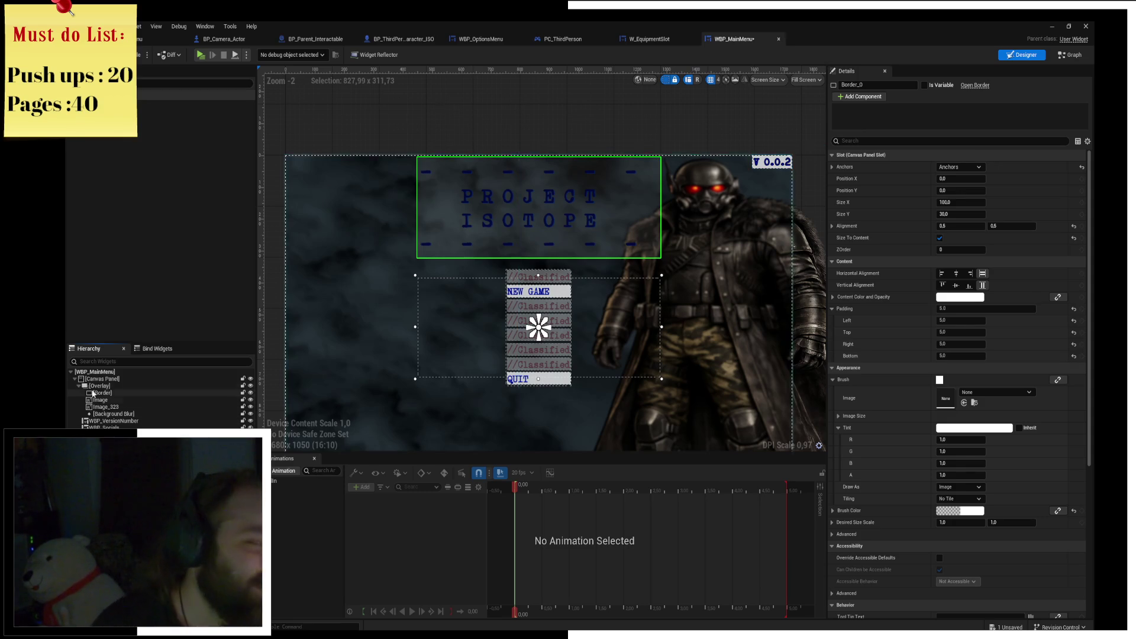
Tint the background Border's brush dark grey, then launch a Standalone preview.
left_click(101, 379)
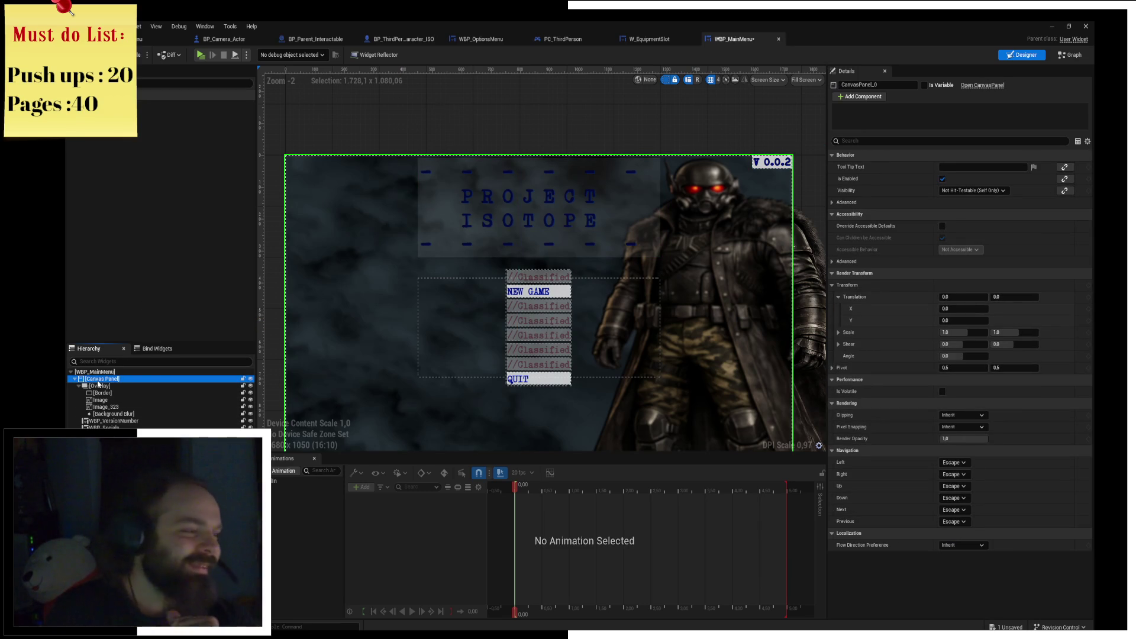
left_click(87, 387)
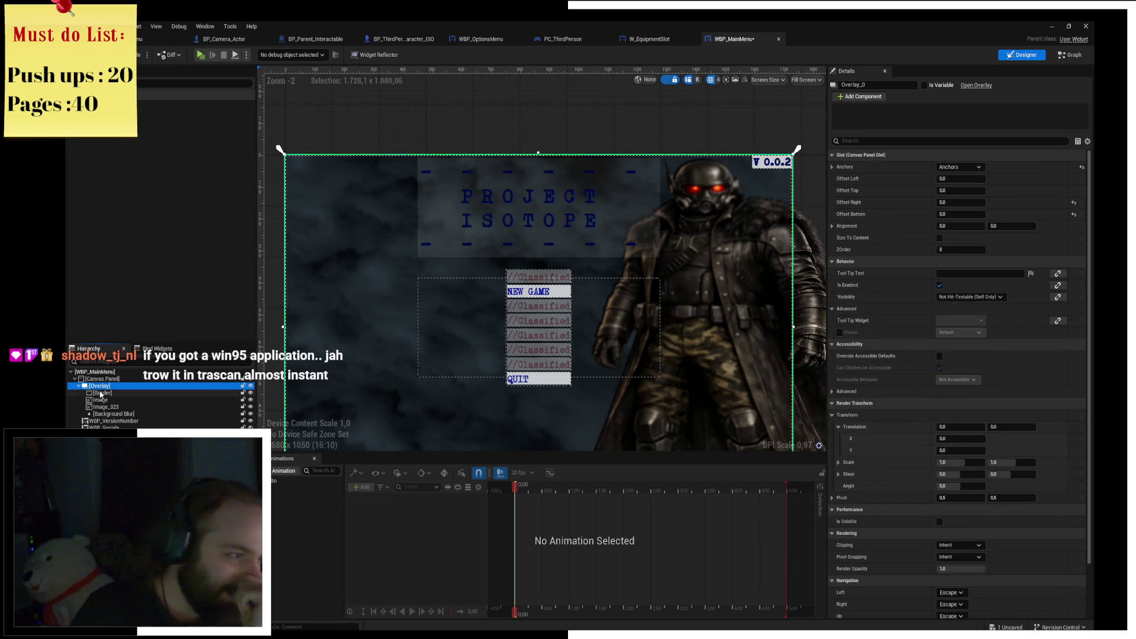
left_click(97, 393)
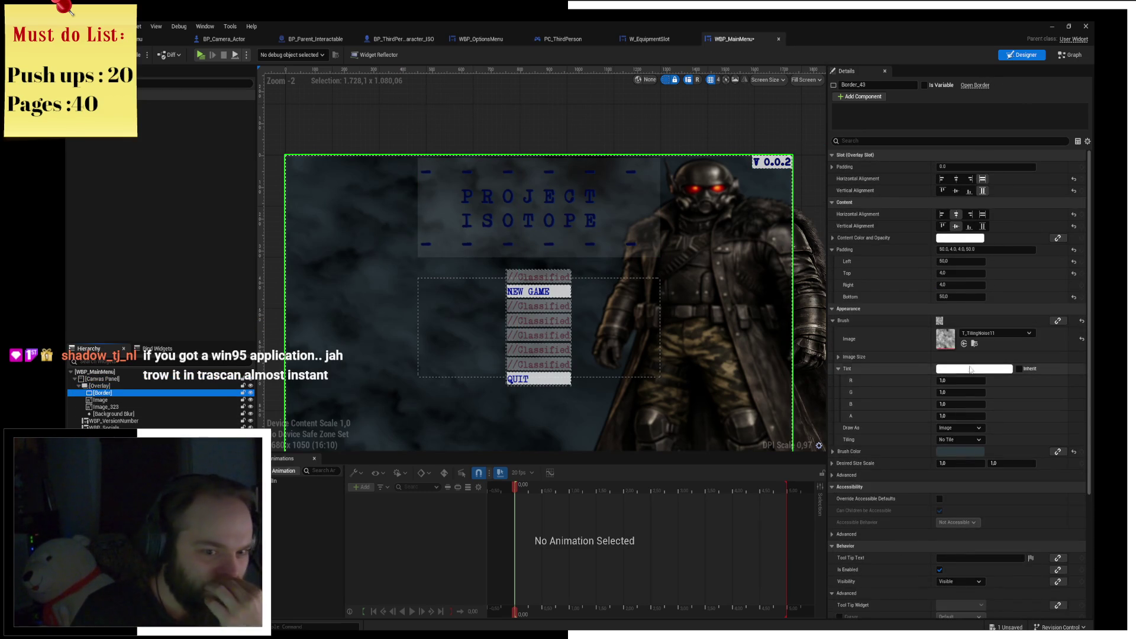
left_click(974, 369)
left_click_drag(902, 433, 895, 459)
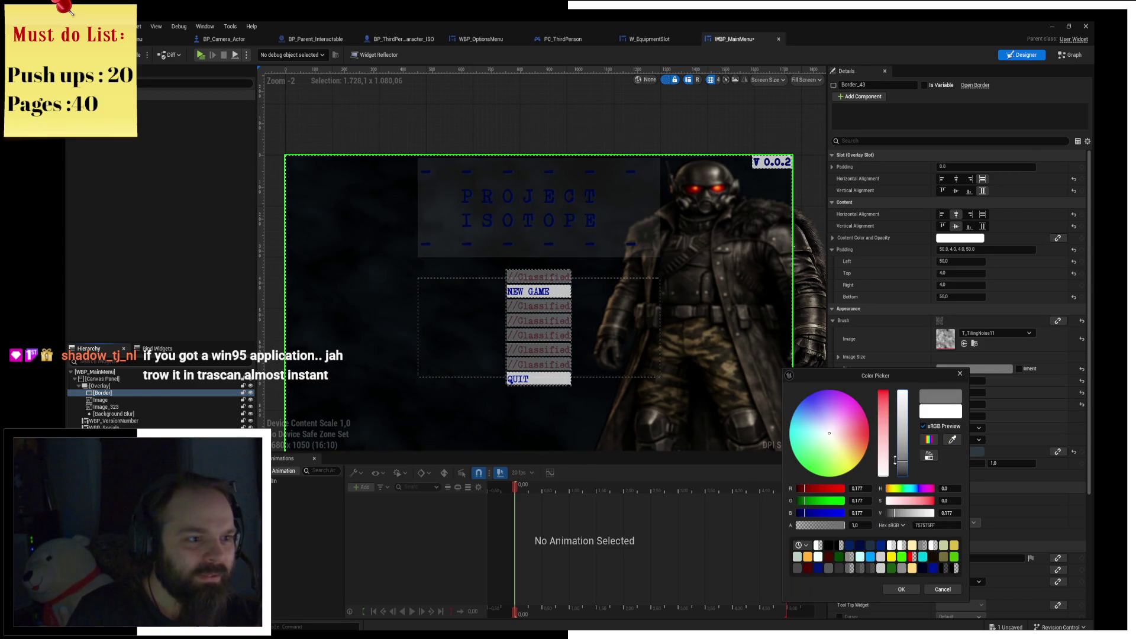
left_click(901, 590)
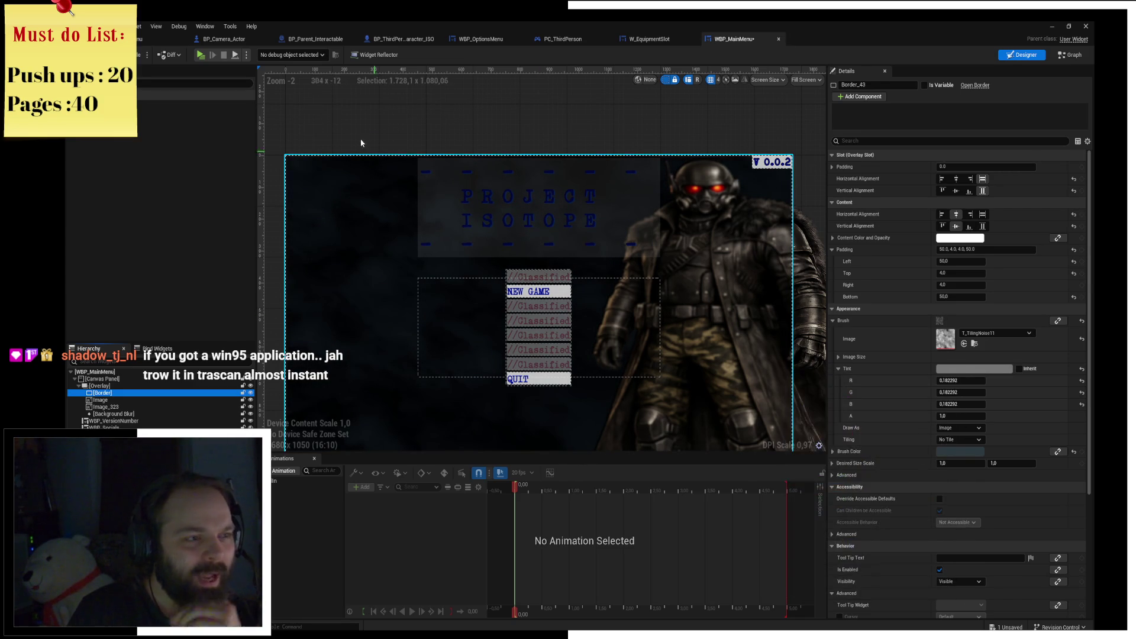
left_click(201, 55)
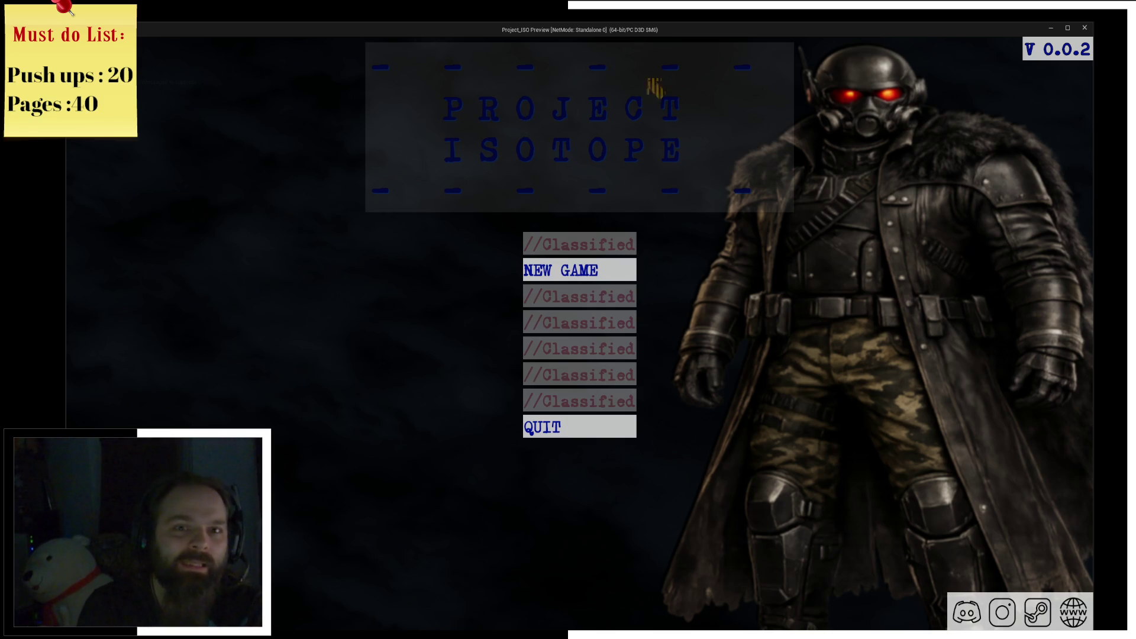
Close the preview, trim TextBlock_103's title text to re-centre it, and replay Standalone.
left_click(1086, 28)
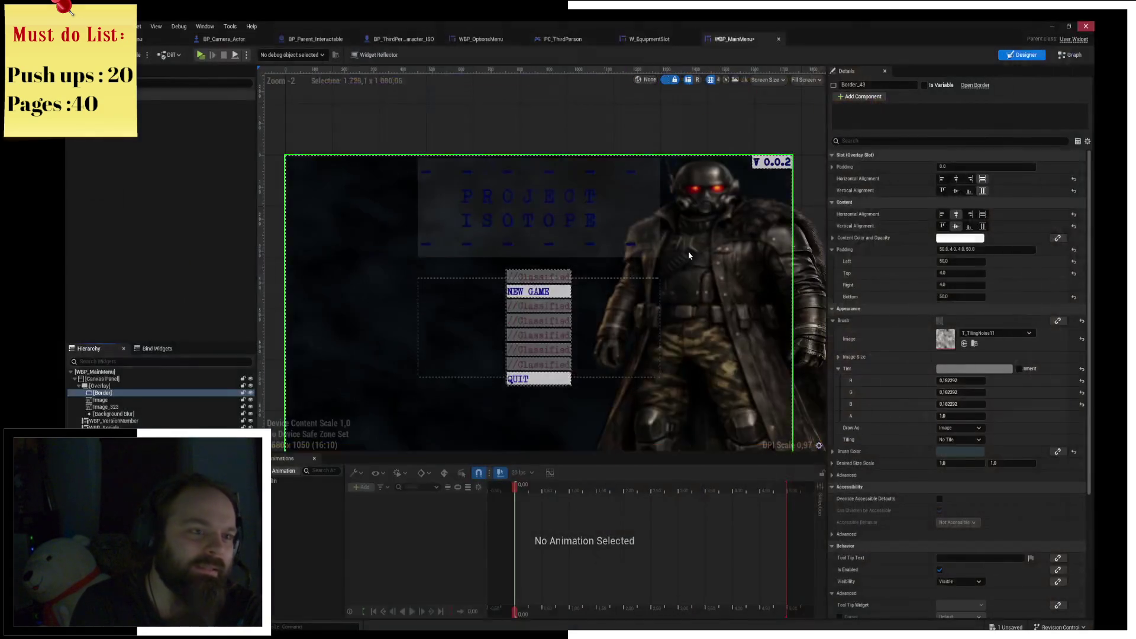
left_click(532, 207)
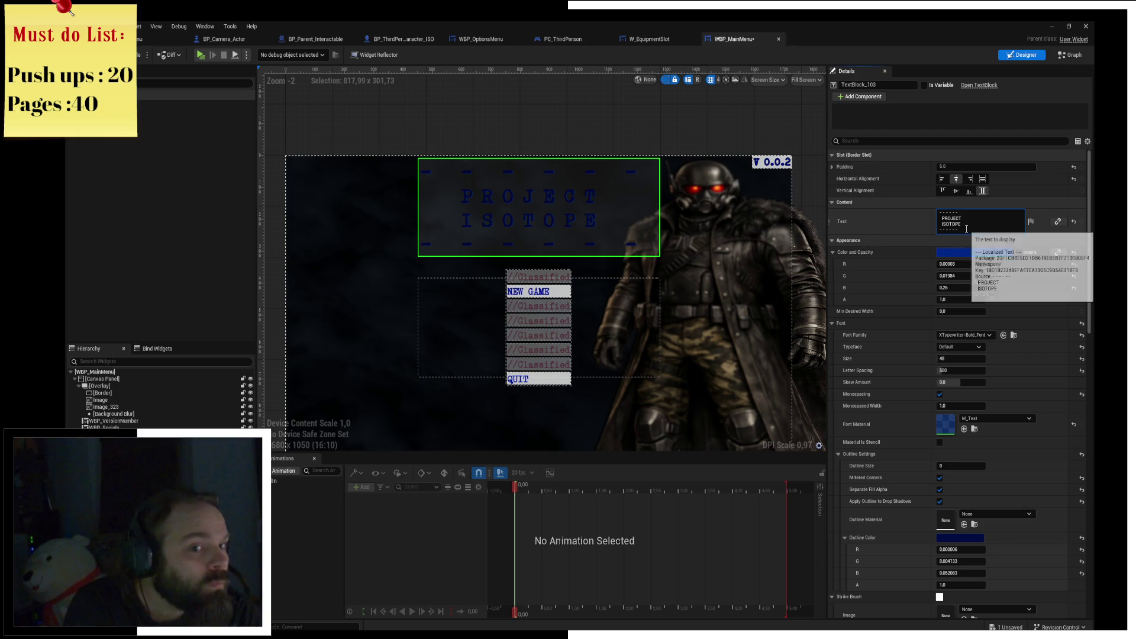
key("BackSpace")
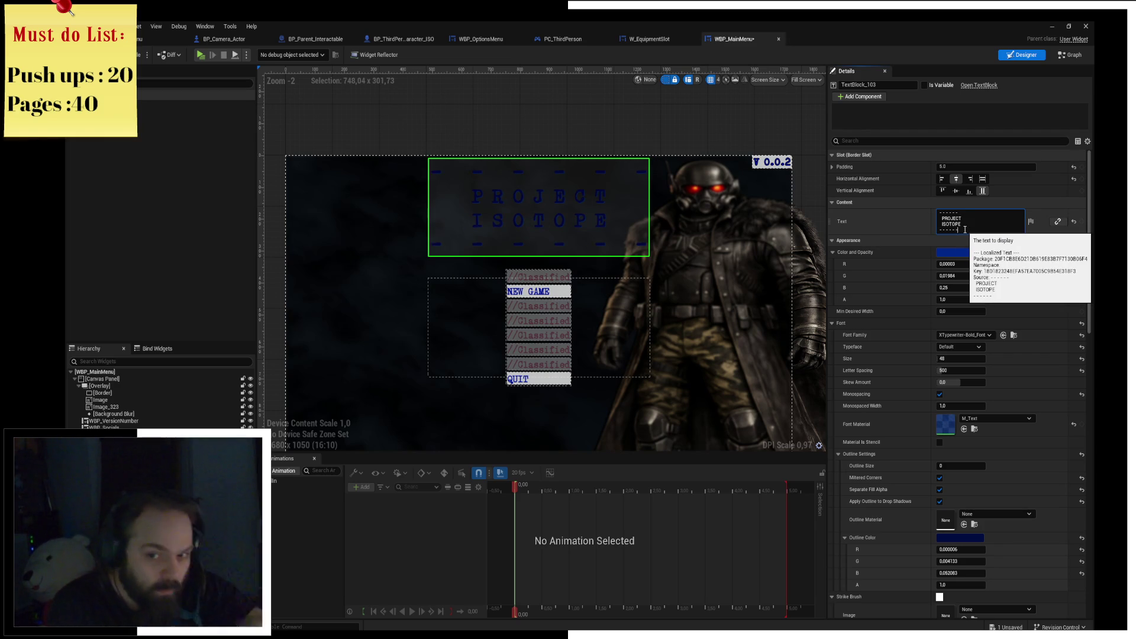
left_click(534, 129)
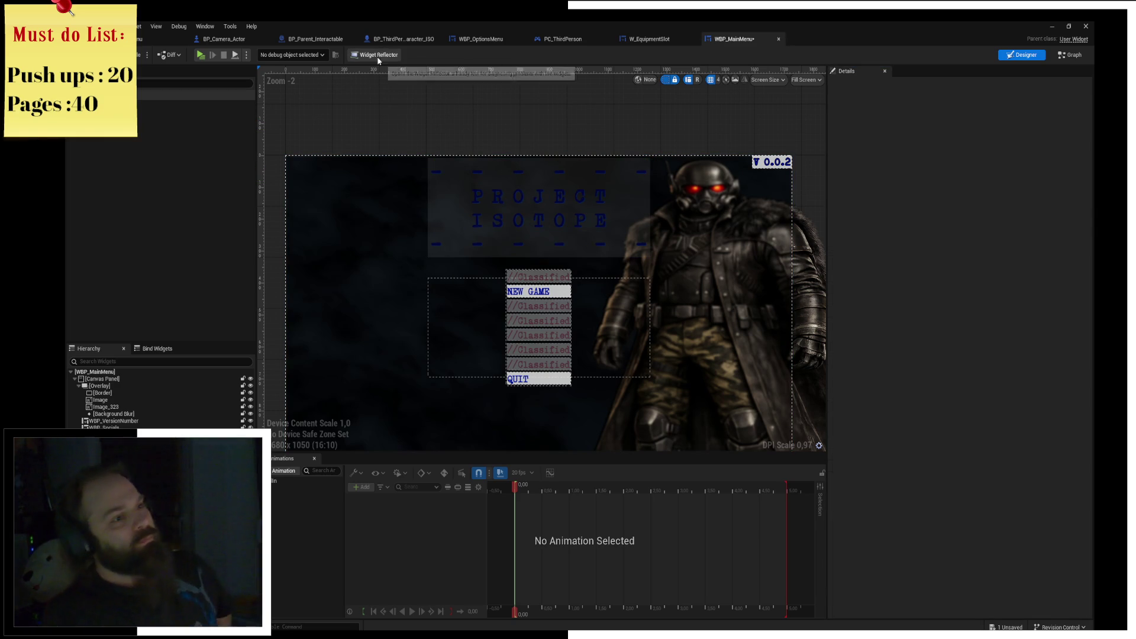
left_click(201, 54)
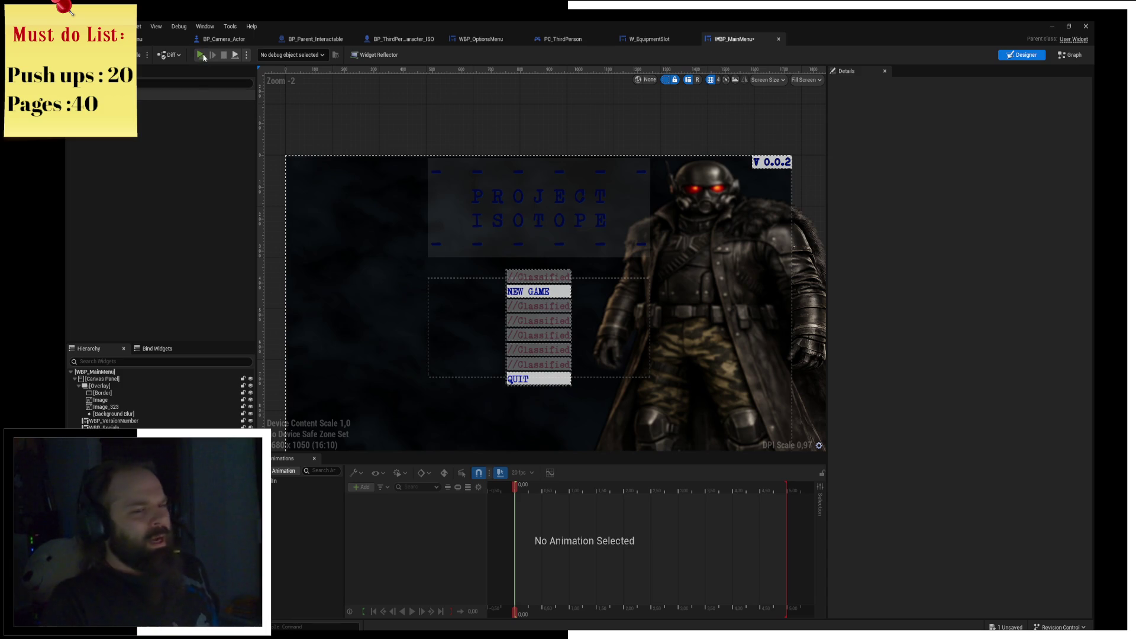